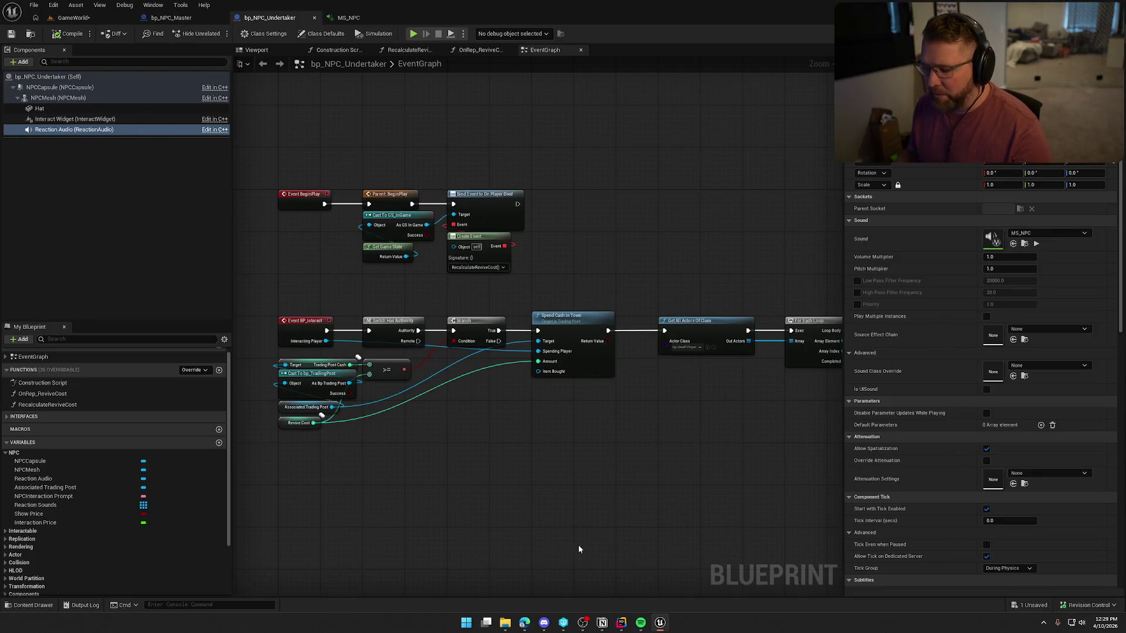
Switch from the Undertaker blueprint to the NPCActor code in Rider
left_click(621, 622)
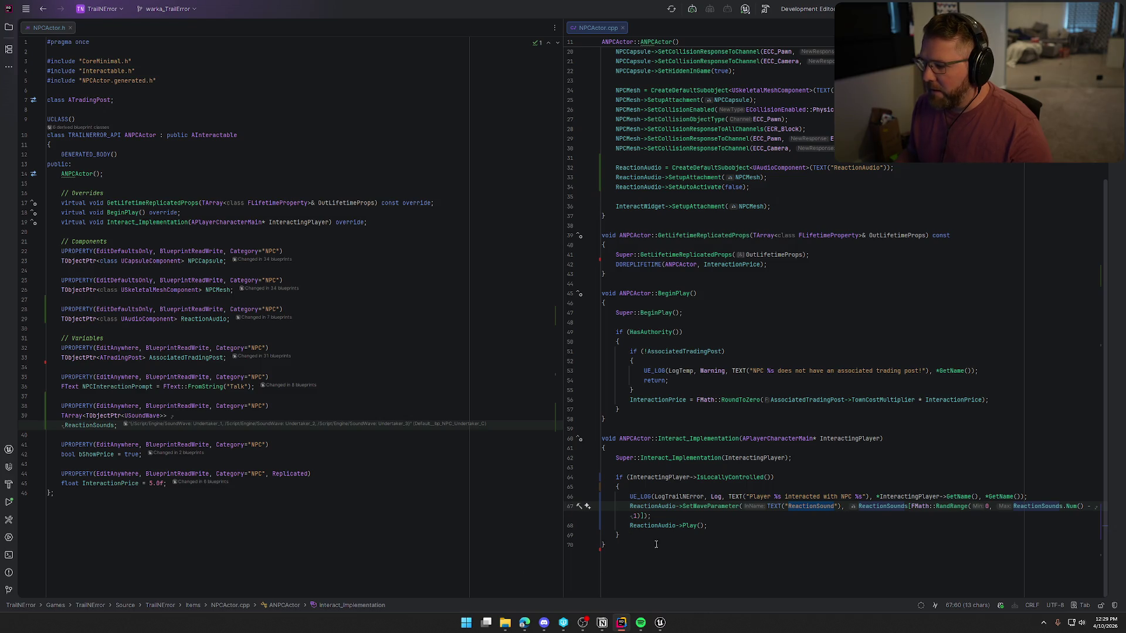
left_click(721, 527)
left_click(744, 487)
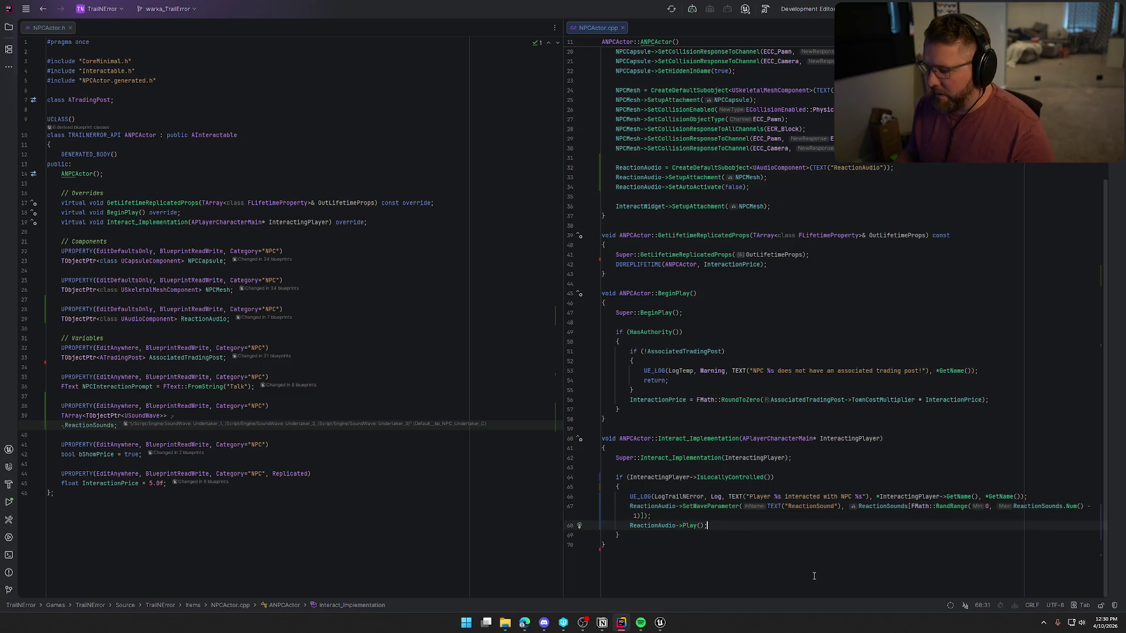
left_click(630, 496)
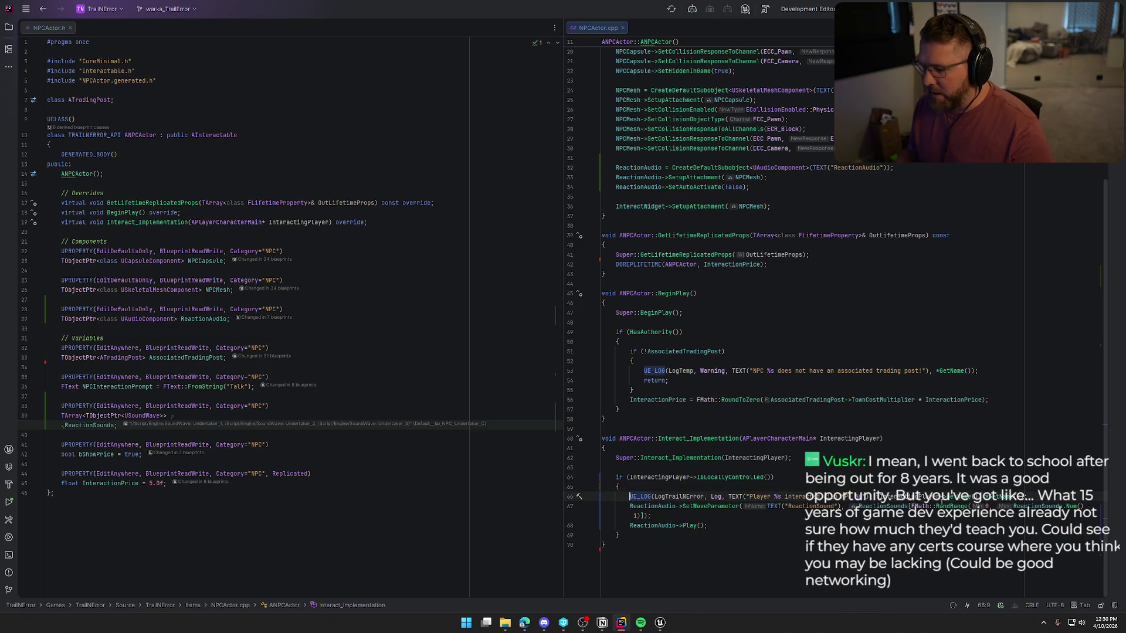
key("shift+End")
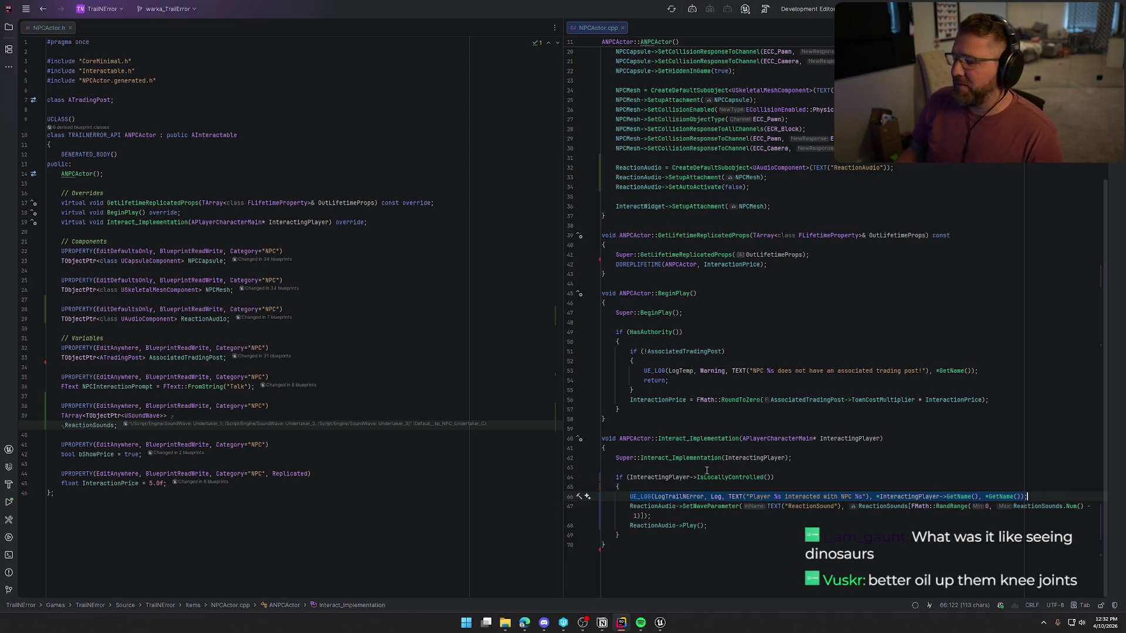
left_click(634, 563)
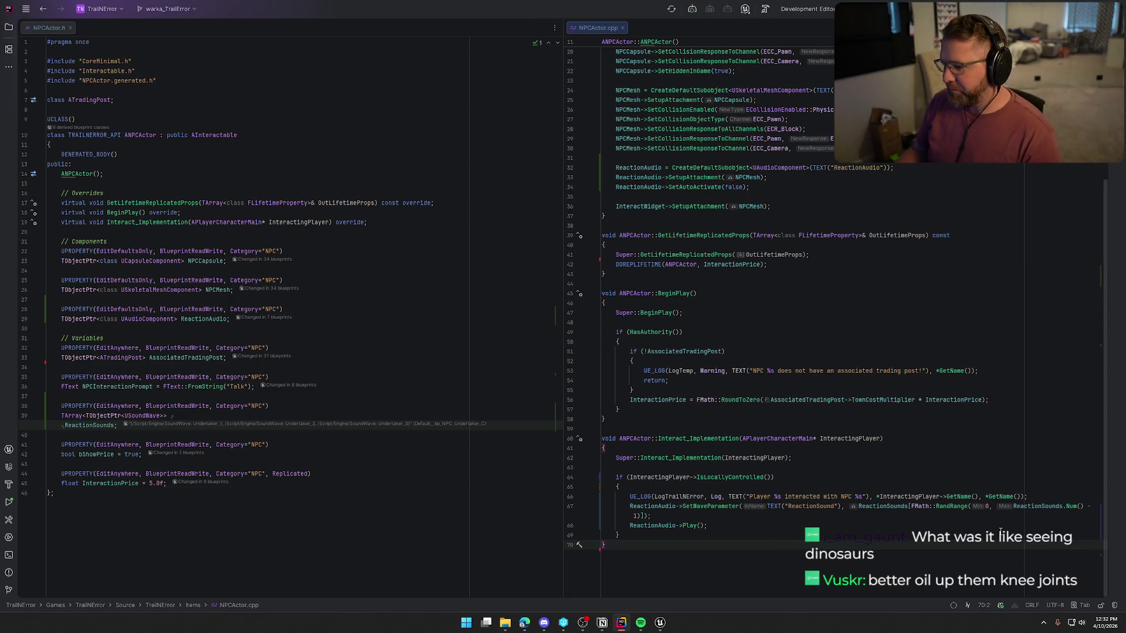
Comment out the SetWaveParameter call on line 67 with //, then go back to Unreal Editor
left_click_drag(643, 515, 683, 506)
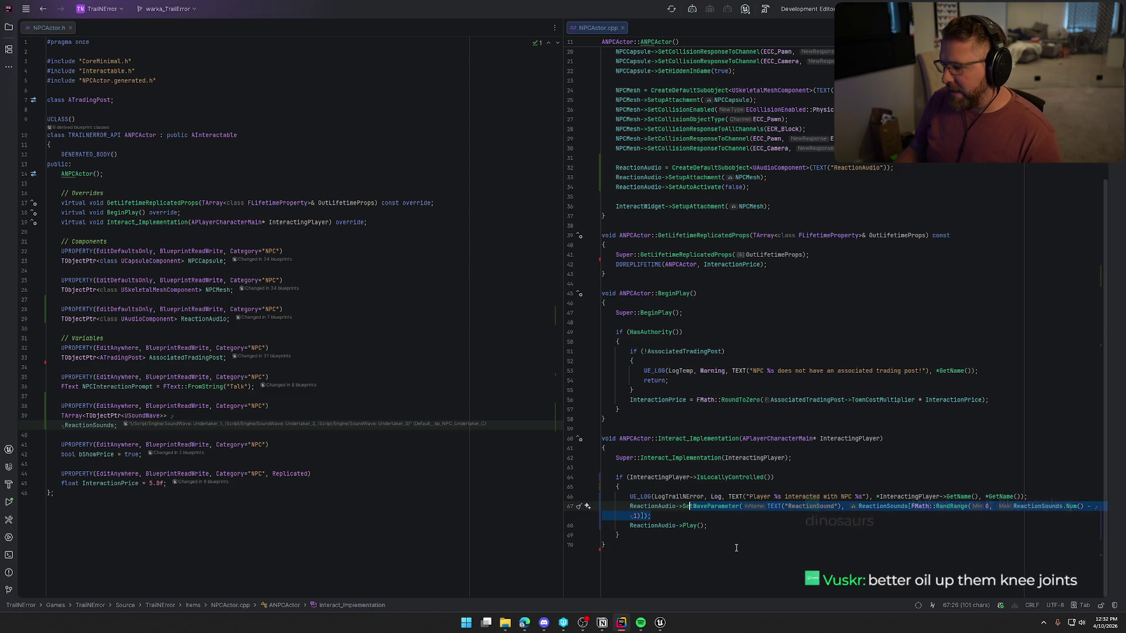
left_click(713, 525)
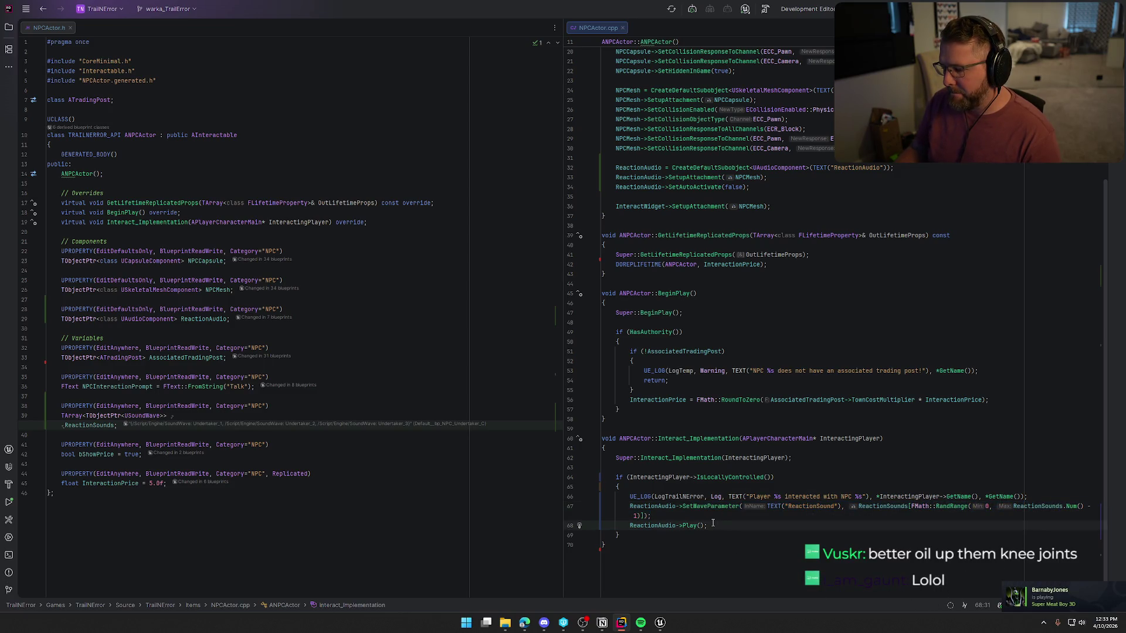
key("Up")
key("Home")
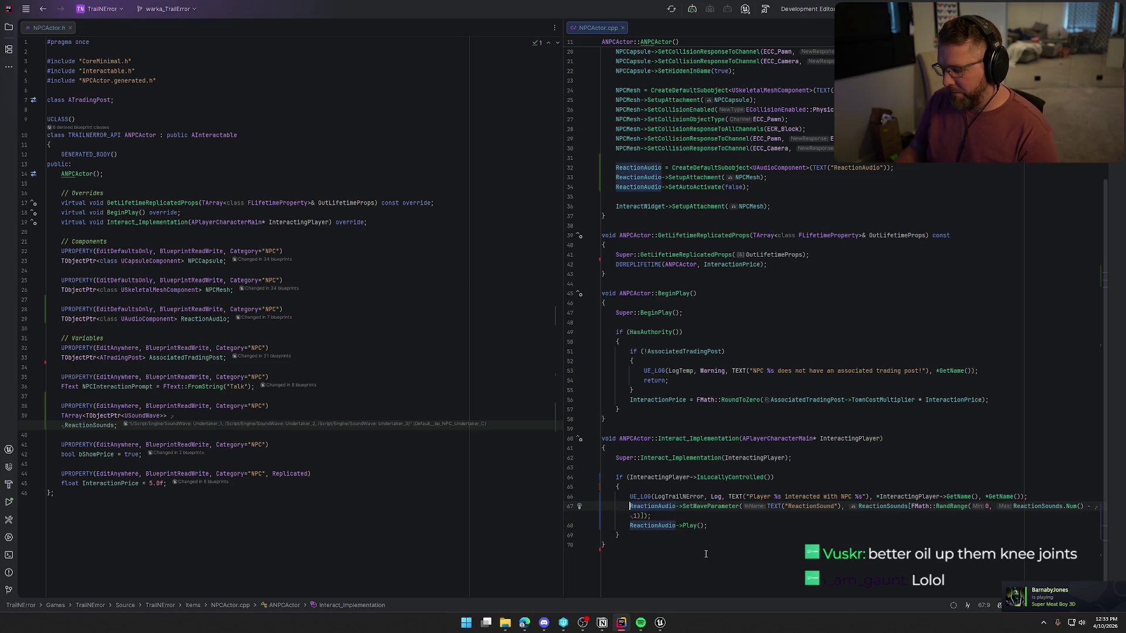
type("//")
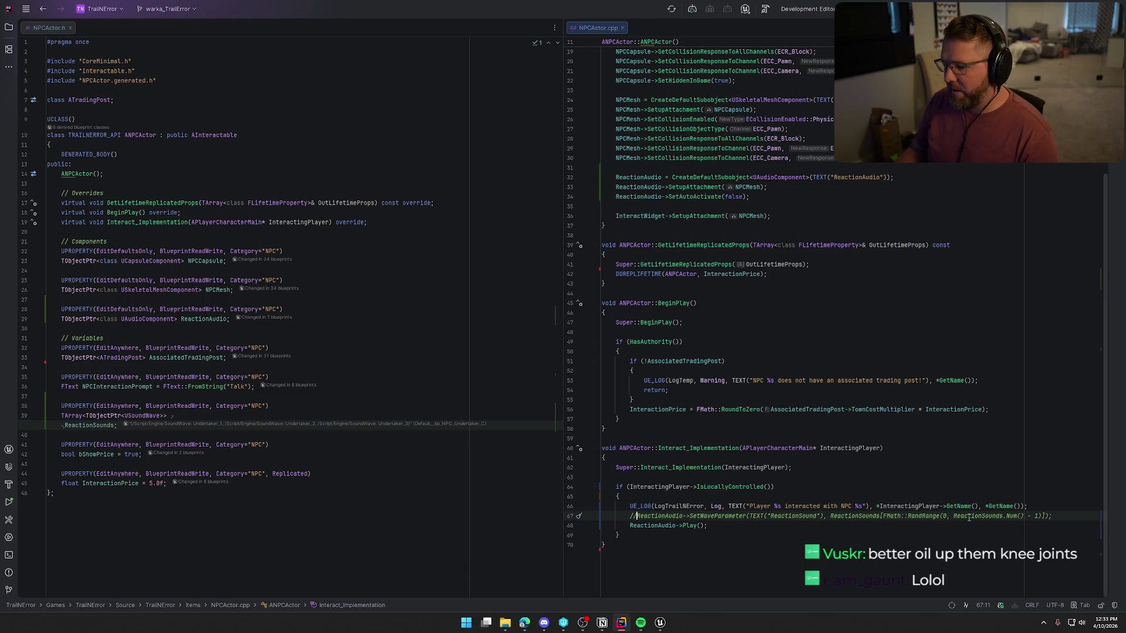
left_click(660, 622)
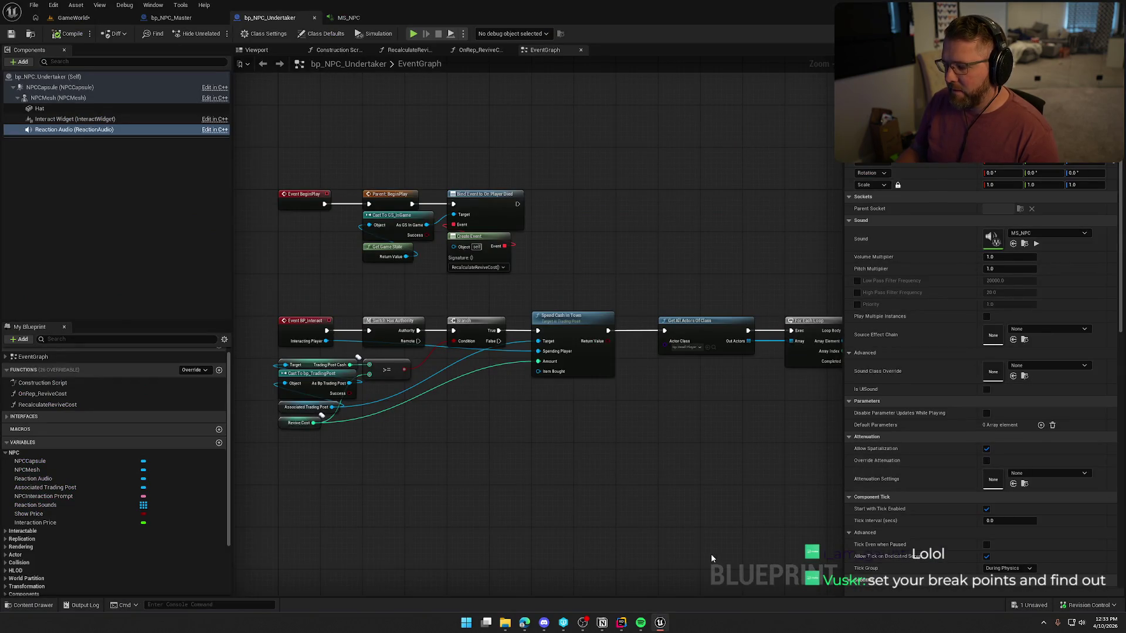
Live-compile the commented-out change from the GameWorld level with Ctrl+Alt+F11
left_click(73, 17)
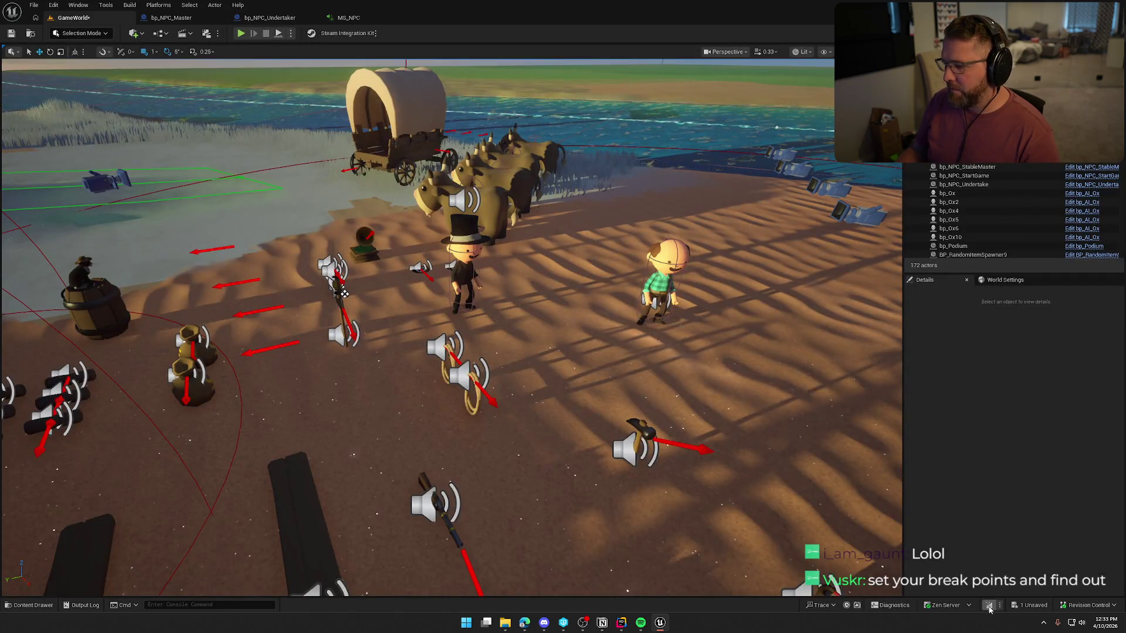
key("ctrl+alt+F11")
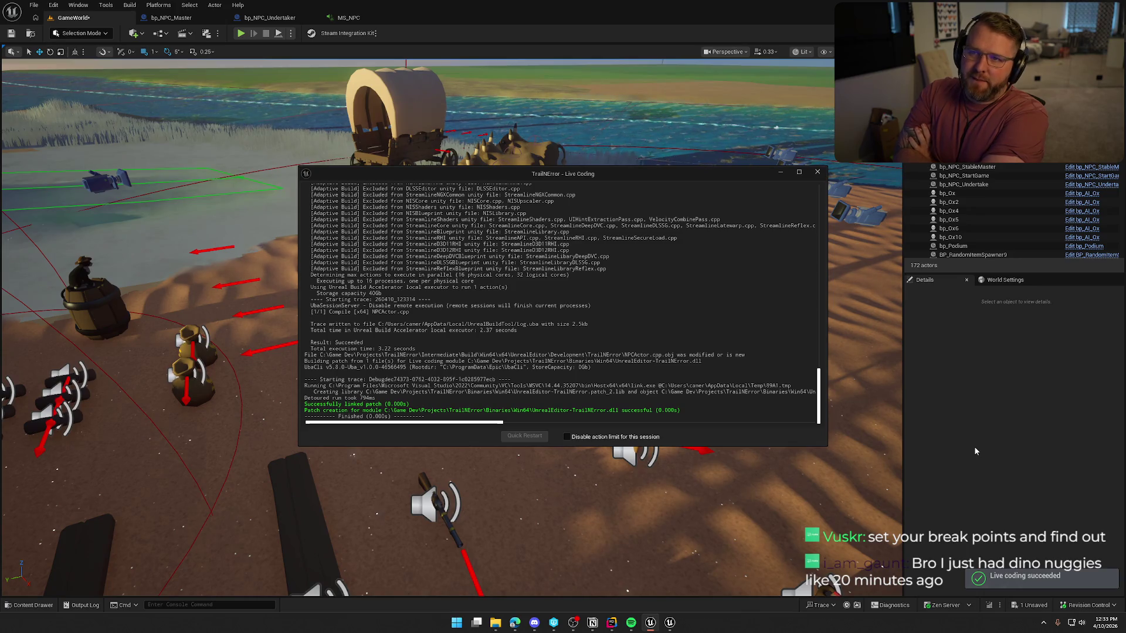
left_click(817, 172)
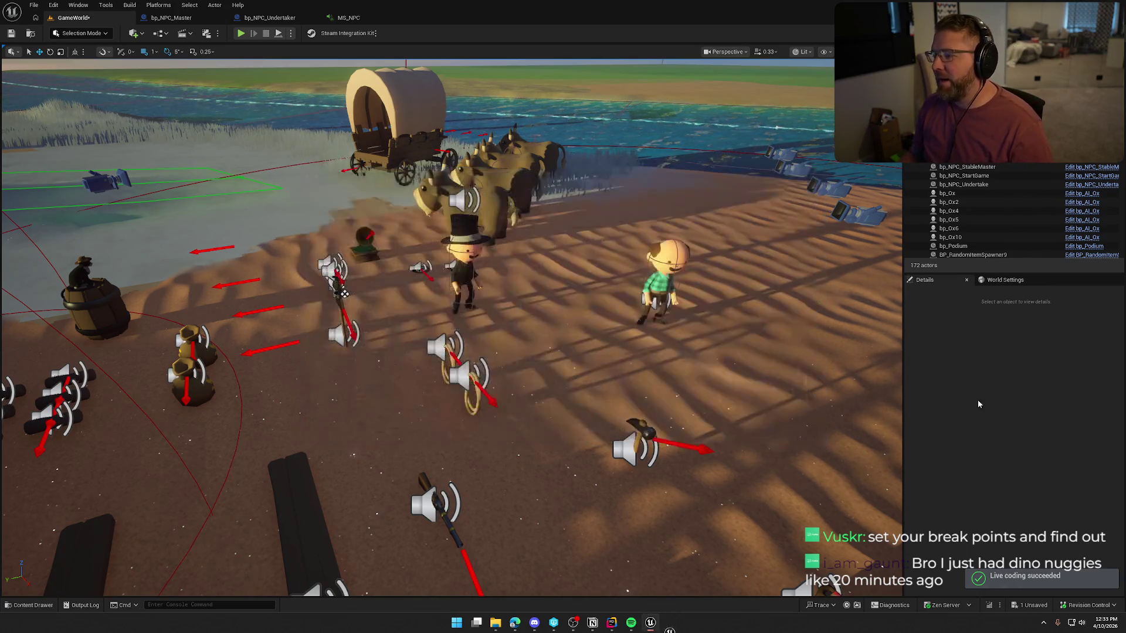
Play-test the game in the editor, stop it, and return to Rider
left_click(241, 34)
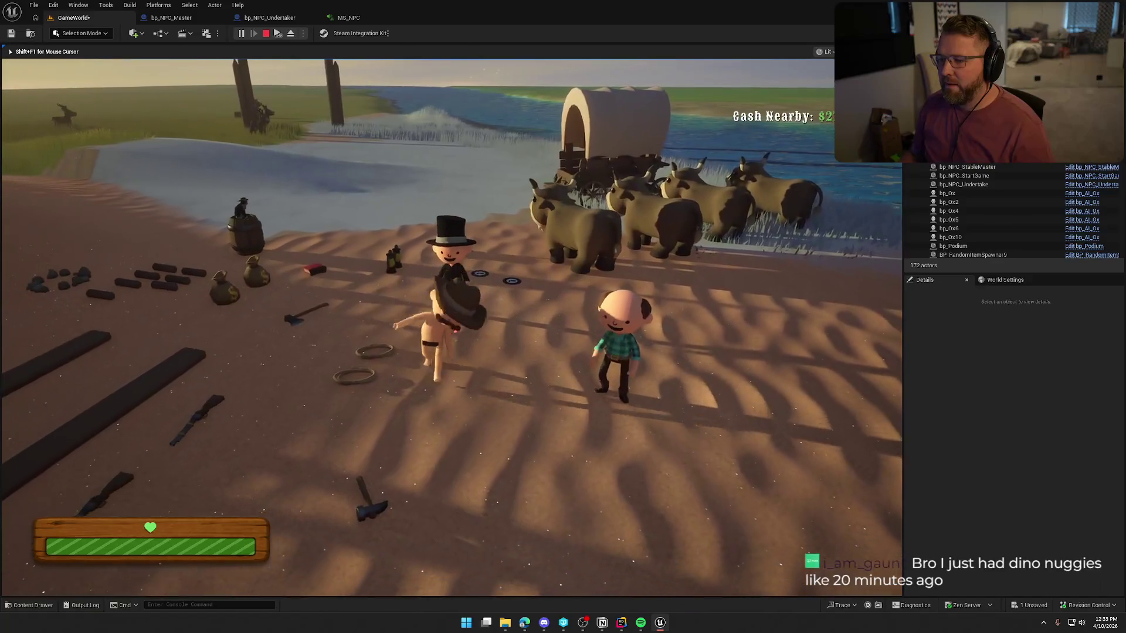
key("Escape")
key("alt+Tab")
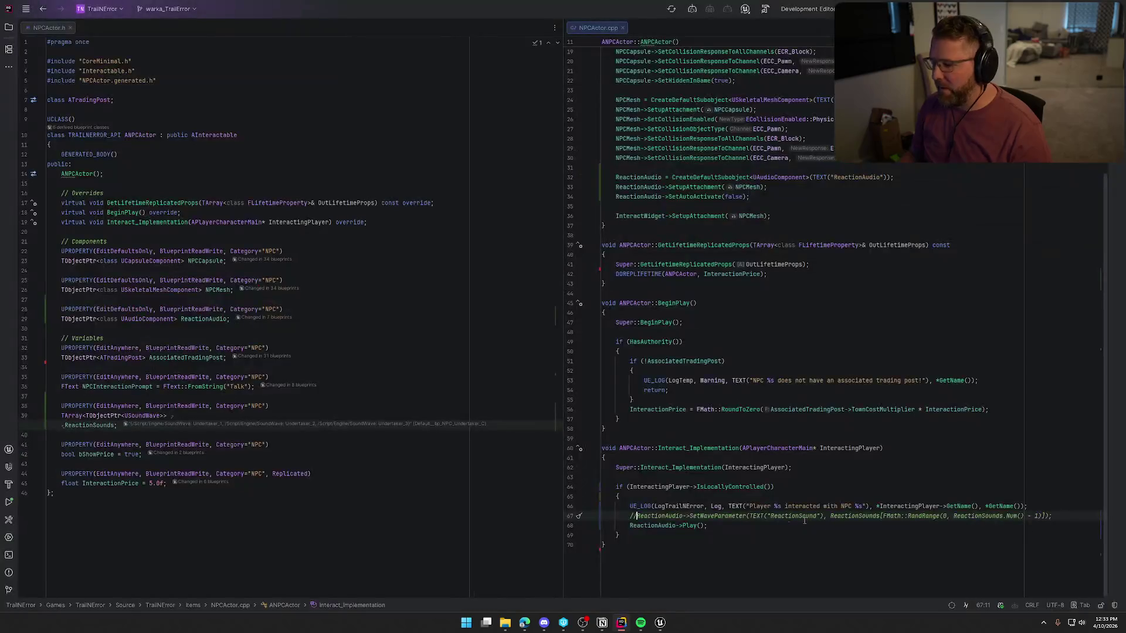
Uncomment the SetWaveParameter call on line 67 and set a breakpoint on it
key("ctrl+slash")
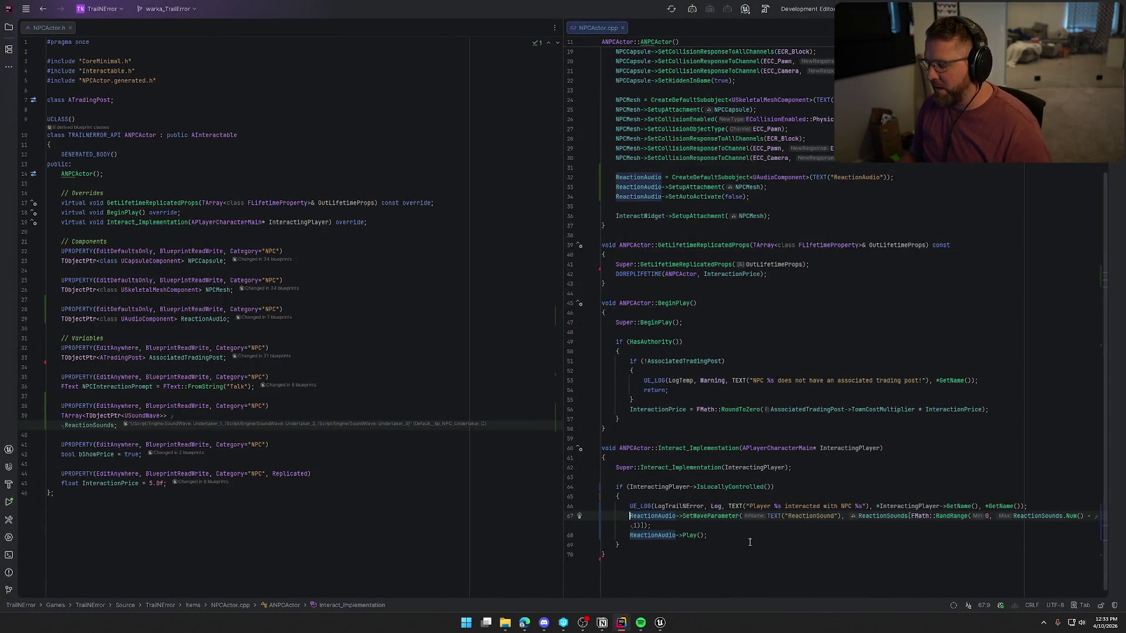
left_click(750, 542)
left_click(648, 516)
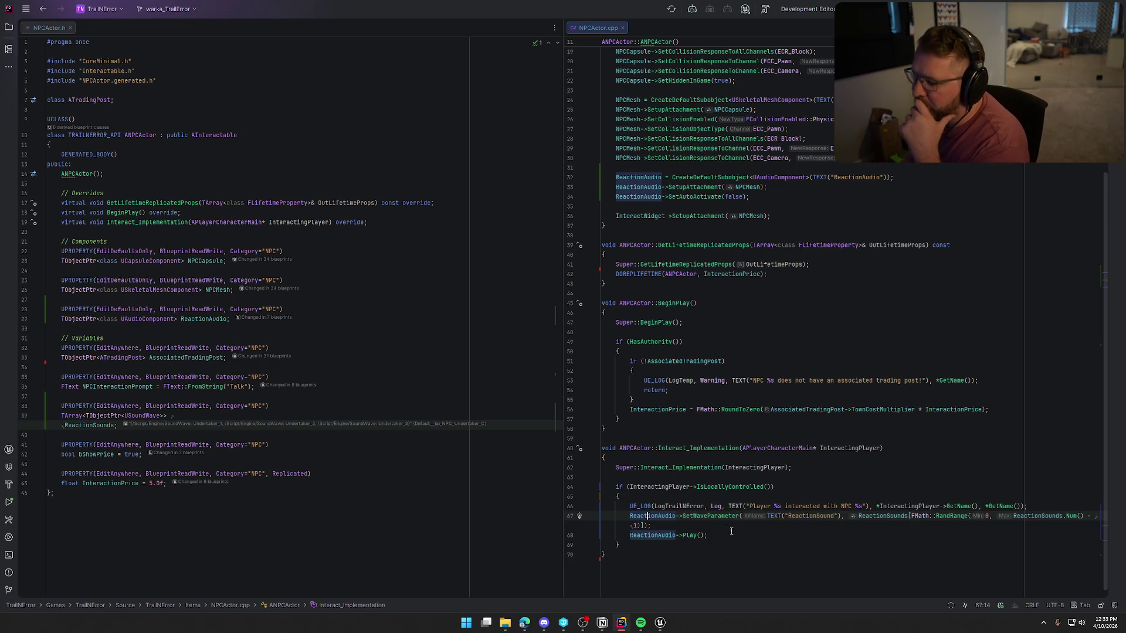
mouse_move(705, 516)
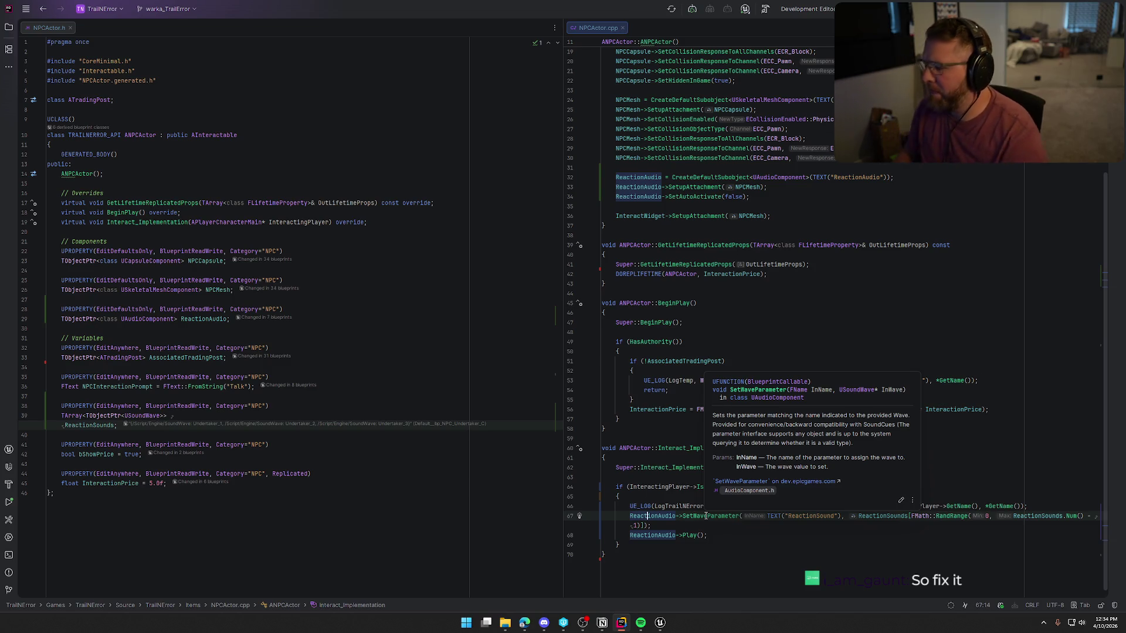
left_click(1026, 508)
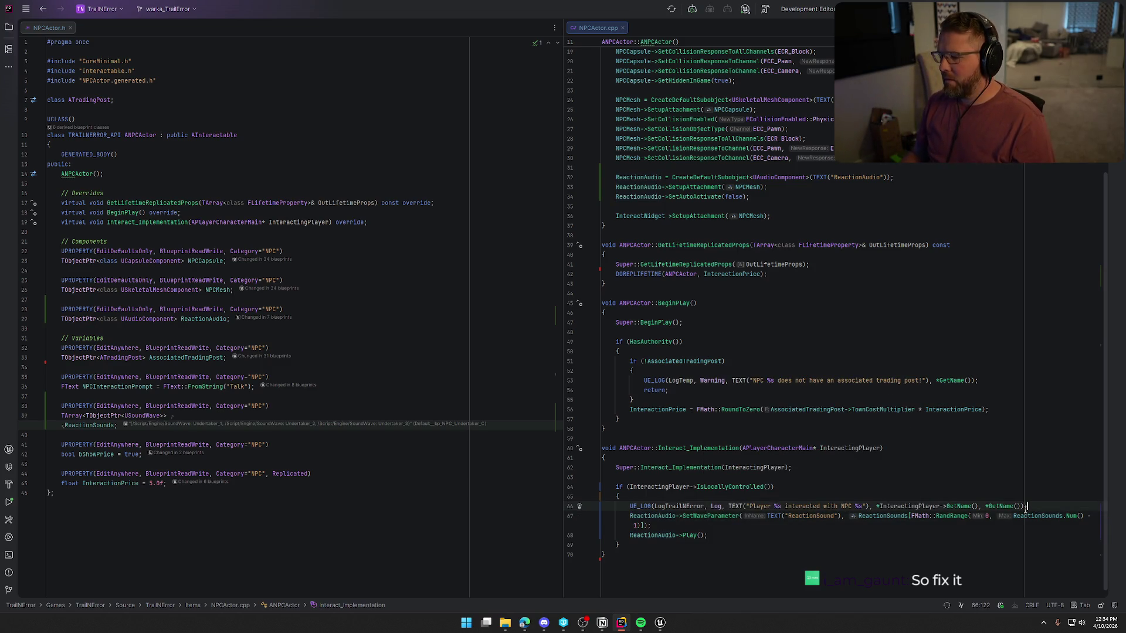
left_click(570, 518)
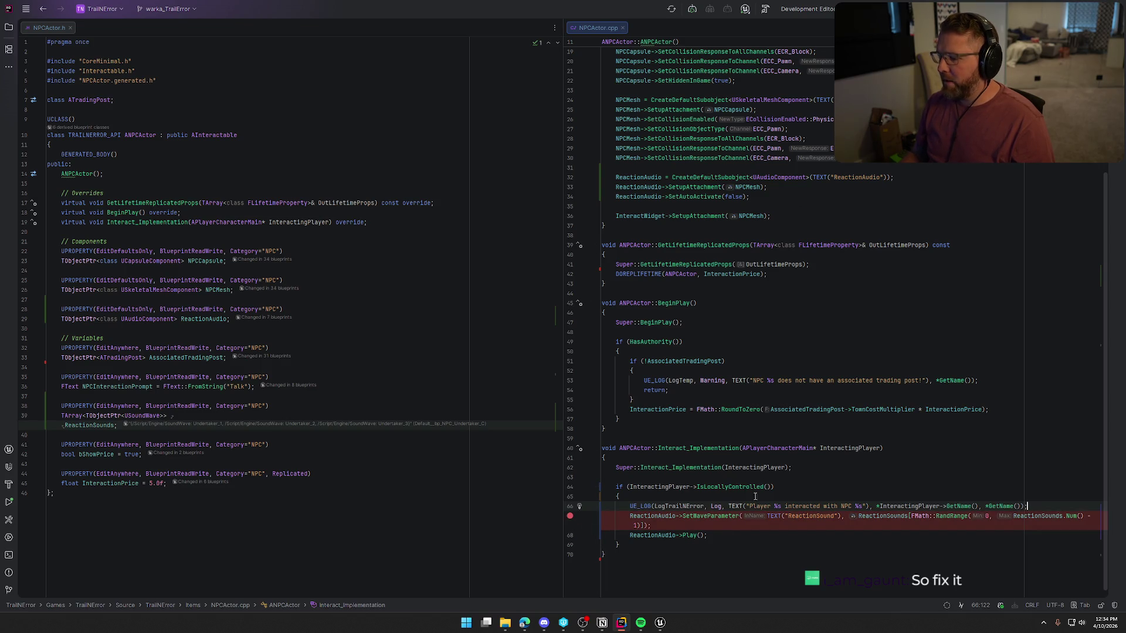
Close Unreal Editor, saving the GameWorld level
key("alt+Tab")
key("ctrl+shift+s")
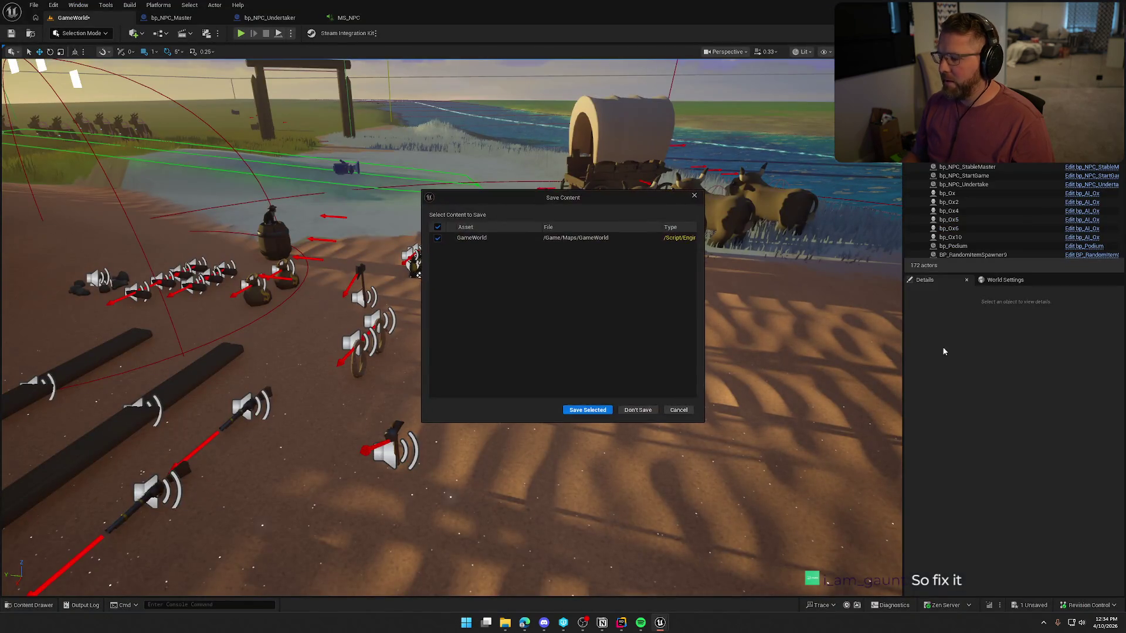
left_click(602, 414)
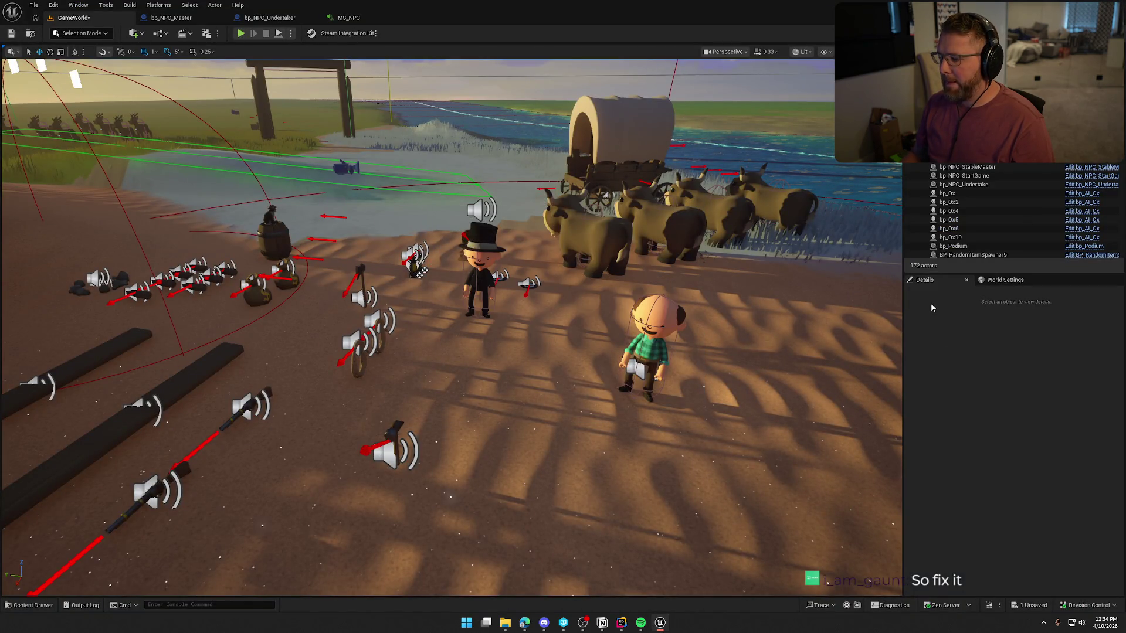
Build the project and launch UnrealEditor.exe under Rider's debugger
key("alt+Tab")
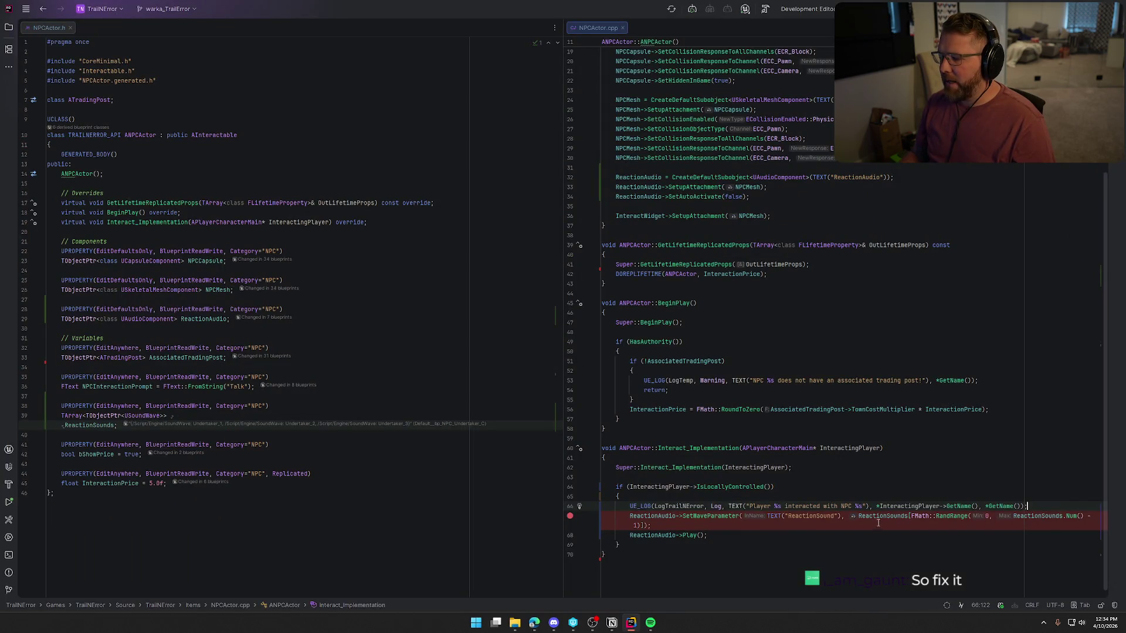
mouse_move(878, 517)
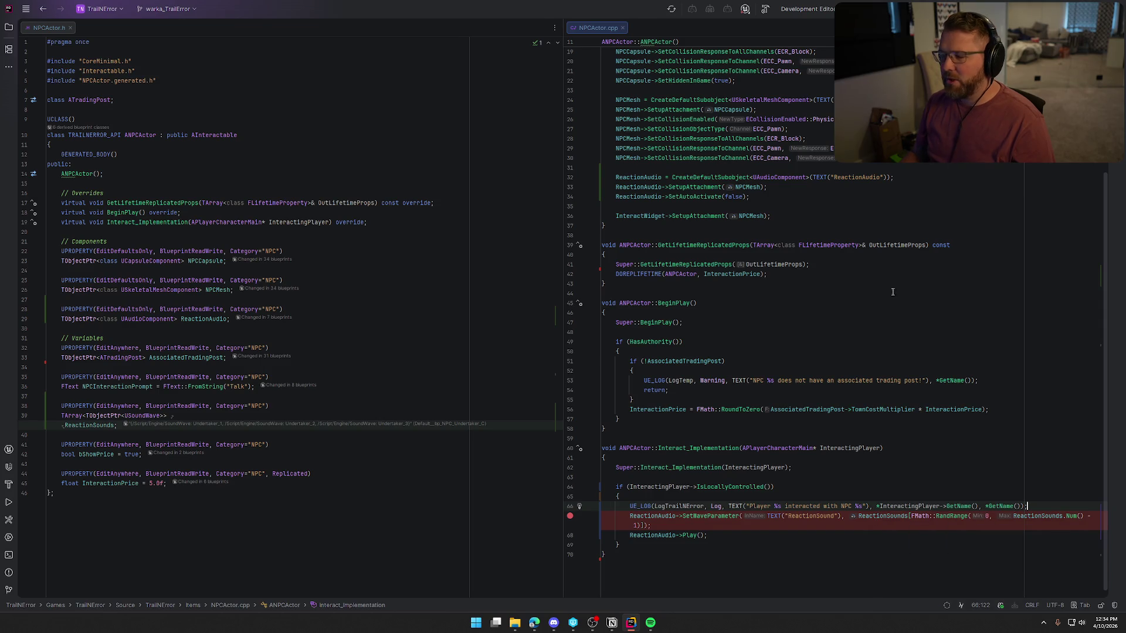
key("ctrl+shift+b")
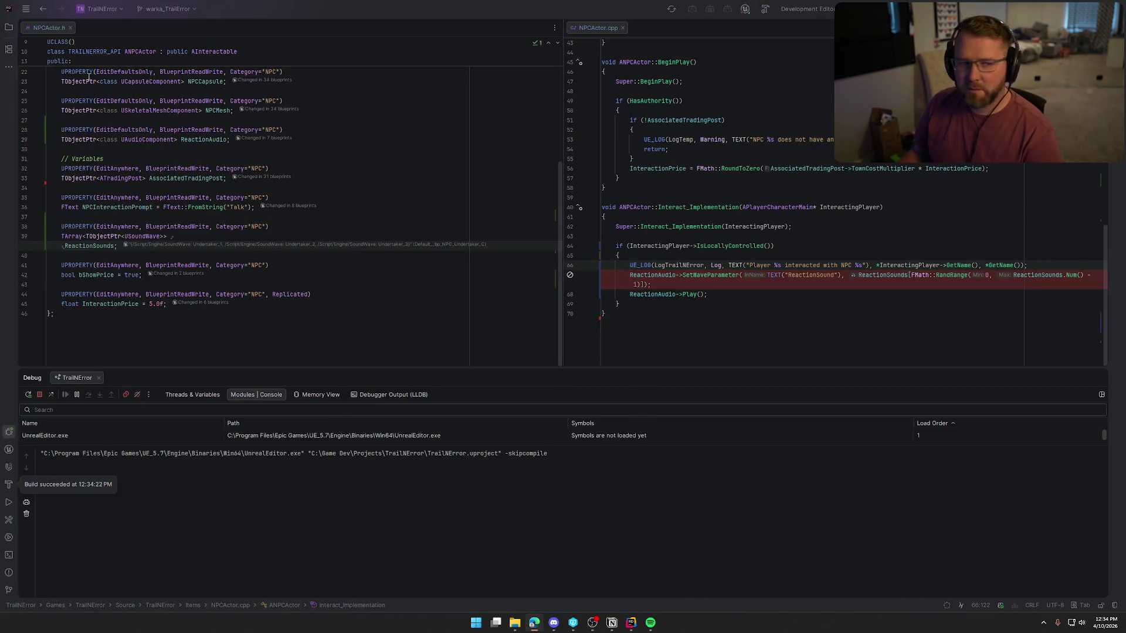
key("alt+Tab")
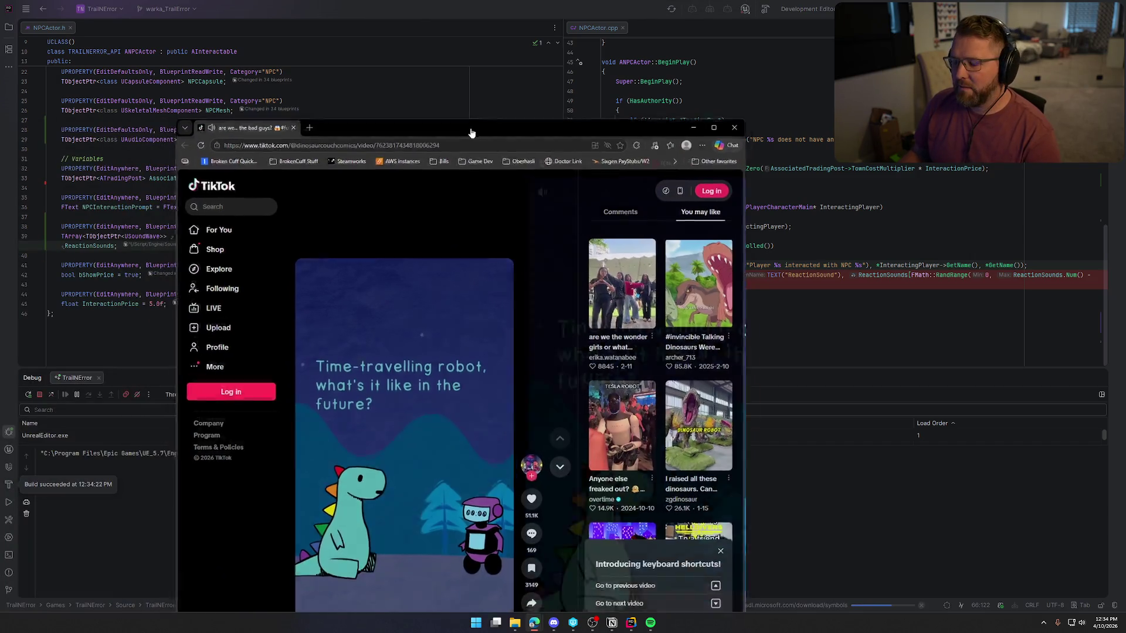
double_click(470, 130)
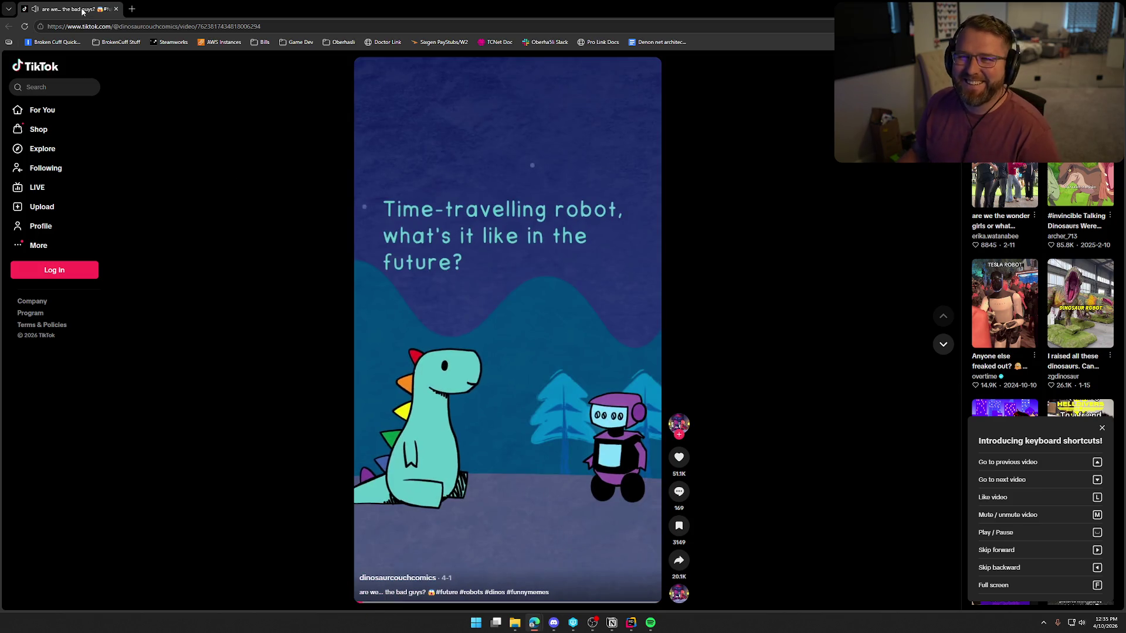
key("alt+Tab")
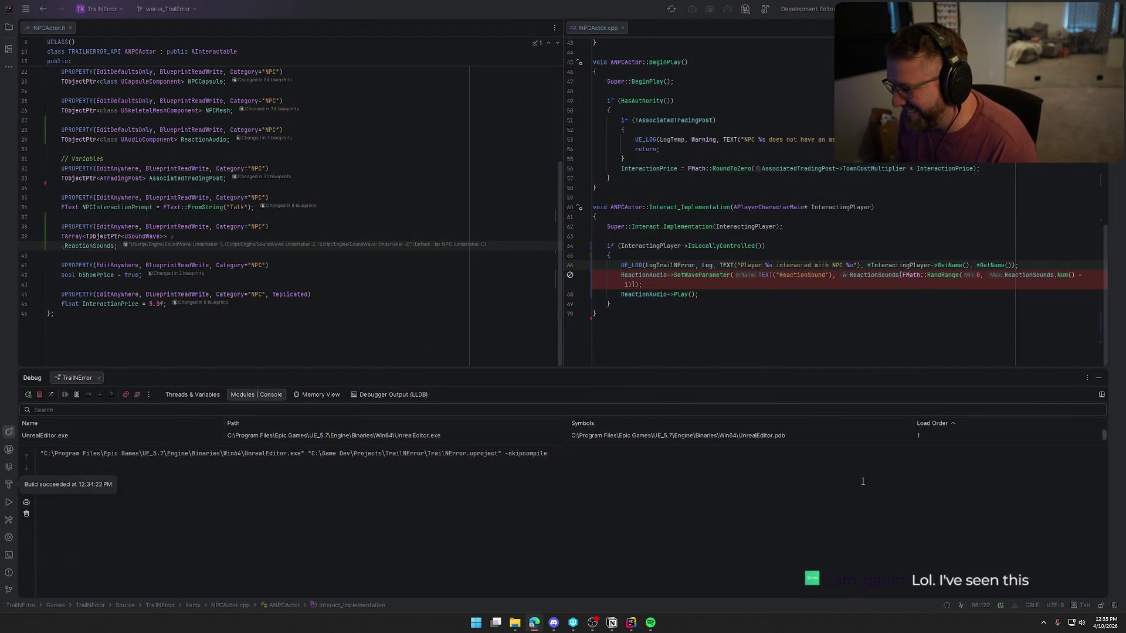
Hide the debug panel, remove the line 67 breakpoint, and launch the project in Unreal Editor
left_click(1098, 378)
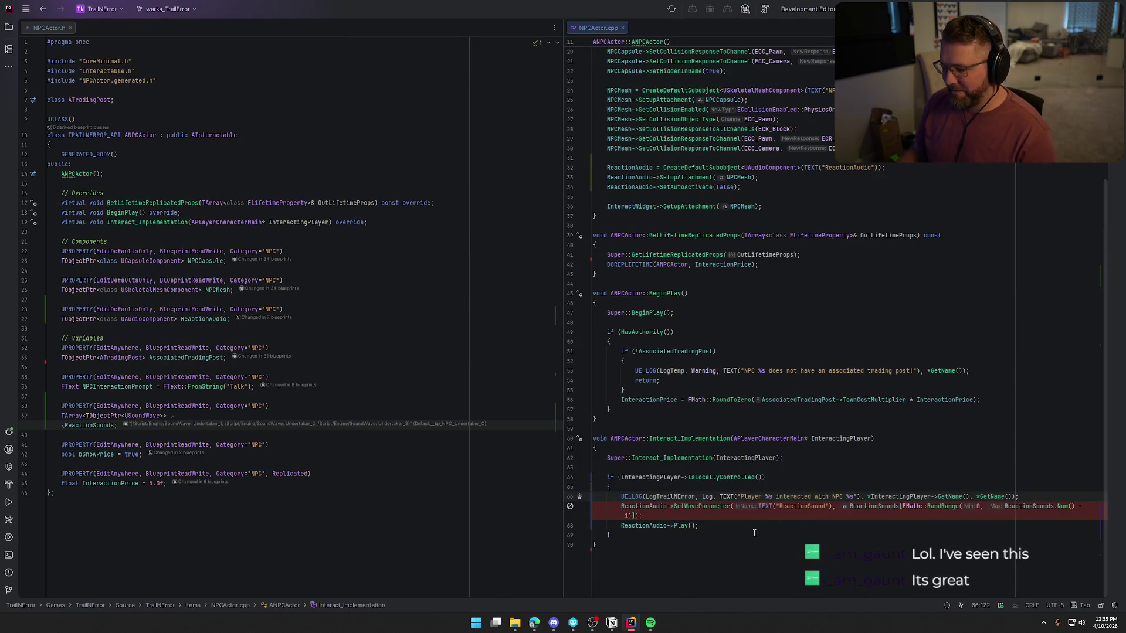
left_click(570, 506)
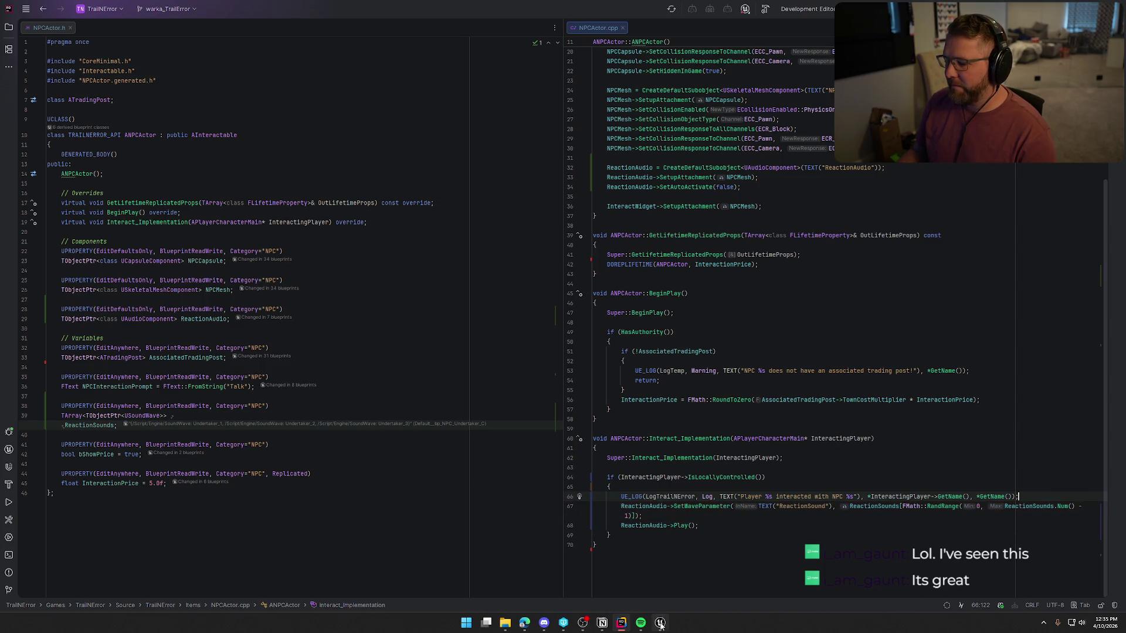
left_click(661, 622)
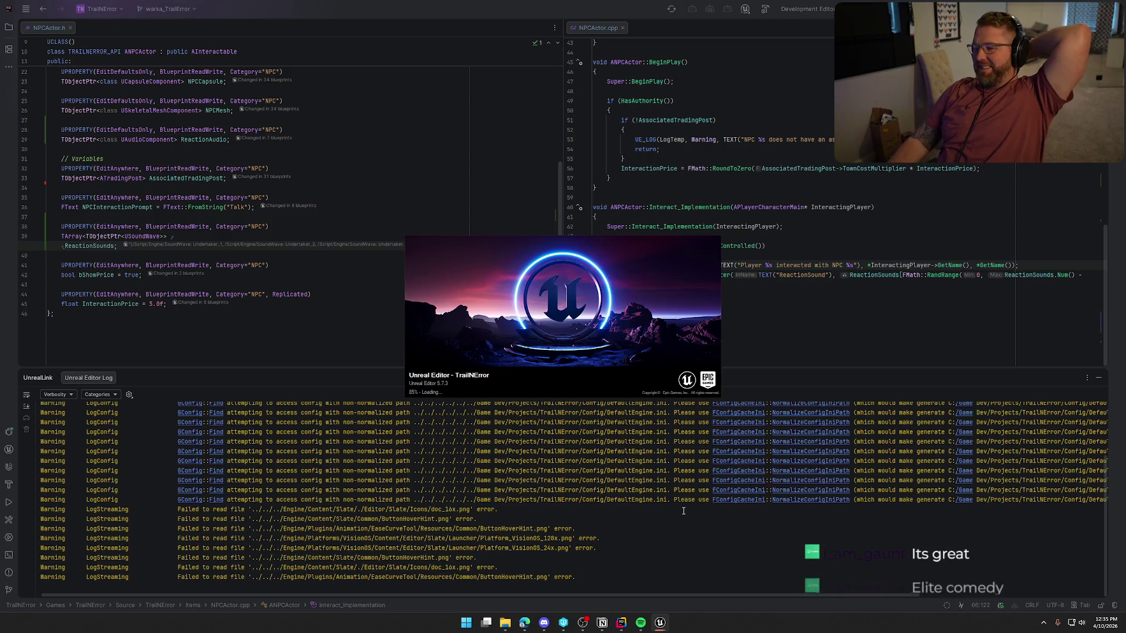
Hide the log and load the GameWorld level from the Maps folder in the Content Drawer
left_click(1099, 379)
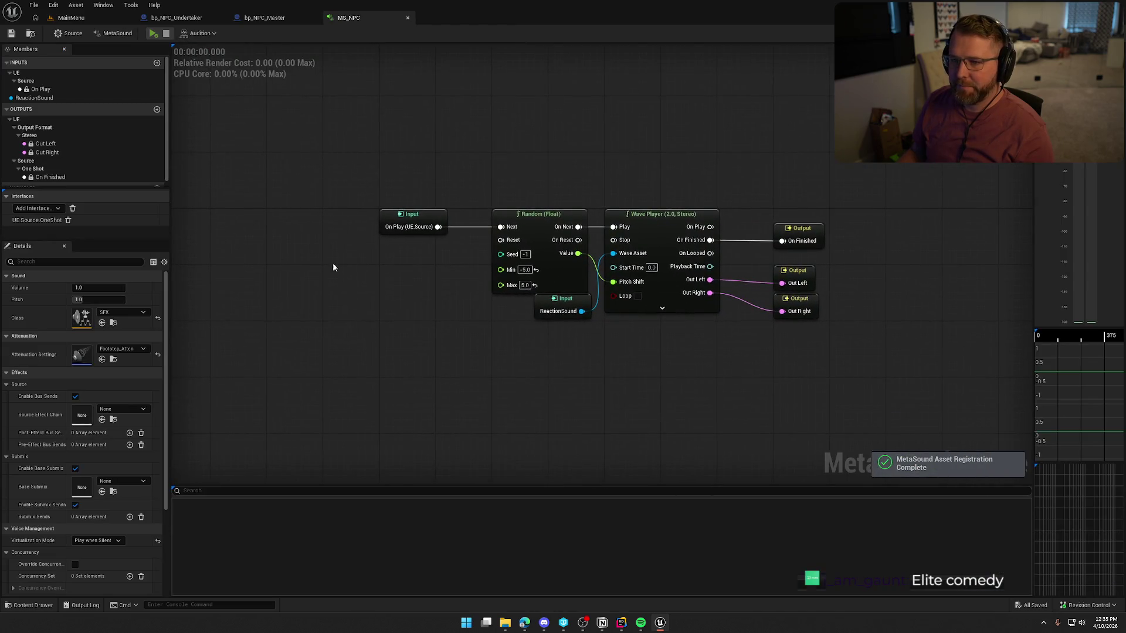
key("ctrl+space")
left_click(34, 437)
left_click(305, 456)
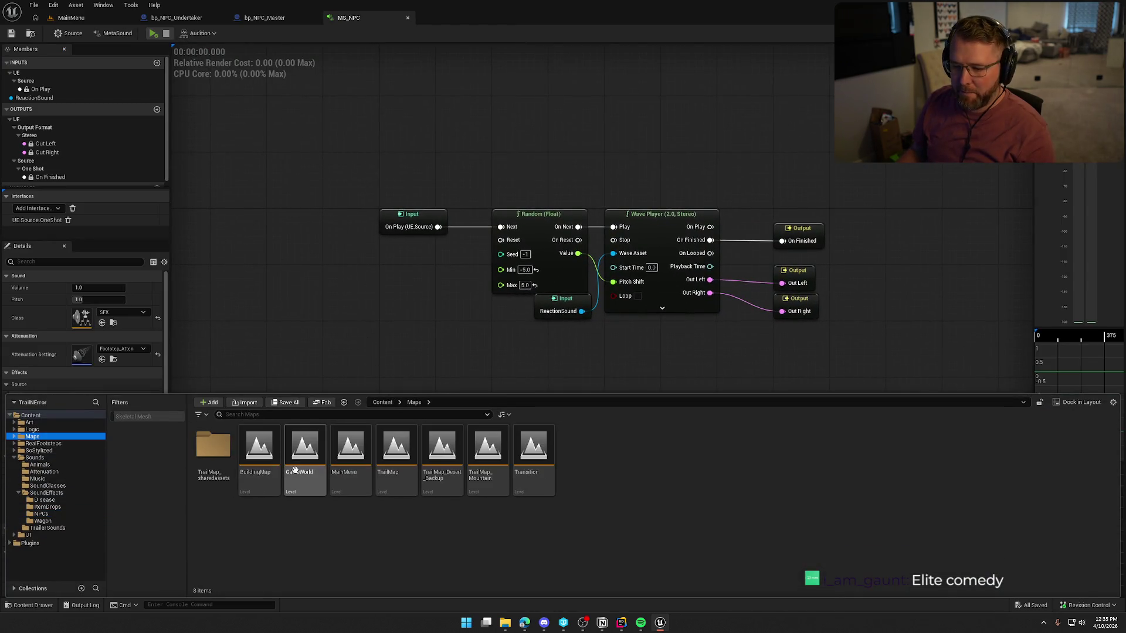
double_click(305, 456)
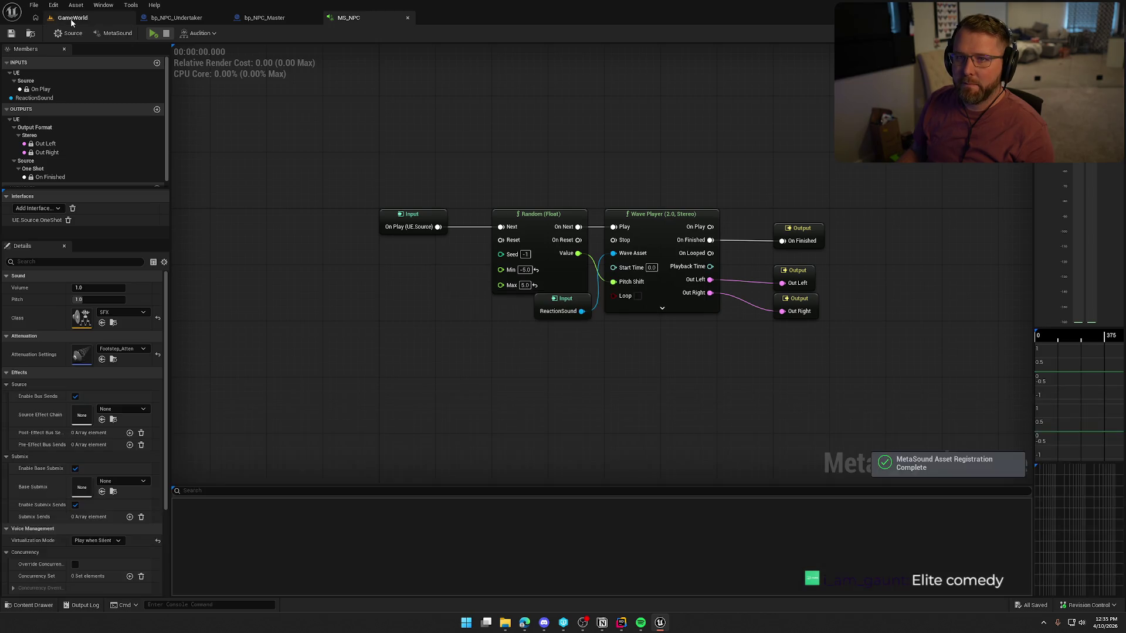
key("ctrl+space")
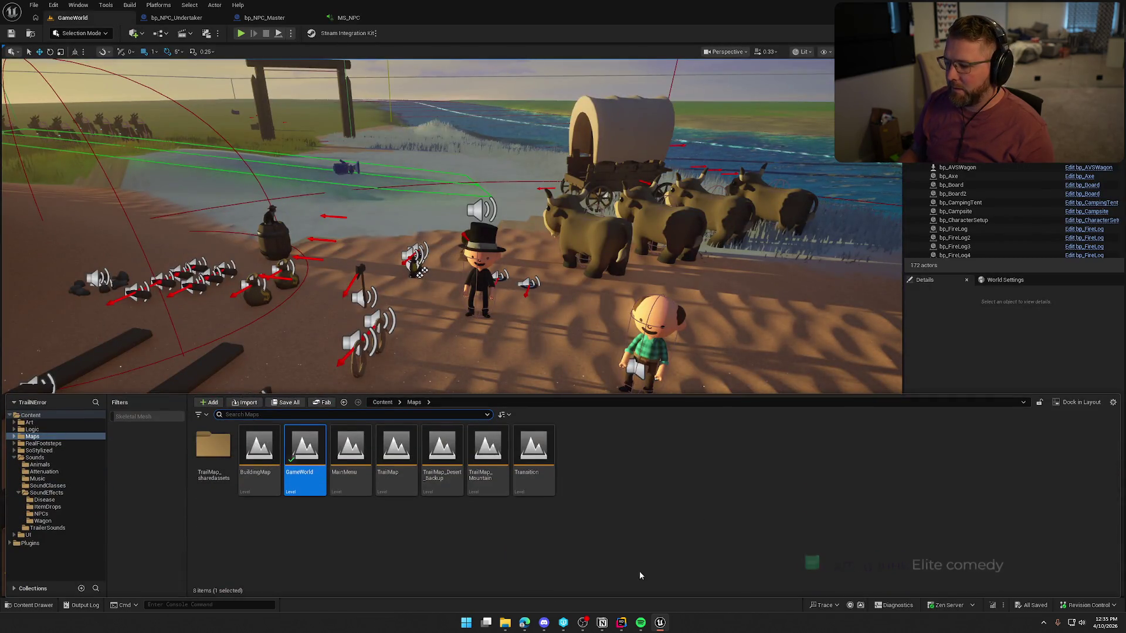
Re-add the line 67 breakpoint, play in editor, and press E on the Undertaker NPC
key("alt+Tab")
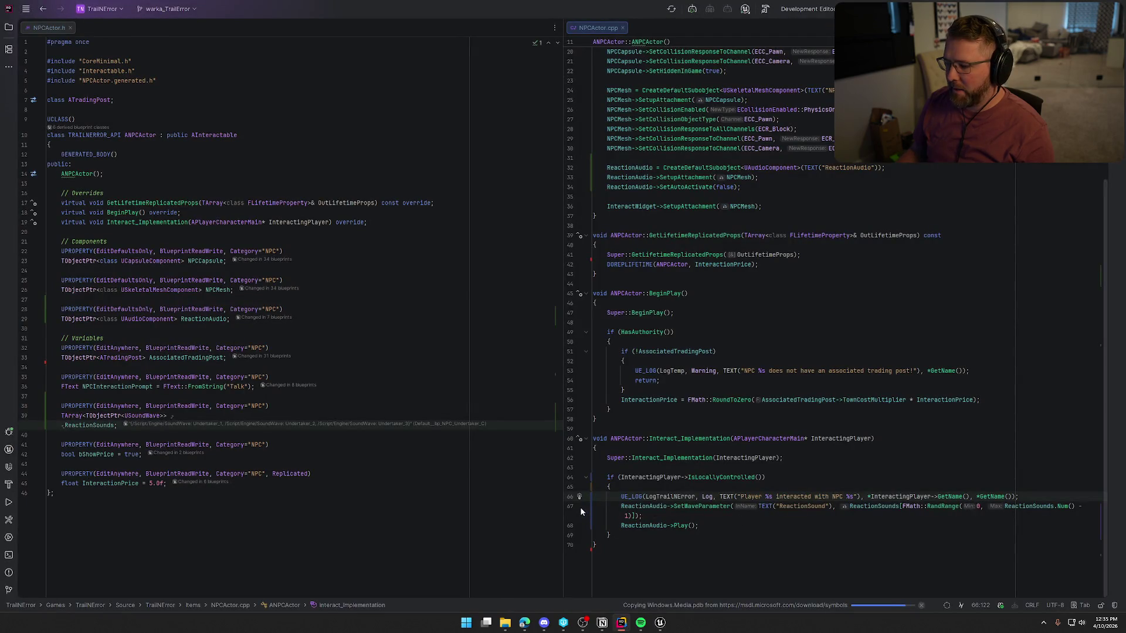
left_click(580, 505)
key("alt+Tab")
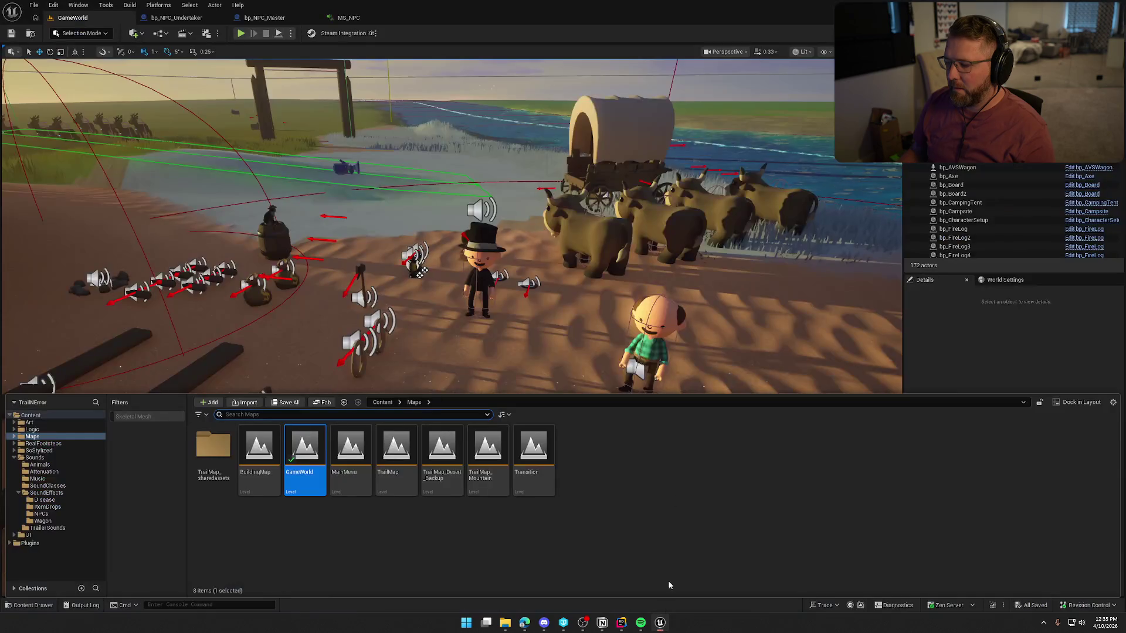
left_click(240, 33)
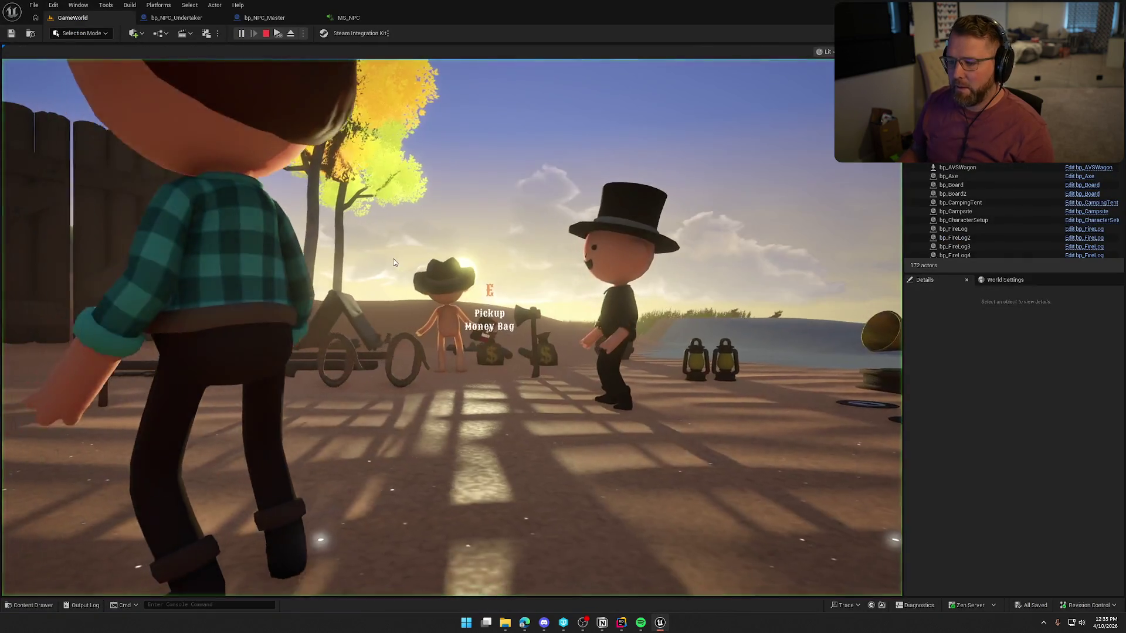
left_click(394, 262)
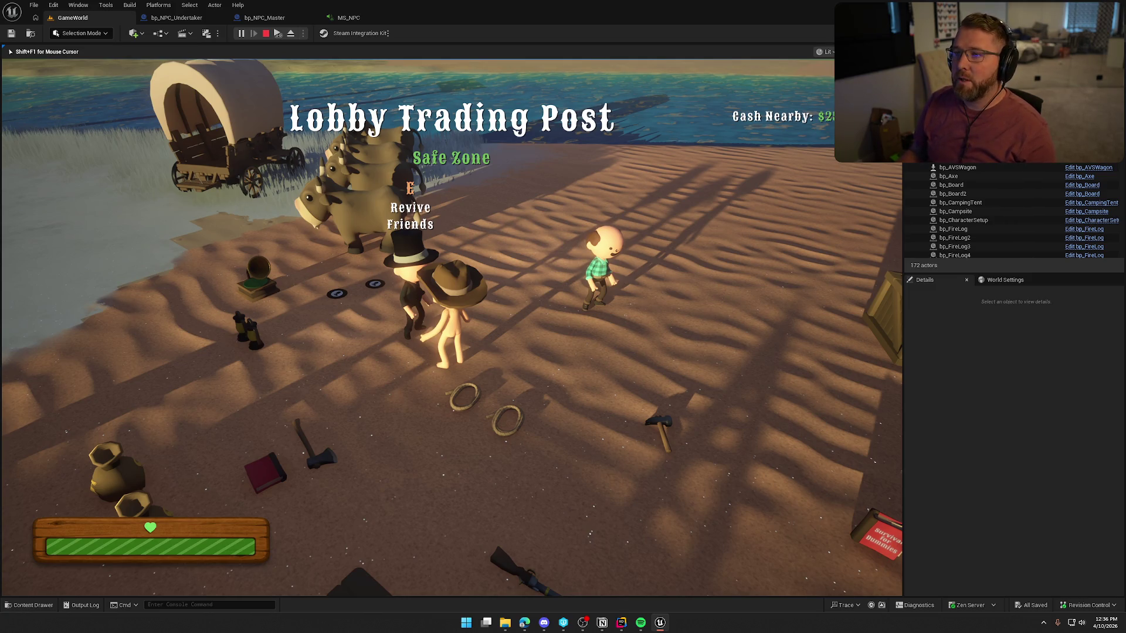
key("e")
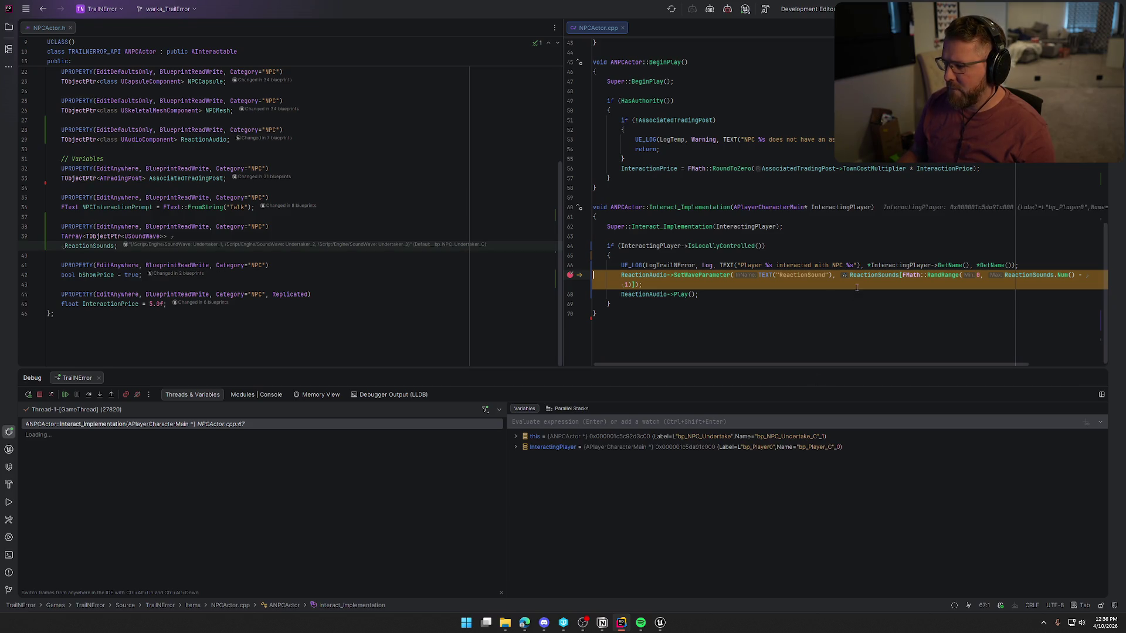
left_click(875, 276)
mouse_move(875, 275)
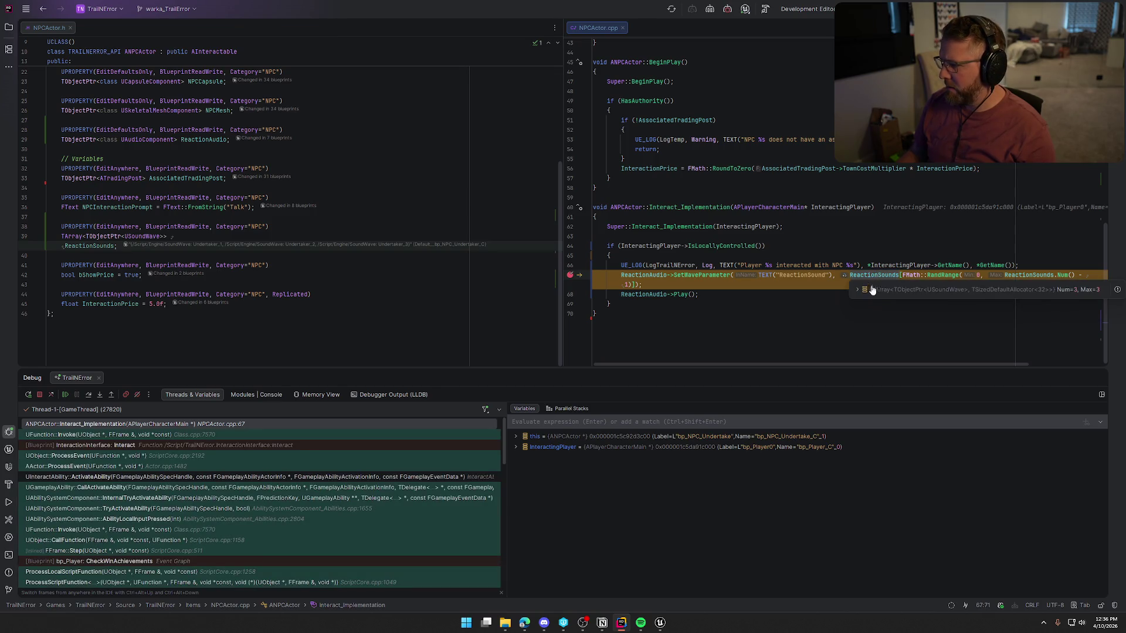
left_click(857, 290)
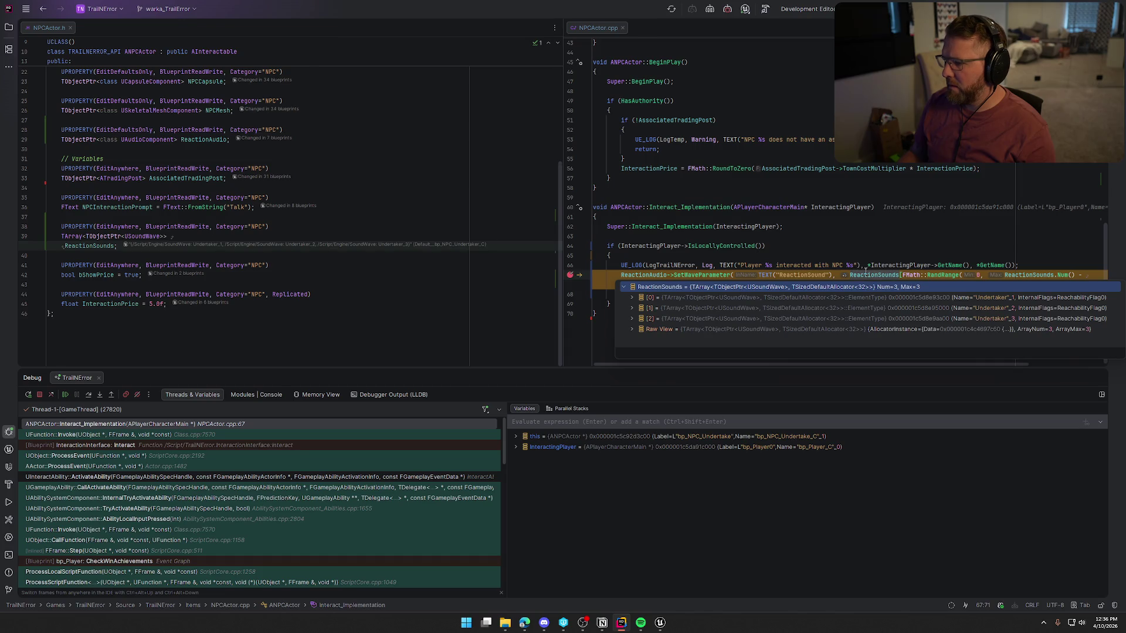
left_click(868, 275)
mouse_move(868, 275)
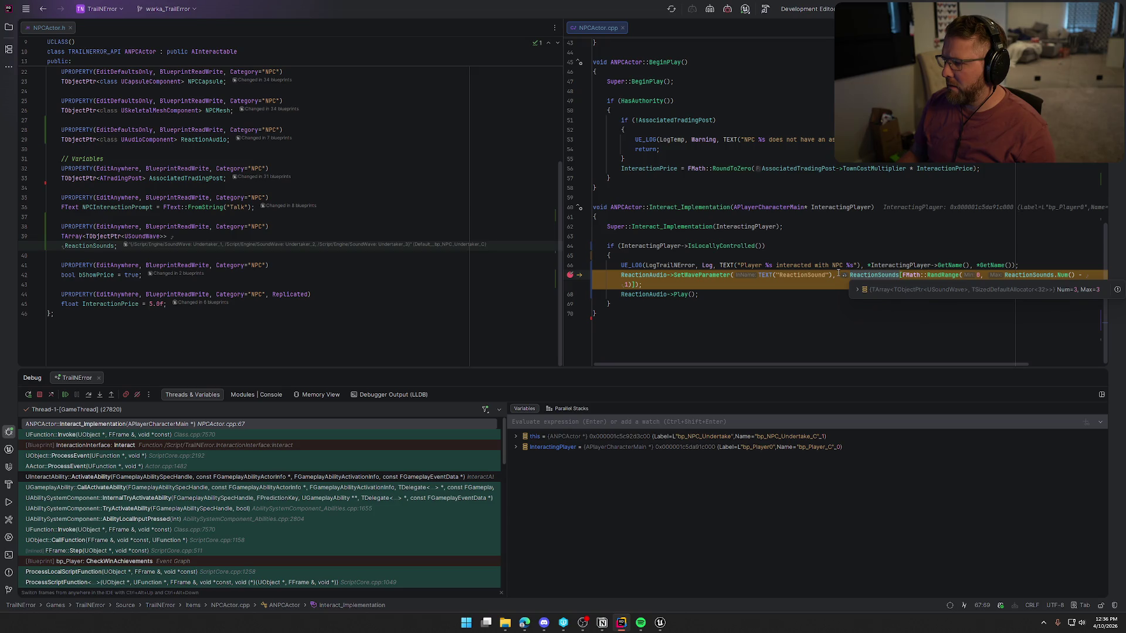
left_click(953, 275)
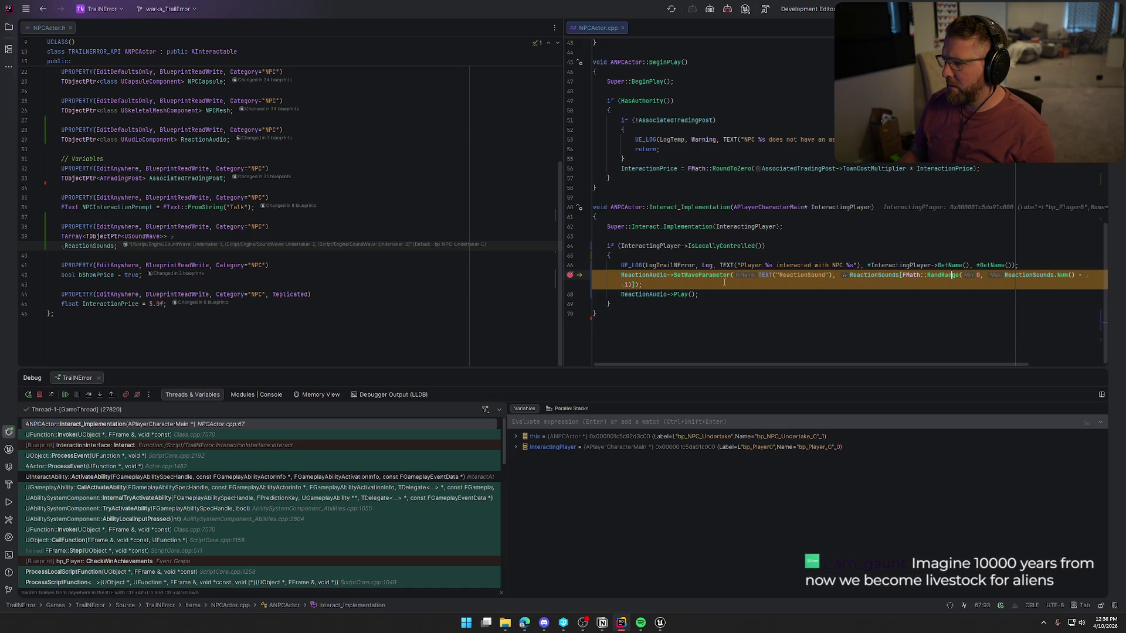
mouse_move(625, 281)
mouse_move(1064, 276)
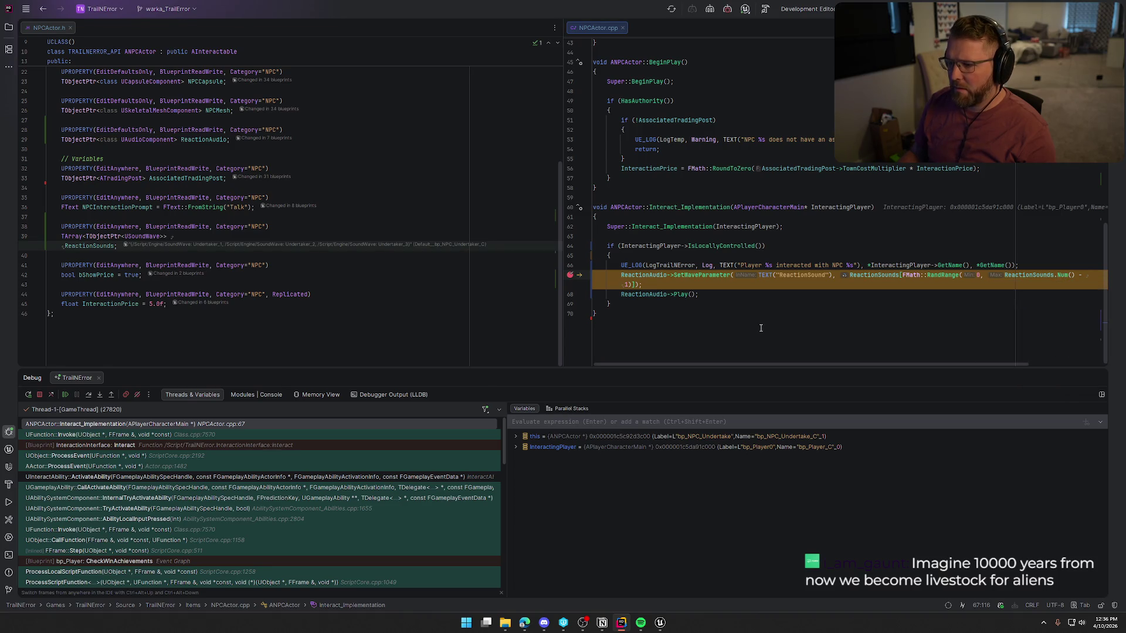
mouse_move(660, 622)
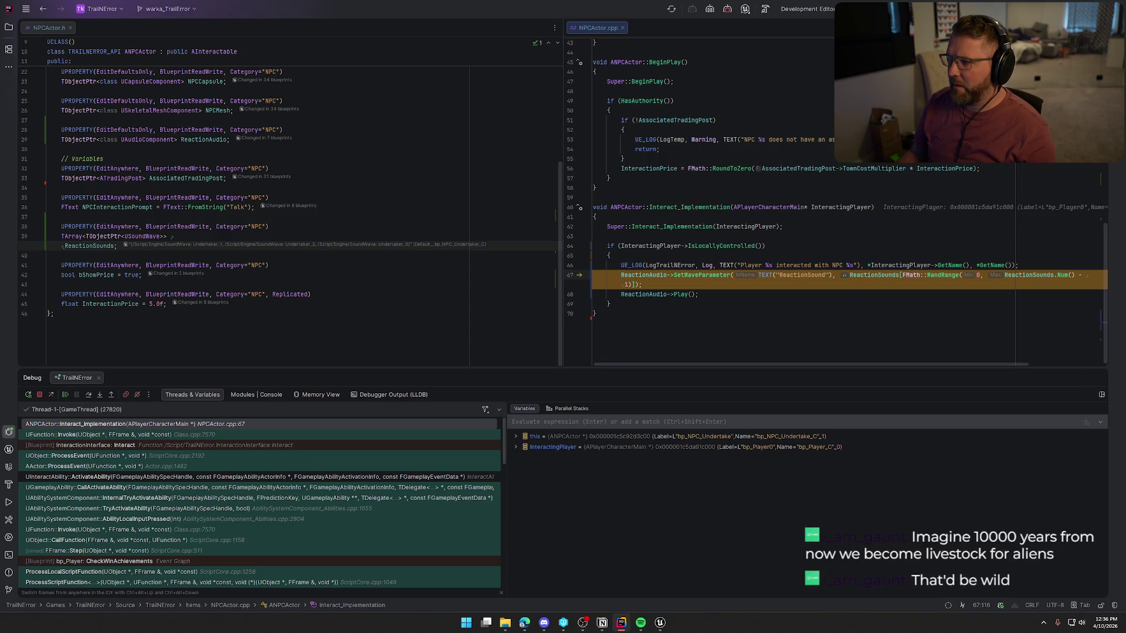
Resume past the breakpoint with F5, play-test the NPC interaction, then stop with Escape
key("F5")
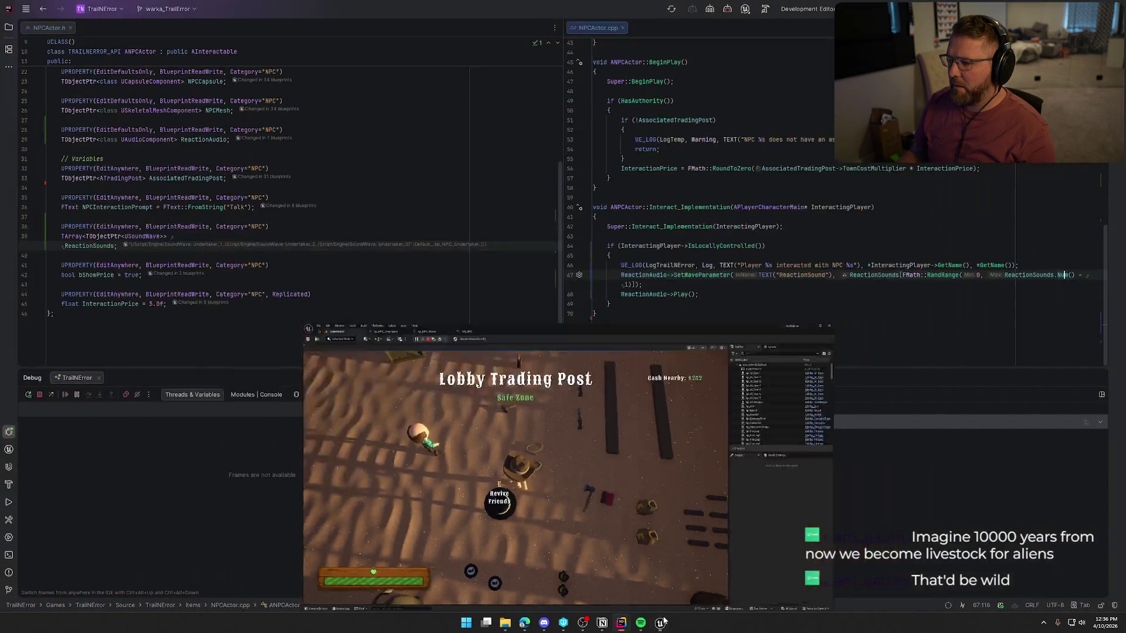
left_click(660, 622)
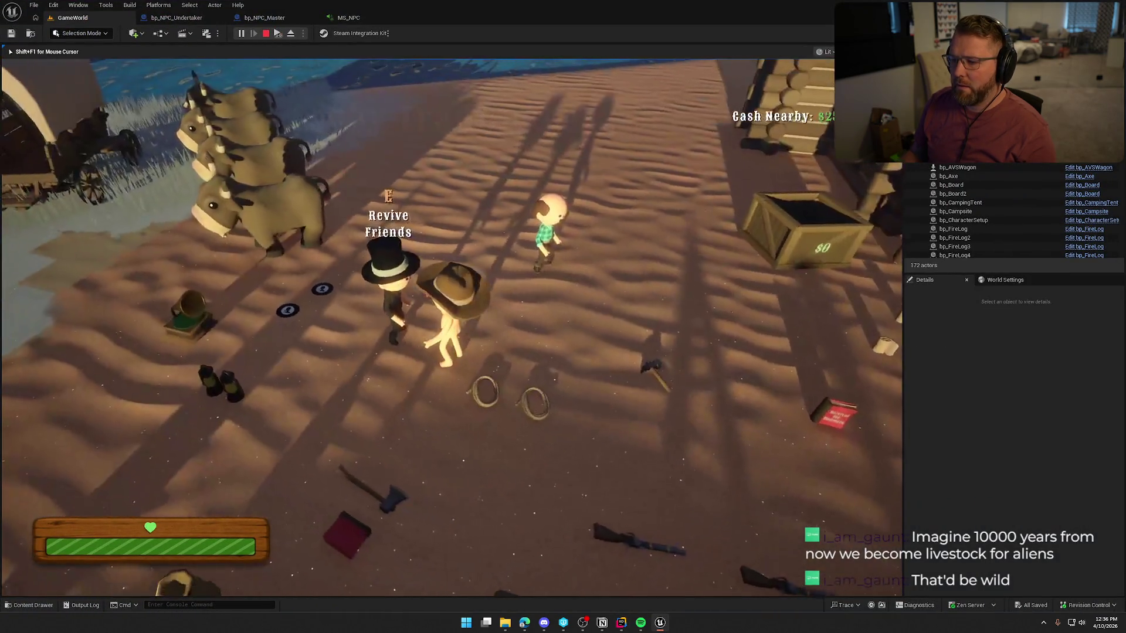
left_click(262, 333)
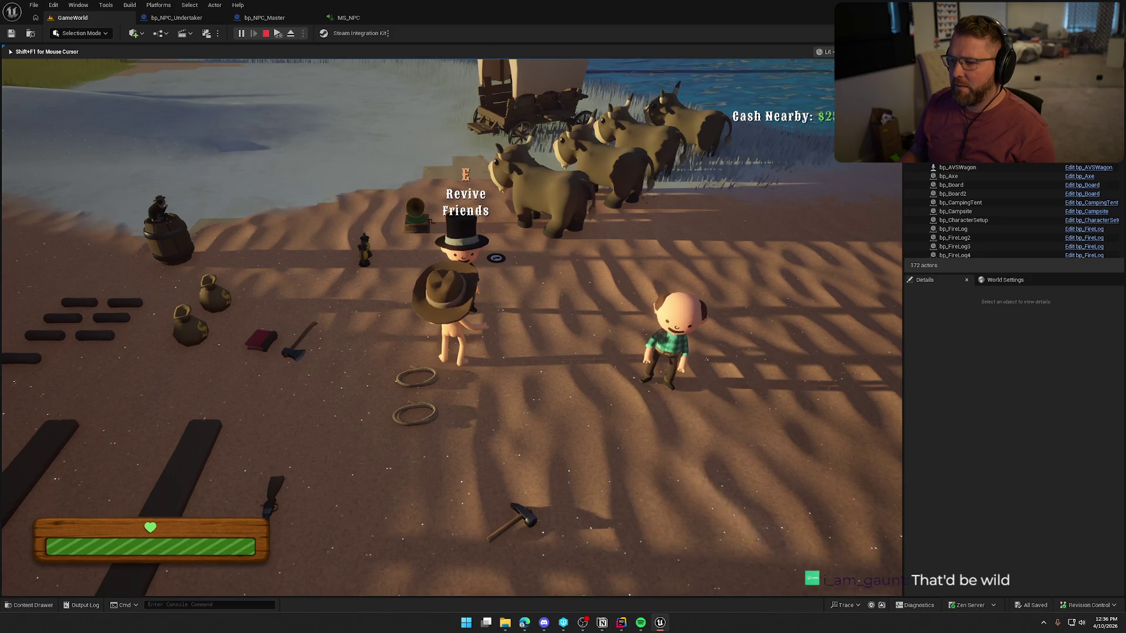
key("Escape")
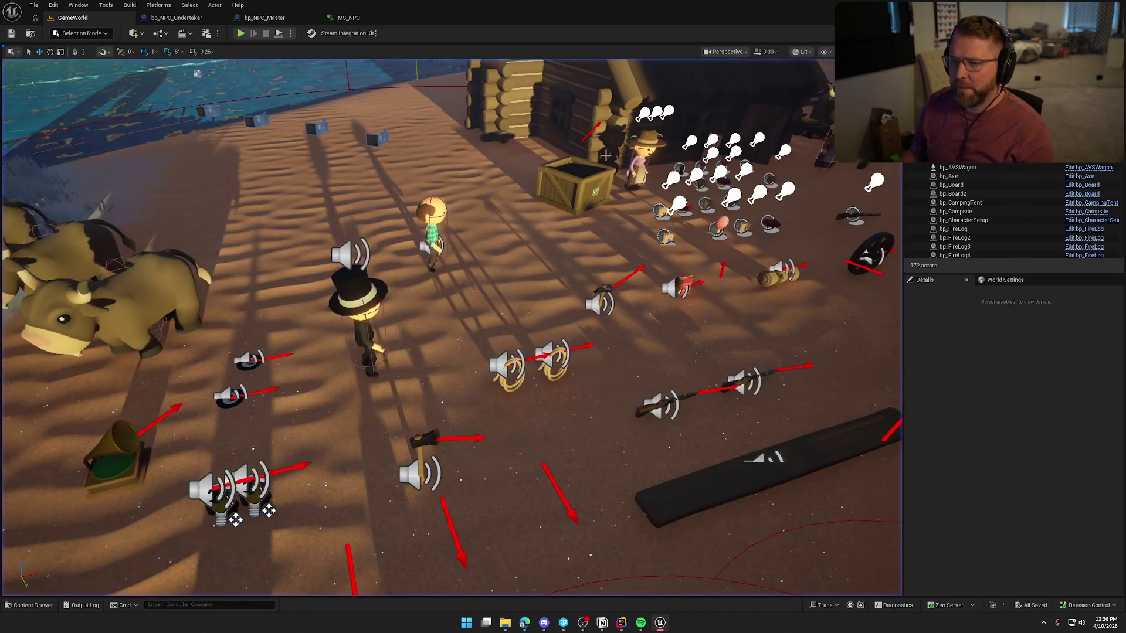
Look over the MS_NPC MetaSound and NPC blueprint tabs, then return to GameWorld
left_click(370, 22)
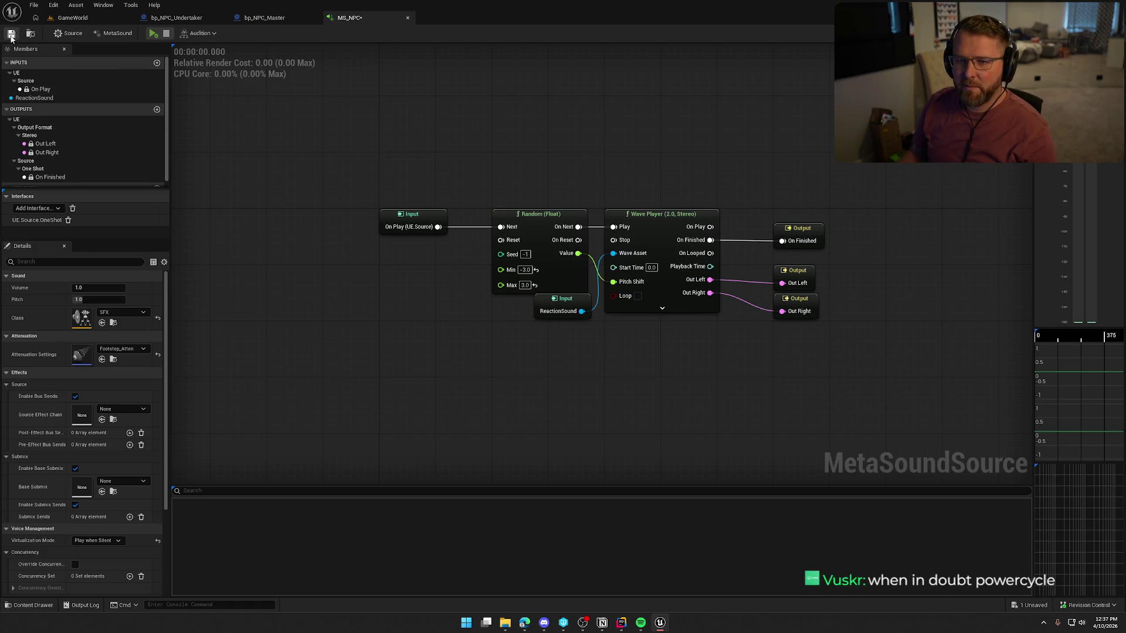
left_click(262, 19)
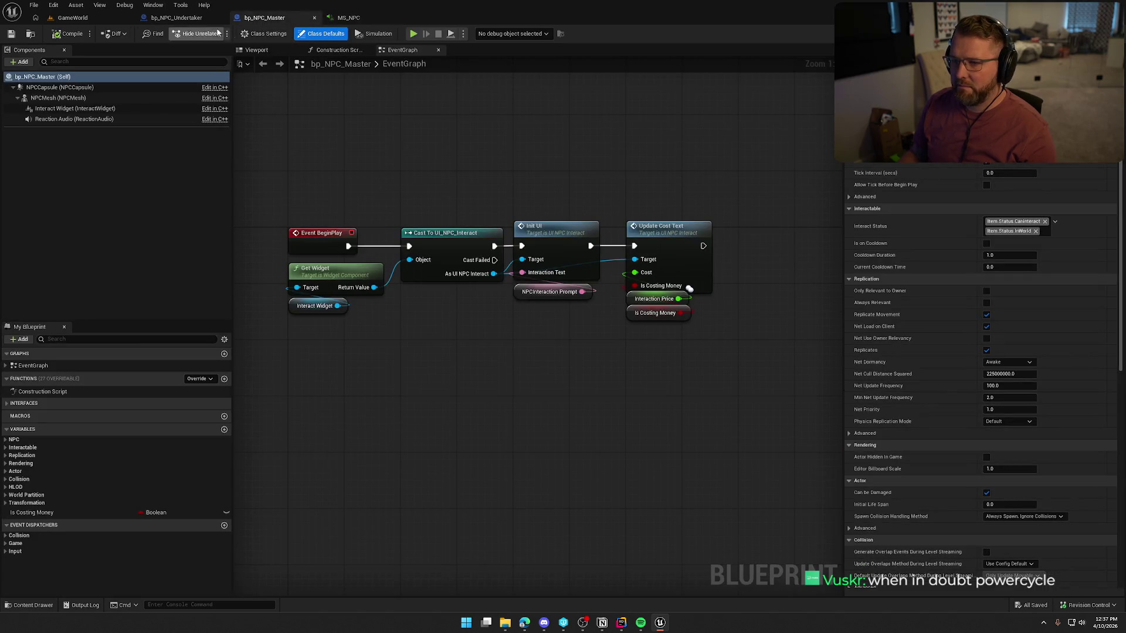
left_click(176, 17)
left_click(76, 18)
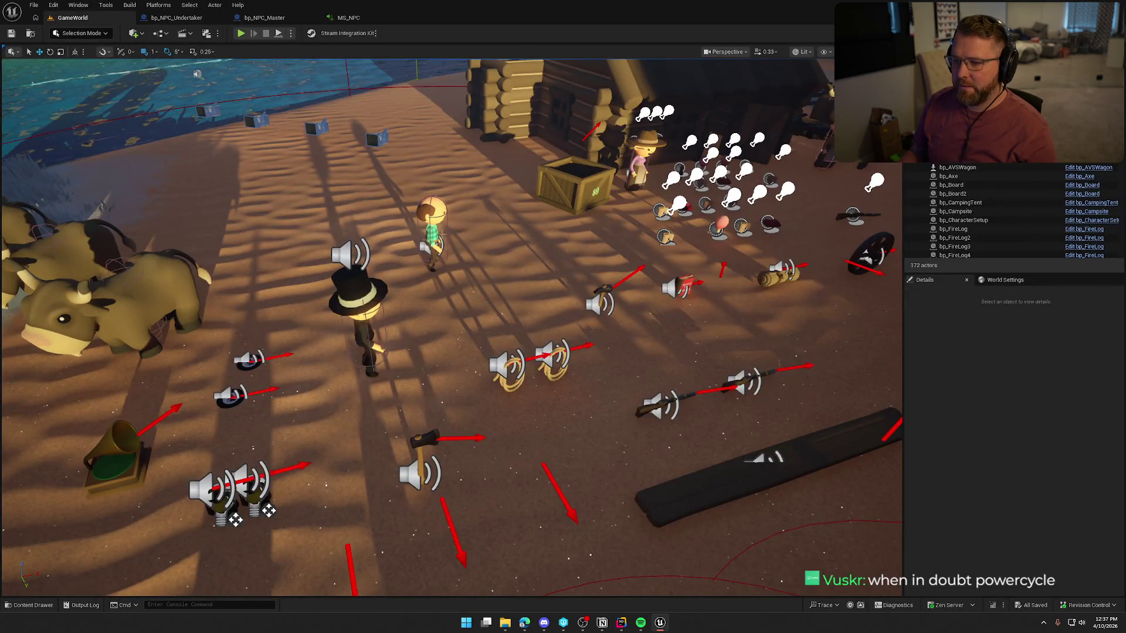
Open bp_NPC_Doctor from the level and select its Reaction Audio component in the Viewport
left_click(451, 235)
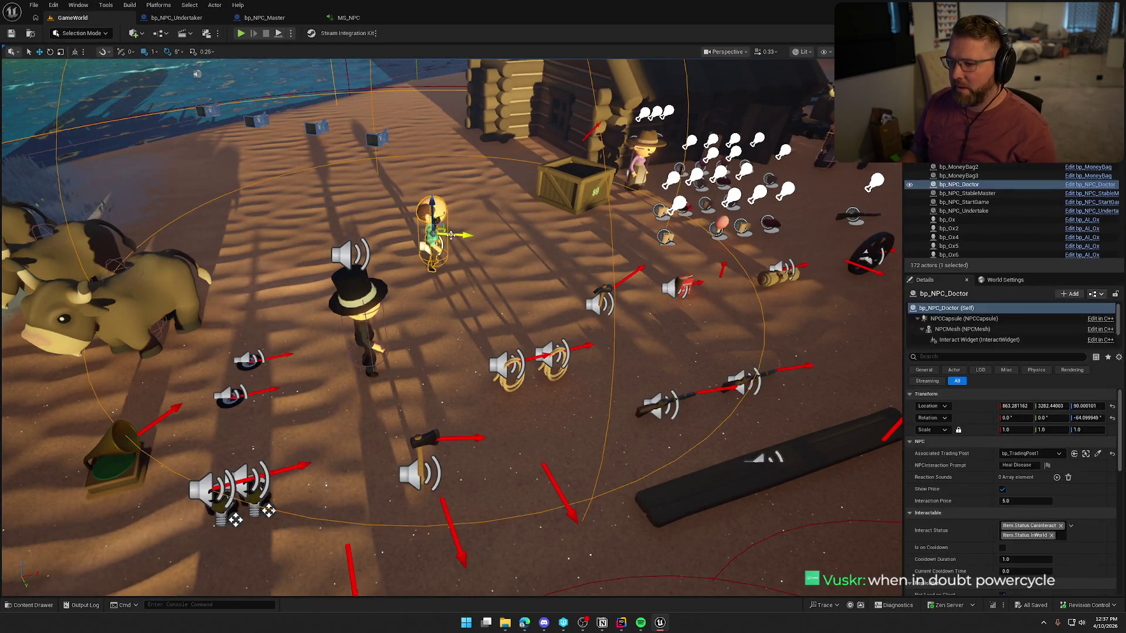
left_click(1095, 184)
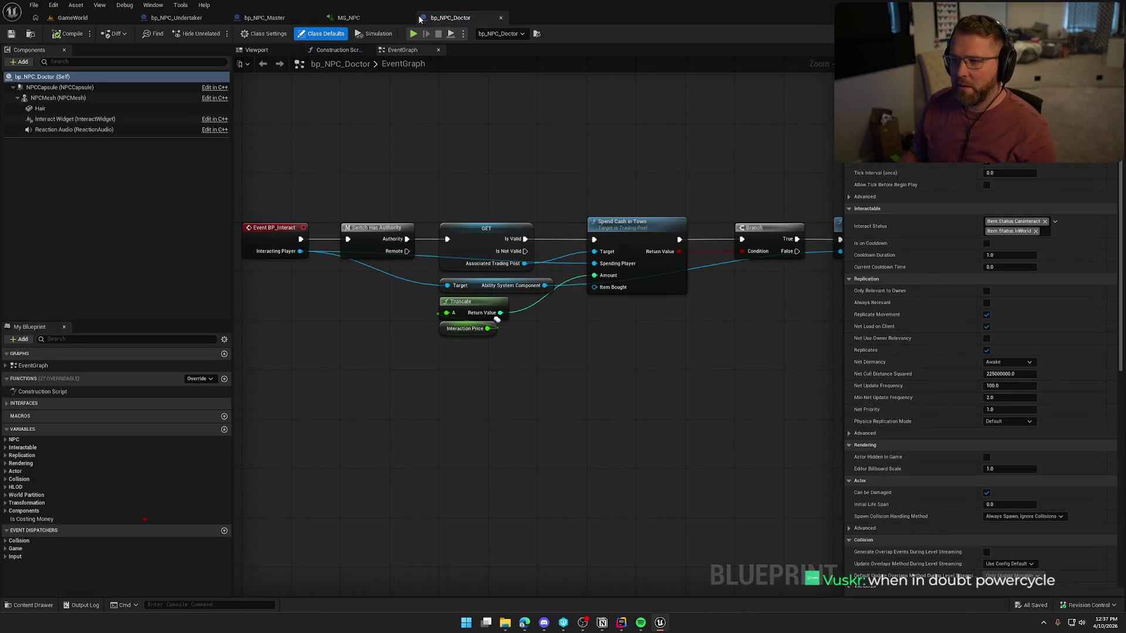
left_click(258, 18)
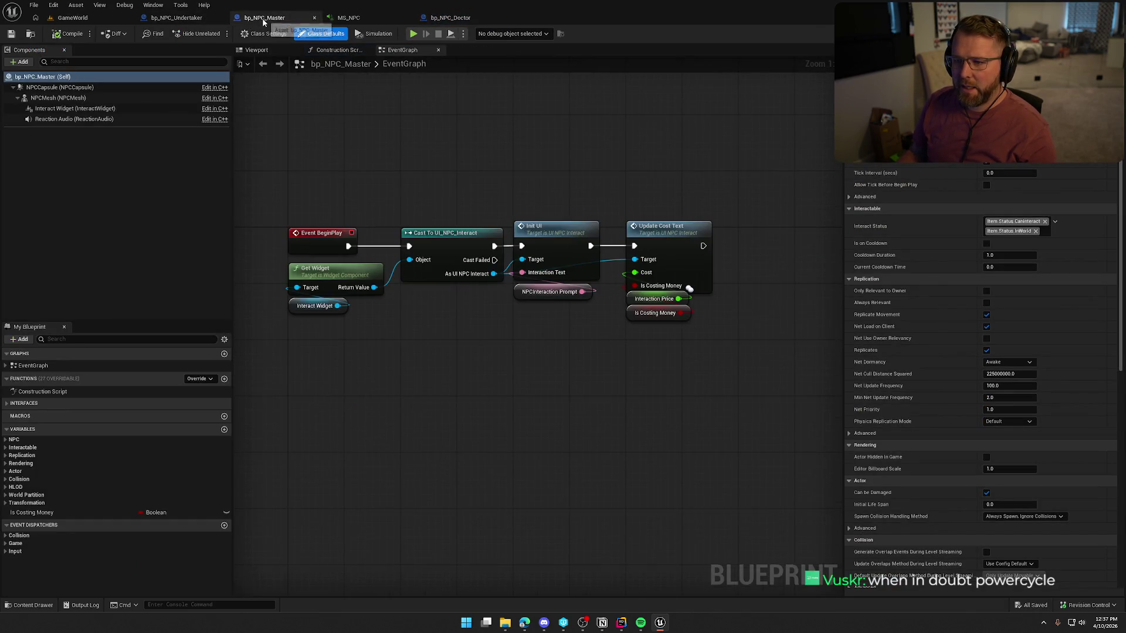
left_click(263, 51)
left_click(450, 18)
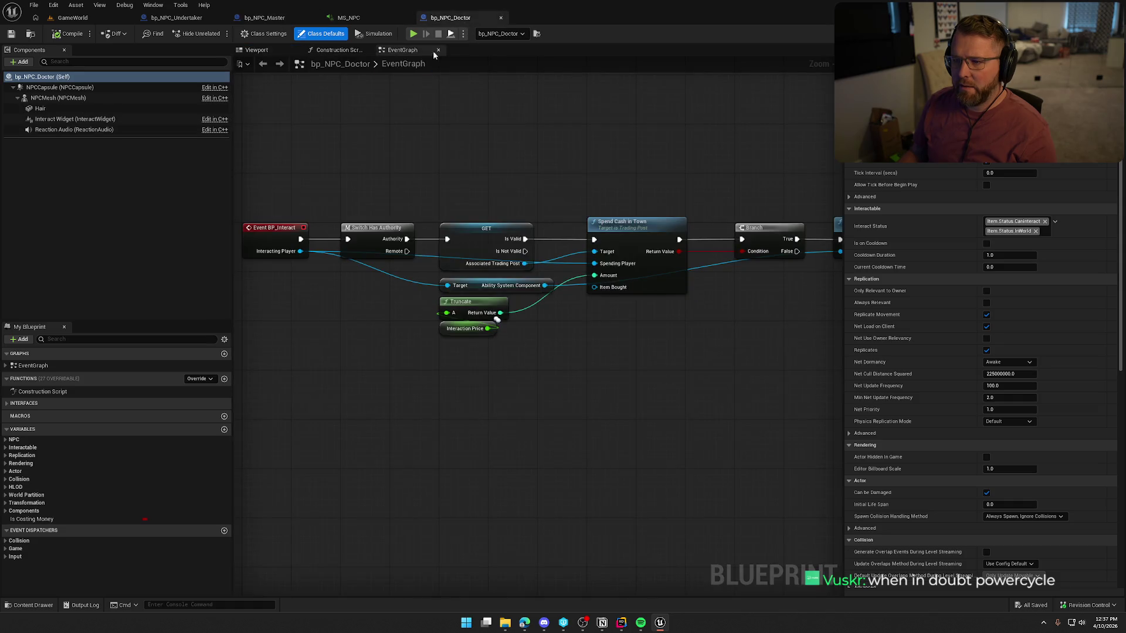
left_click(256, 50)
left_click(118, 129)
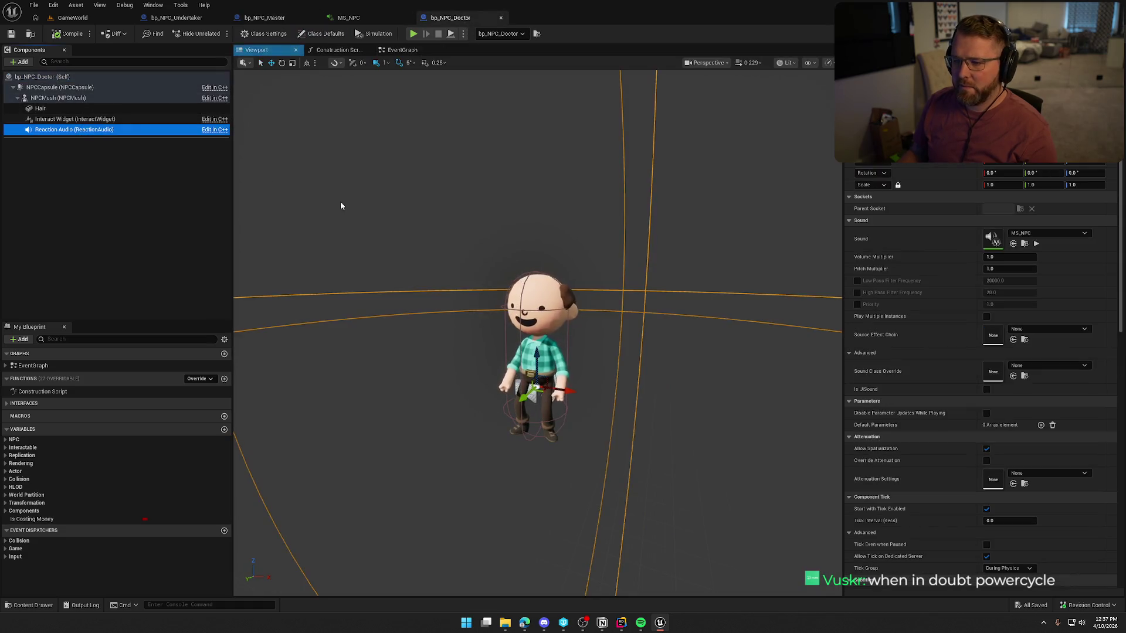
Raise the Doctor NPC's Reaction Audio component above its head and check out bp_NPC_Doctor
left_click_drag(537, 359, 536, 202)
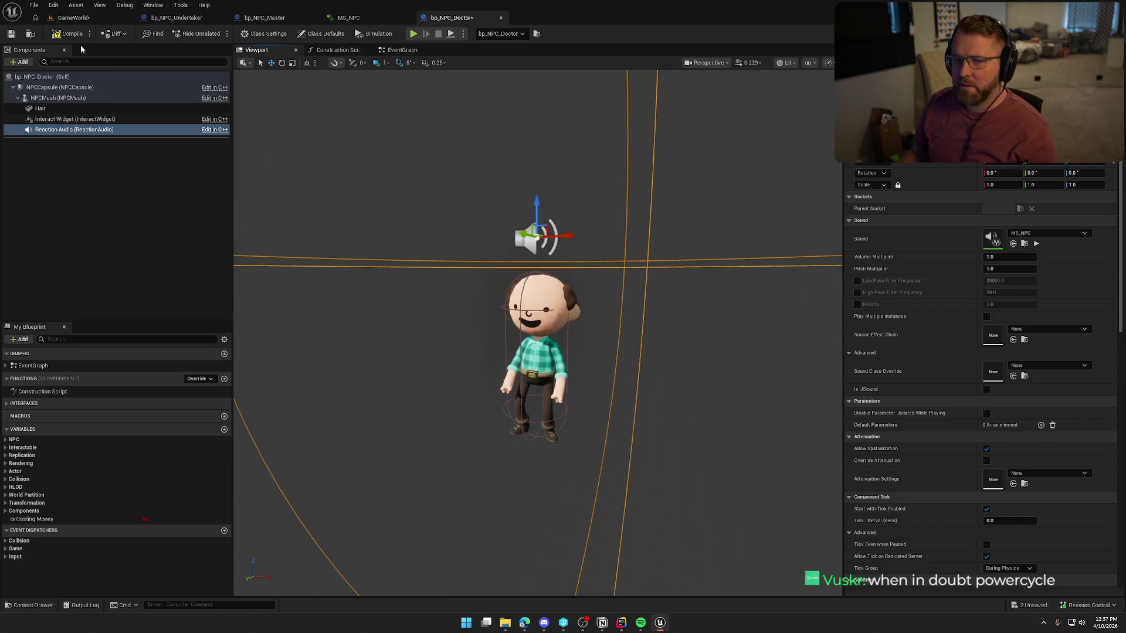
key("ctrl+s")
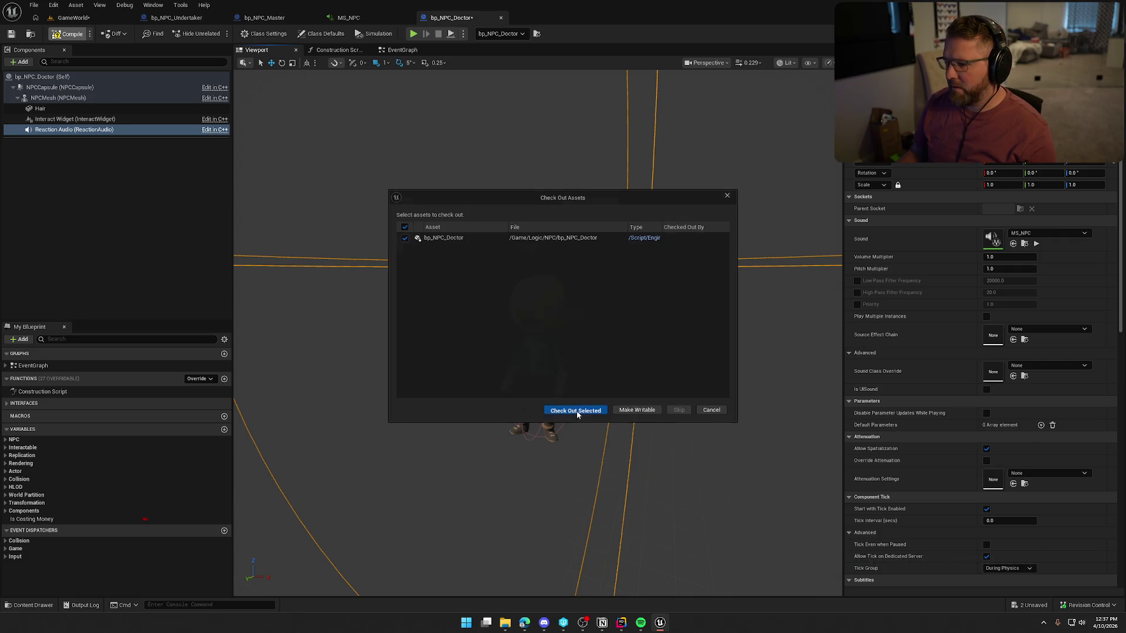
left_click(576, 410)
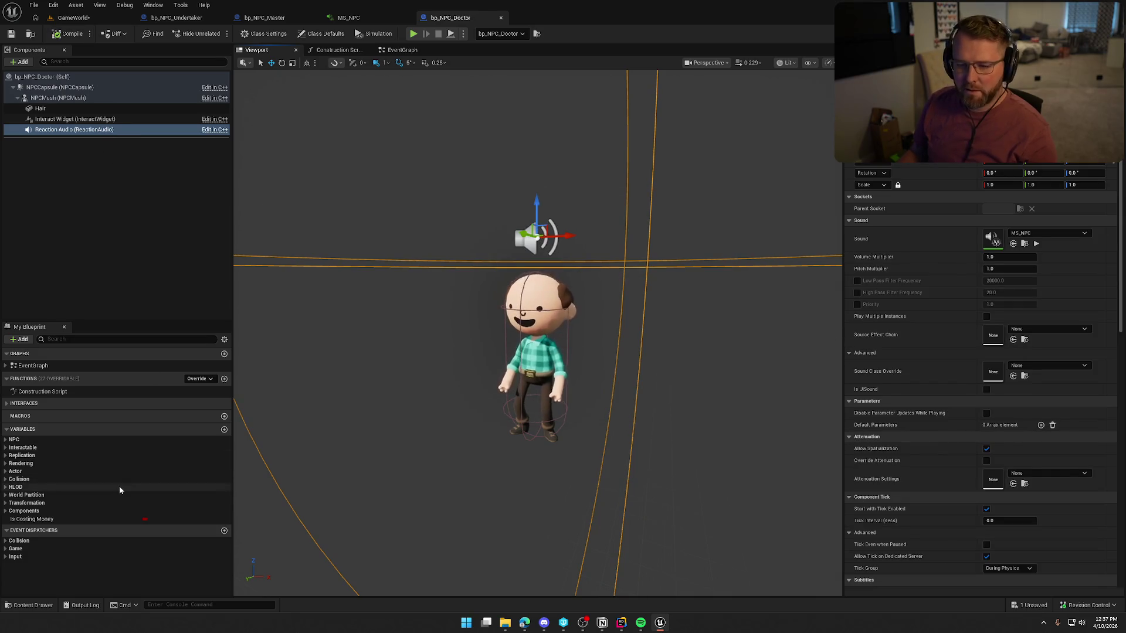
Add Doctor_1 through Doctor_3 to Reaction Sounds, compile the Blueprint, and return to GameWorld
left_click(12, 439)
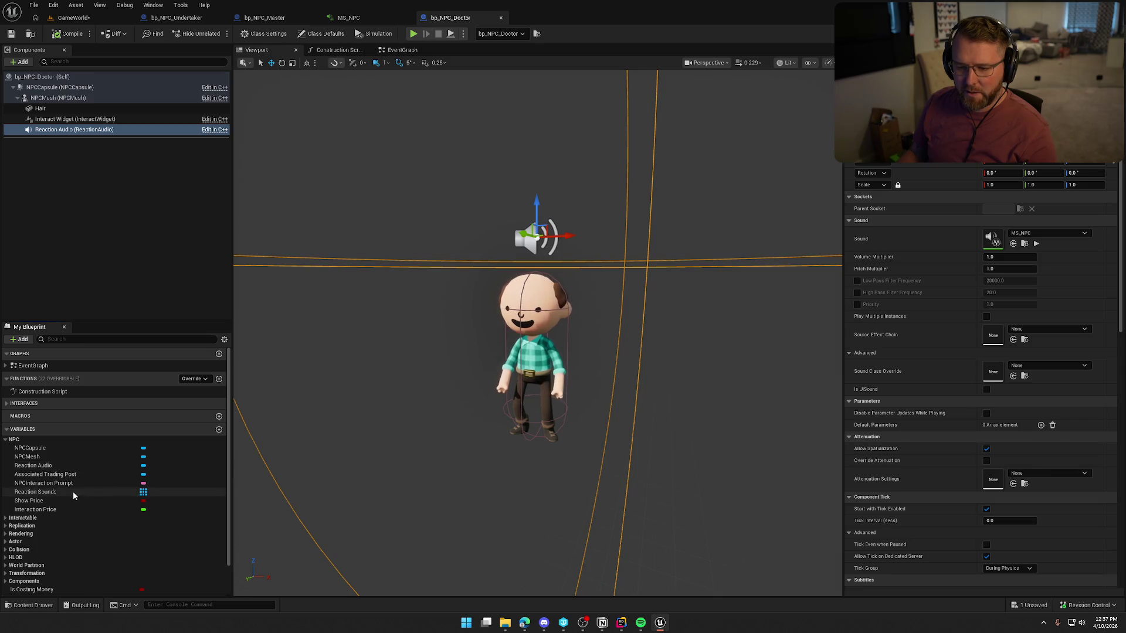
left_click(36, 492)
key("ctrl+space")
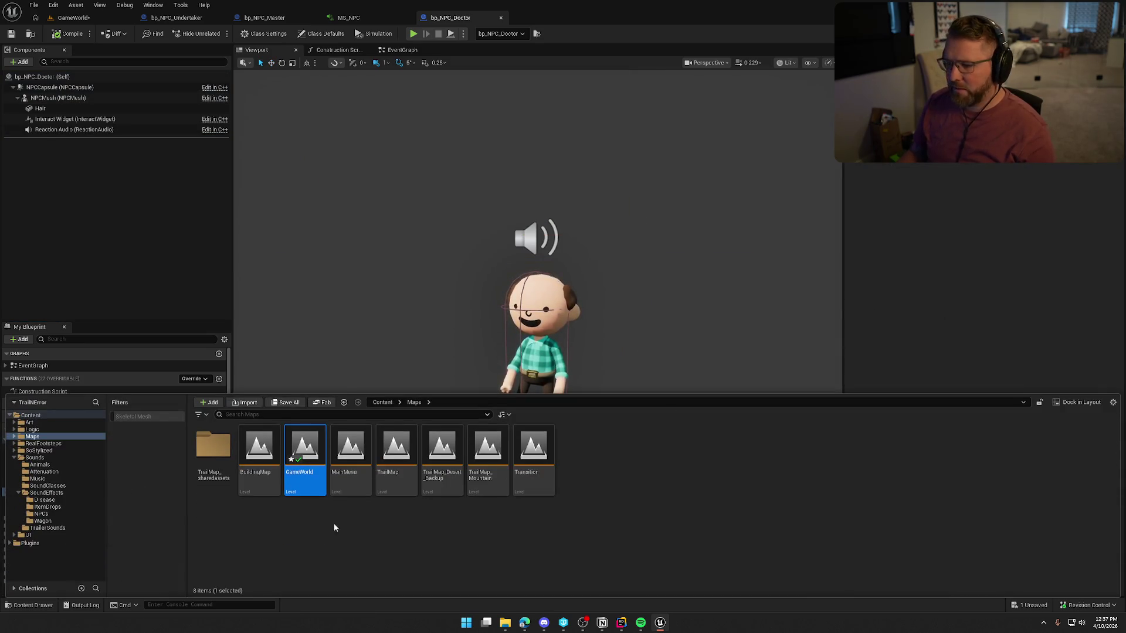
left_click(41, 513)
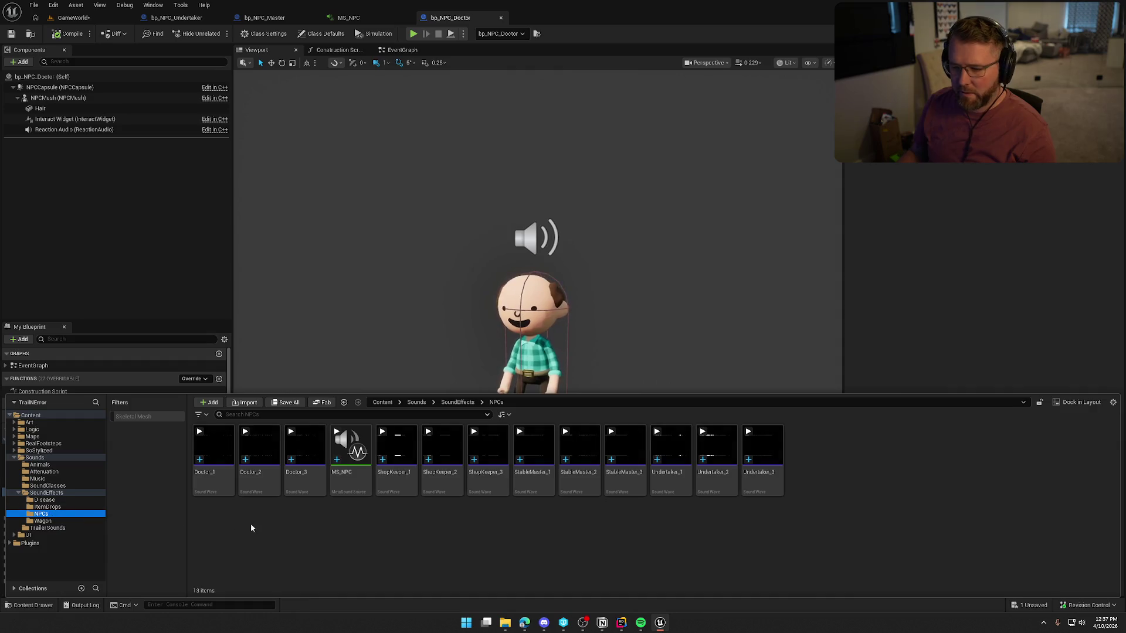
left_click(214, 449)
left_click(305, 448, "shift")
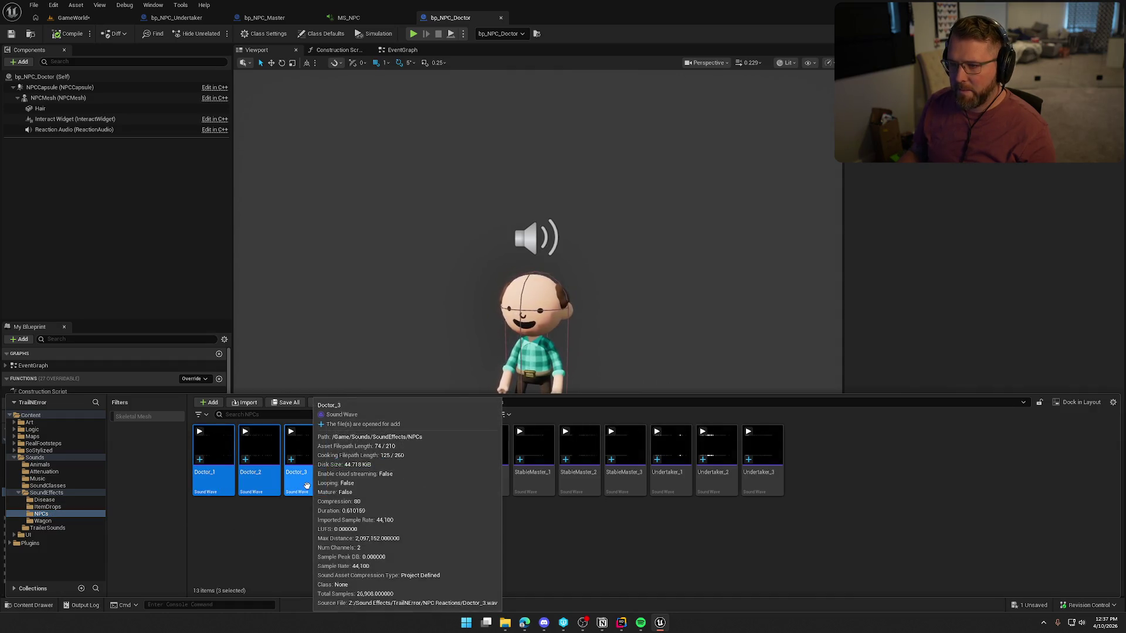
left_click_drag(304, 449, 921, 247)
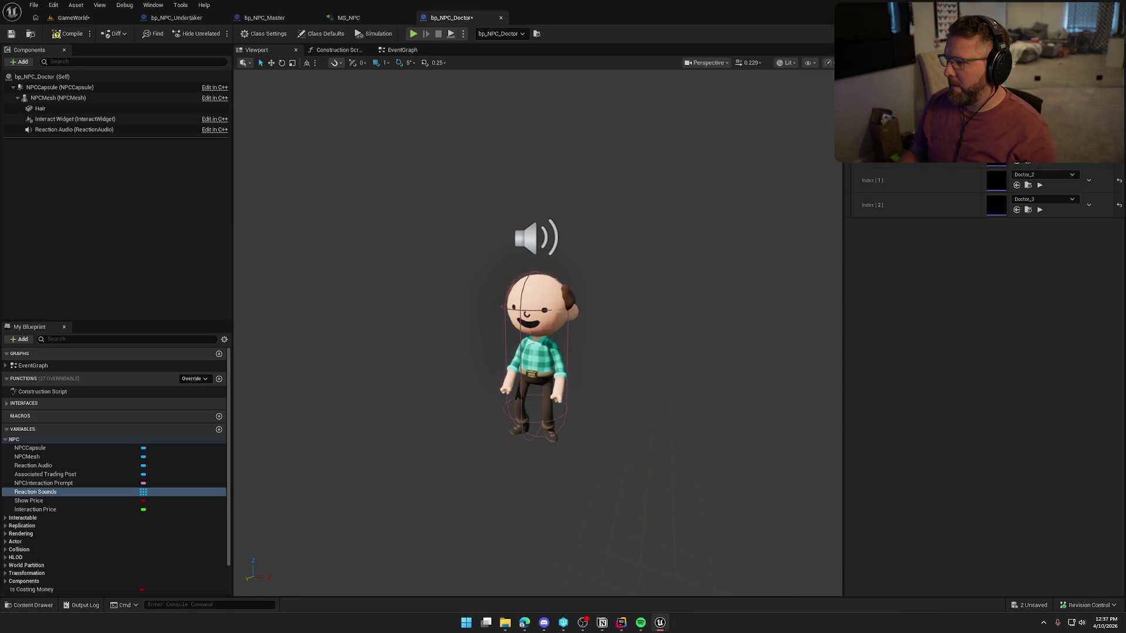
left_click(69, 34)
left_click(73, 17)
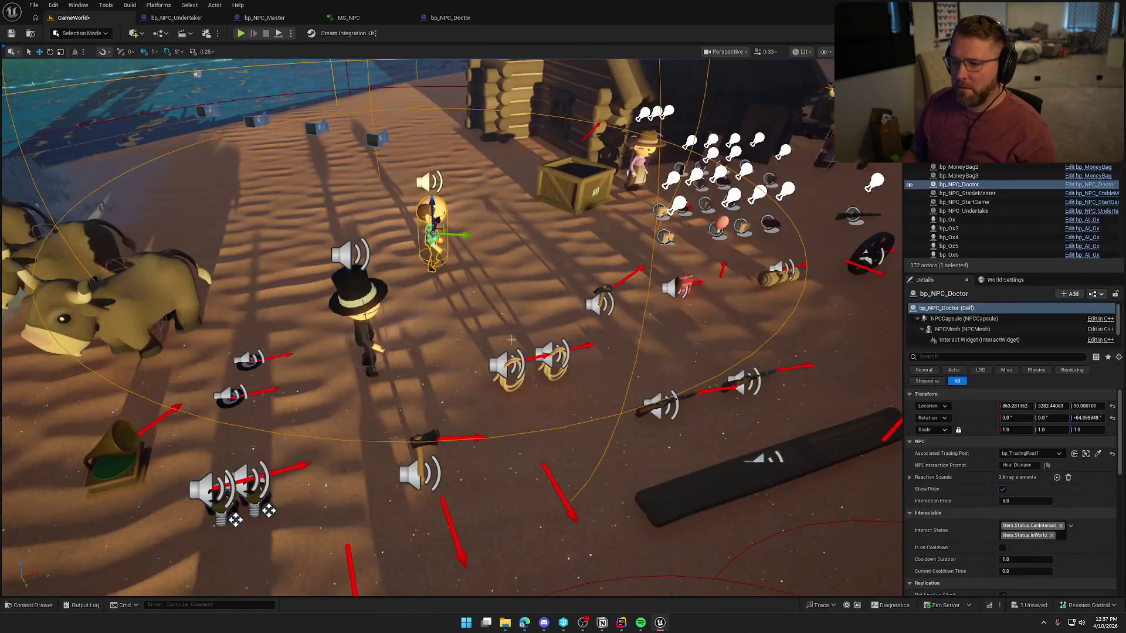
Move the General Goods NPC's Reaction Audio component up above its head
mouse_move(512, 340)
left_mouse_down()
mouse_move(493, 308)
mouse_move(687, 422)
left_mouse_up()
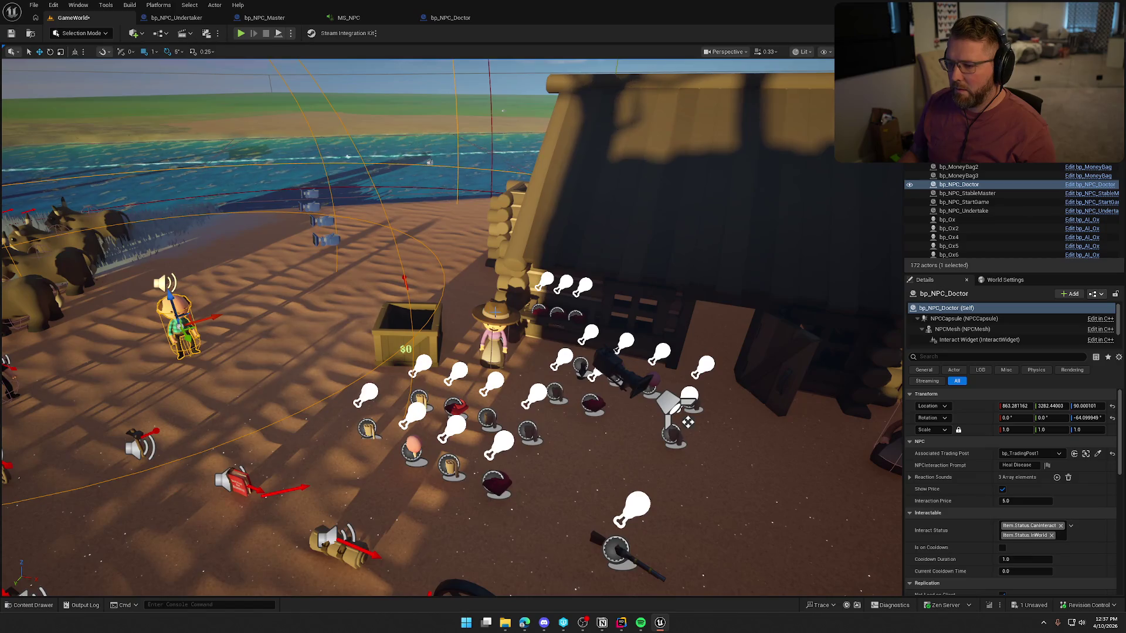
left_click(494, 335)
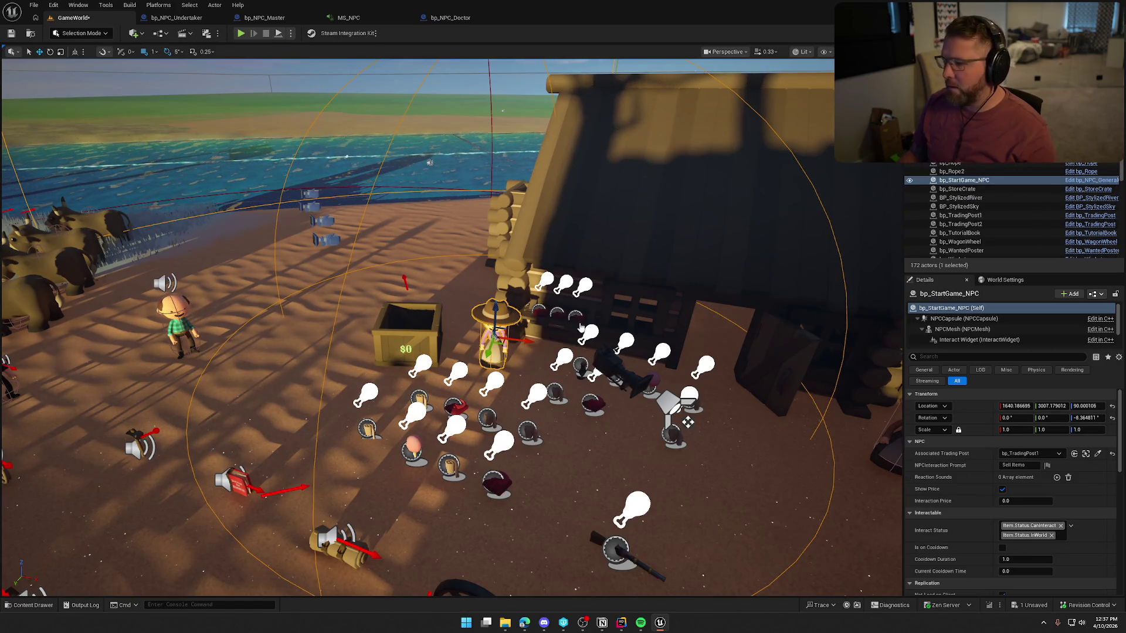
key("ctrl+e")
left_click(257, 50)
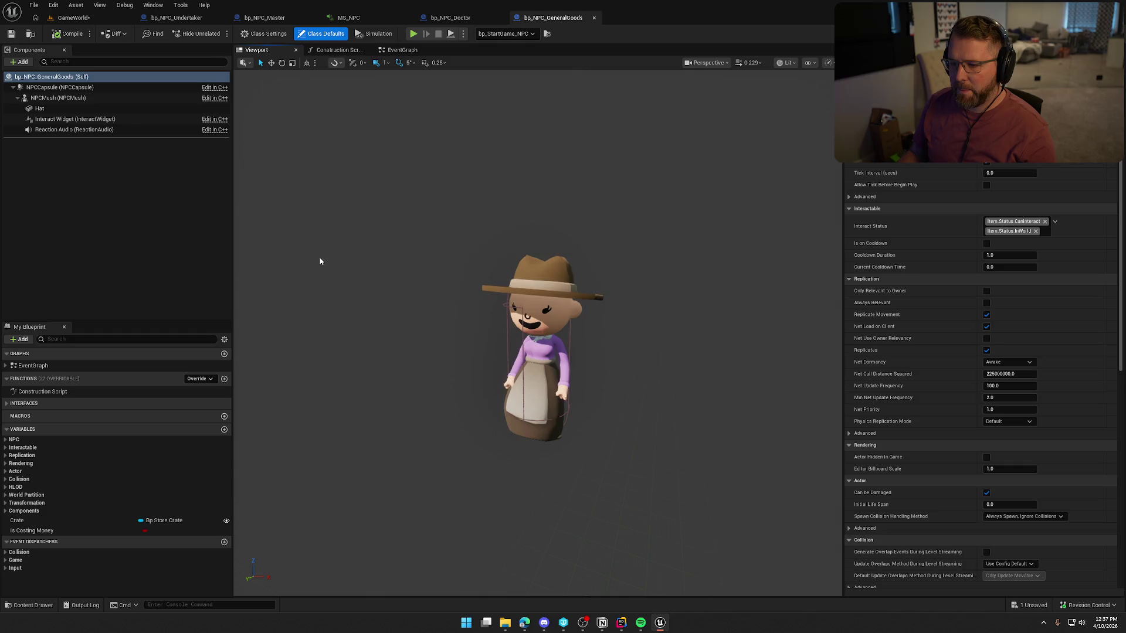
left_click(74, 130)
mouse_move(538, 356)
left_mouse_down()
mouse_move(535, 161)
mouse_move(535, 176)
left_mouse_up()
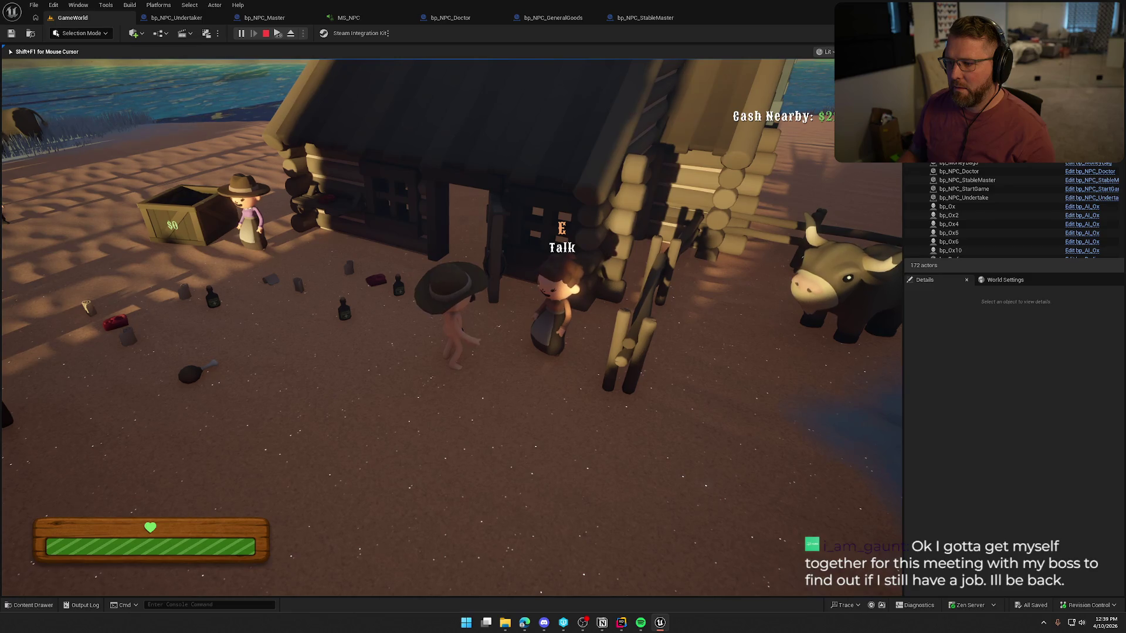
Playtest the level by walking to and picking up the Cooked Food, then stop
key("shift+w")
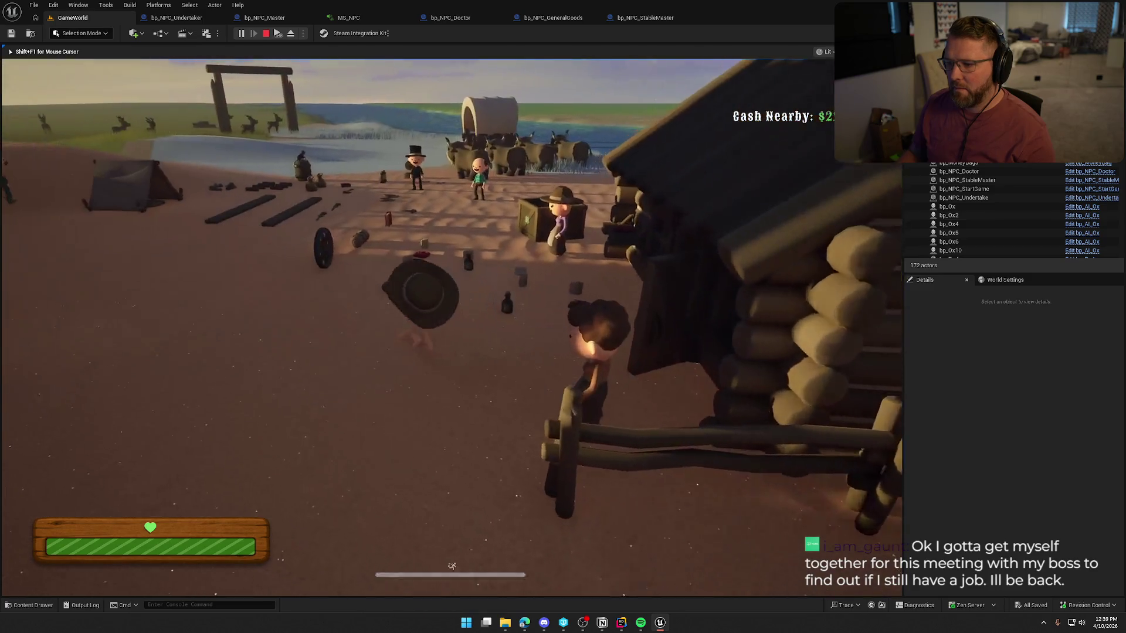
key("e")
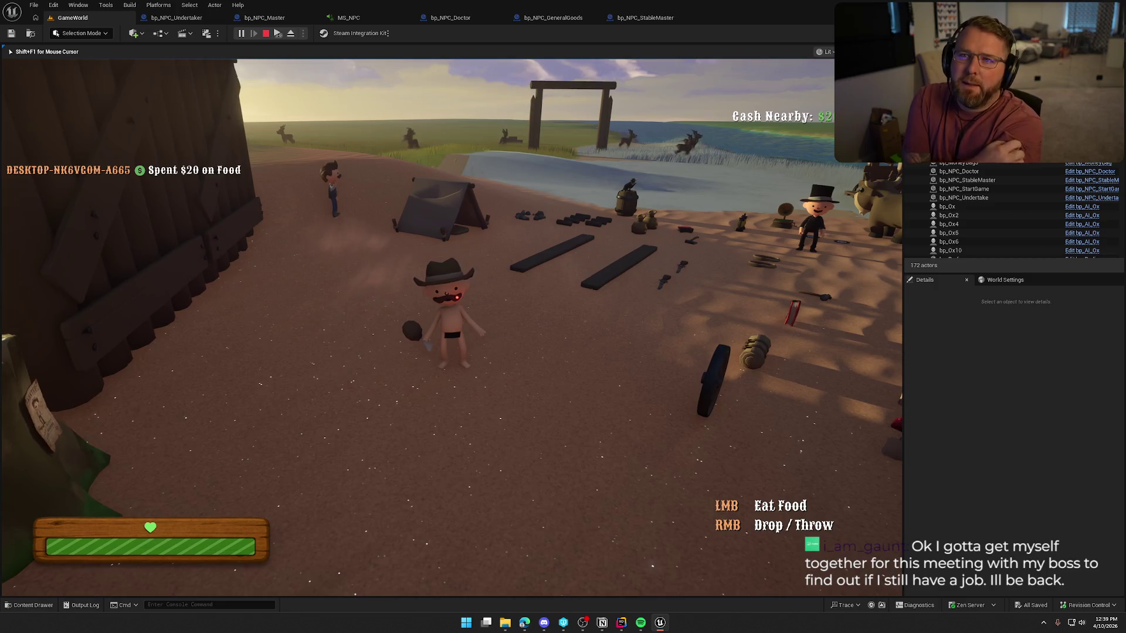
key("Escape")
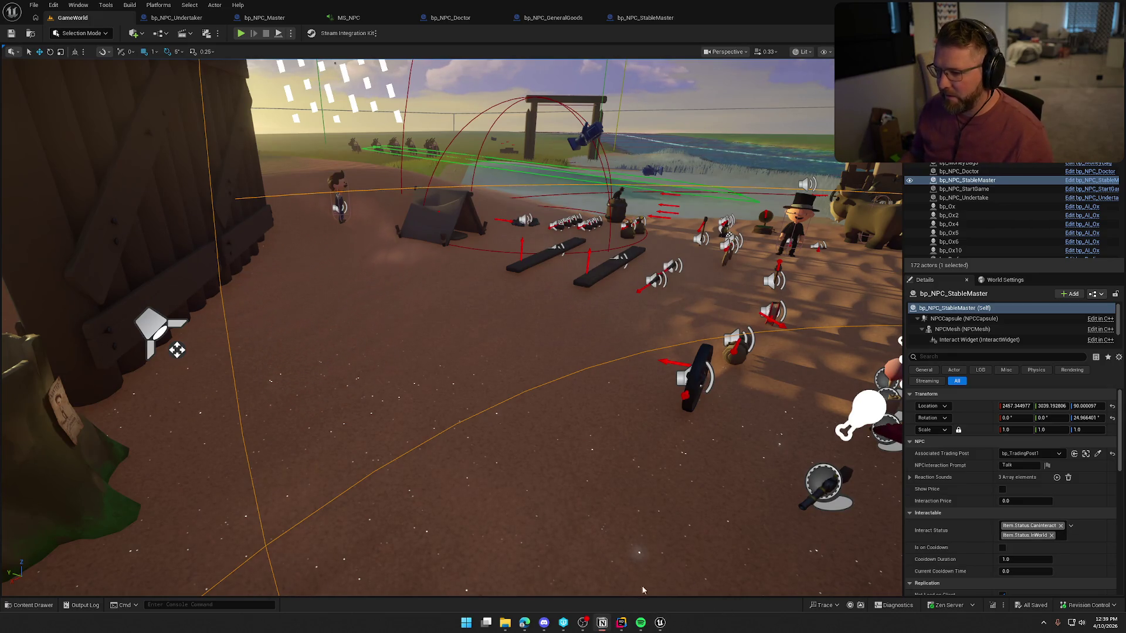
Open the NPCs task card on the Notion To Do board
key("alt+Tab")
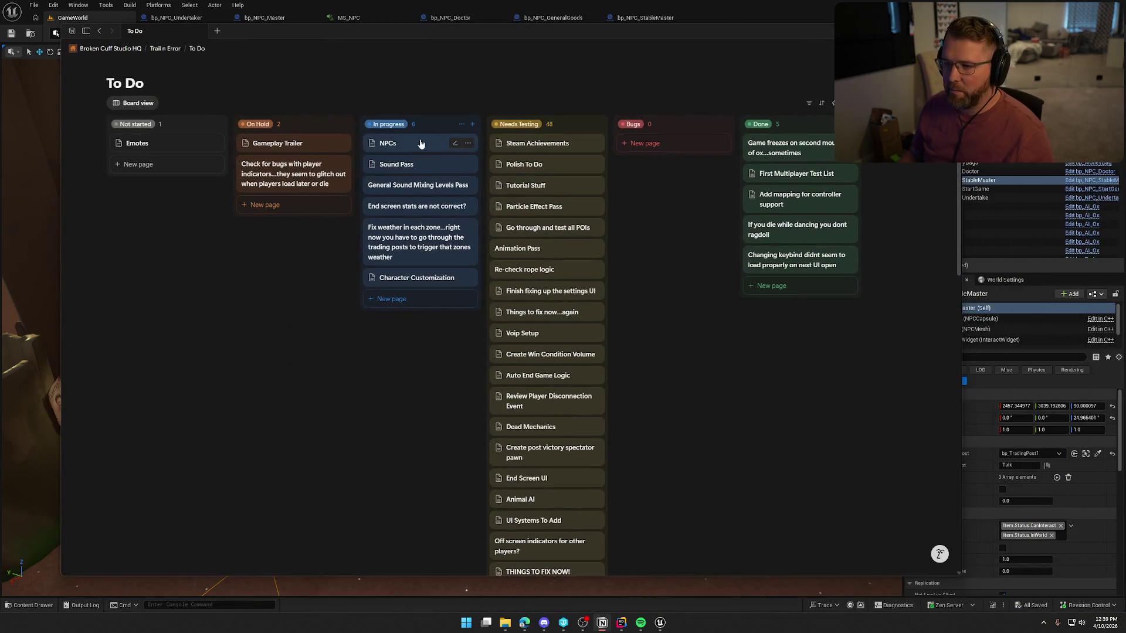
left_click(411, 143)
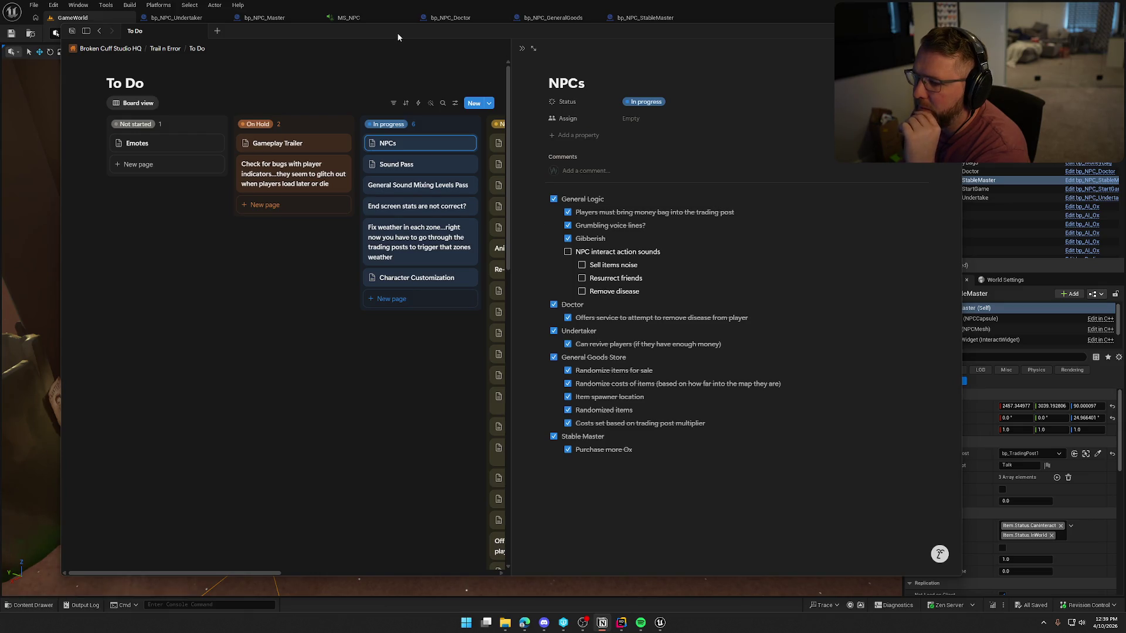
Move the Notion To Do window aside and switch to the Splice browser
left_click_drag(388, 38, 437, 34)
key("alt+Tab")
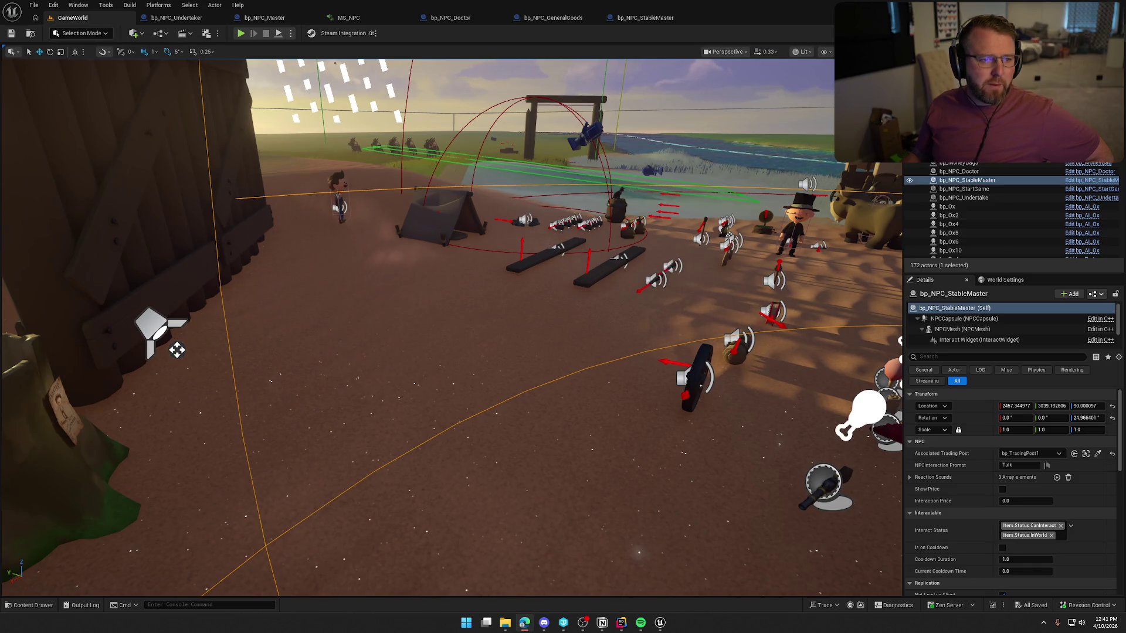
key("alt+Tab")
Search Splice for 'selling' samples filtered to game audio
double_click(525, 100)
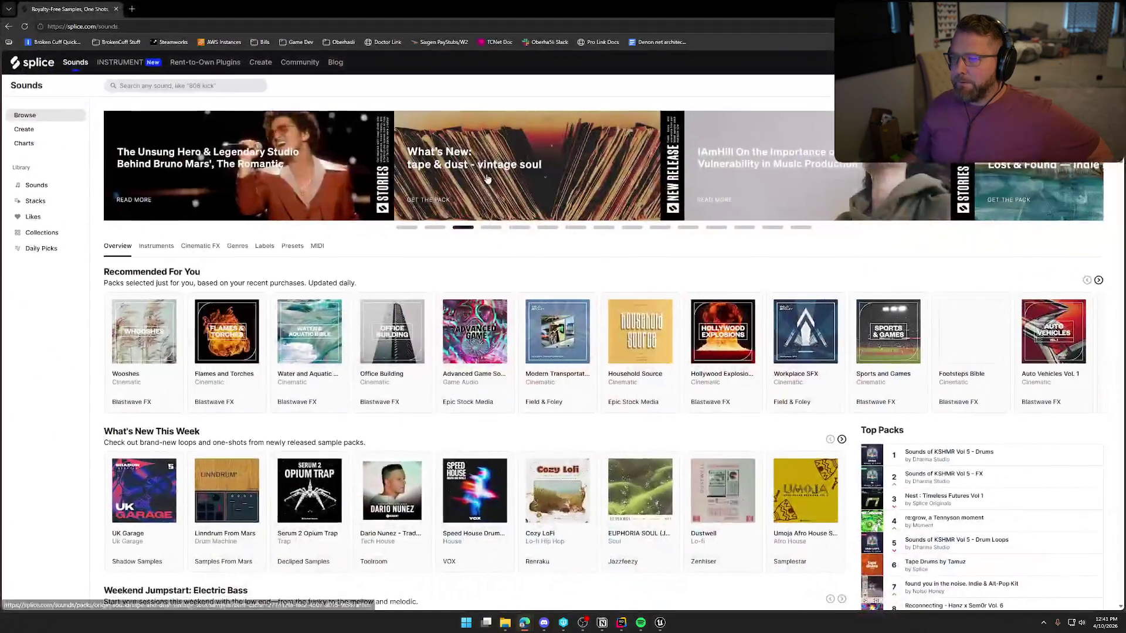
left_click(216, 86)
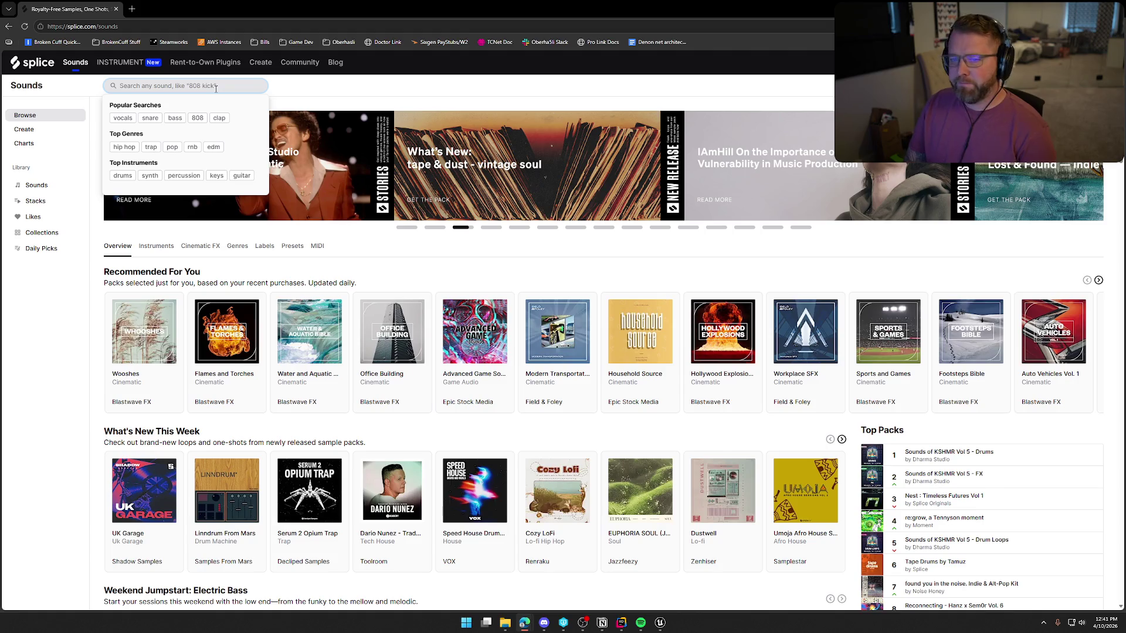
type("selling")
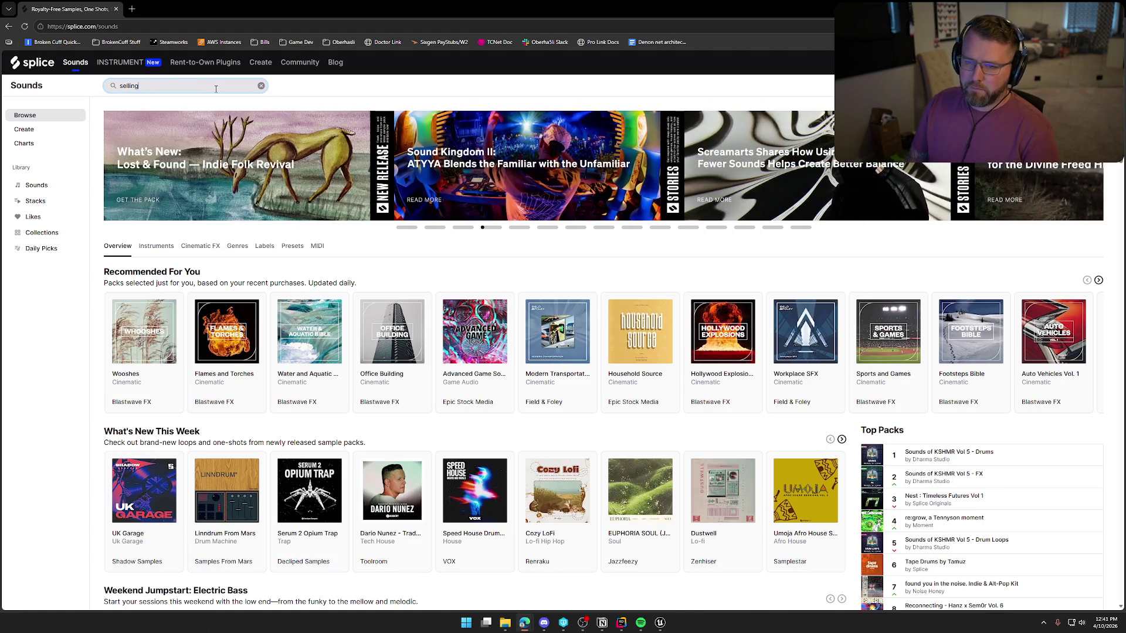
key("Return")
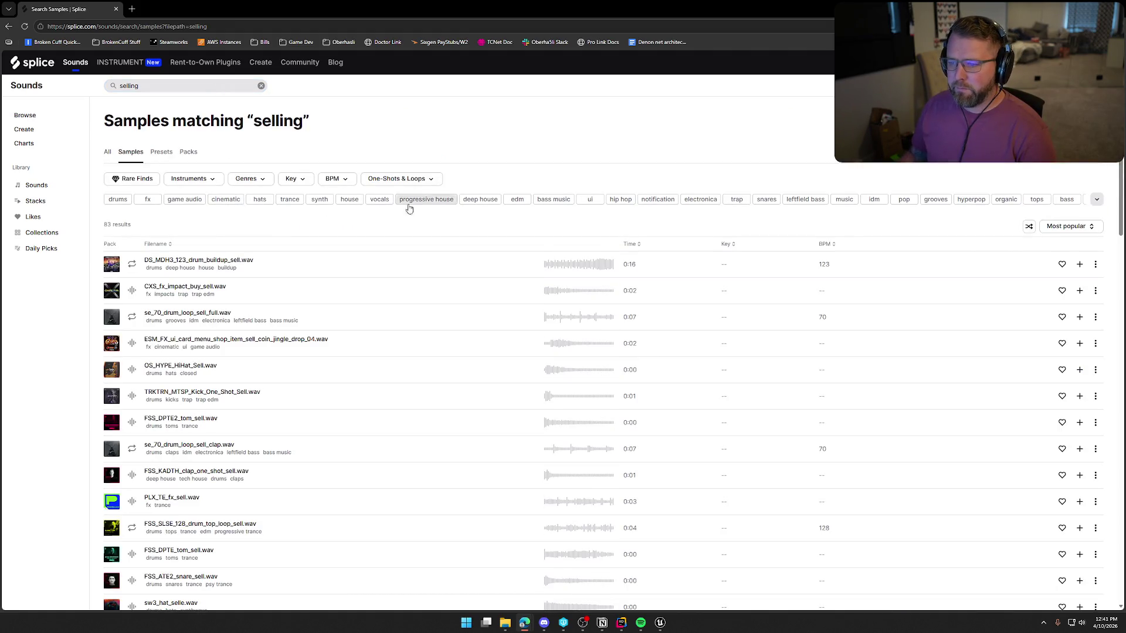
left_click(185, 200)
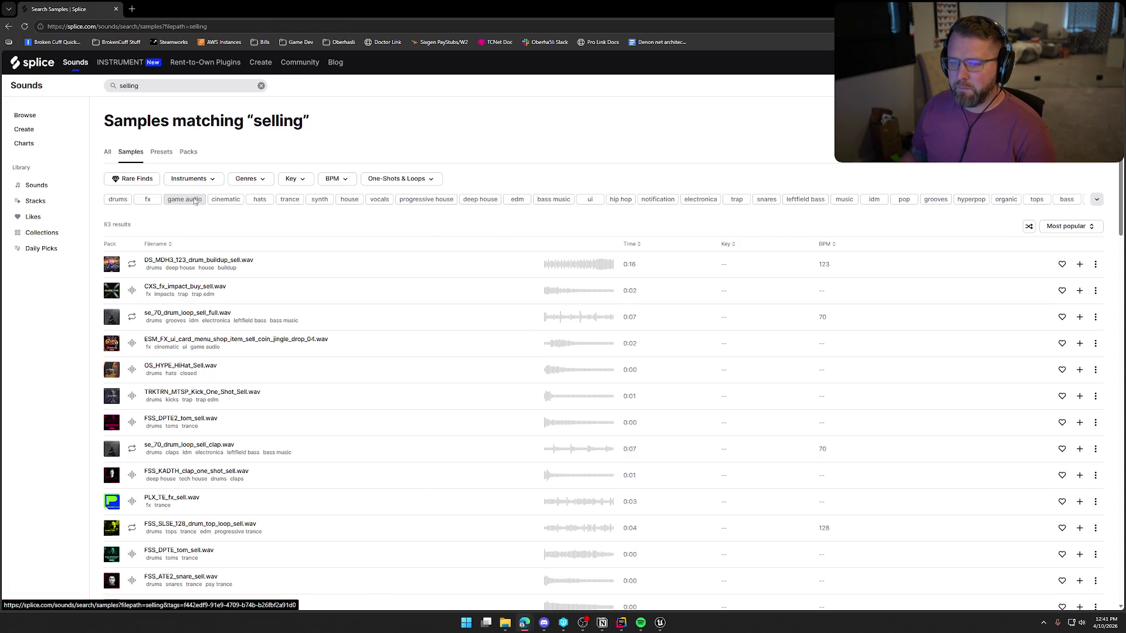
Audition the sell coin jingle, Junk In Inventory, coin jingle drops, whoosh_2 and Crafting_Sell_Recipe samples
left_click(132, 265)
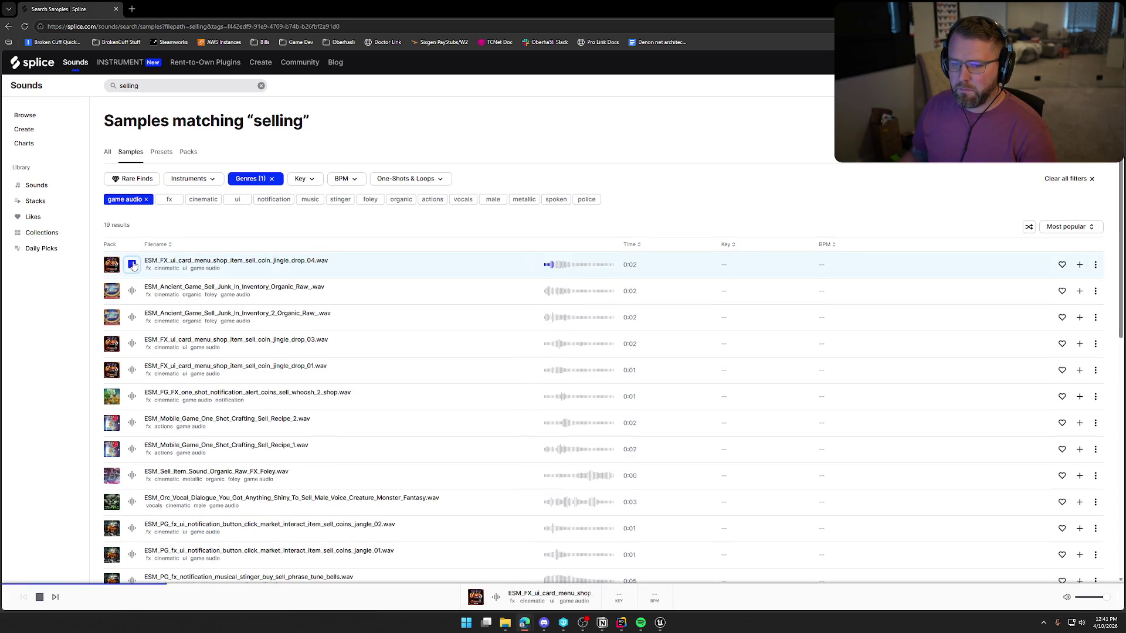
left_click(133, 291)
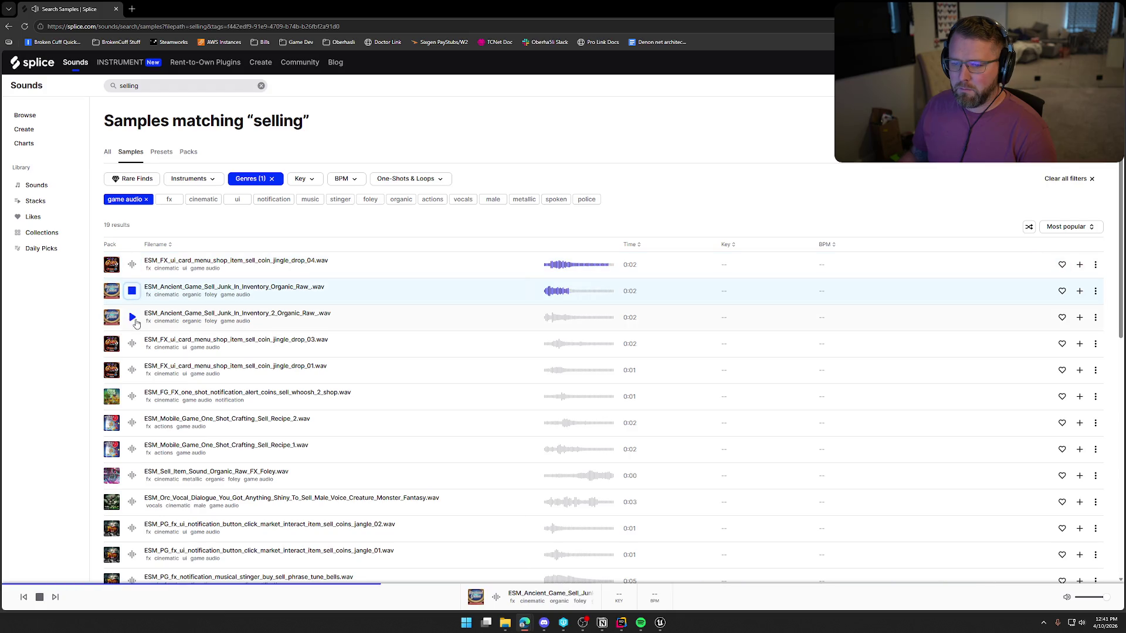
left_click(132, 318)
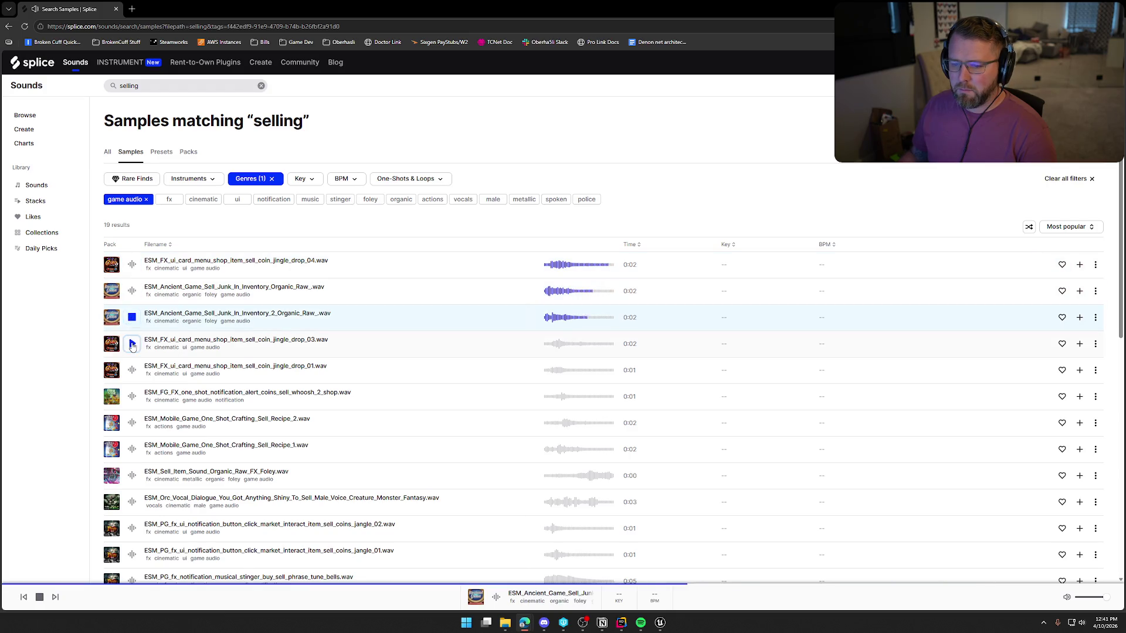
left_click(132, 343)
left_click(133, 371)
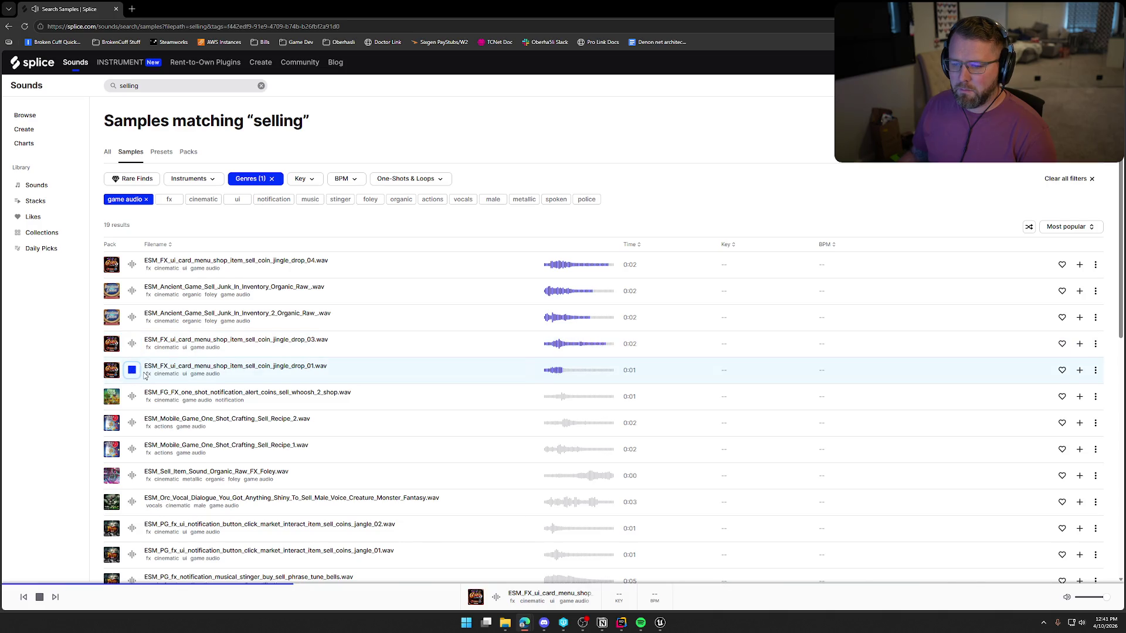
scroll(133, 340, "down", 1)
left_click(133, 311)
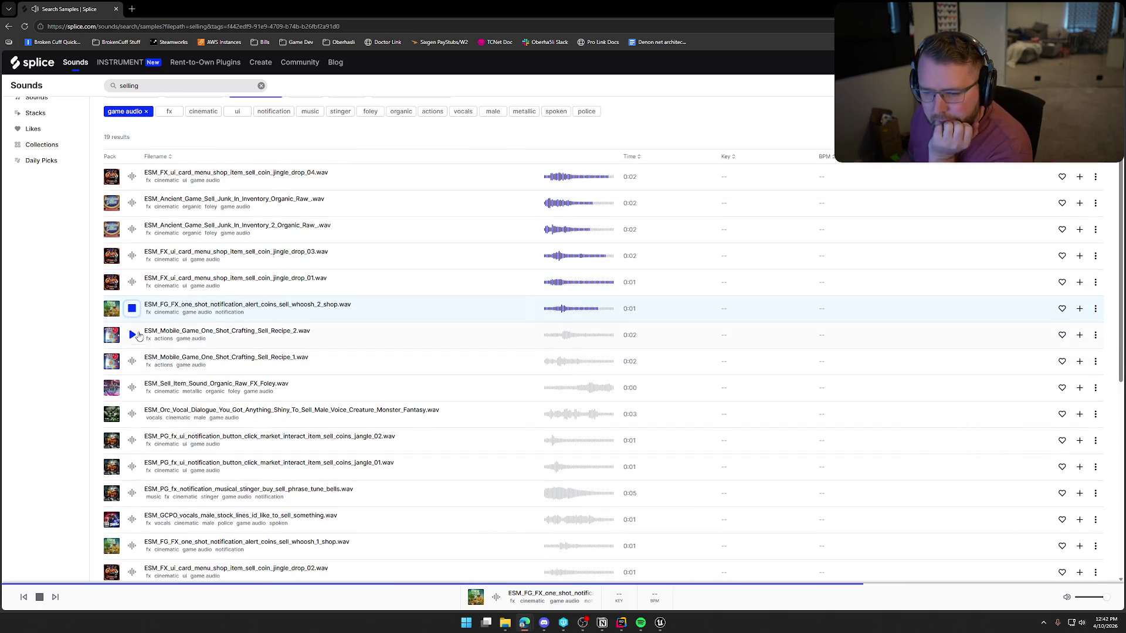
left_click(132, 335)
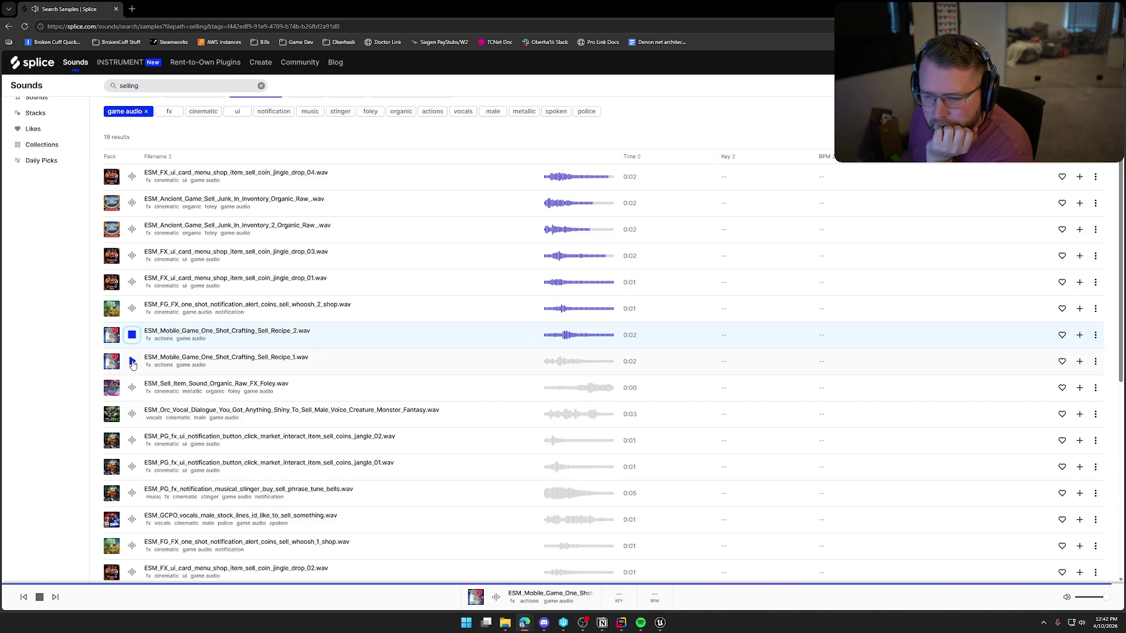
left_click(131, 366)
left_click(133, 389)
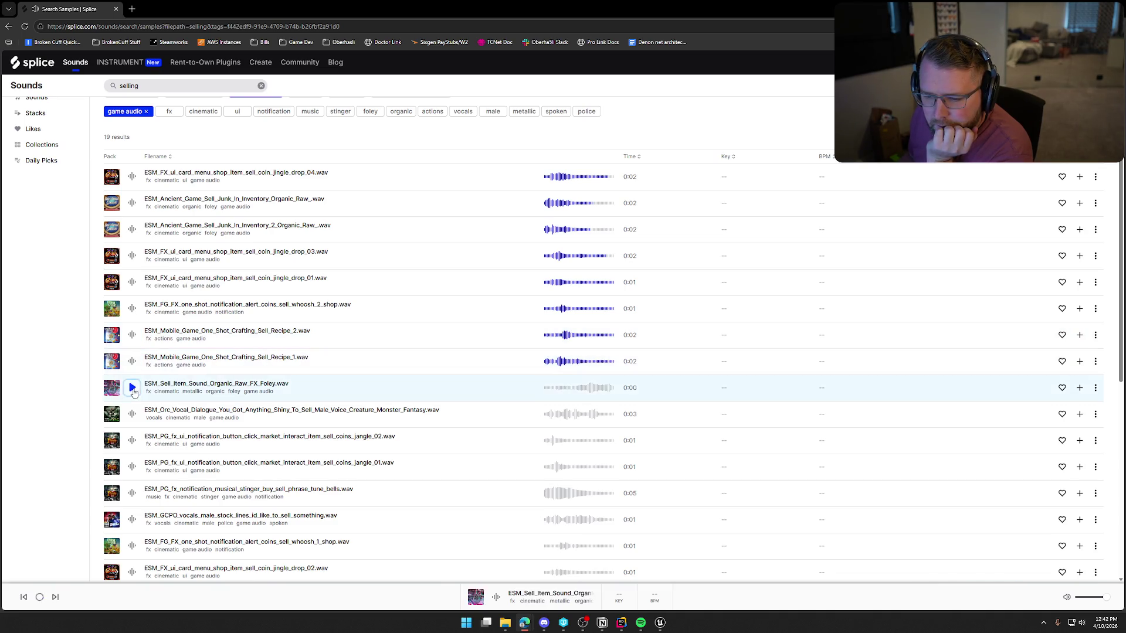
Audition the orc vocal, jangle_02, stinger bells, GCPO vocal, whoosh_1 and jingle_drop_02 samples
scroll(134, 390, "down", 2)
left_click(132, 326)
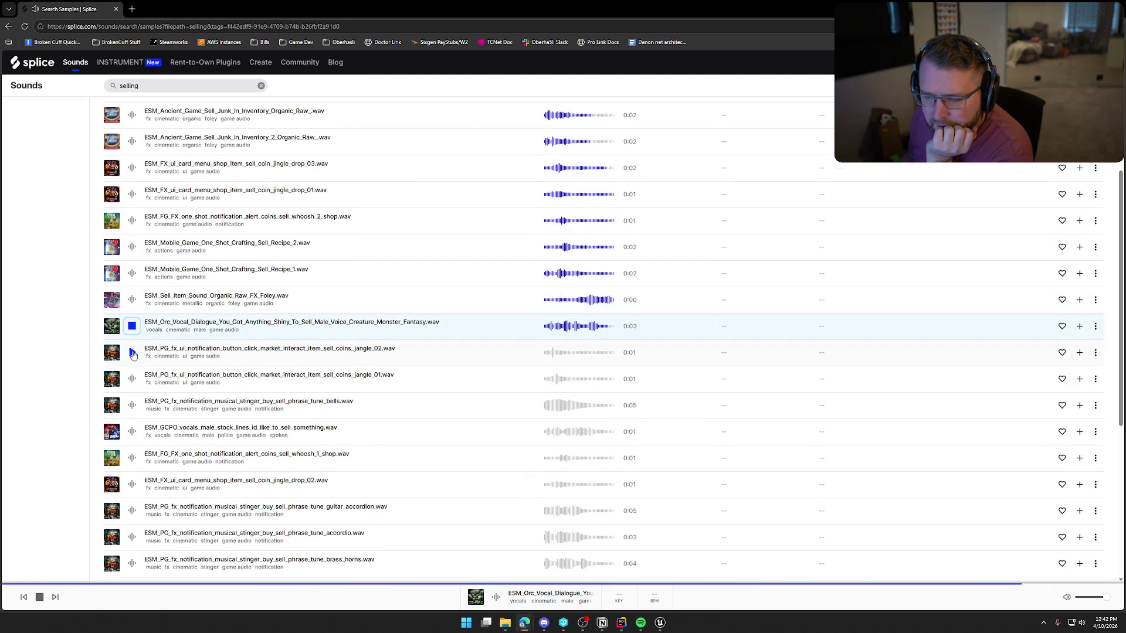
left_click(133, 353)
scroll(133, 346, "down", 1)
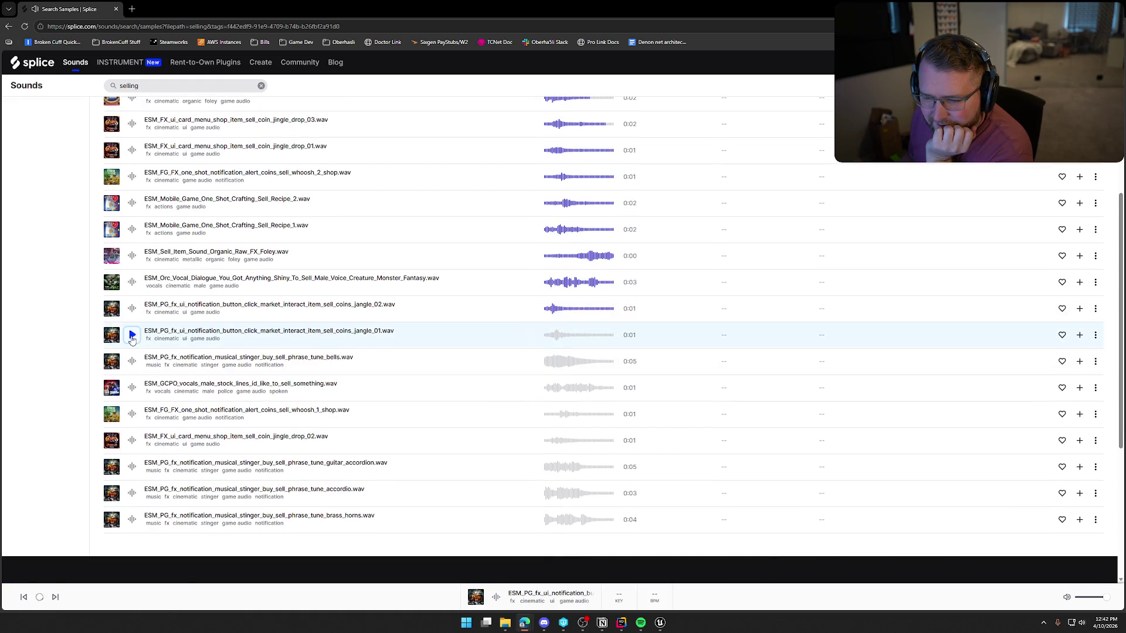
left_click(132, 361)
scroll(130, 364, "down", 1)
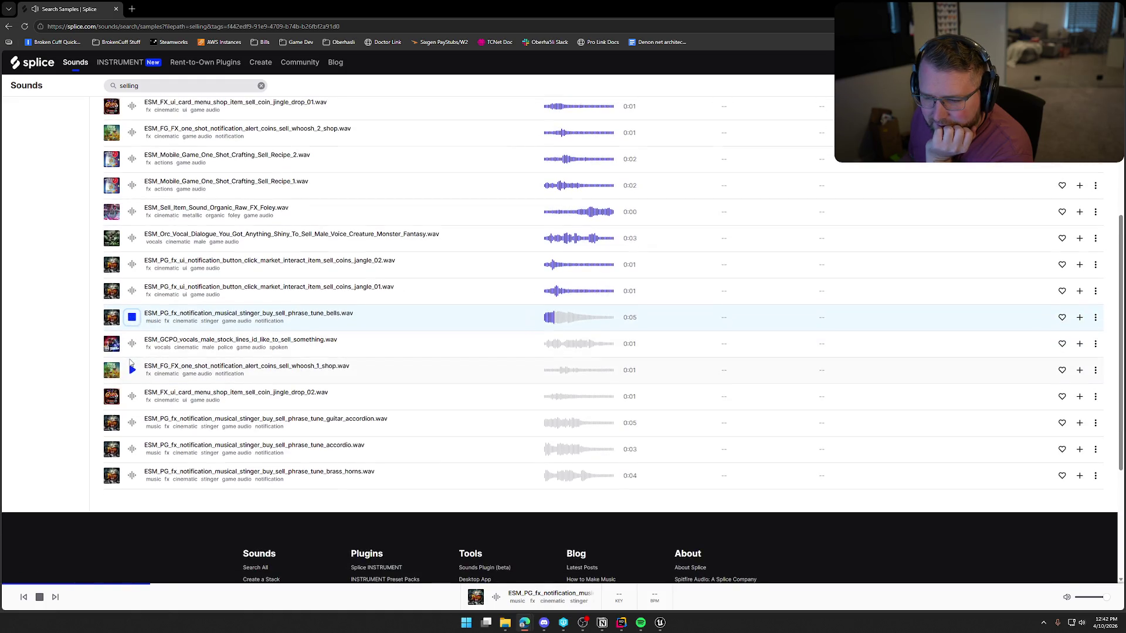
left_click(132, 344)
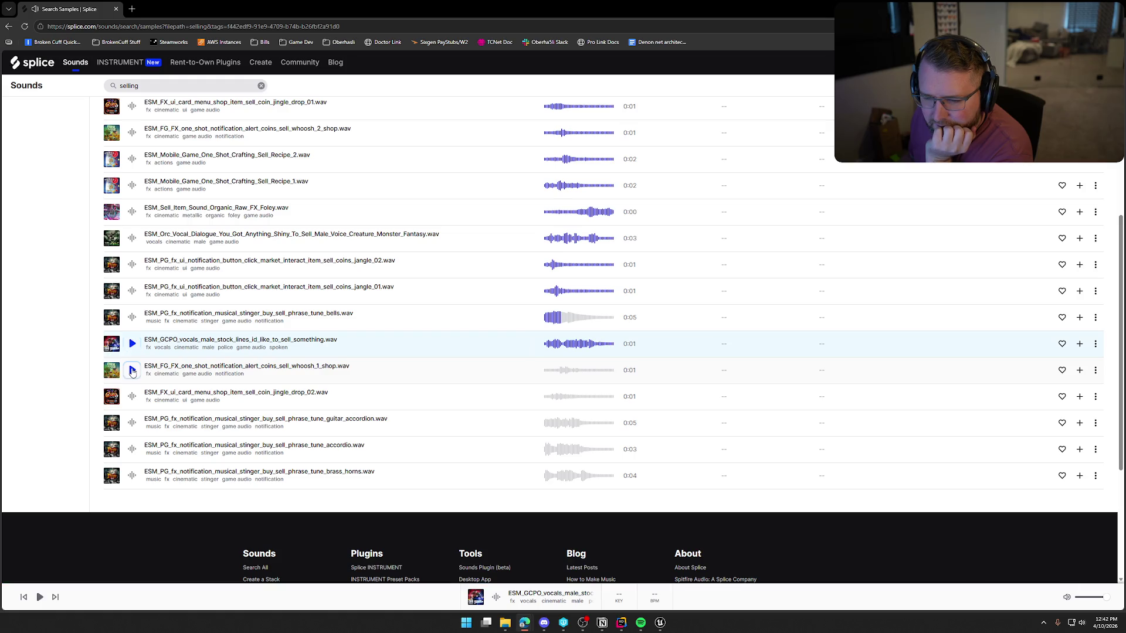
left_click(131, 371)
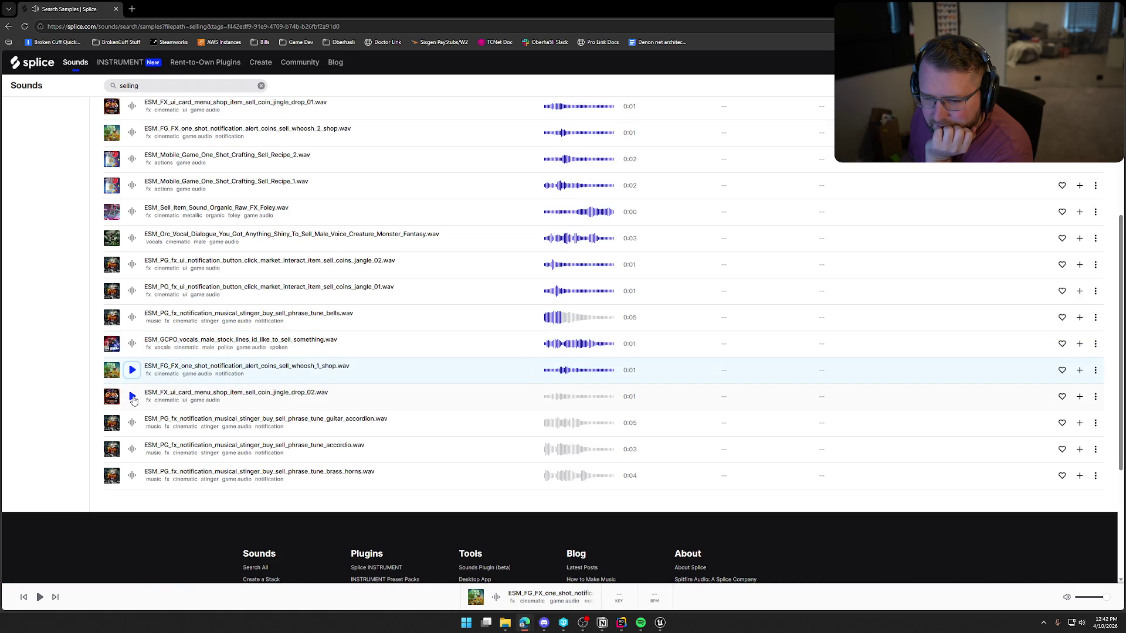
left_click(133, 398)
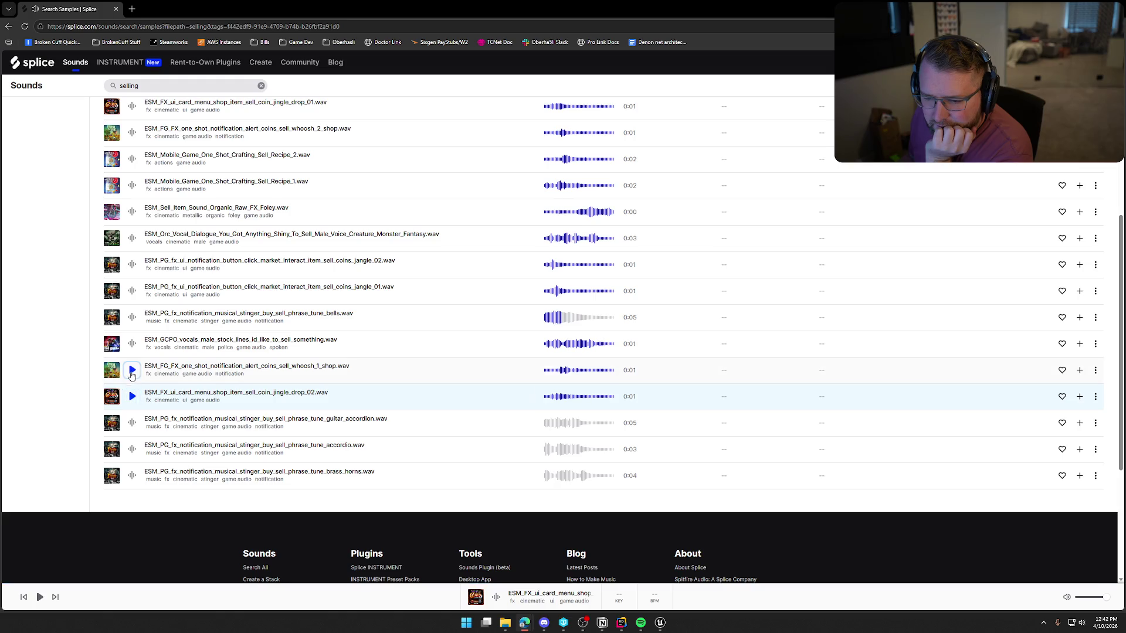
Audition the guitar accordion, accordio and brass horns stingers, replaying whoosh_1 and jingle_drop_02
left_click(132, 374)
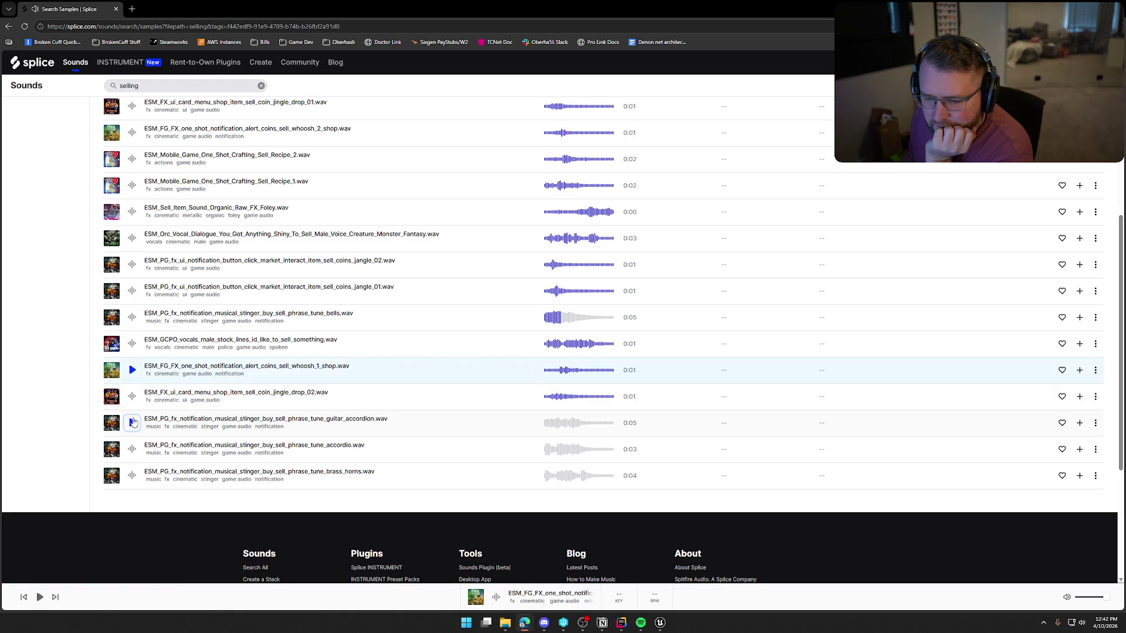
left_click(133, 422)
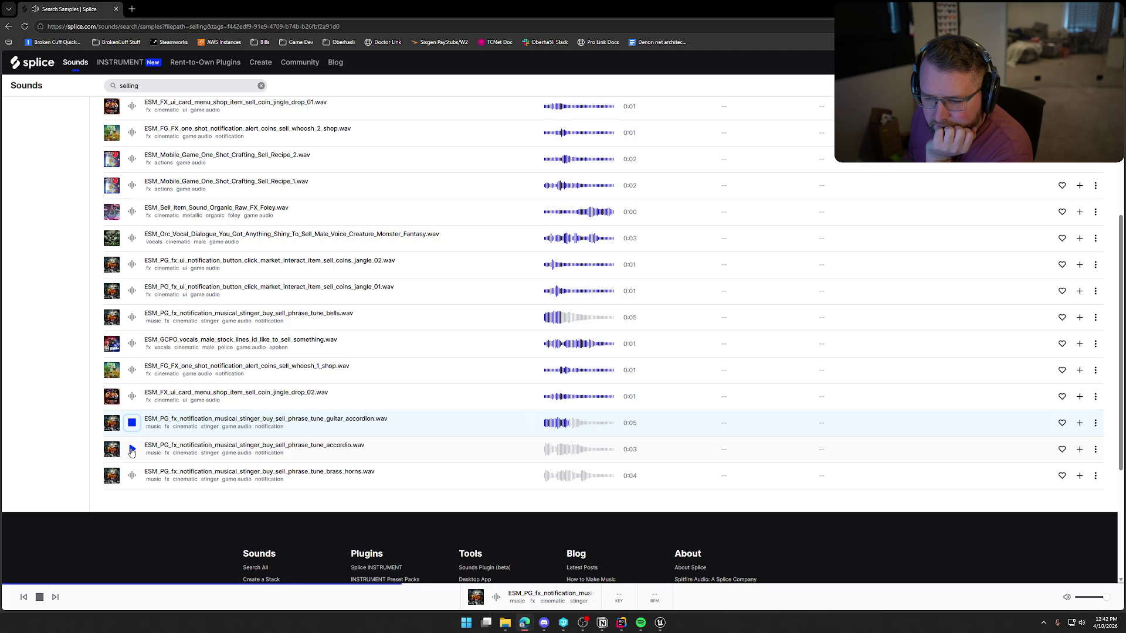
left_click(131, 450)
left_click(132, 475)
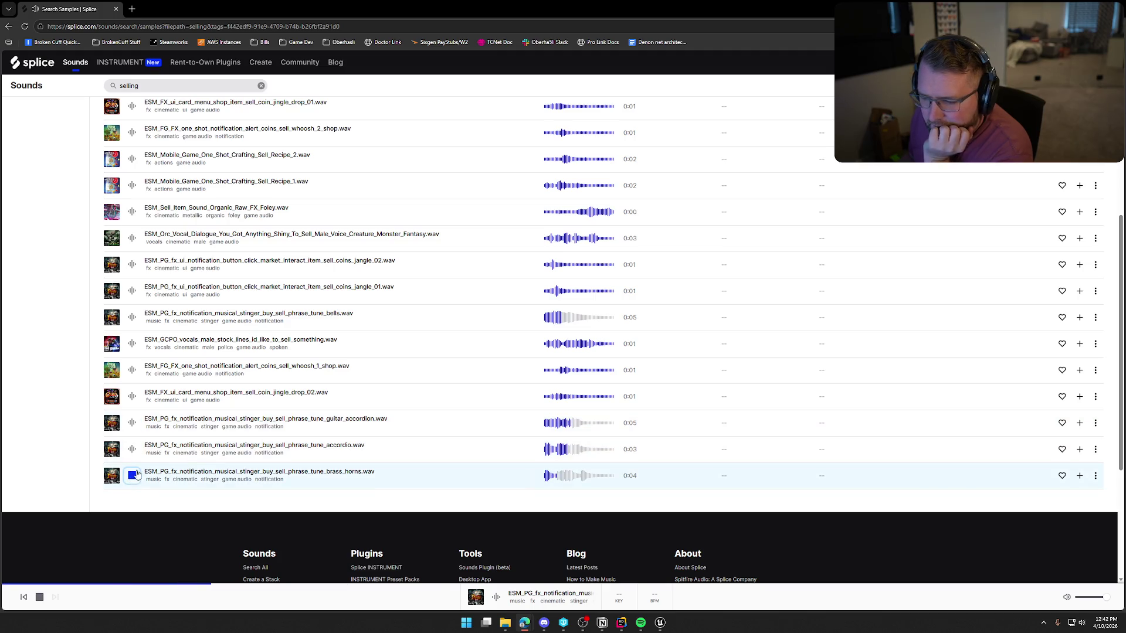
left_click(132, 396)
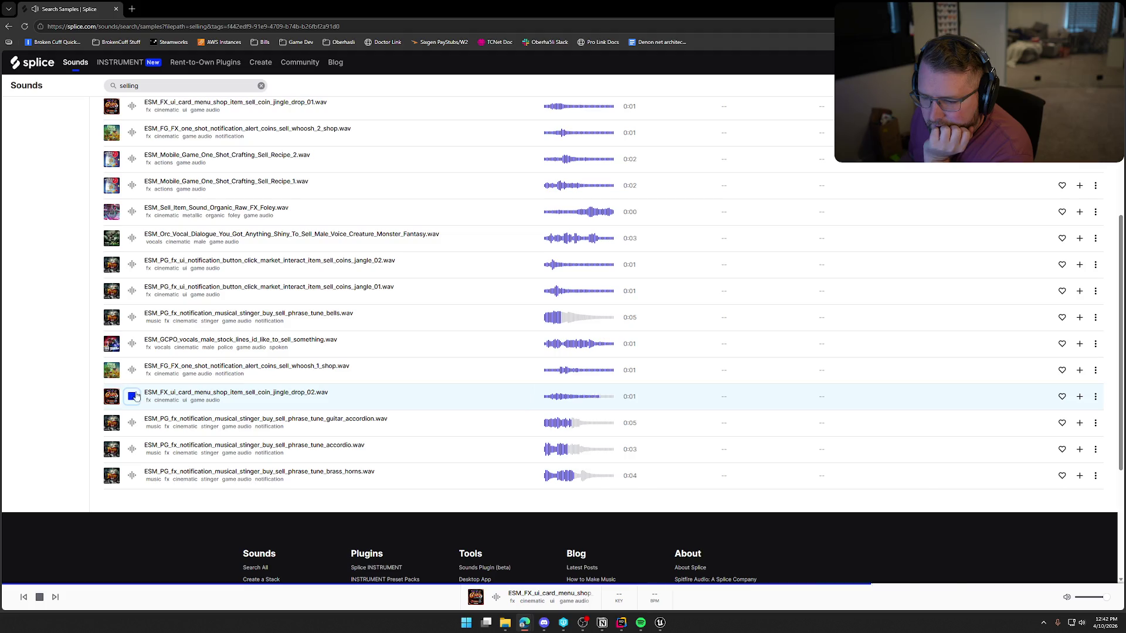
left_click(132, 370)
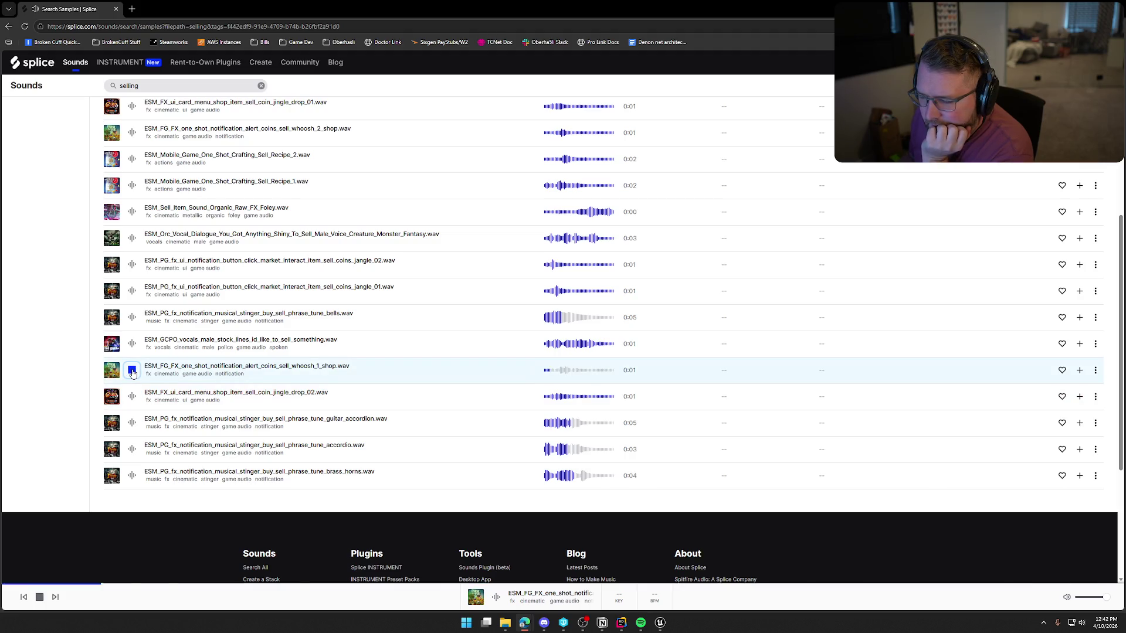
left_click(132, 370)
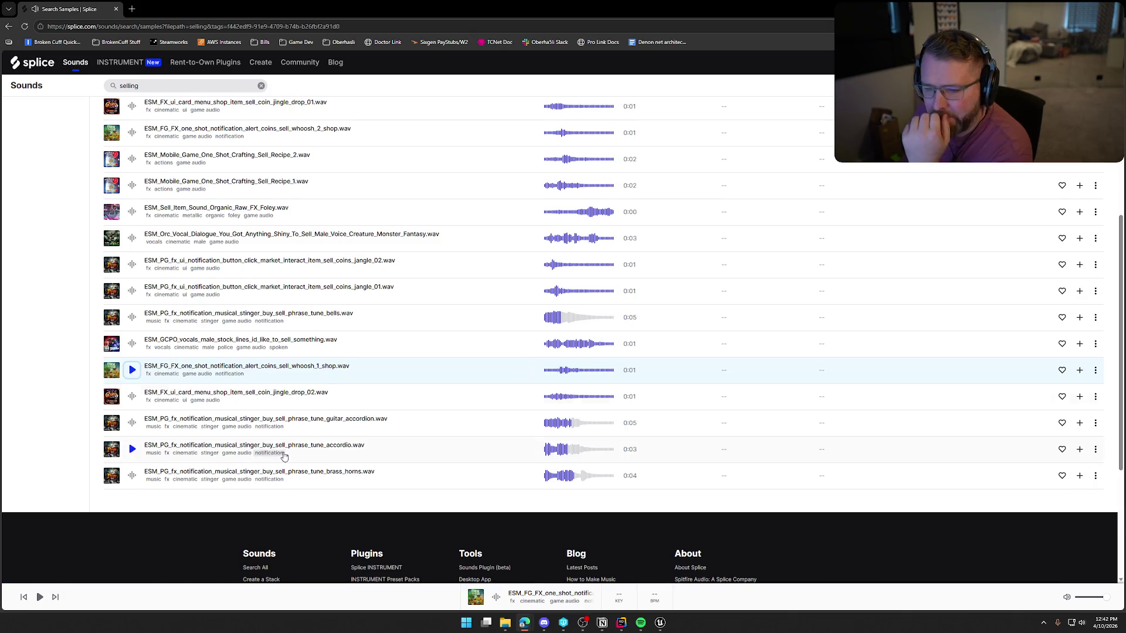
scroll(133, 373, "up", 5)
left_click(149, 88)
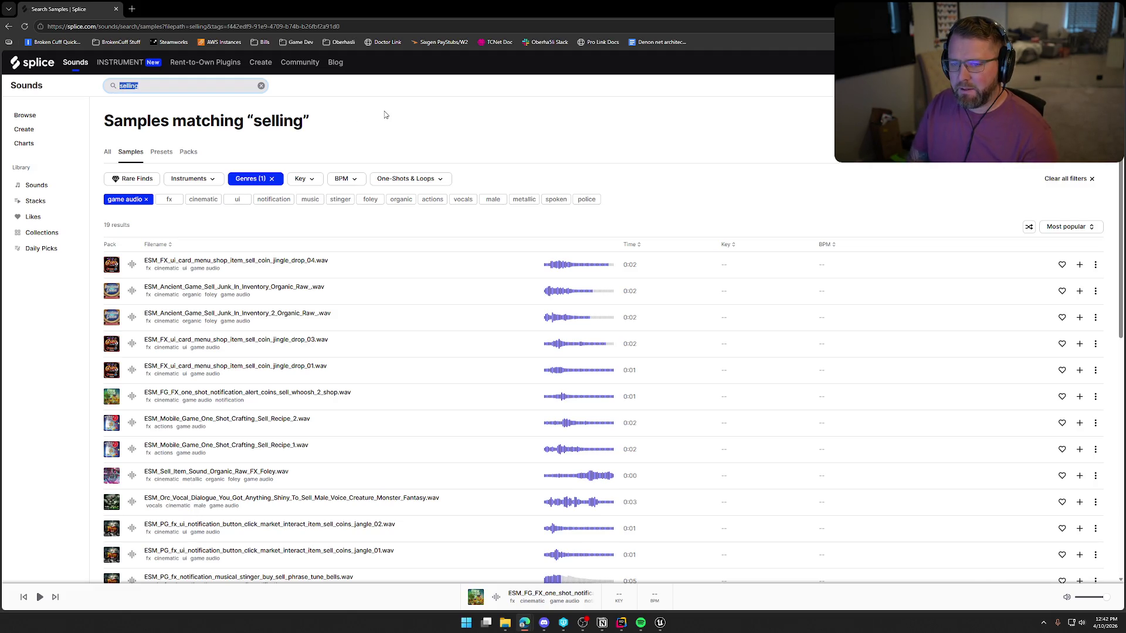
type("ching")
Search 'ching' in game audio, play the first result, and scroll through the drawer and mechanism clips
key("Return")
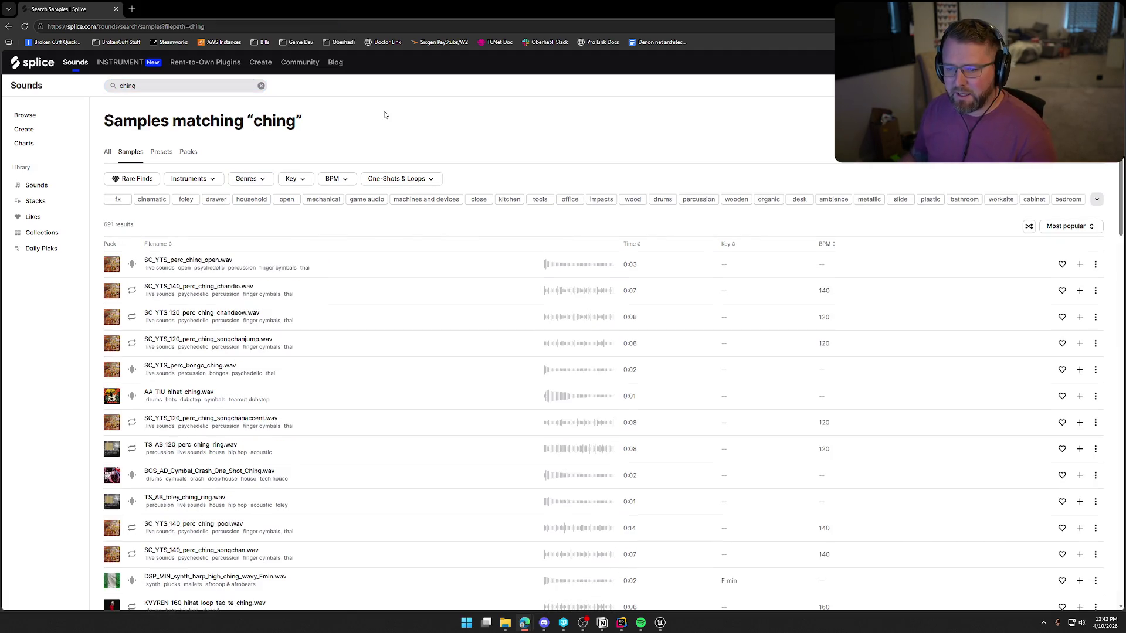
left_click(366, 199)
left_click(132, 264)
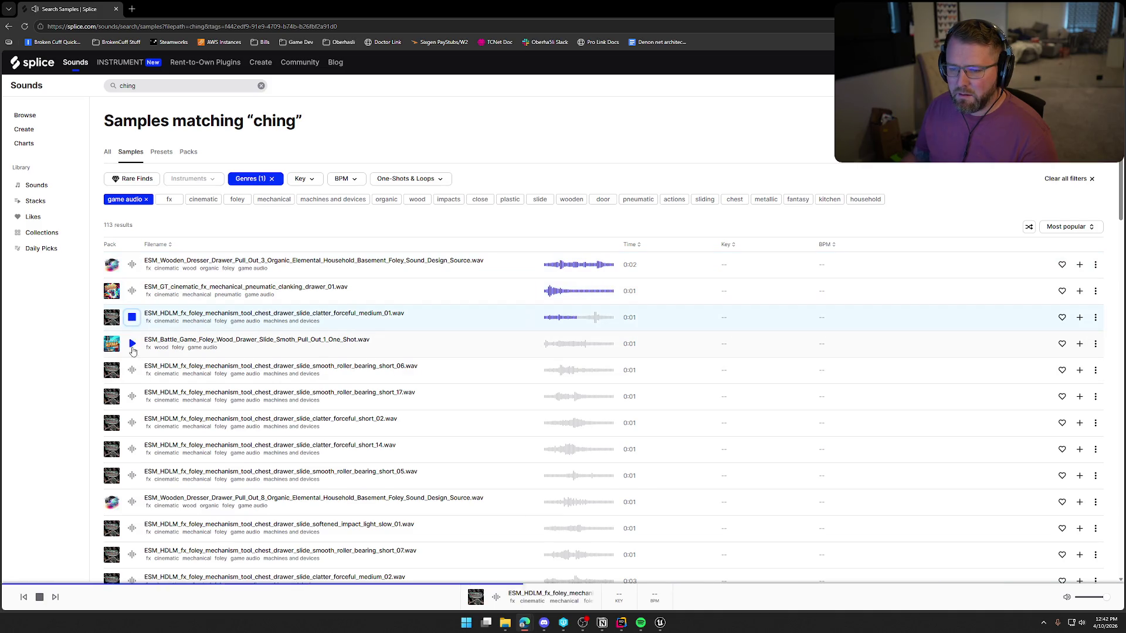
scroll(134, 331, "down", 1)
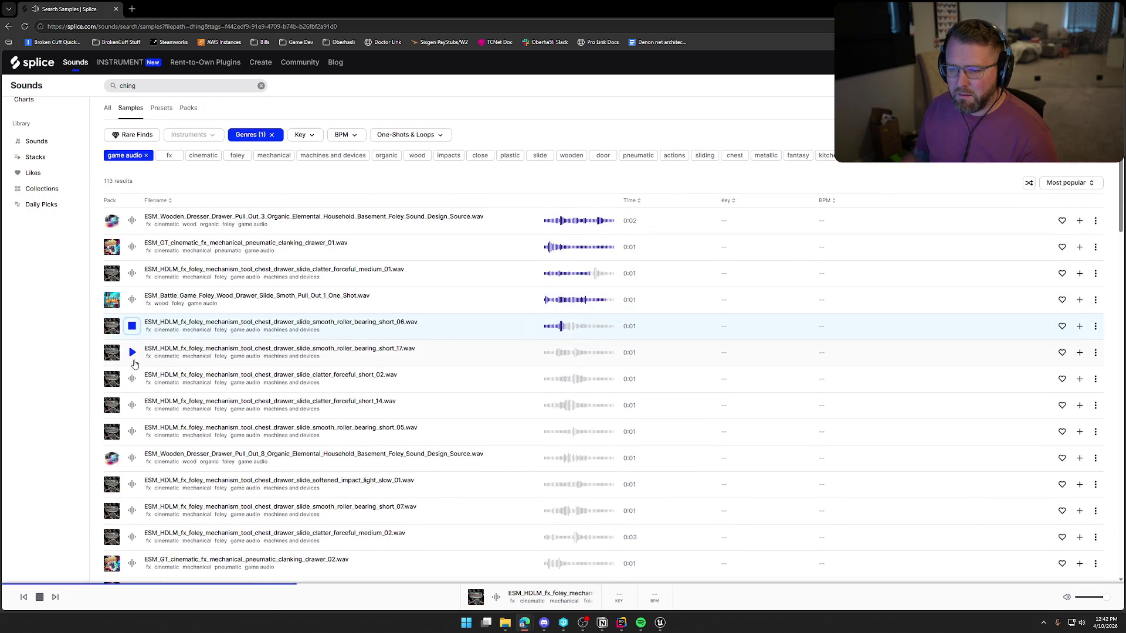
scroll(133, 319, "down", 1)
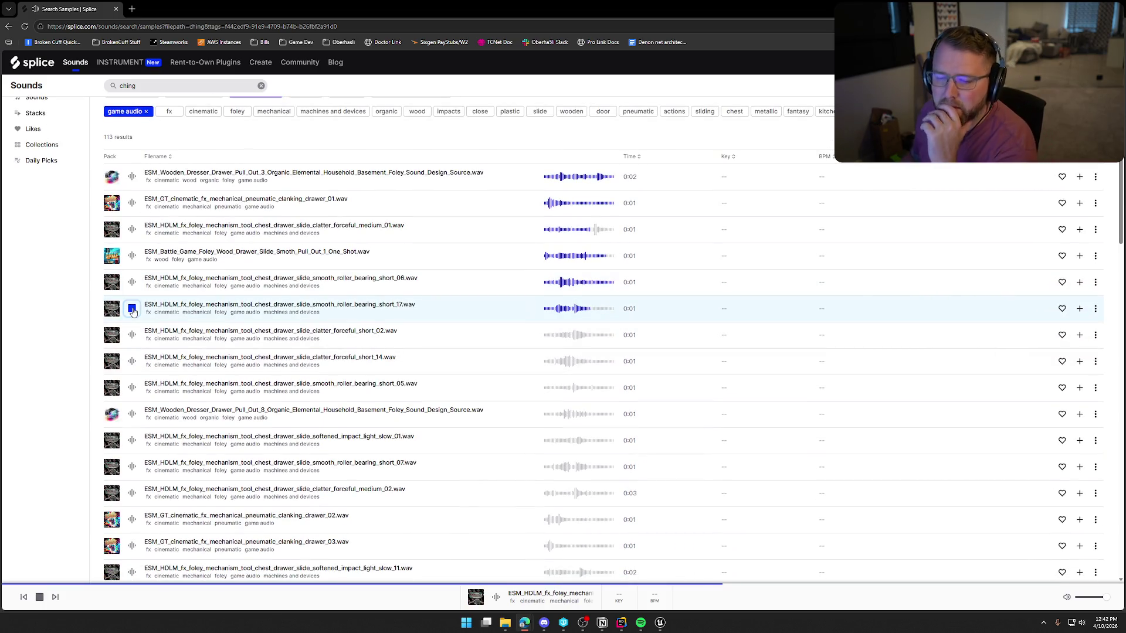
scroll(211, 390, "down", 8)
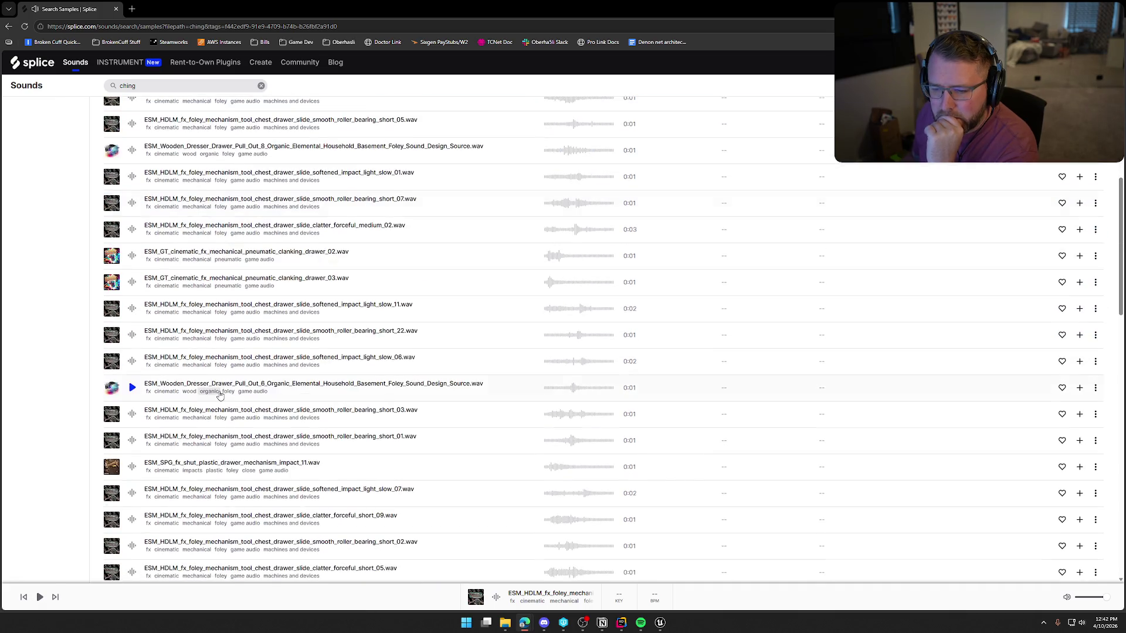
scroll(225, 401, "down", 10)
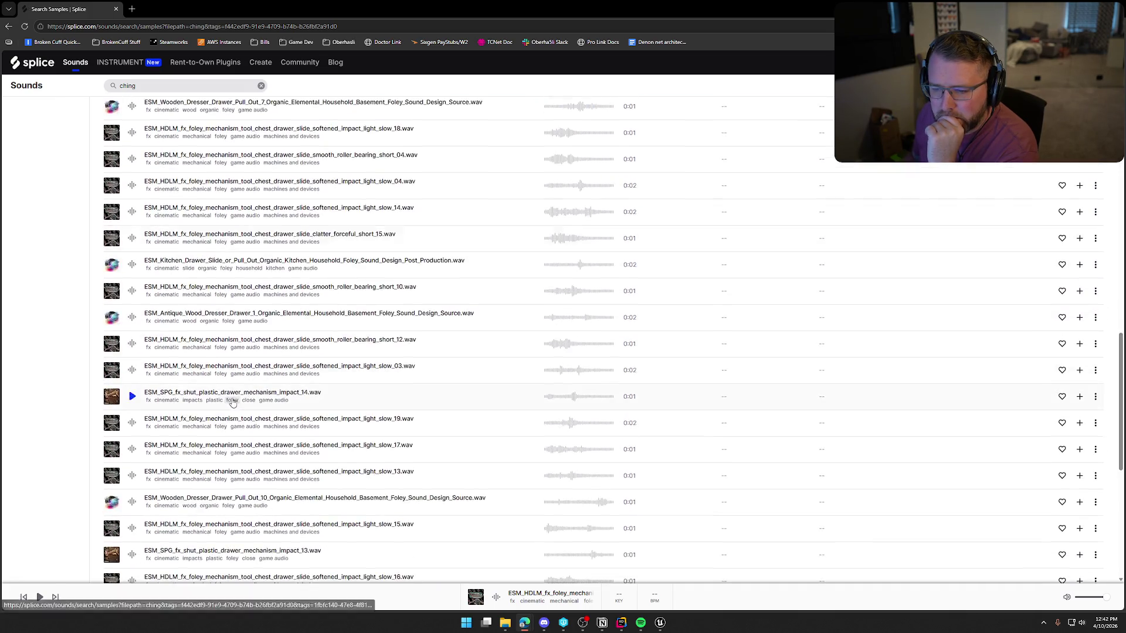
scroll(272, 453, "up", 15)
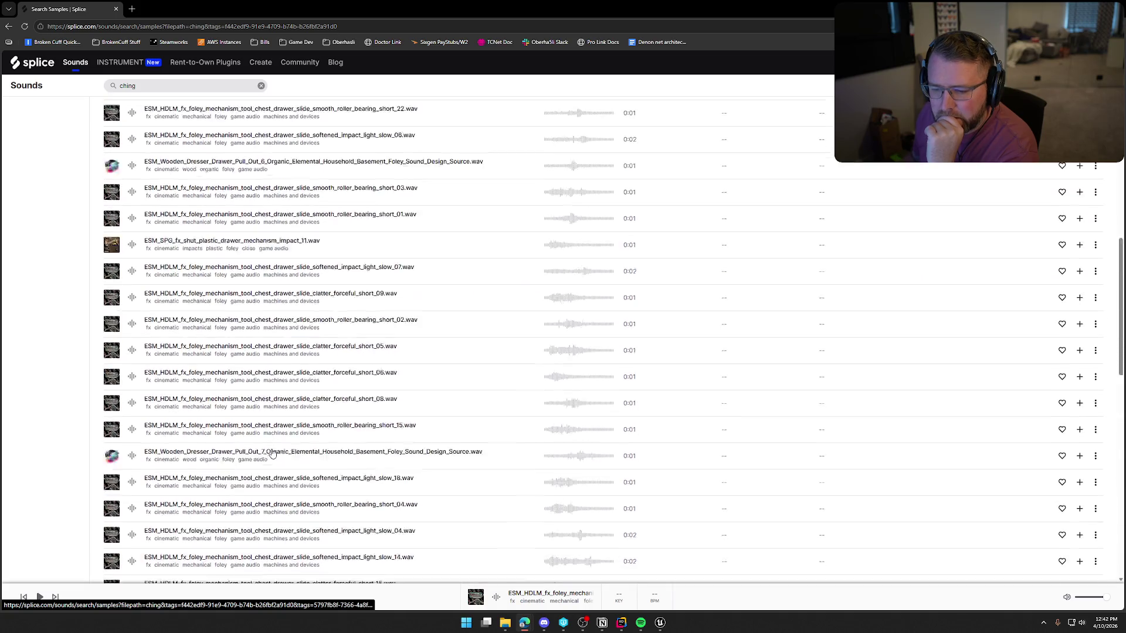
double_click(141, 88)
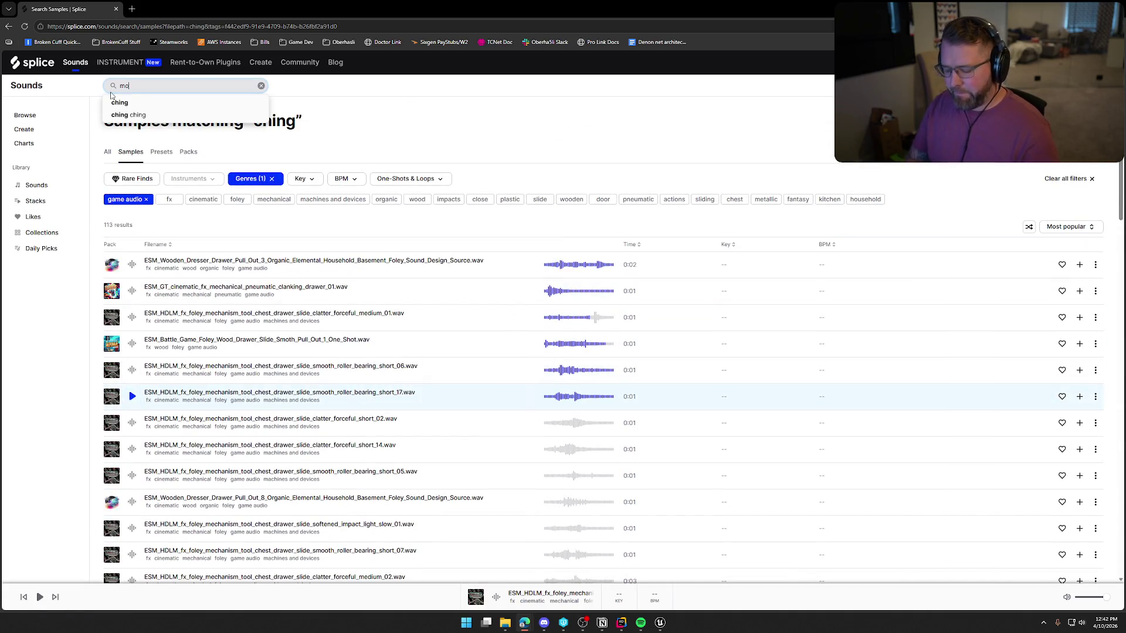
Search 'money' in game audio, play two cash-register dings, and download money_register_mechanical_ring_crisp_ding_04
type("ney")
key("Return")
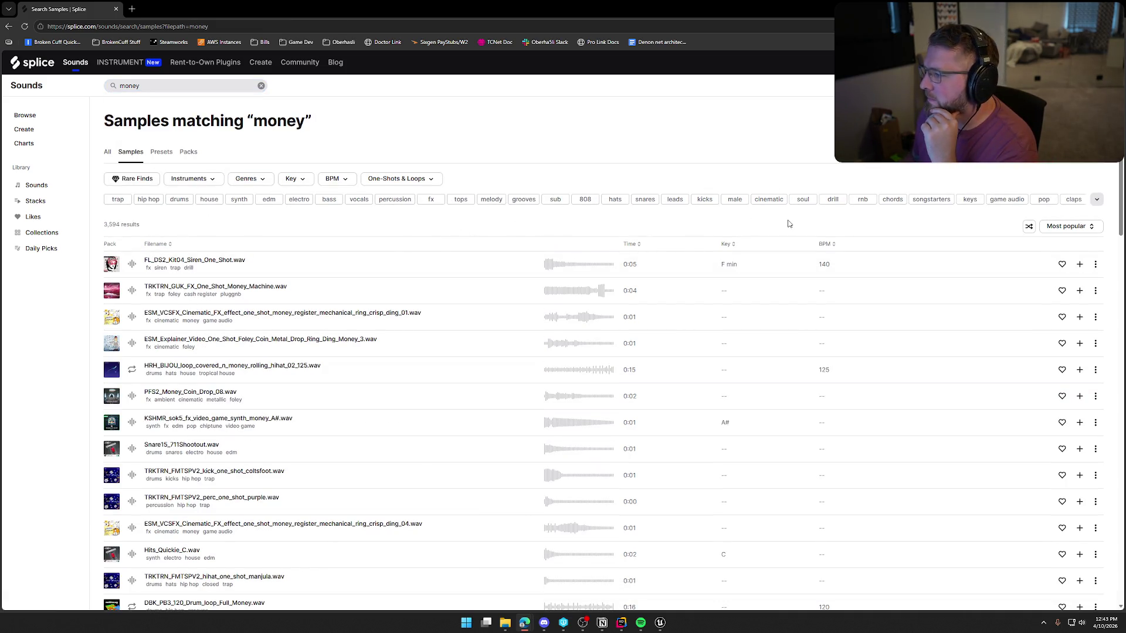
left_click(1006, 199)
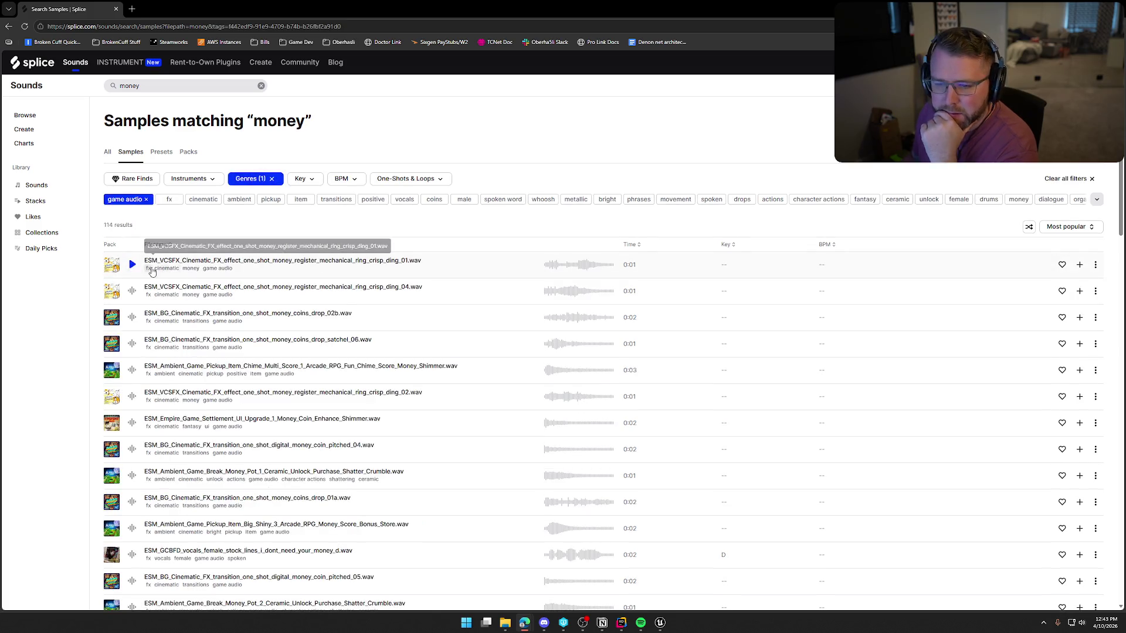
left_click(133, 265)
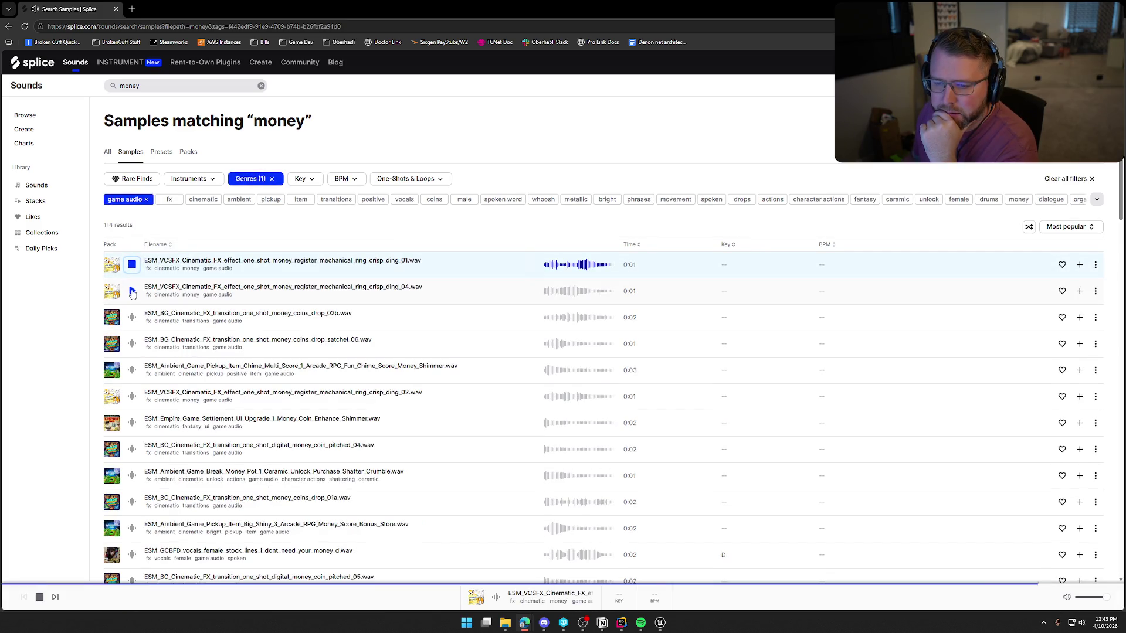
left_click(133, 292)
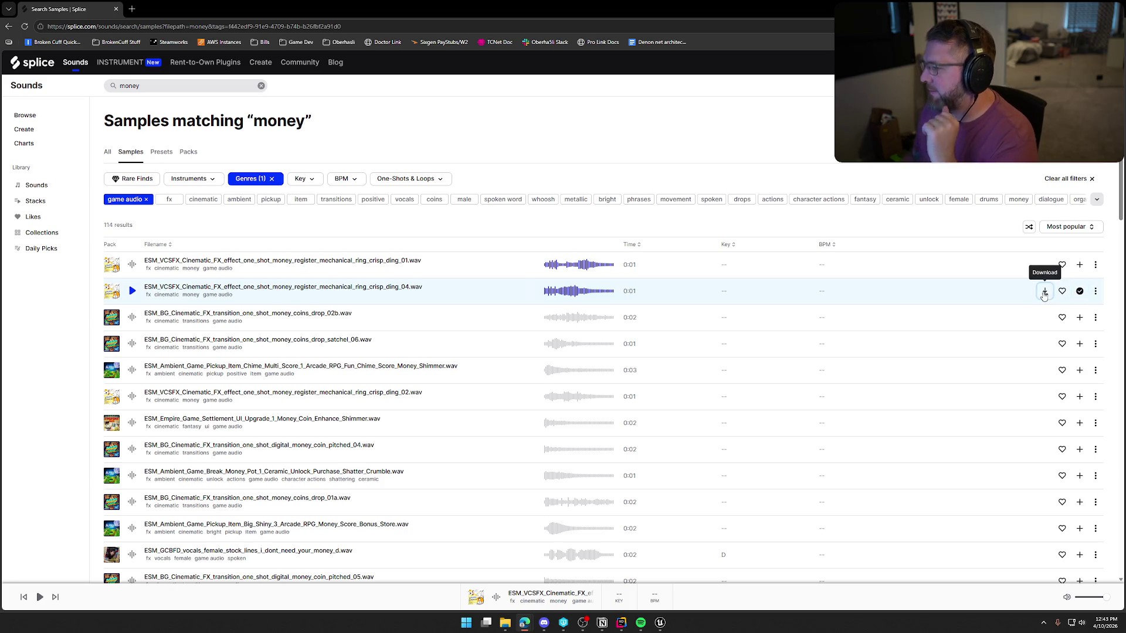
left_click(1044, 291)
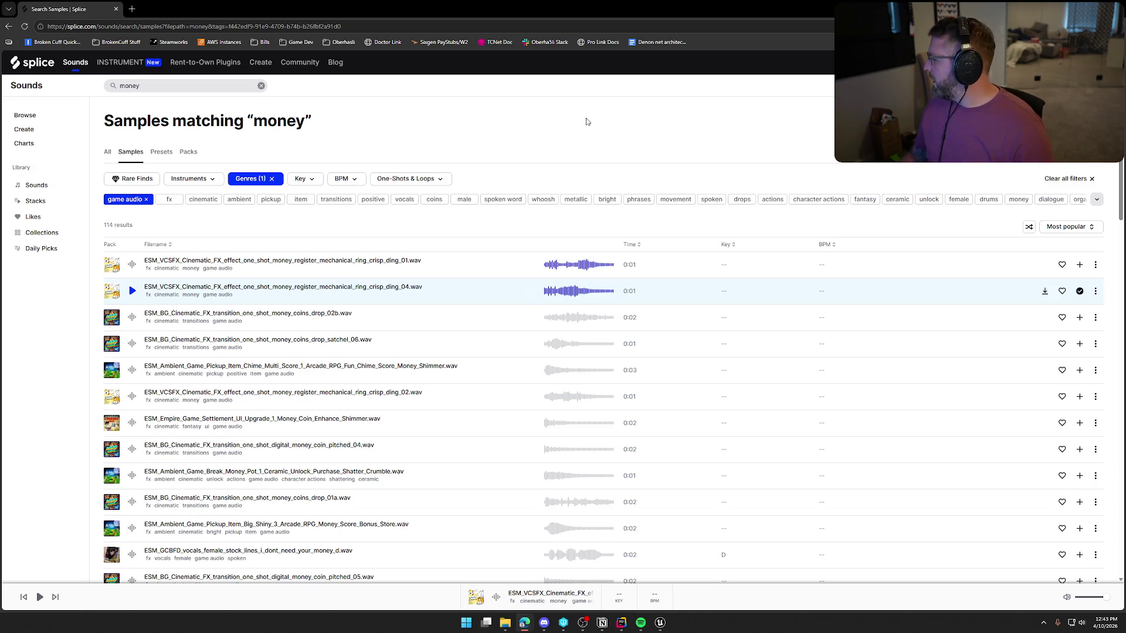
left_click(147, 88)
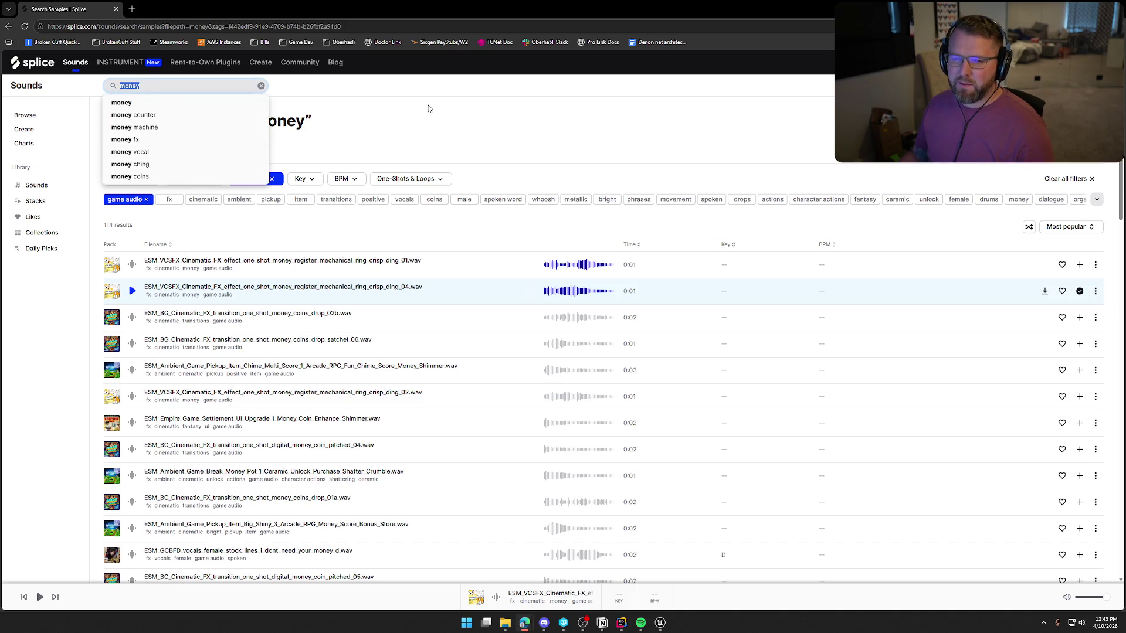
Replace the search with 'zombie' and run it
key("ctrl+a")
key("BackSpace")
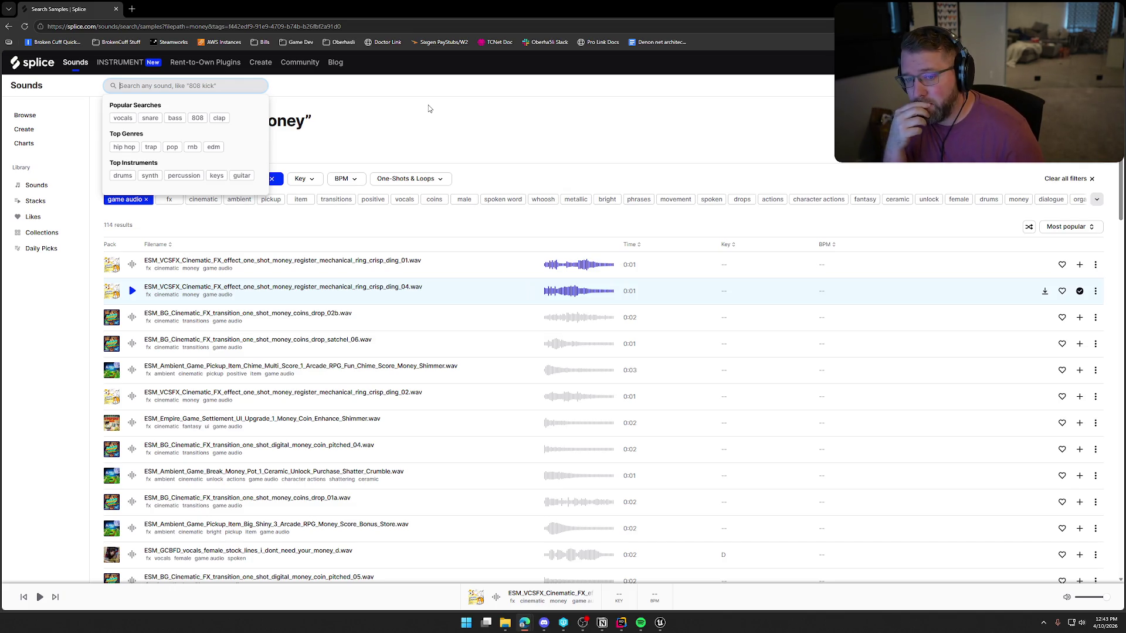
type("zombie")
key("Return")
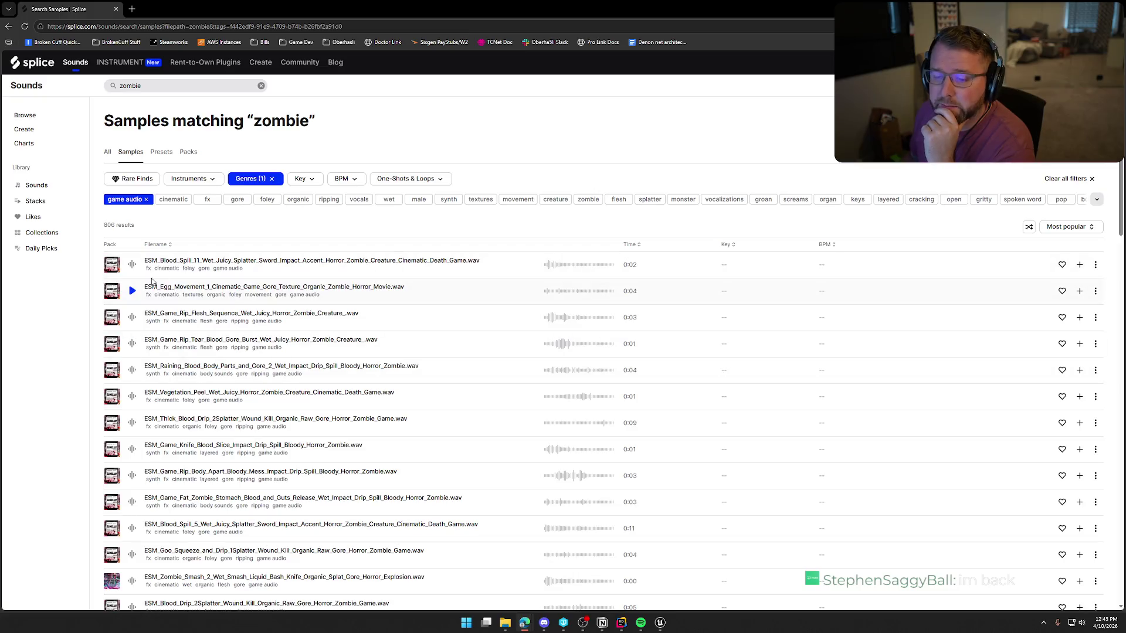
Audition the zombie blood spill, egg gore, zombie flesh, rip tear blood burst and zombie smash splat samples
left_click(130, 267)
left_click(133, 296)
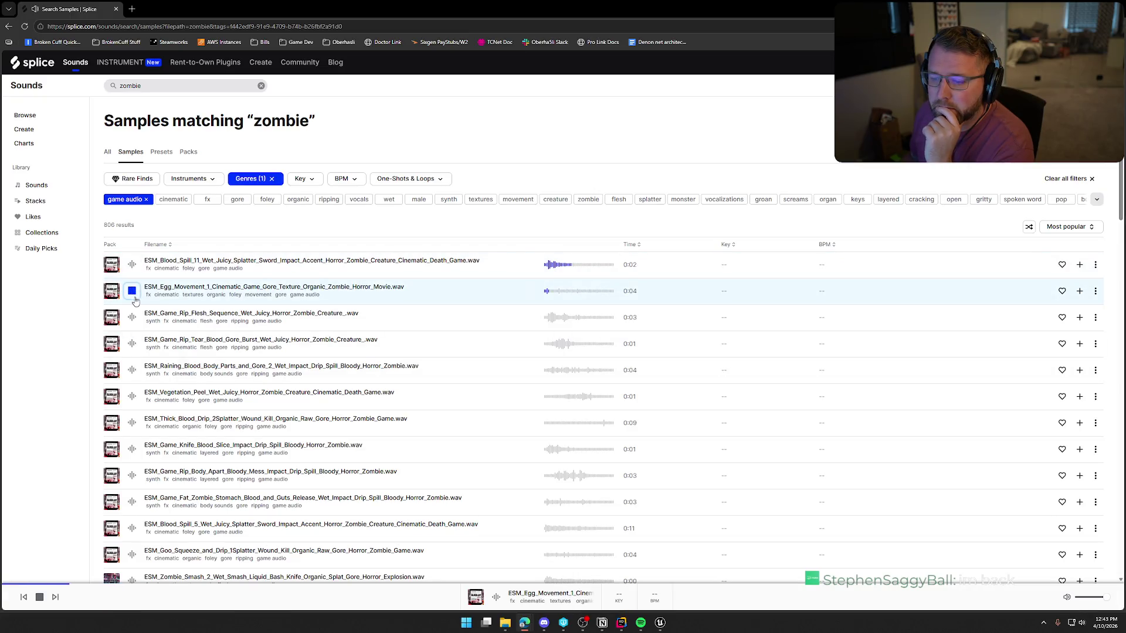
left_click(133, 316)
left_click(132, 344)
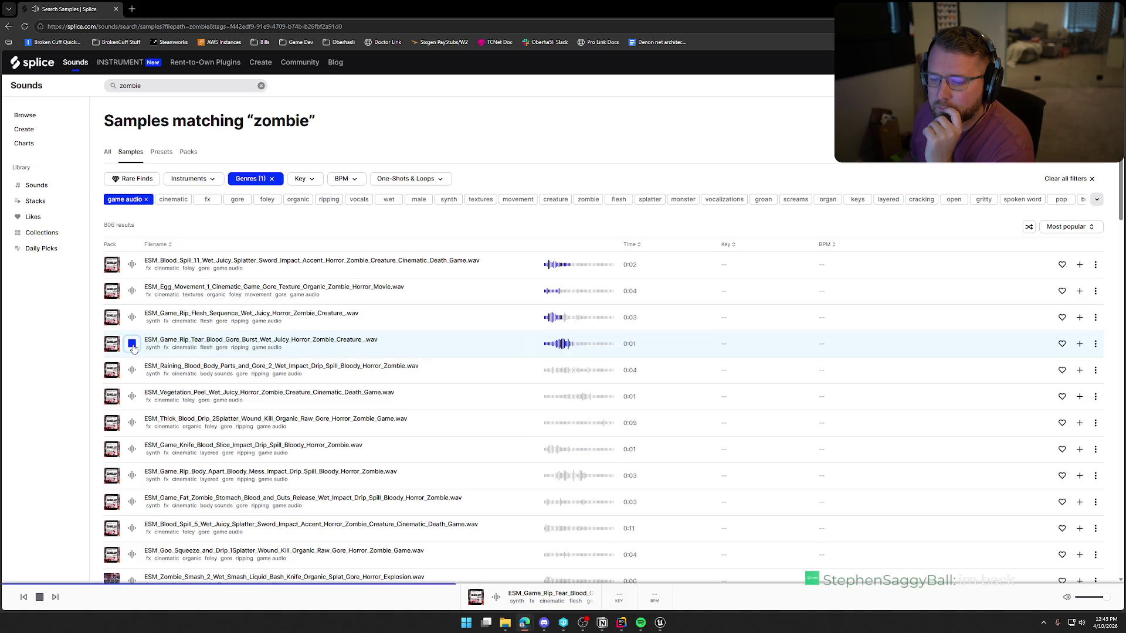
scroll(177, 356, "down", 4)
left_click(132, 361)
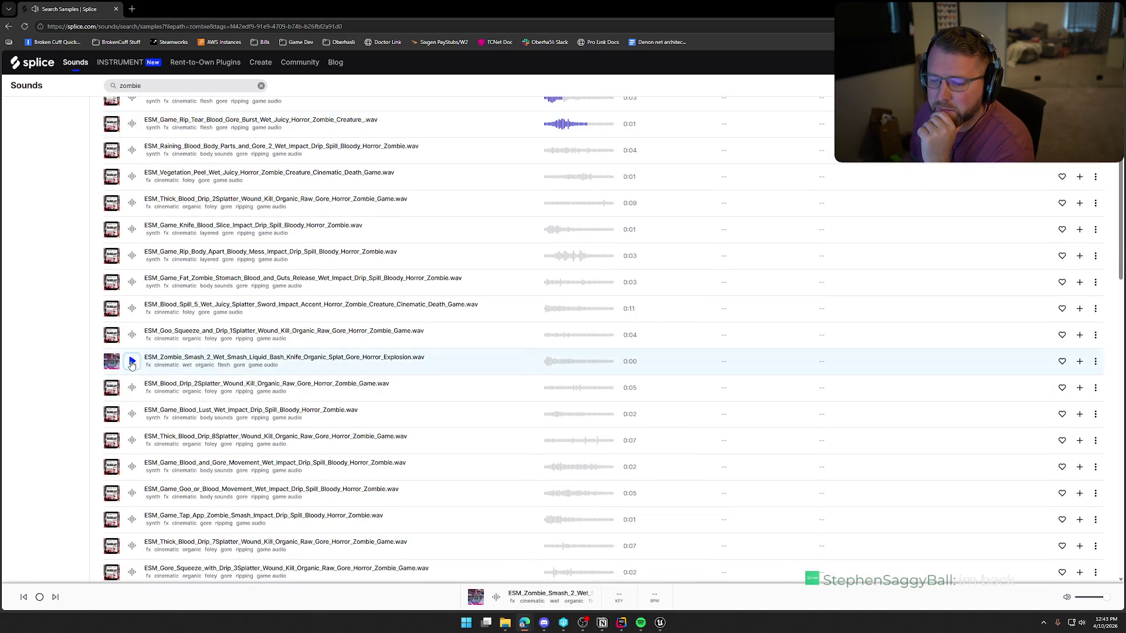
scroll(315, 386, "down", 3)
scroll(315, 386, "down", 2)
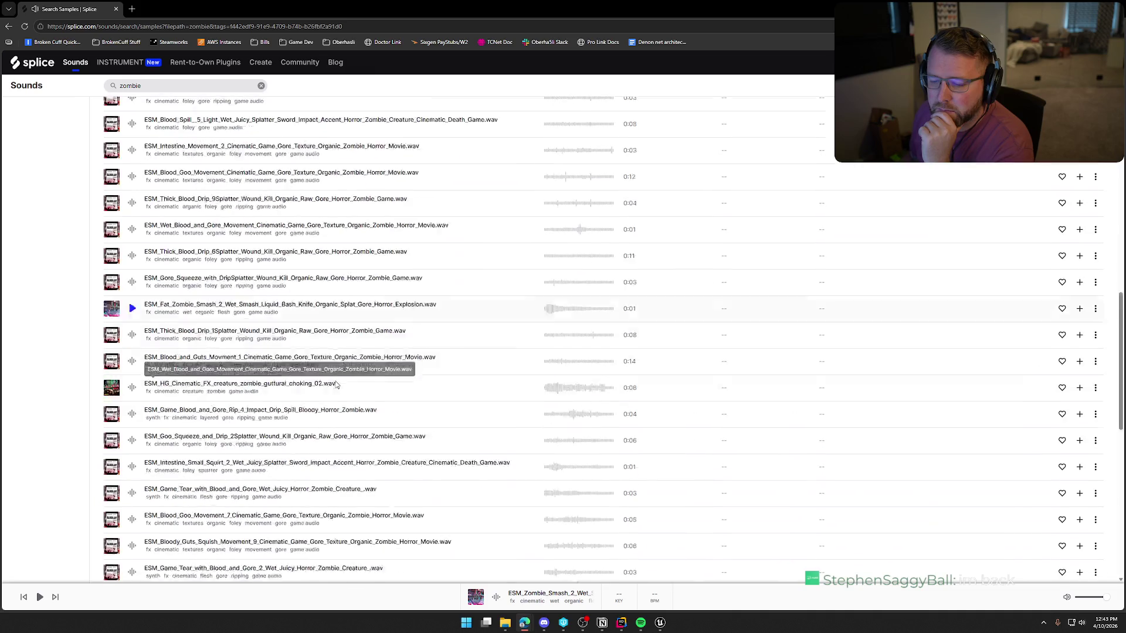
scroll(365, 398, "up", 10)
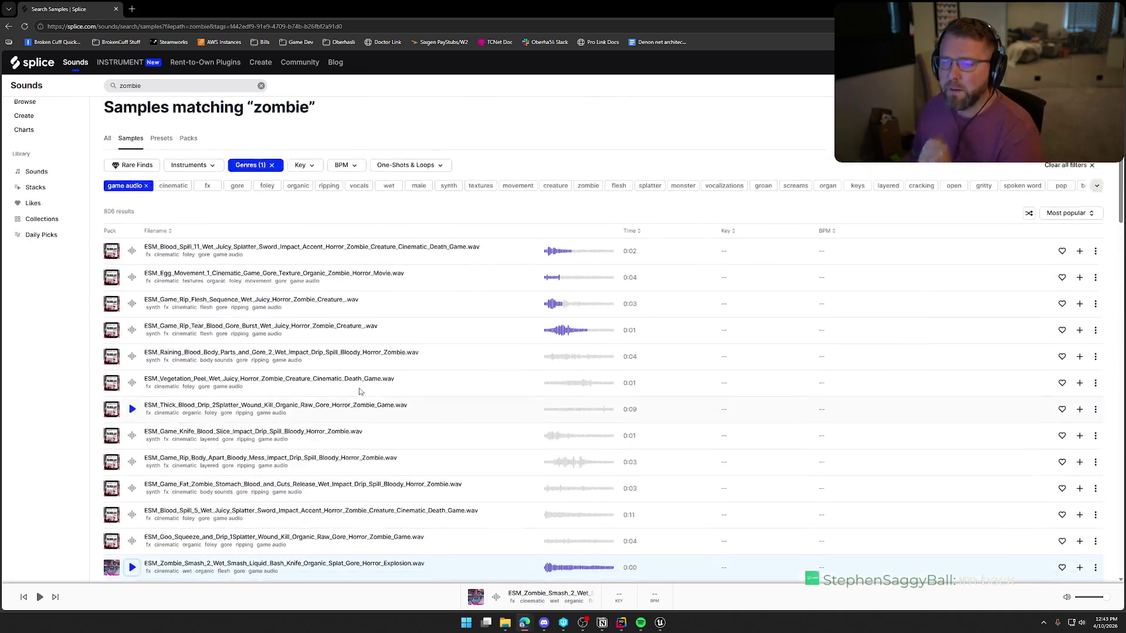
Search for 'revive' samples
left_click(106, 87)
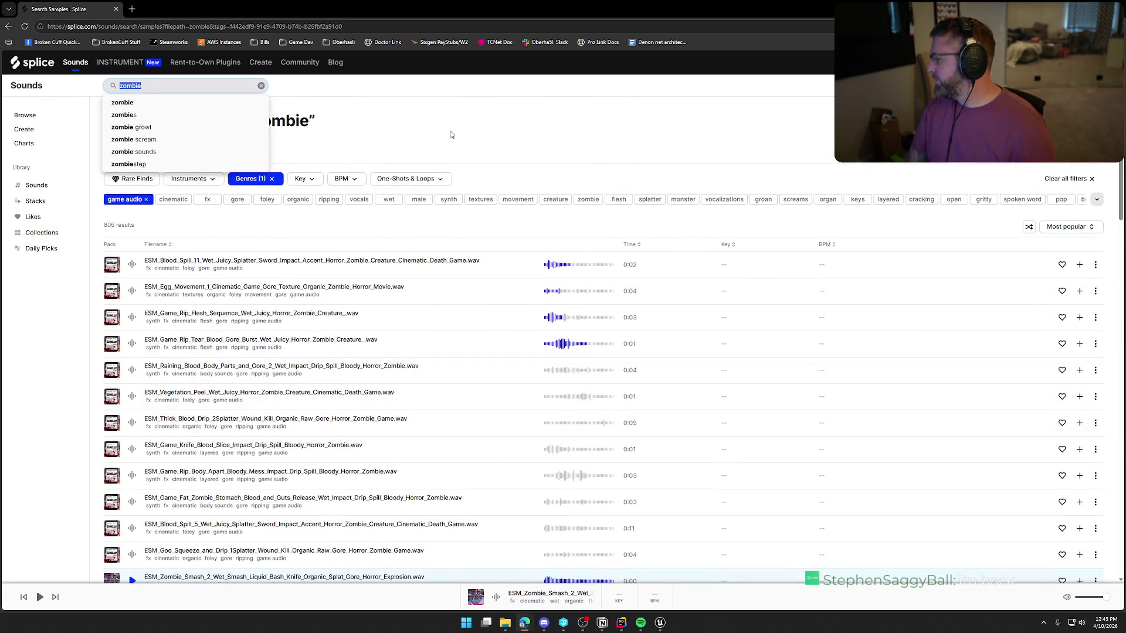
type("reve")
key("Return")
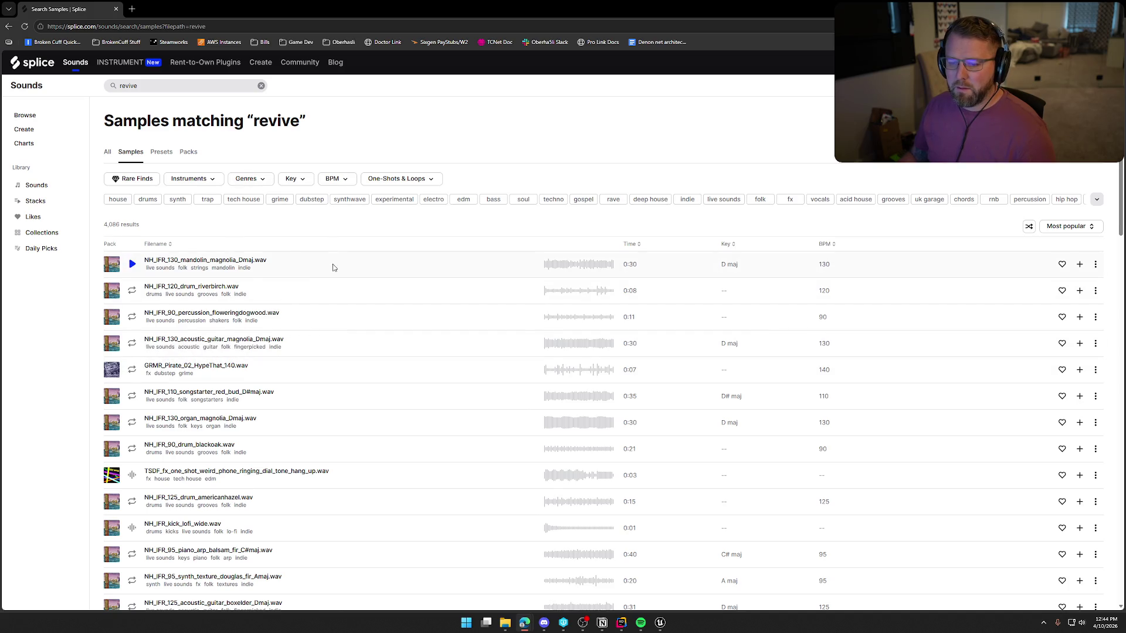
Audition the mandolin, riverbirch drum, blackoak drum and weird phone ringing samples
left_click(133, 264)
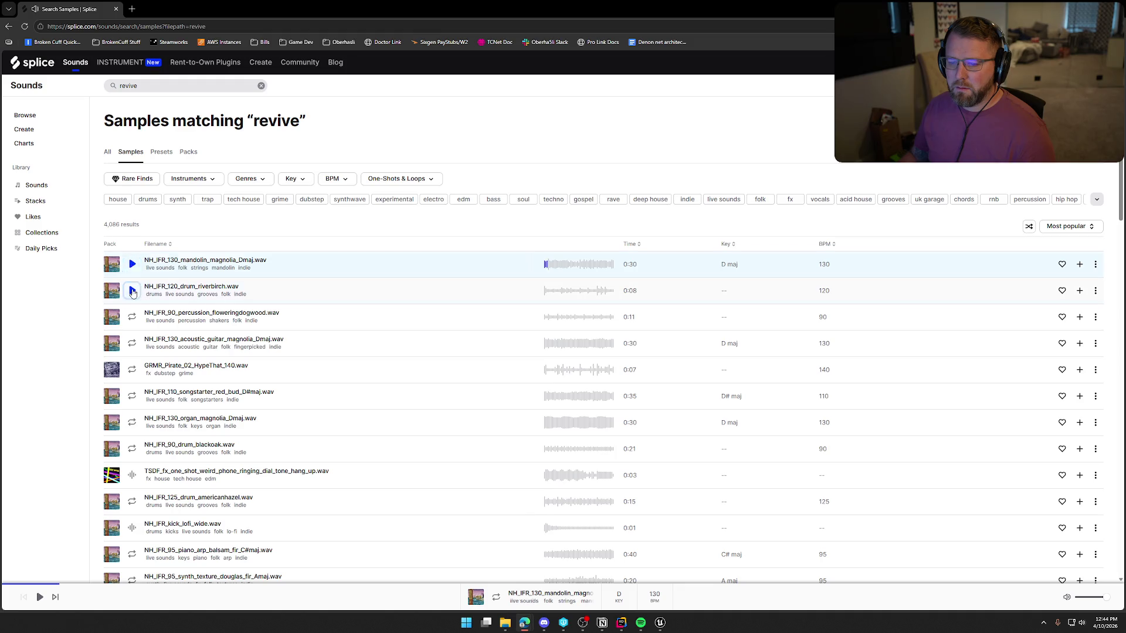
left_click(132, 291)
left_click(133, 292)
scroll(299, 338, "down", 2)
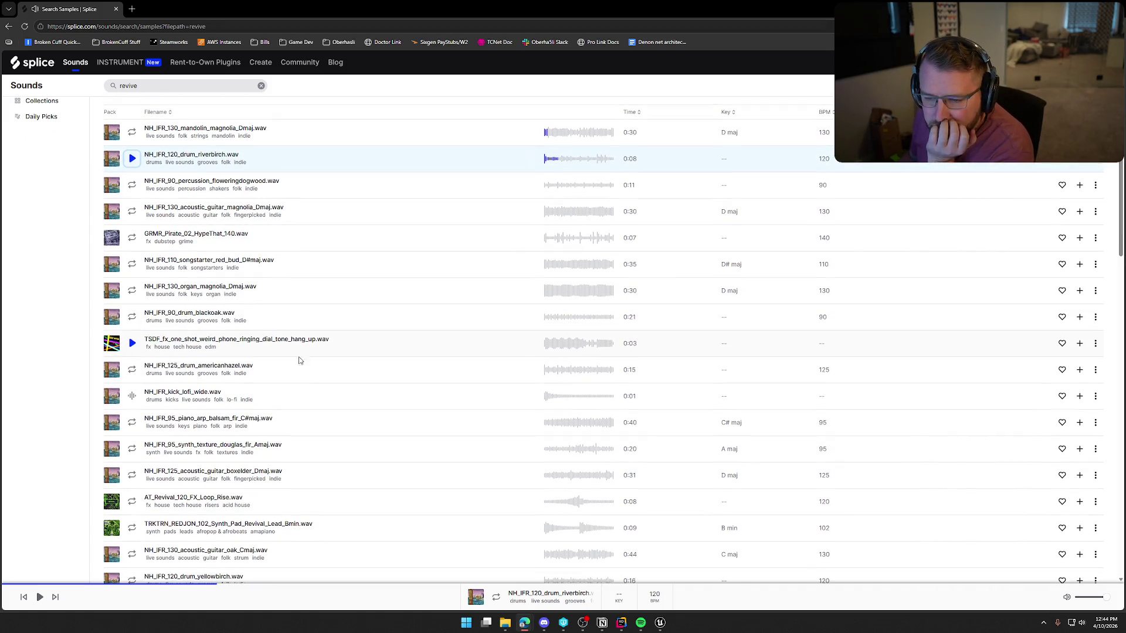
left_click(131, 319)
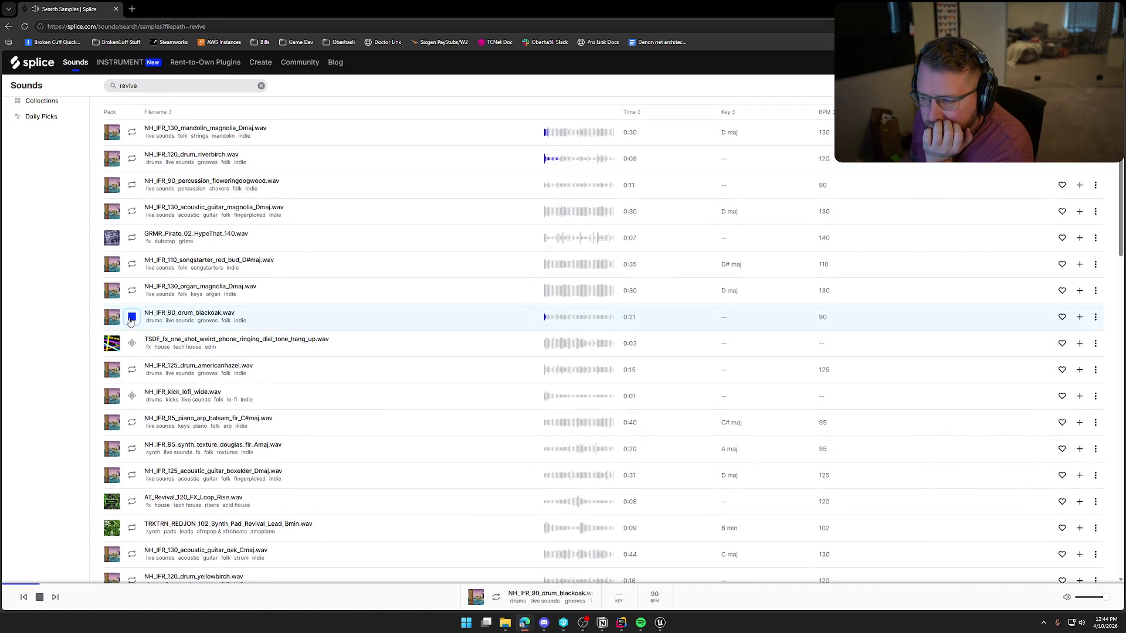
left_click(131, 344)
Audition the synth strings loop and clap delay fx samples, then clear the 'revive' search text
scroll(326, 348, "down", 4)
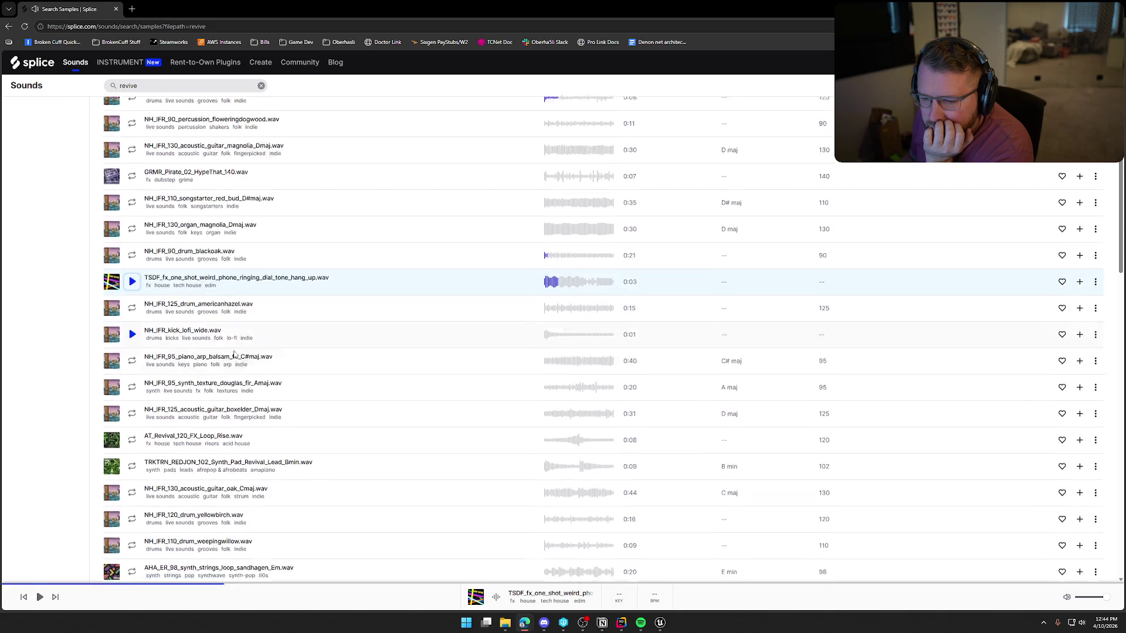
scroll(330, 338, "down", 2)
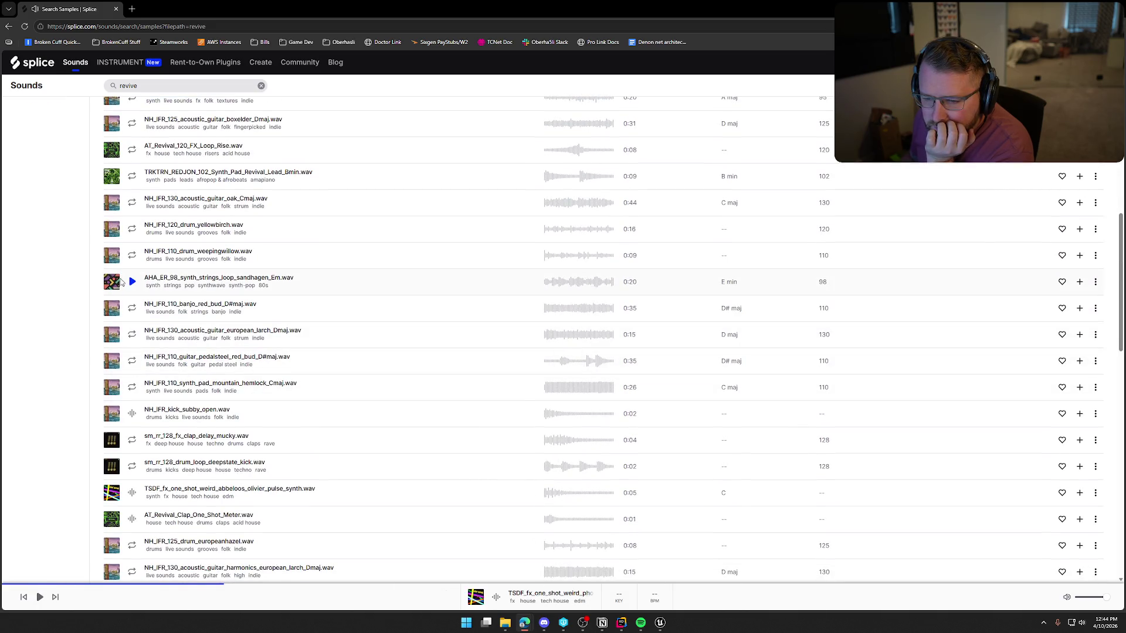
left_click(132, 282)
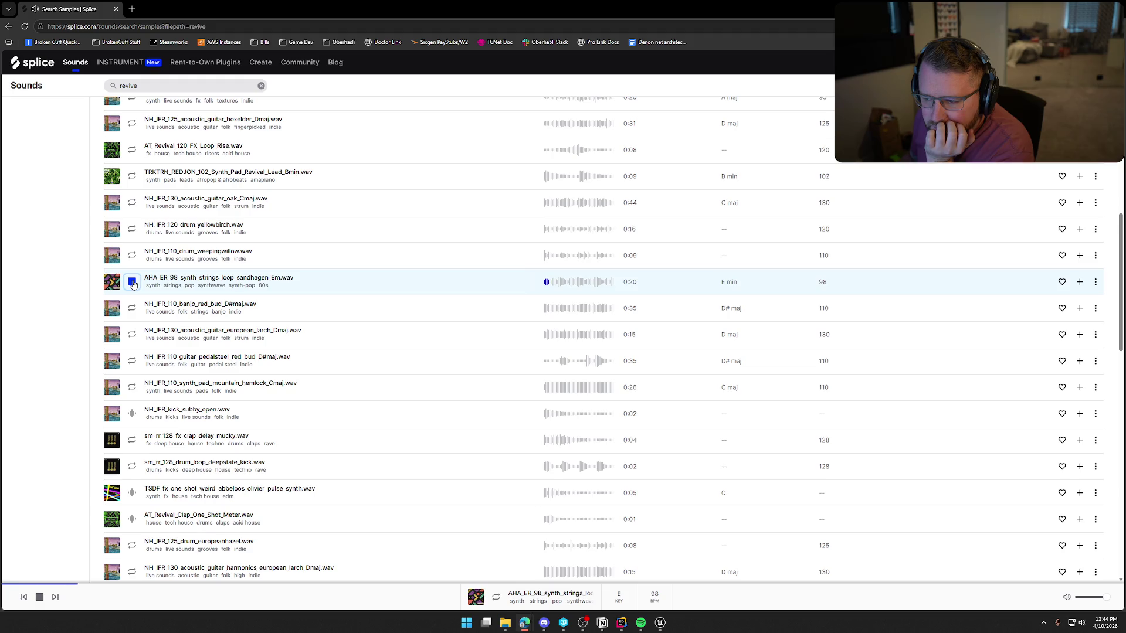
scroll(133, 284, "down", 2)
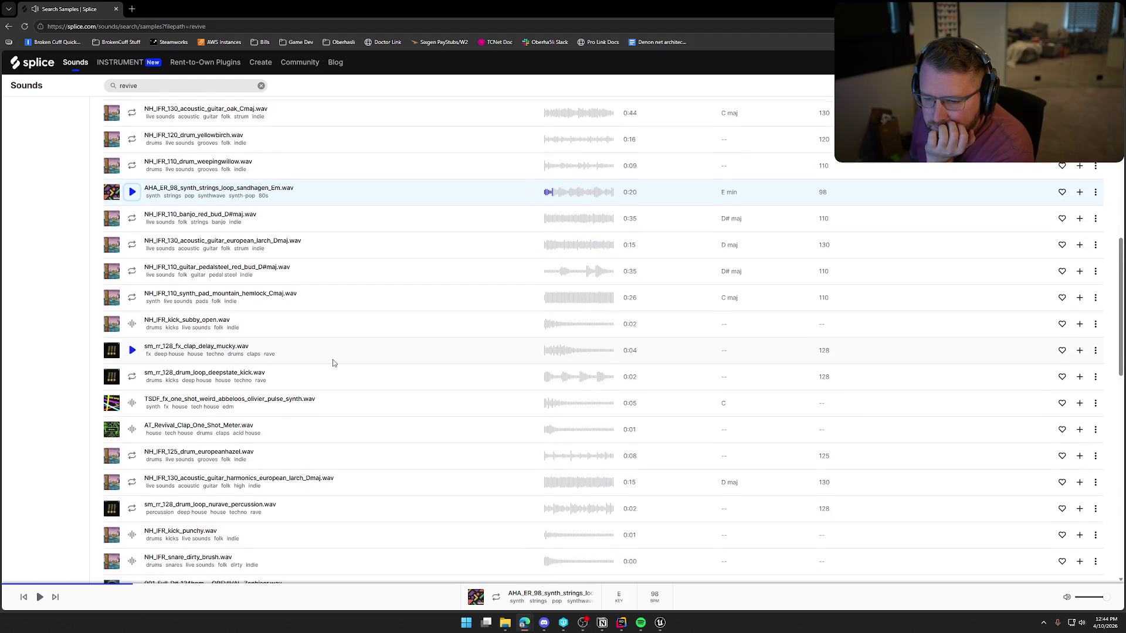
scroll(132, 265, "down", 1)
left_click(133, 265)
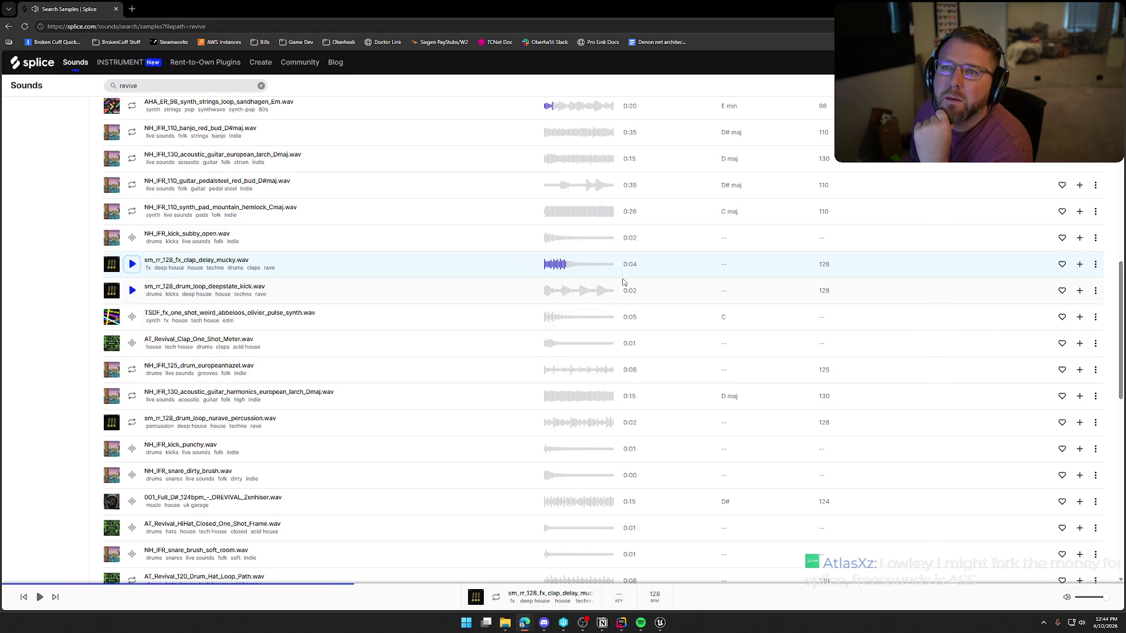
scroll(623, 282, "up", 10)
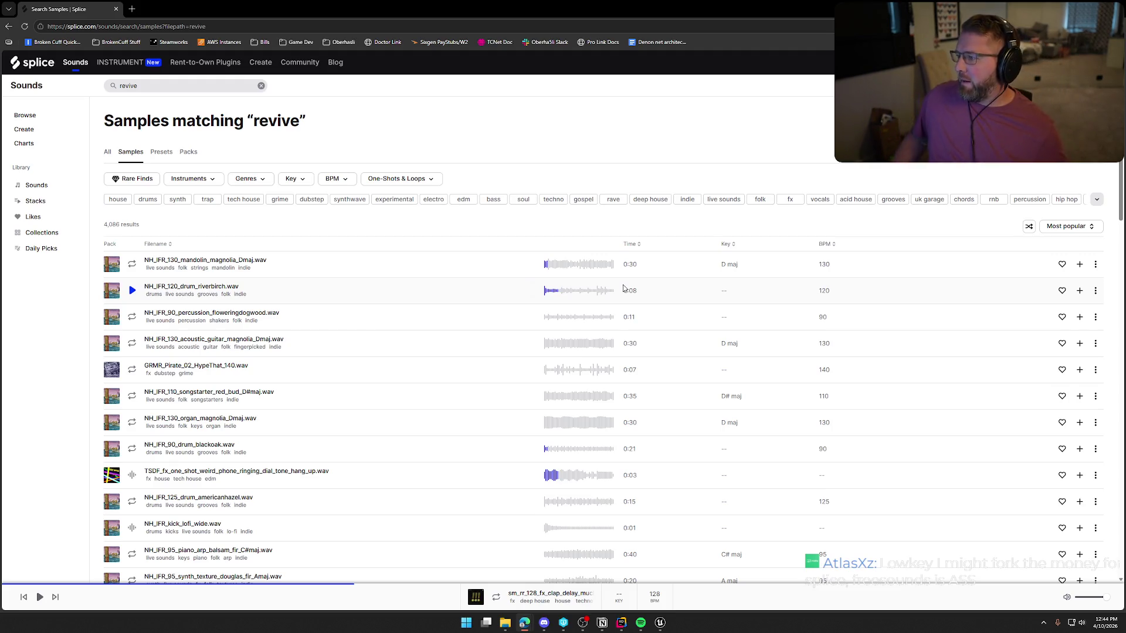
left_click(151, 83)
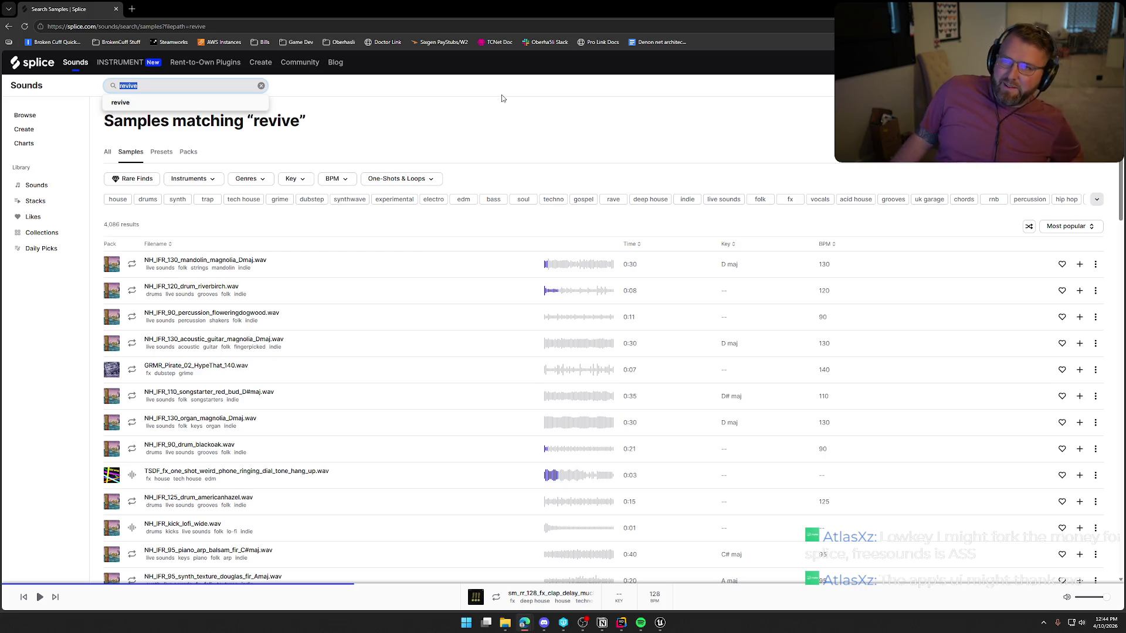
key("BackSpace")
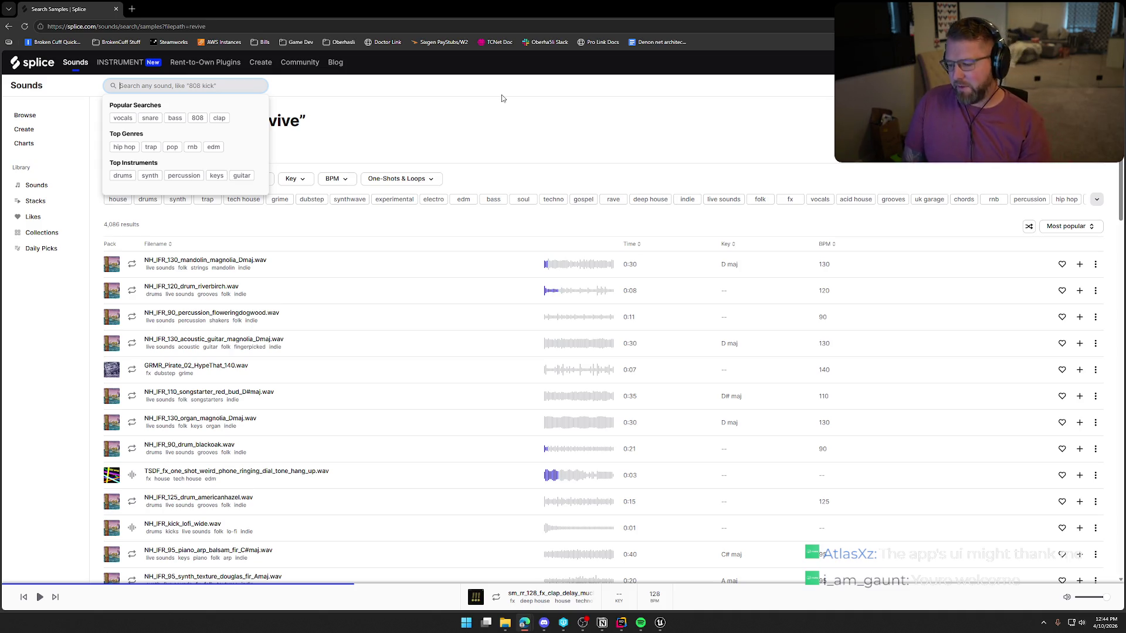
Search 'heal' in game audio and audition the magic, water, futuristic and fantasy heal samples
type("heal")
key("Return")
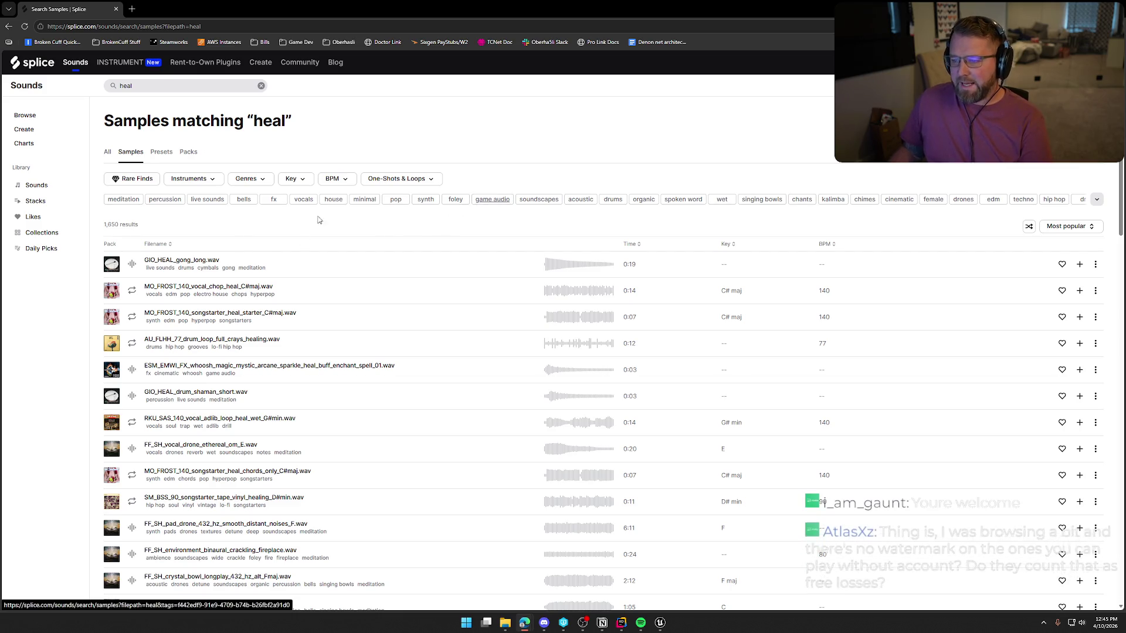
left_click(492, 200)
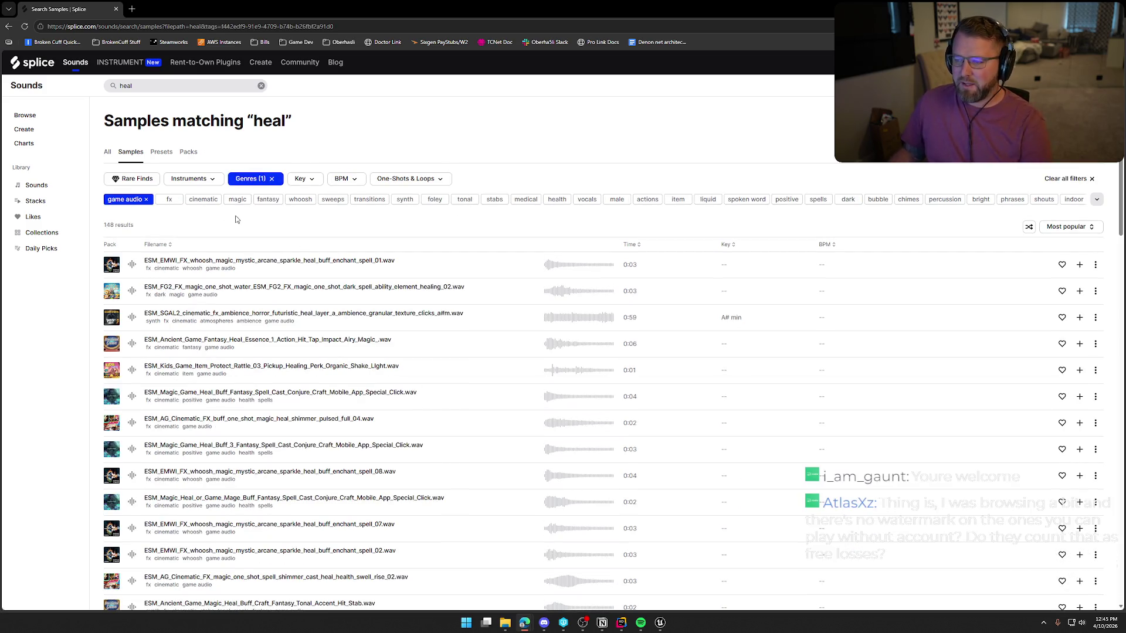
left_click(131, 265)
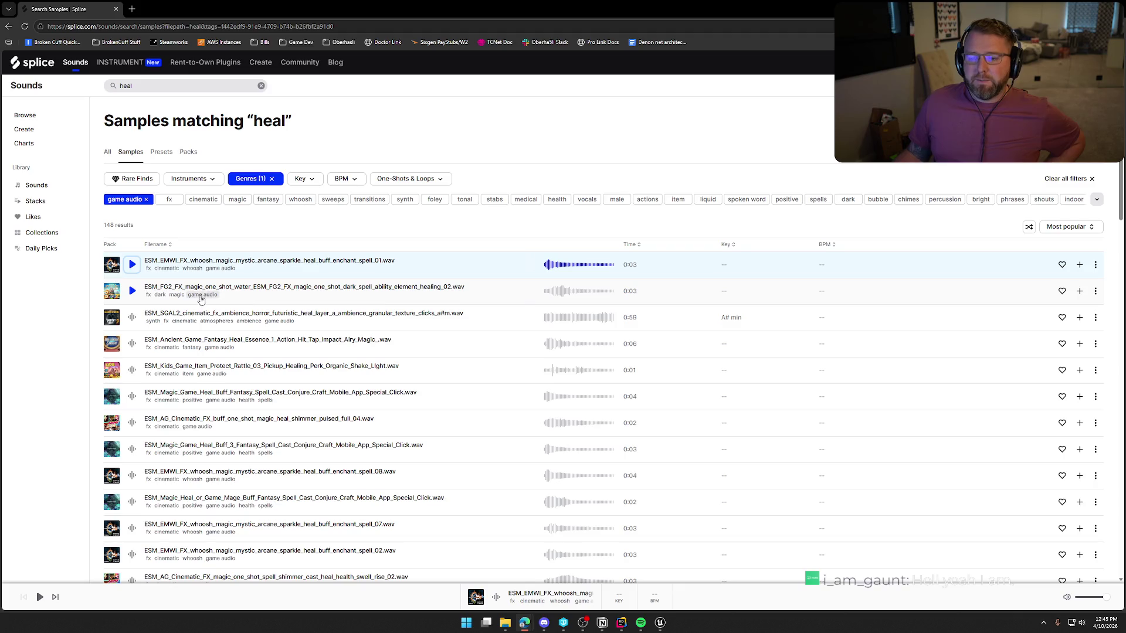
left_click(133, 291)
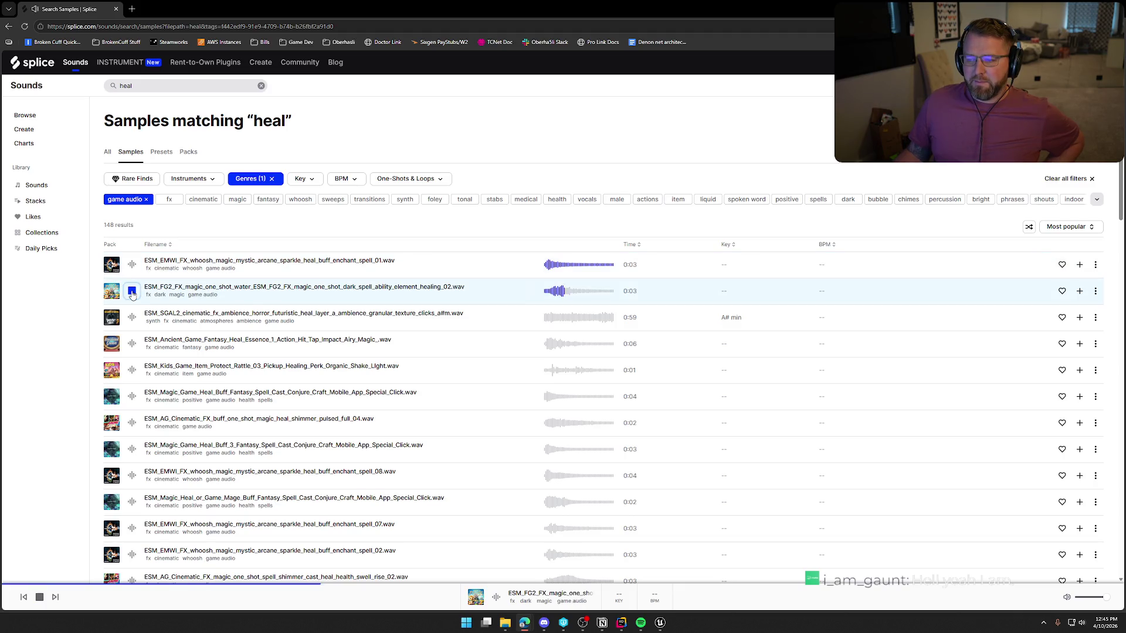
left_click(130, 323)
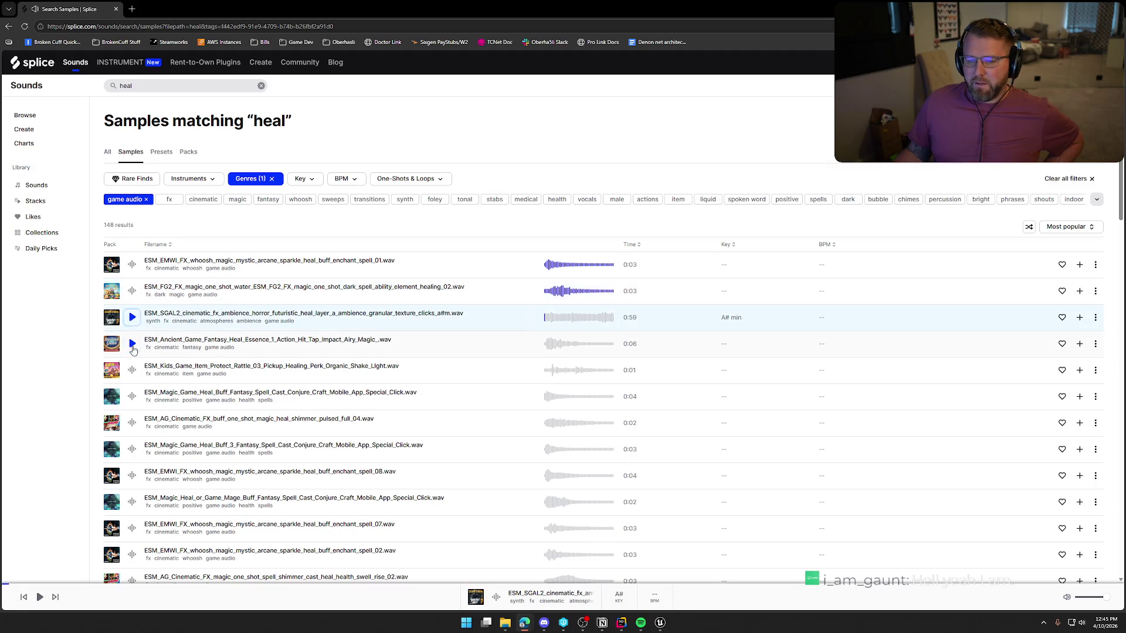
left_click(132, 344)
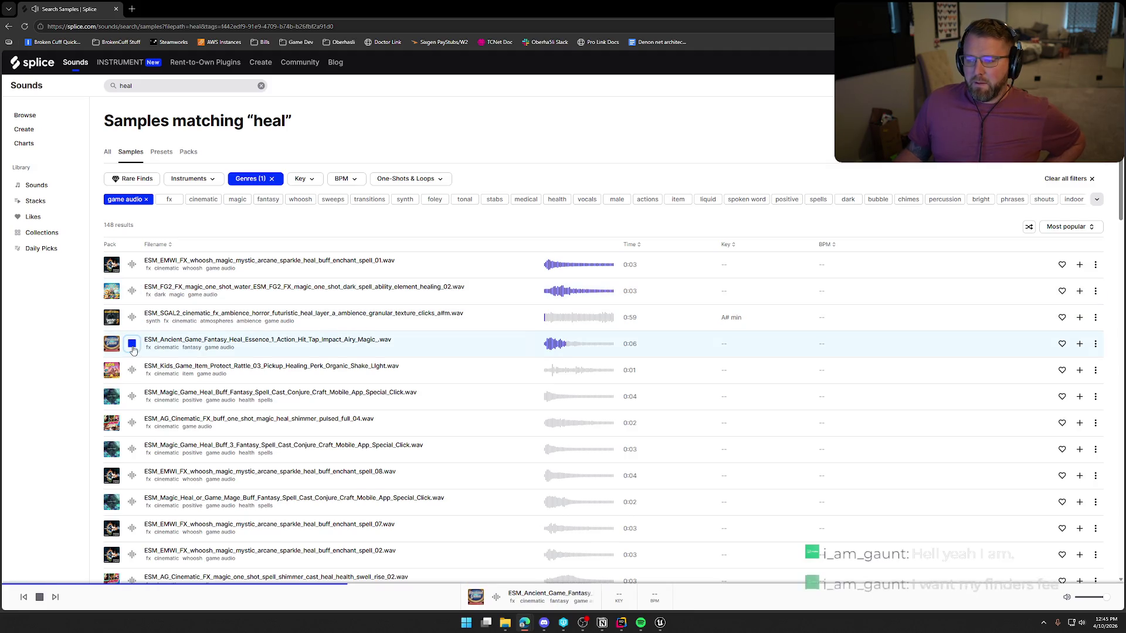
Play the ESM_Kids_Game_Item_Protect_Rattle_03 healing pickup sample several times
scroll(133, 350, "down", 1)
left_click(133, 329)
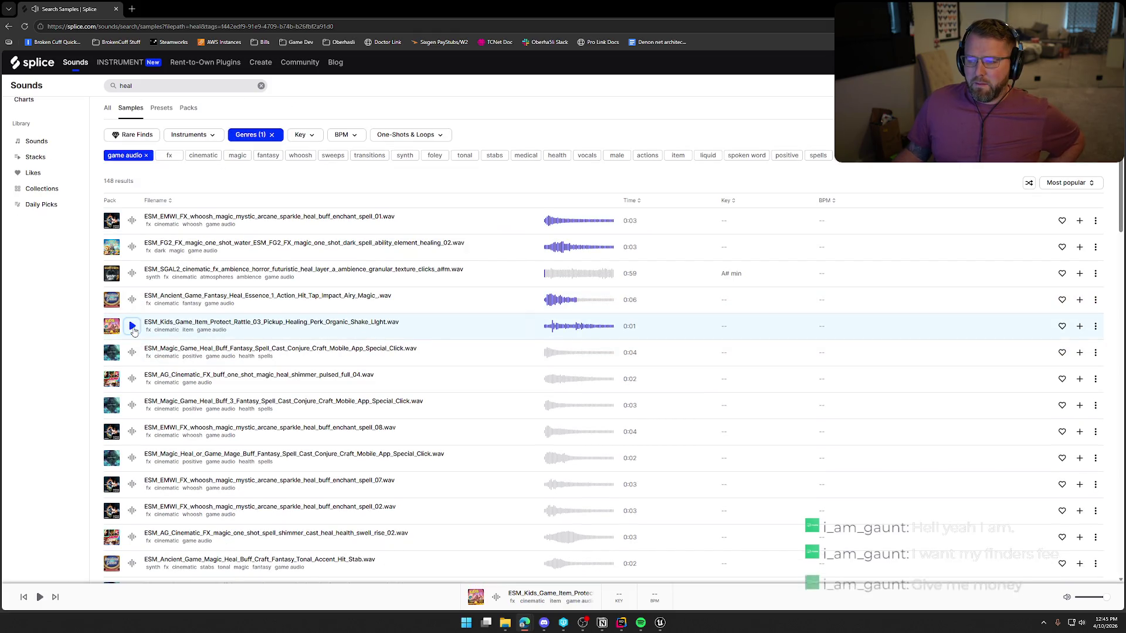
left_click(134, 332)
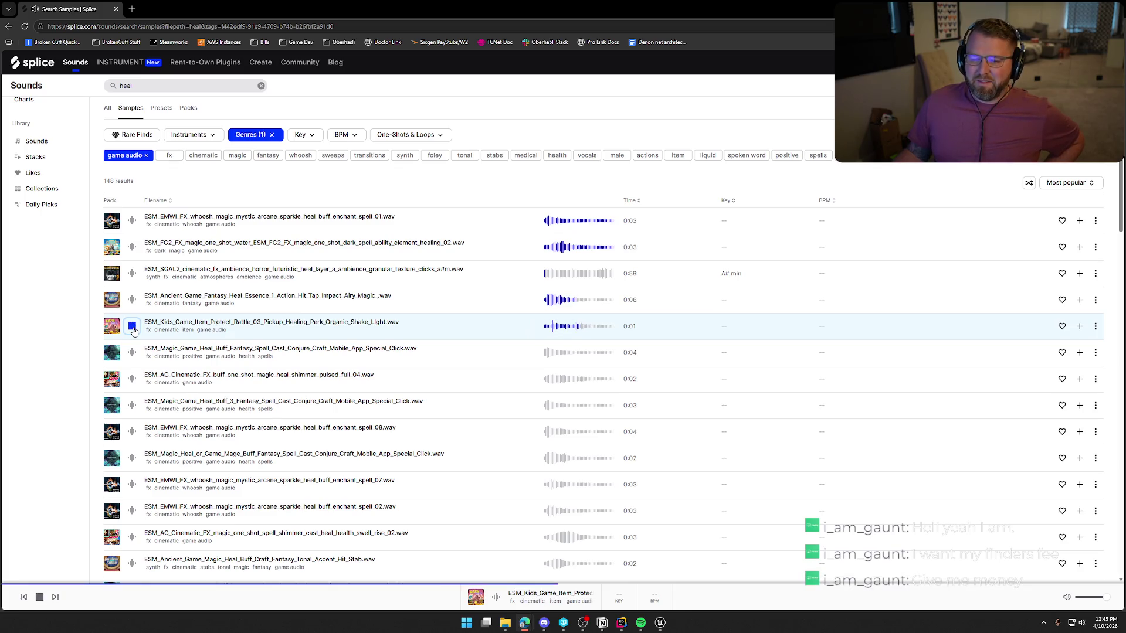
left_click(134, 331)
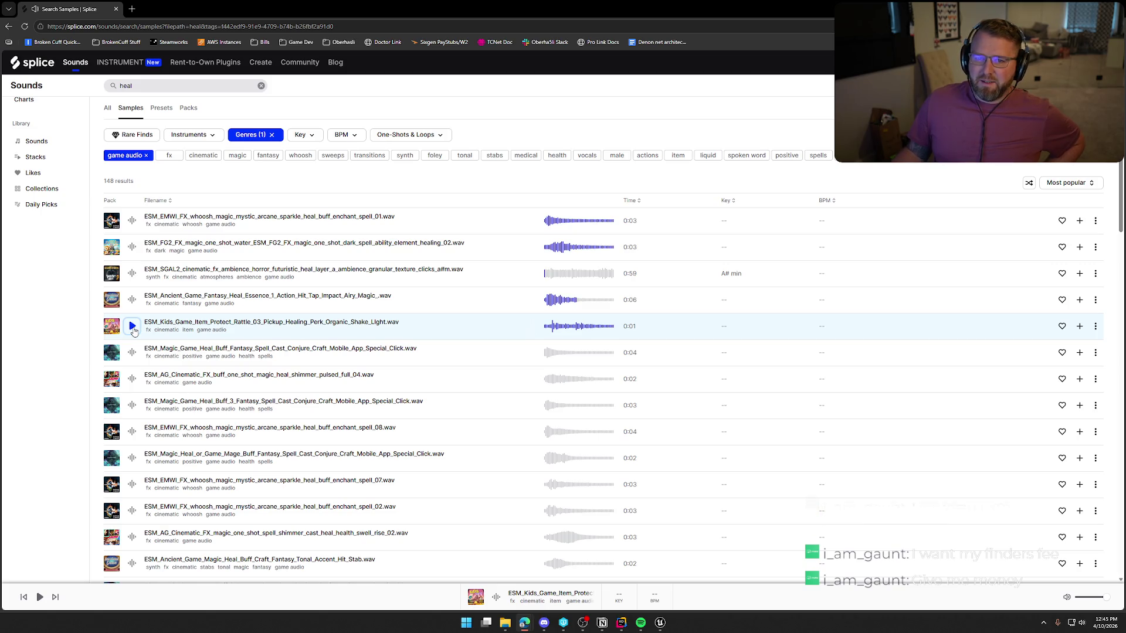
left_click(134, 331)
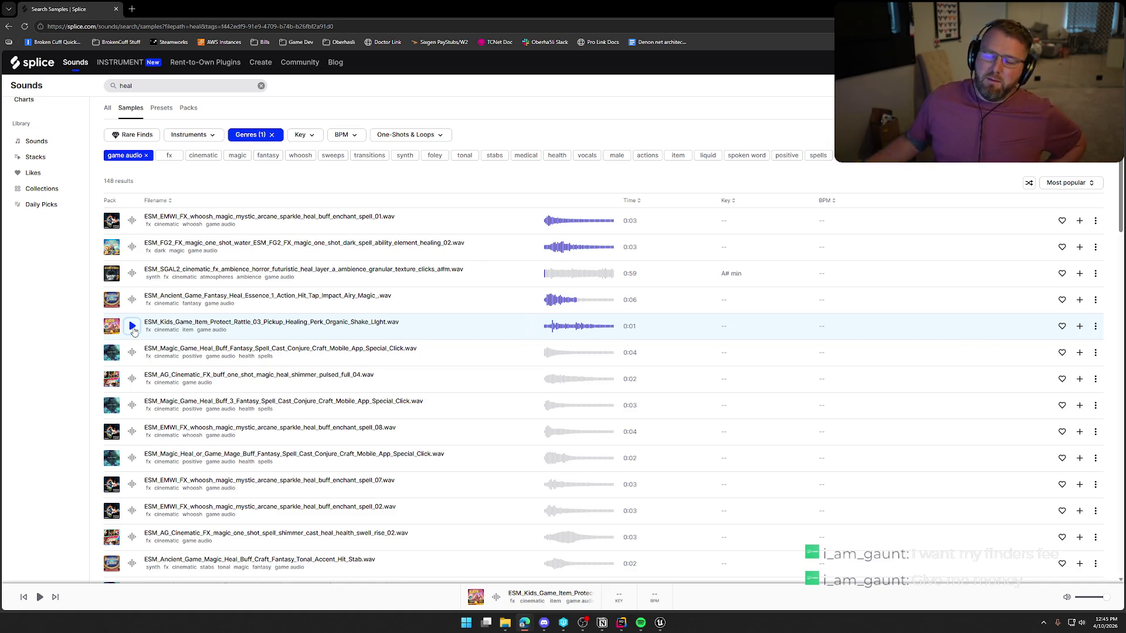
left_click(133, 331)
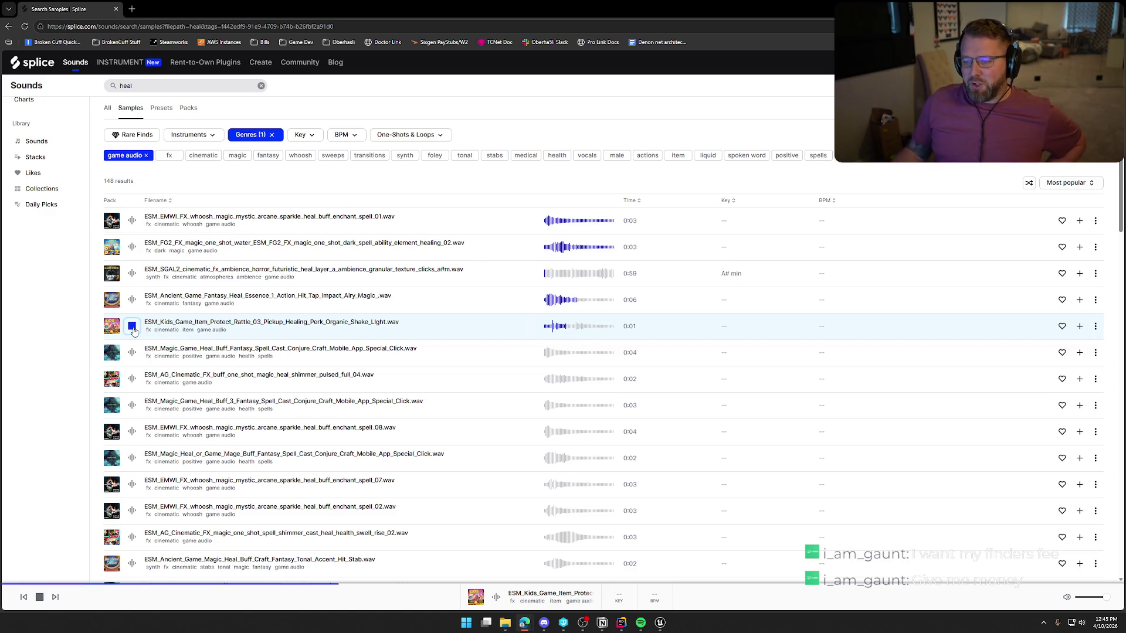
scroll(137, 353, "down", 1)
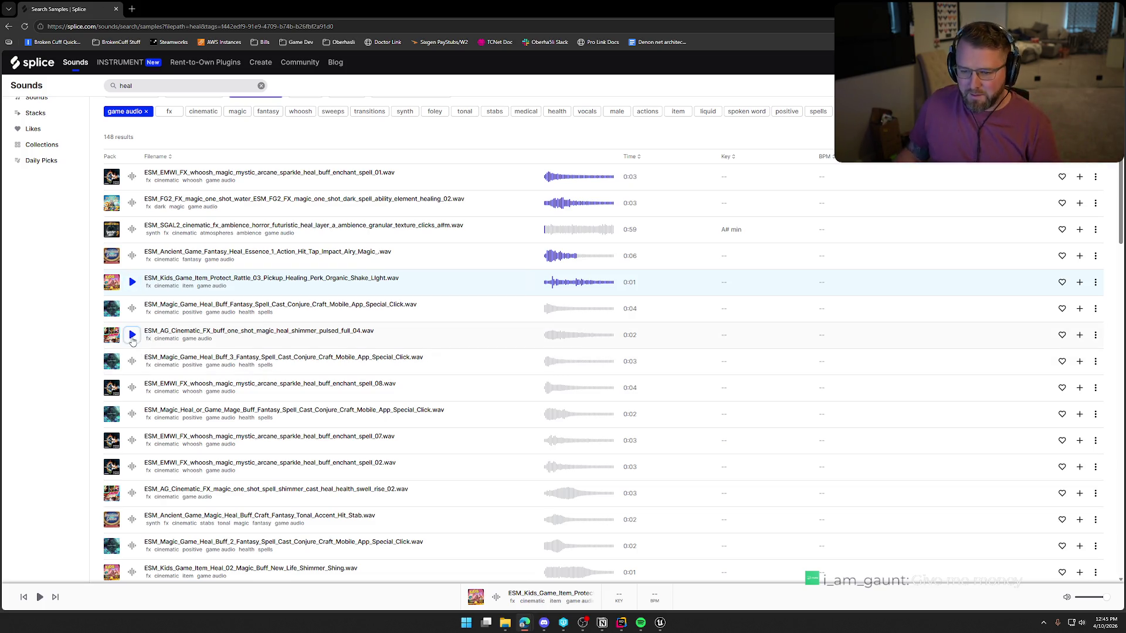
Audition the AG Cinematic buff, Magic Game Heal Buff 3, Game Mage and enchant spell_08/07 samples
left_click(132, 338)
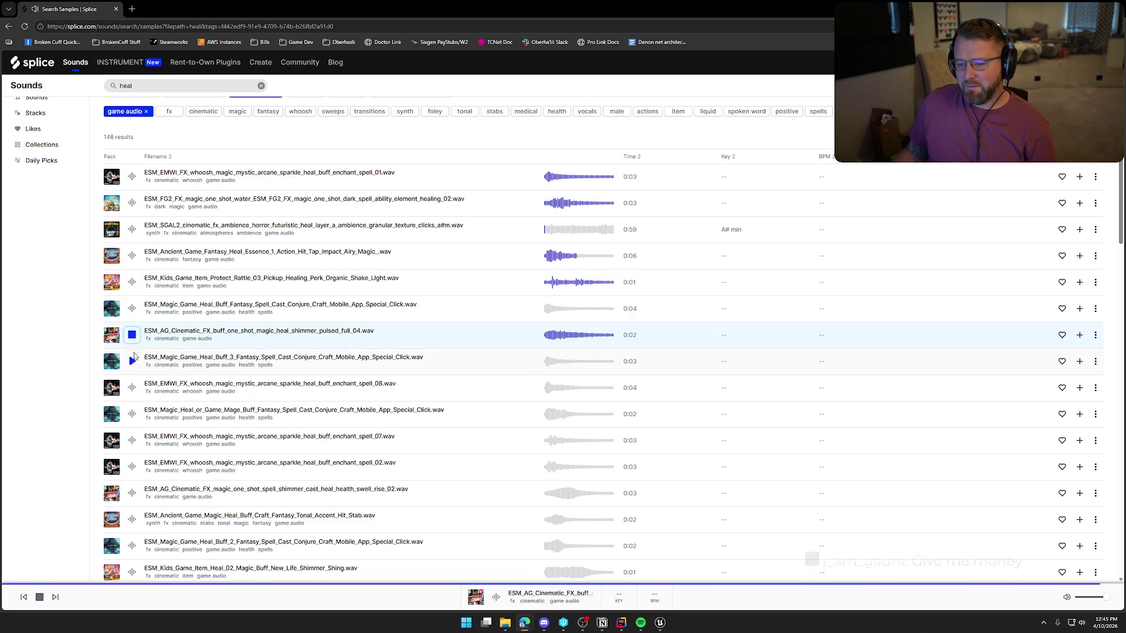
left_click(132, 362)
left_click(133, 388)
scroll(132, 388, "down", 2)
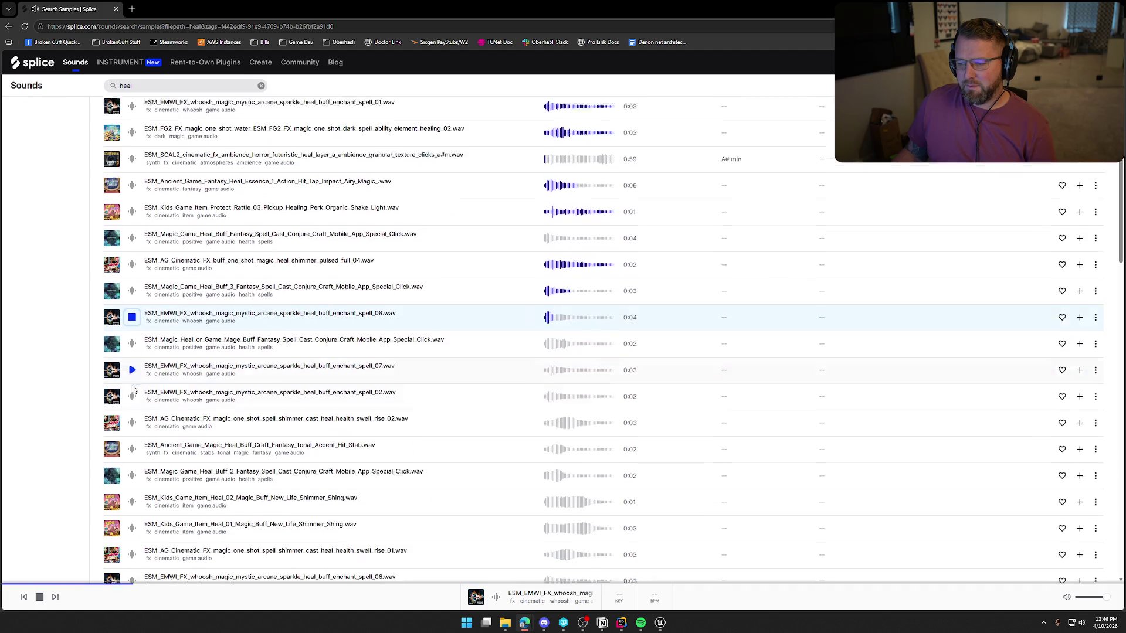
left_click(132, 326)
left_click(133, 351)
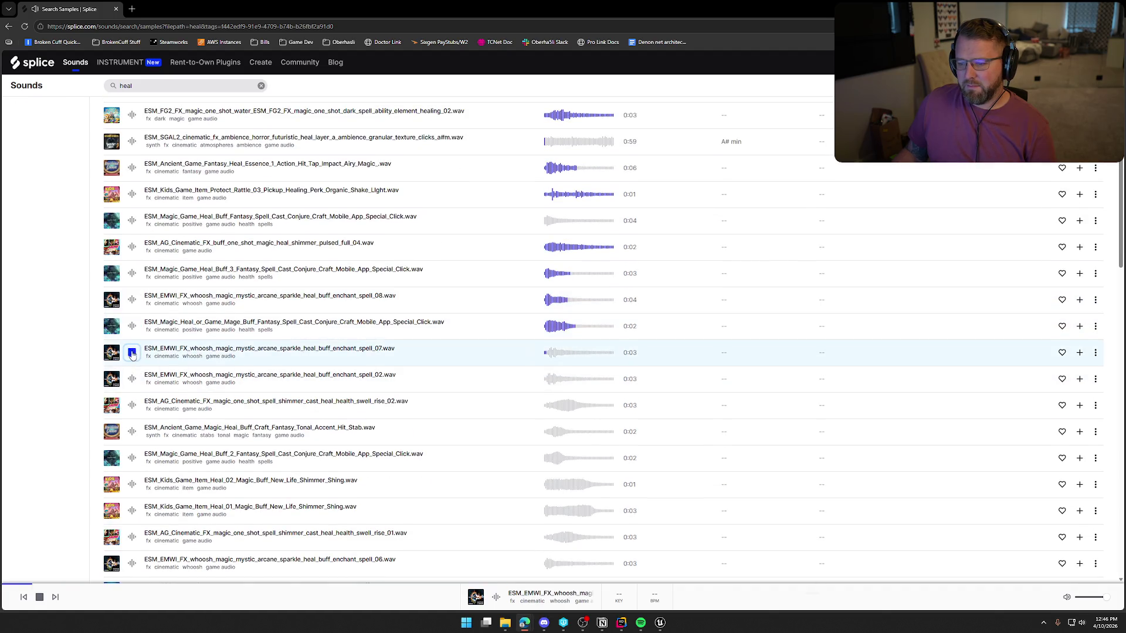
Audition enchant spell_02, swell rise_02, Magic Heal Buff stab, Heal Buff 2 and Kids Game Heal_02/01
scroll(132, 351, "down", 1)
left_click(133, 337)
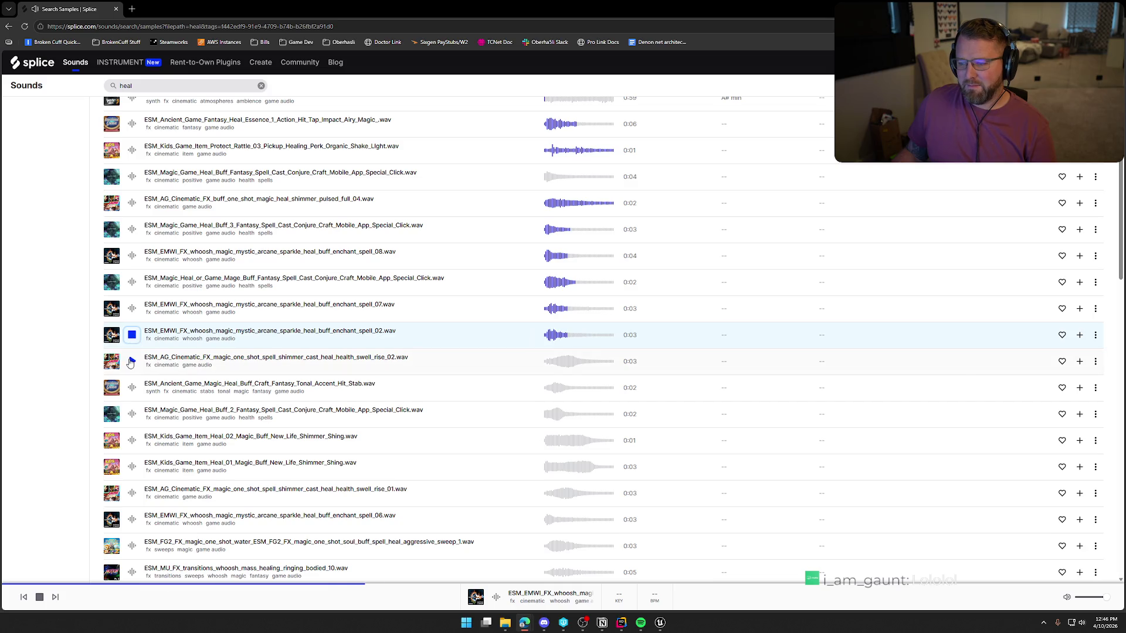
left_click(132, 362)
scroll(132, 361, "down", 2)
left_click(132, 302)
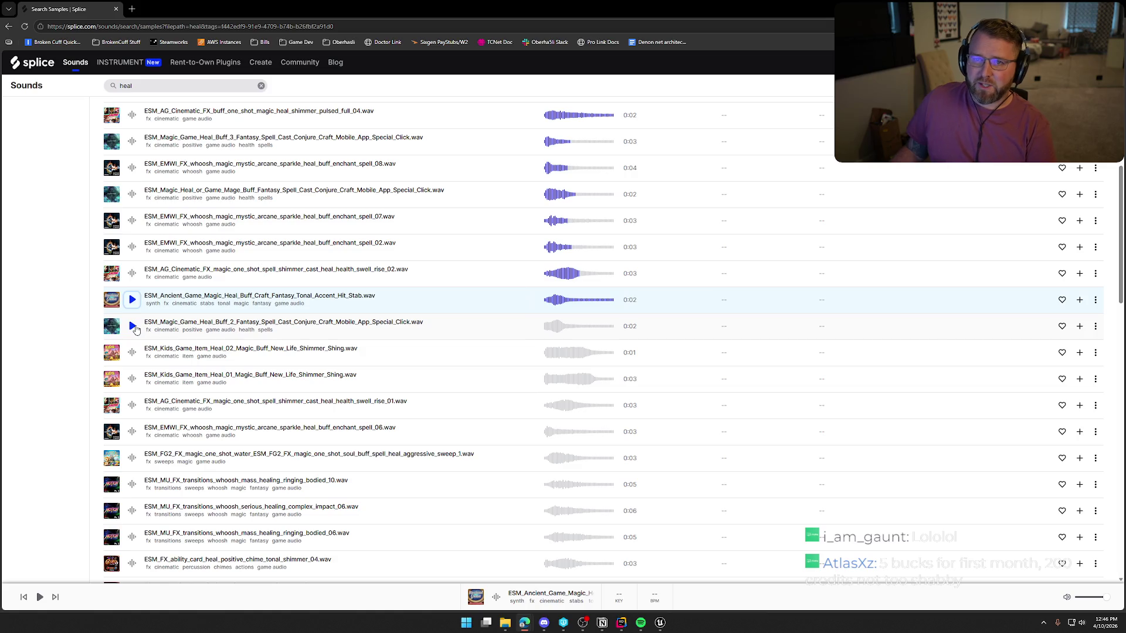
left_click(133, 328)
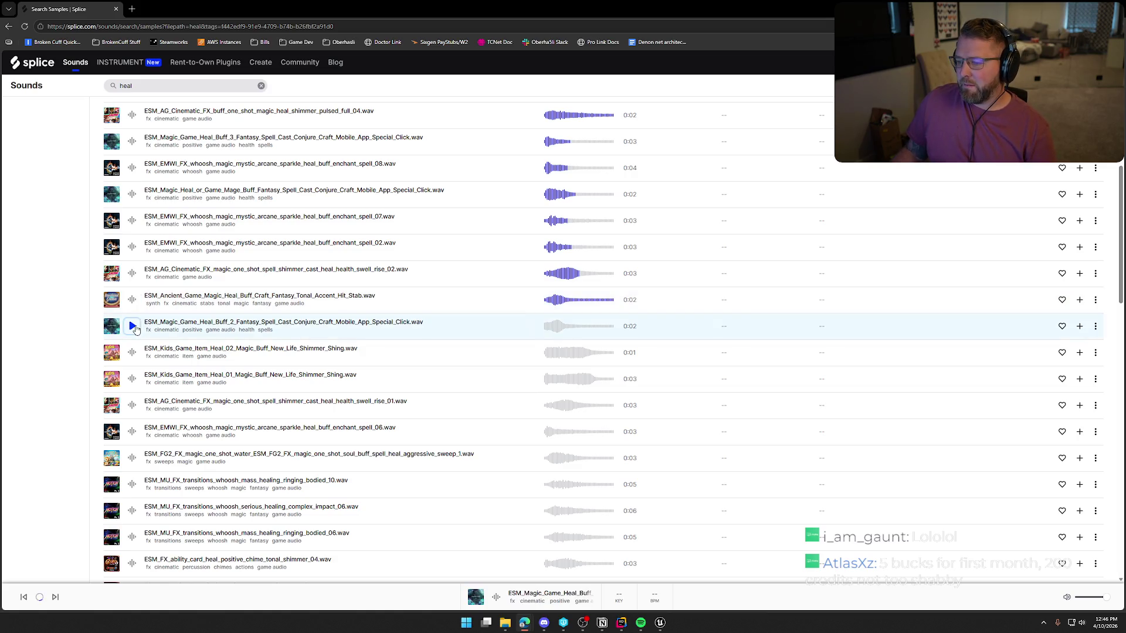
left_click(133, 352)
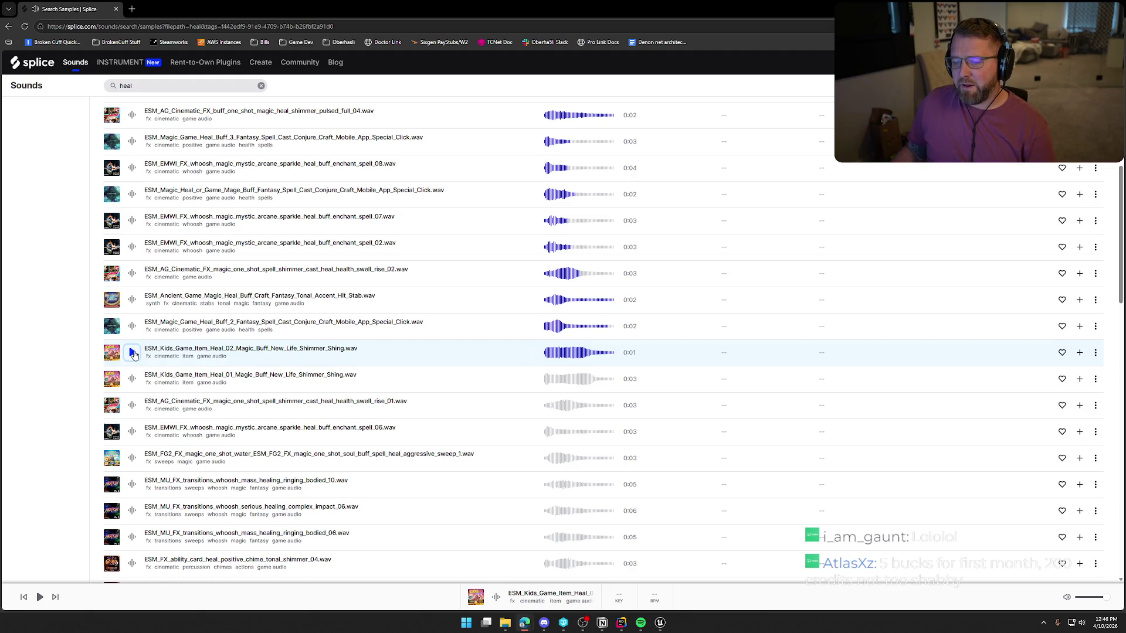
left_click(130, 382)
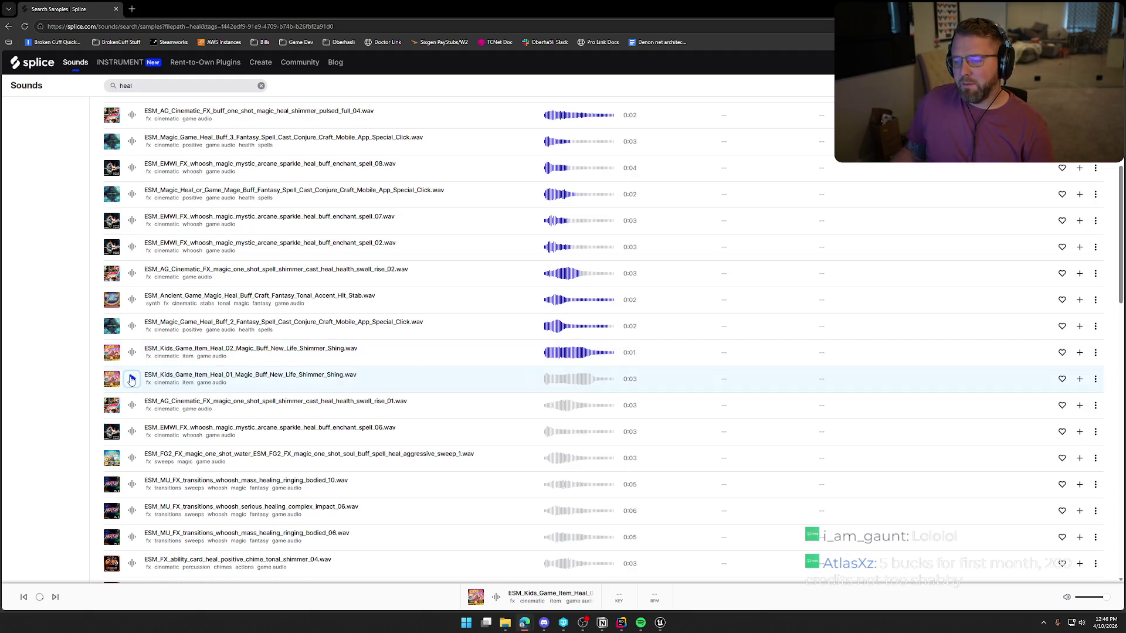
Audition swell rise_01, spell_06, FG2 soul buff and mass healing bodied_10 and bodied_06, stopping bodied_06 early
scroll(132, 381, "down", 1)
scroll(134, 363, "down", 1)
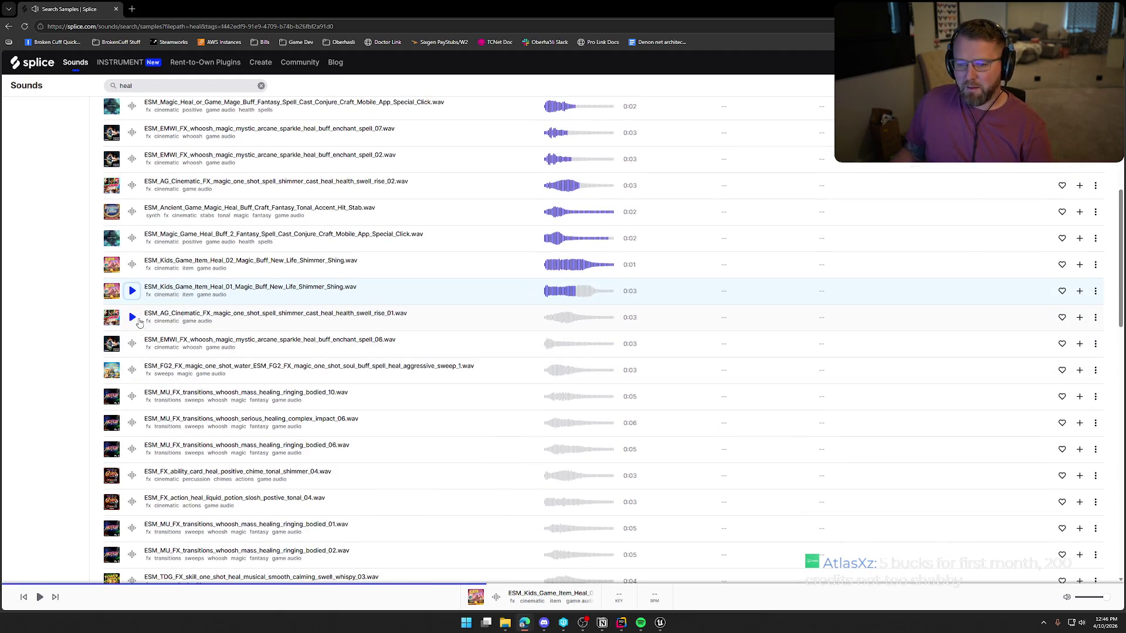
left_click(133, 318)
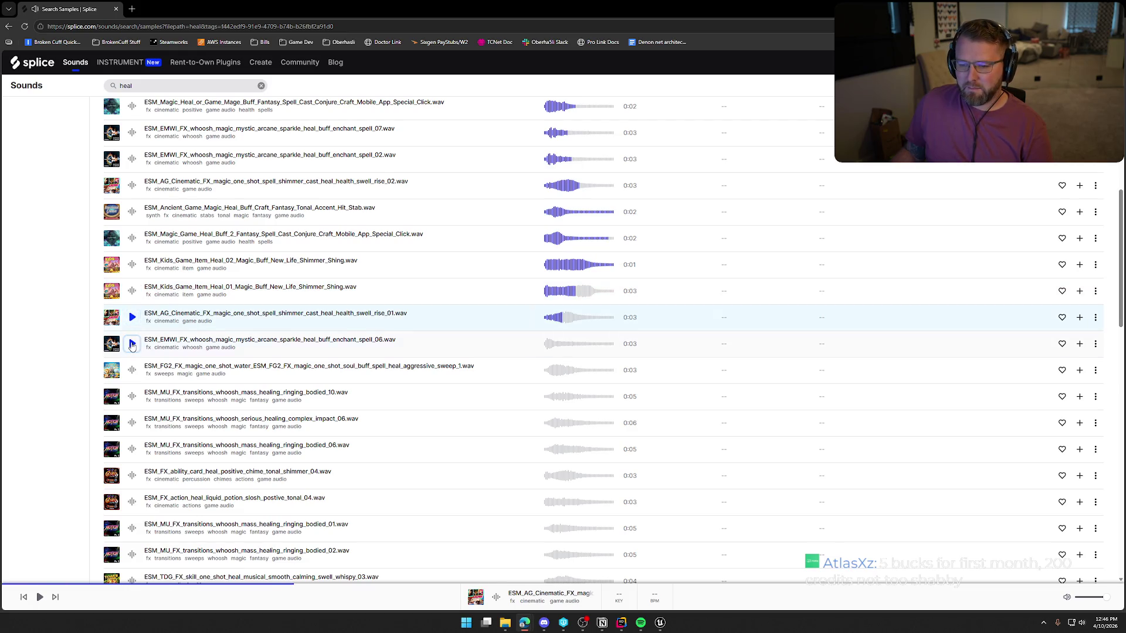
left_click(132, 344)
left_click(132, 370)
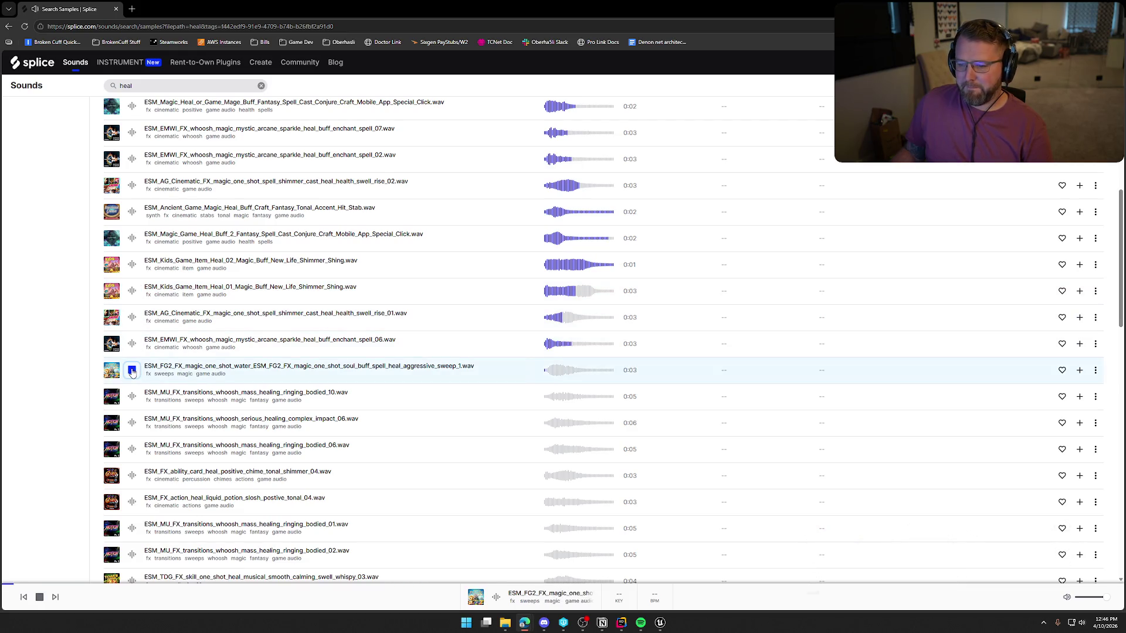
scroll(151, 350, "down", 2)
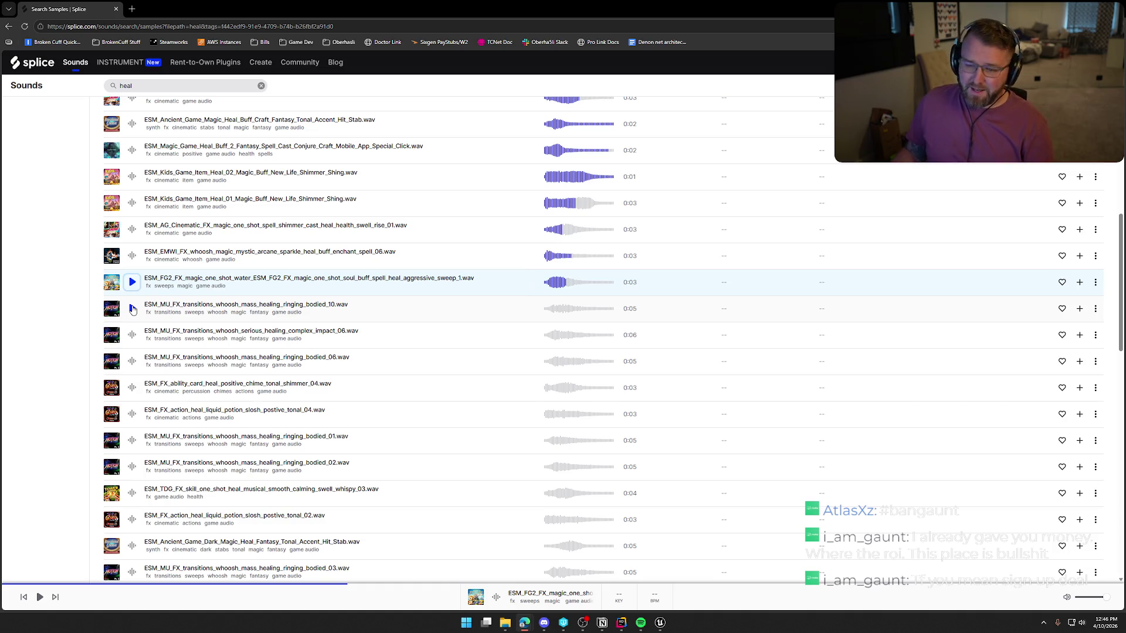
left_click(132, 309)
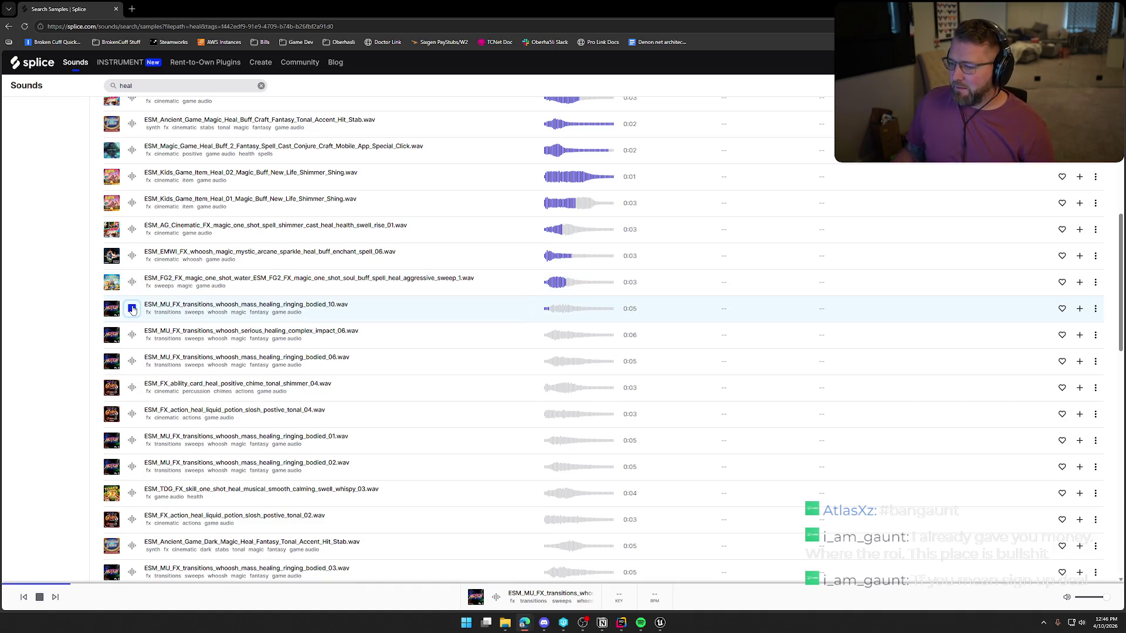
left_click(132, 335)
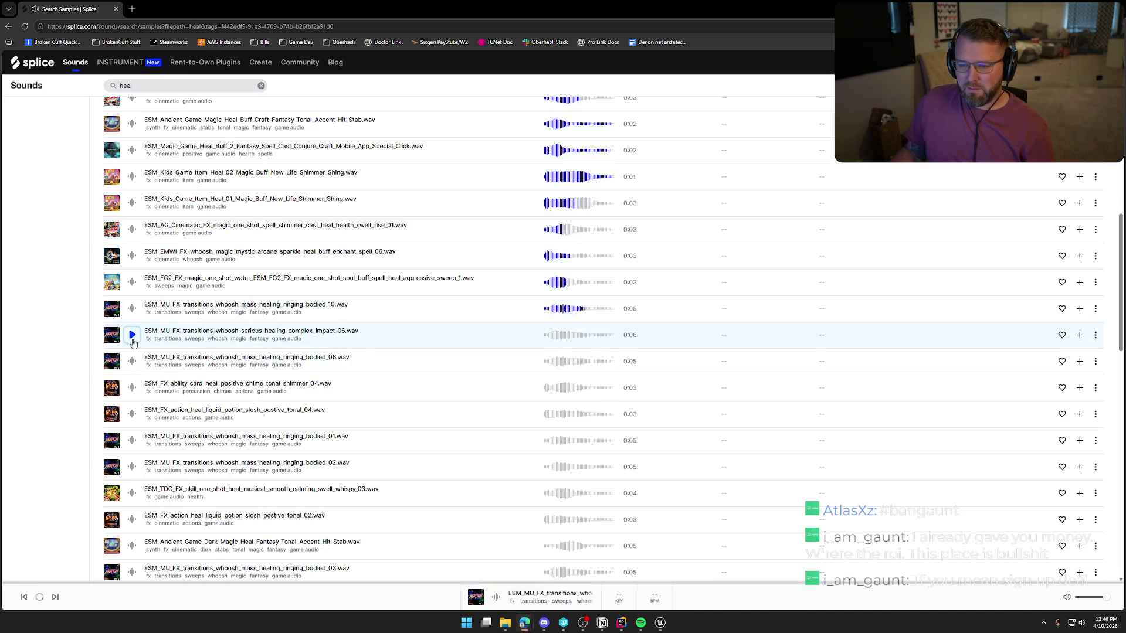
left_click(132, 362)
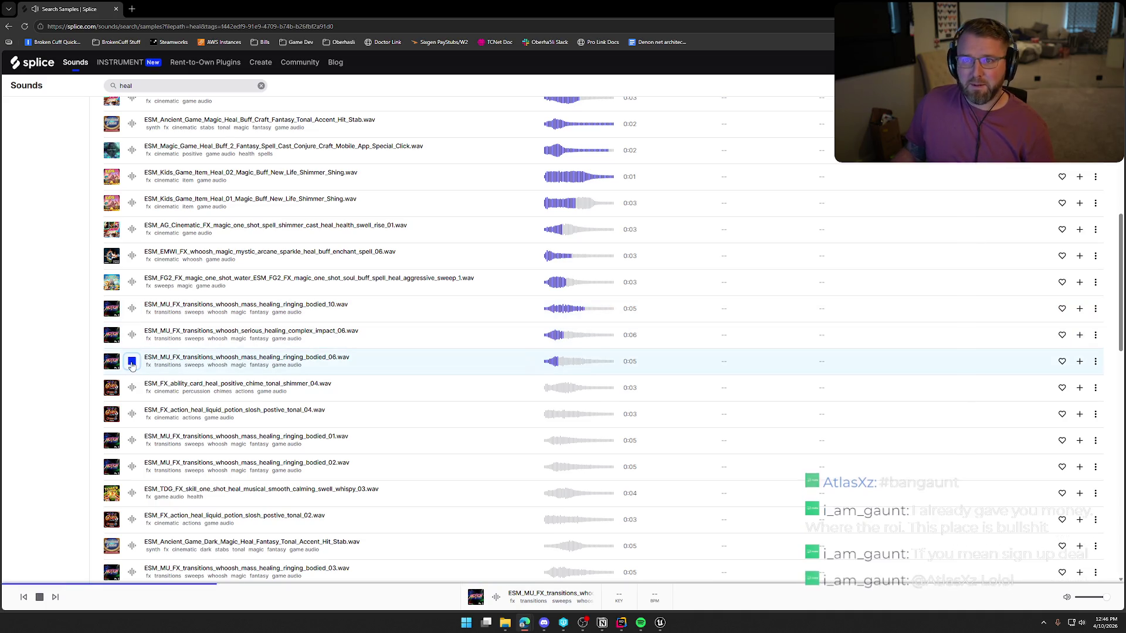
left_click(132, 362)
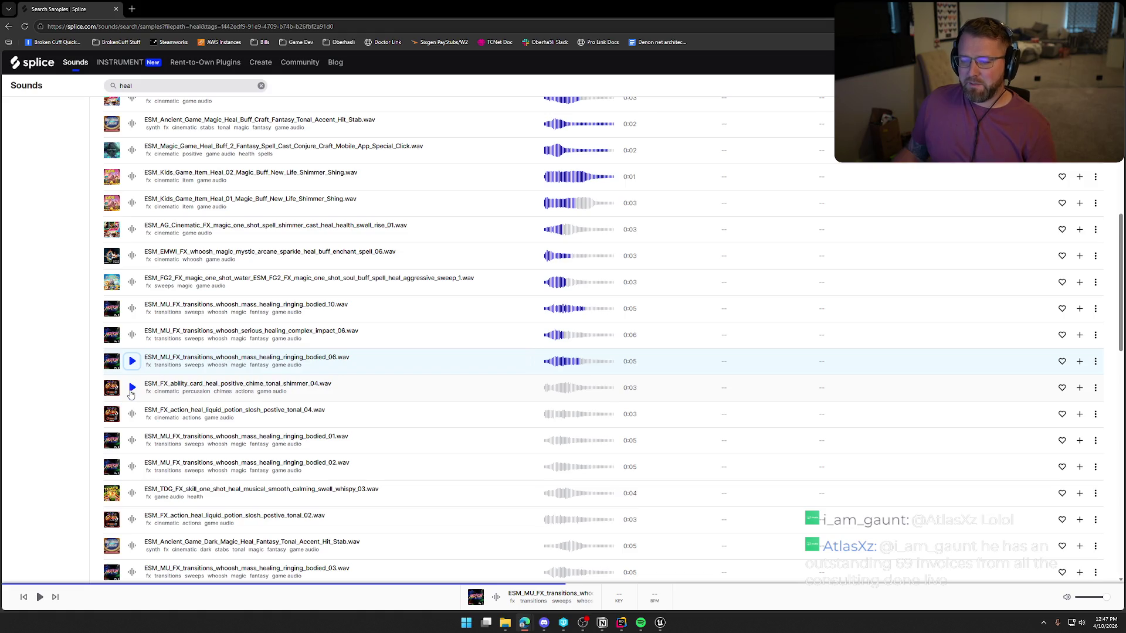
Audition the ability card chime, potion slosh tonal_04/02, mass healing bodied_01/02 and whispy_03 samples
left_click(131, 388)
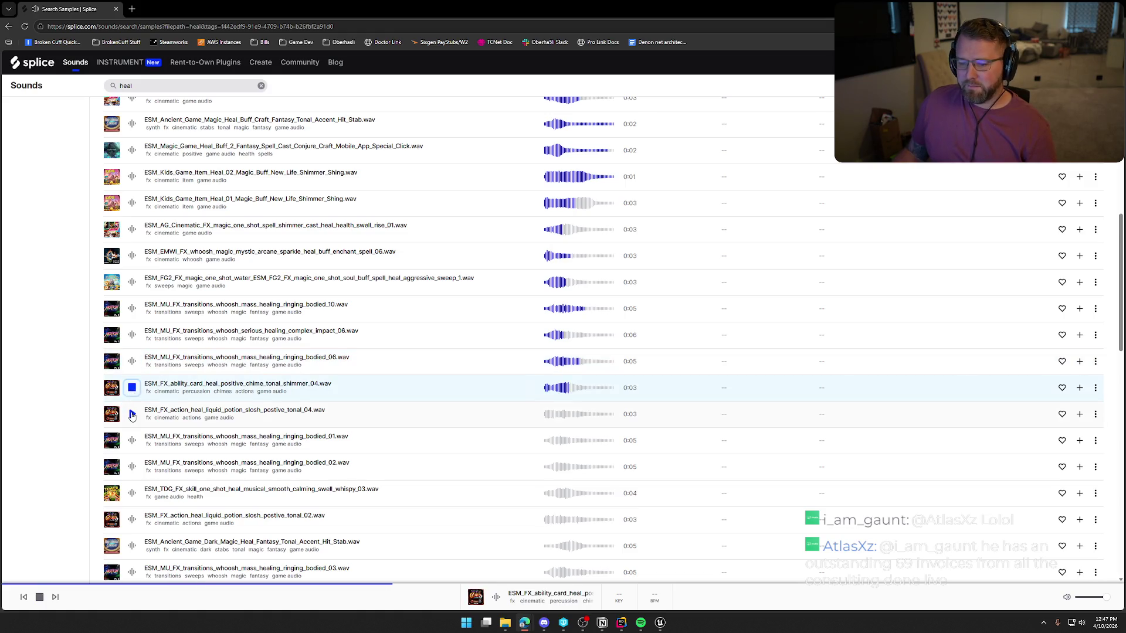
left_click(132, 415)
scroll(132, 405, "down", 2)
left_click(132, 352)
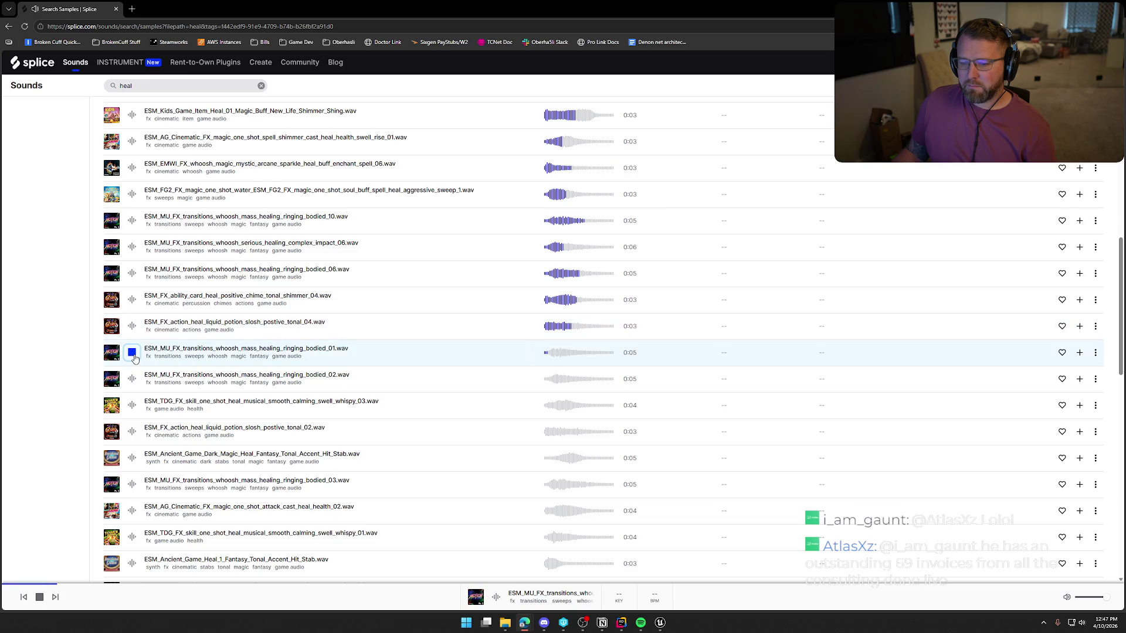
left_click(131, 379)
left_click(132, 405)
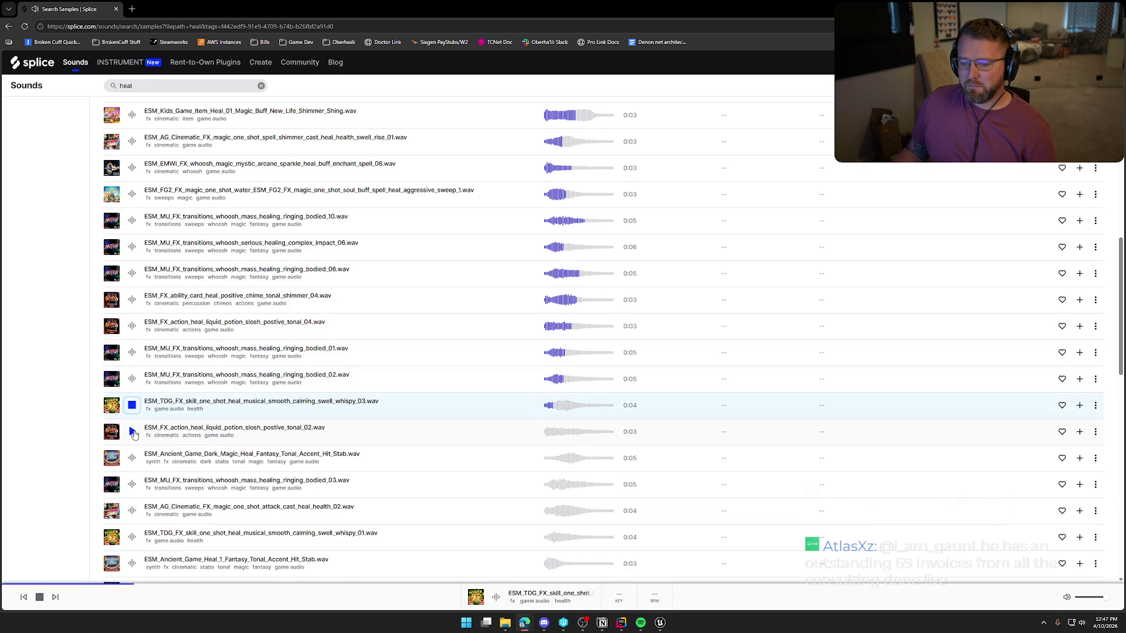
left_click(132, 432)
Audition the Dark Magic Heal stab, bodied_03, attack cast heal_02, whispy_01 and Ancient Game Heal_1
scroll(134, 432, "down", 1)
left_click(132, 415)
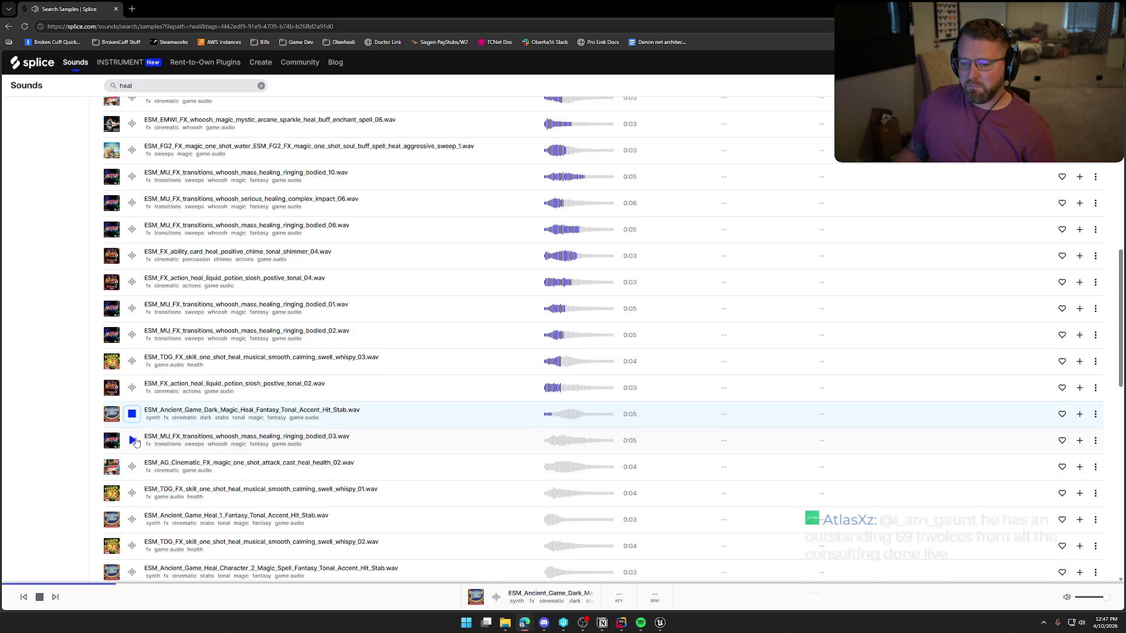
left_click(132, 440)
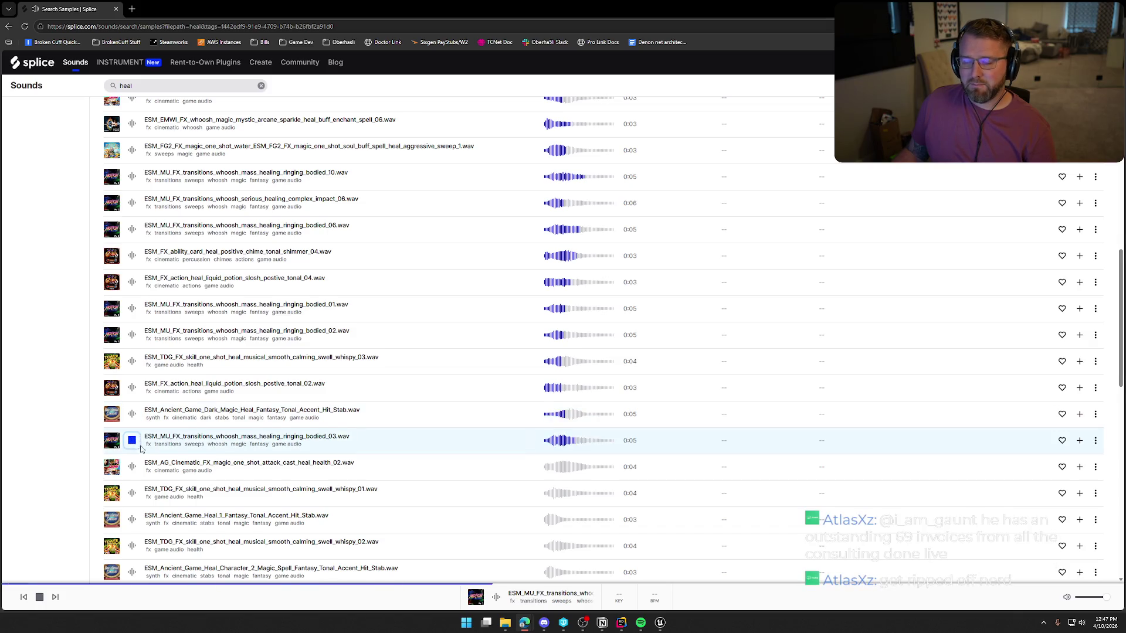
scroll(135, 434, "down", 1)
left_click(134, 424)
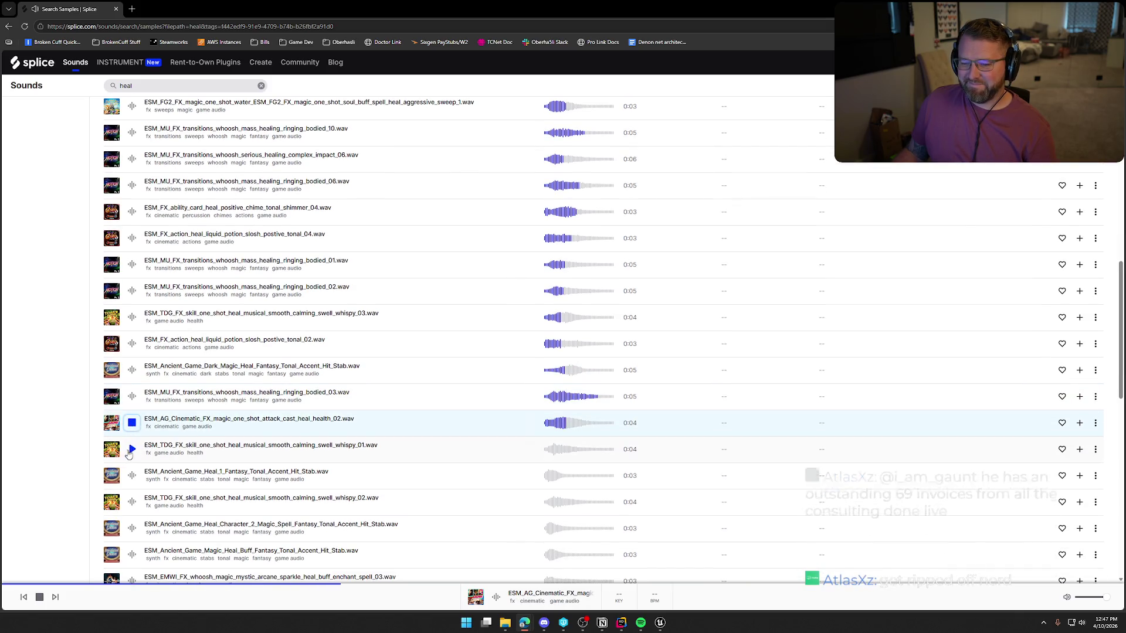
left_click(132, 449)
left_click(132, 475)
Audition whispy_02, Heal Character_2, Magic Heal Buff, Heal Buff 4, slosh tonal_03 and enchant spell_03/05
scroll(131, 475, "down", 2)
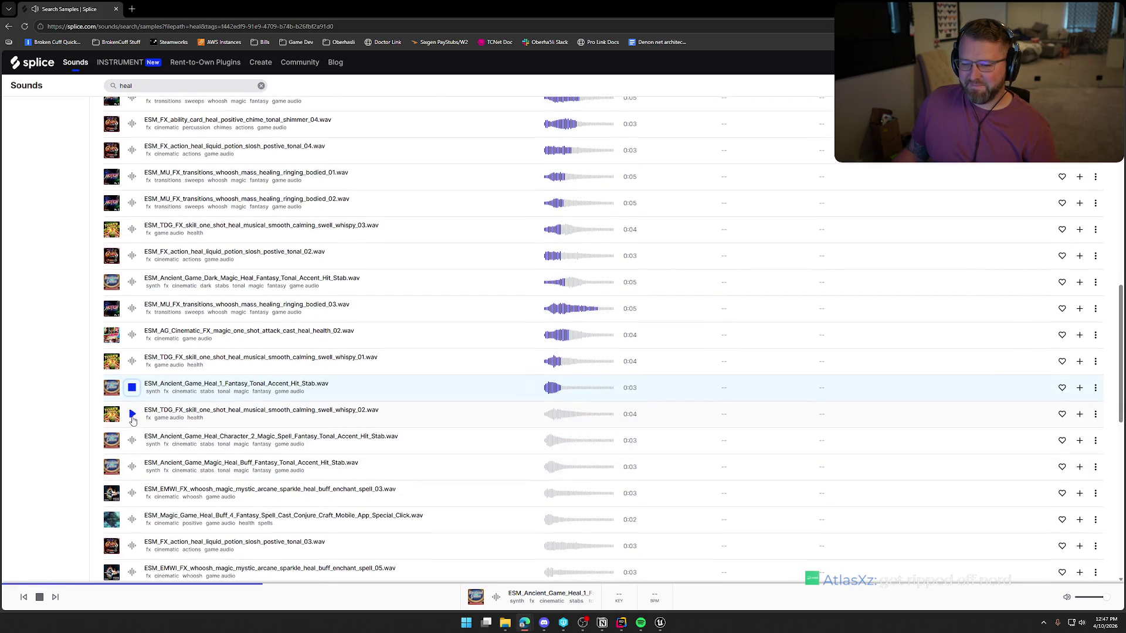
left_click(132, 414)
left_click(132, 440)
left_click(132, 467)
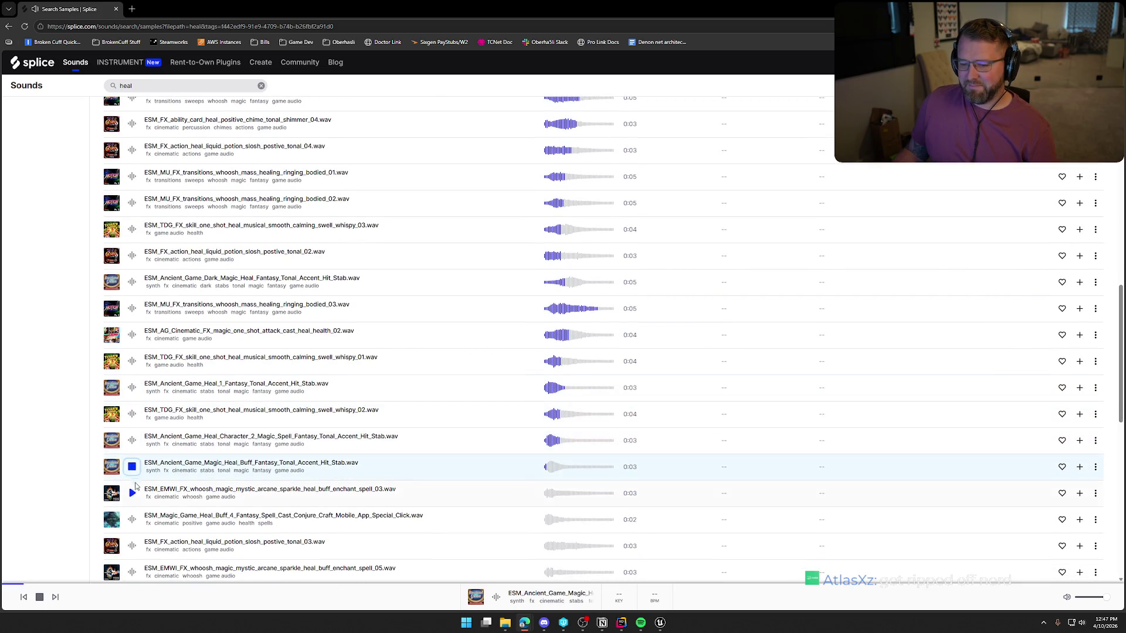
left_click(133, 493)
scroll(133, 495, "down", 2)
left_click(132, 431)
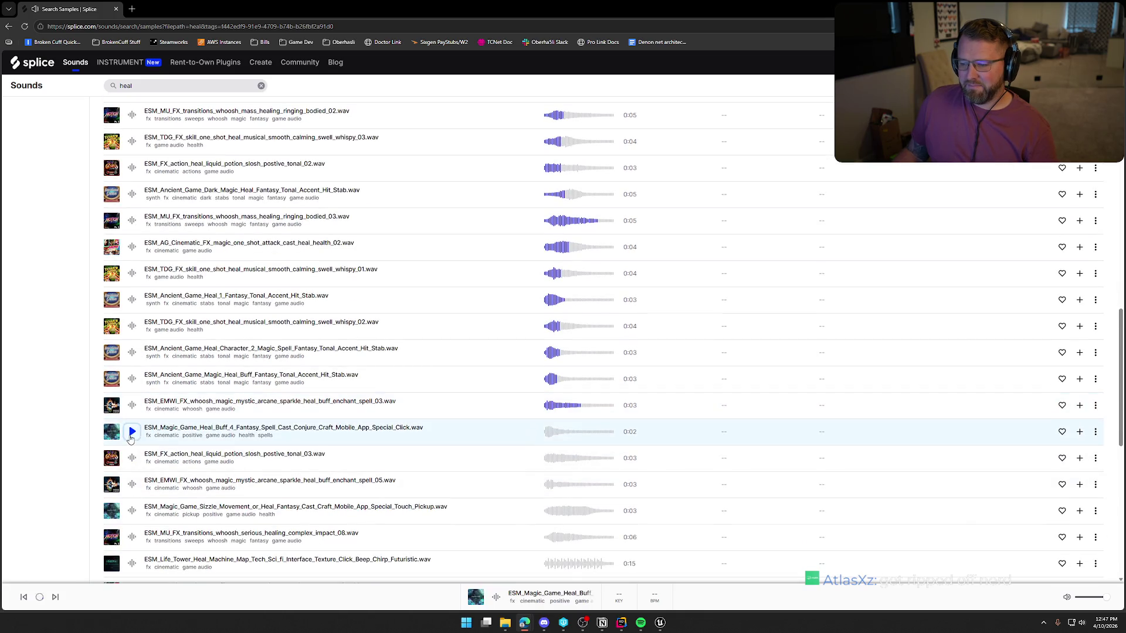
left_click(132, 458)
left_click(132, 484)
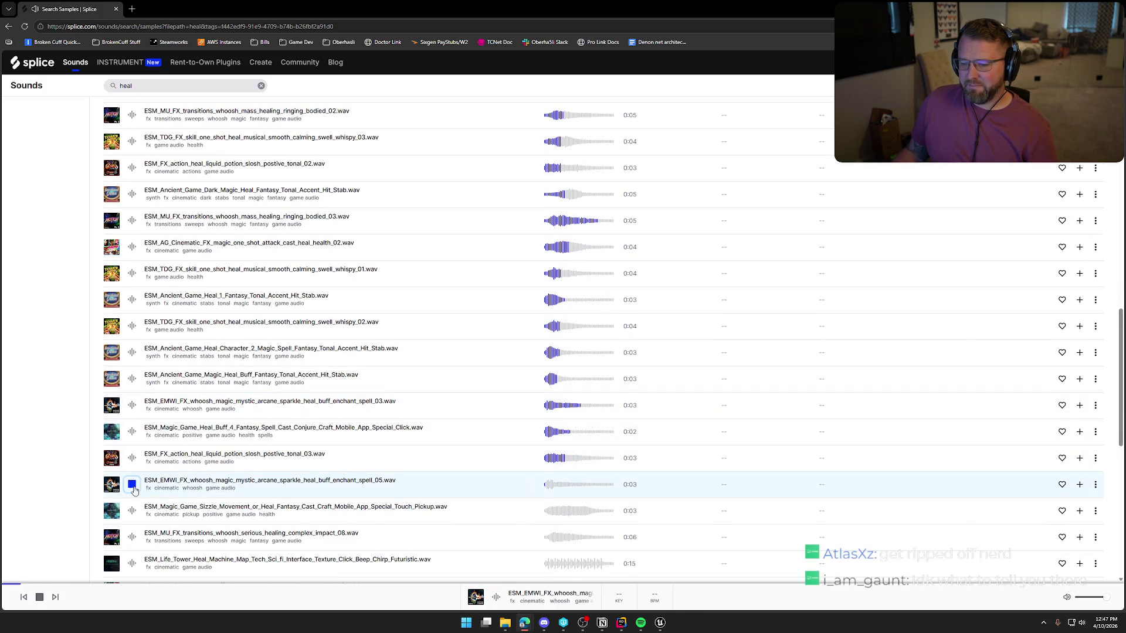
Audition the serious healing impacts, Life_Tower_Heal_Machine, shimmer buff, medical velcro heal and Kids_Game Item_Protect samples
scroll(135, 469, "down", 1)
left_click(133, 467)
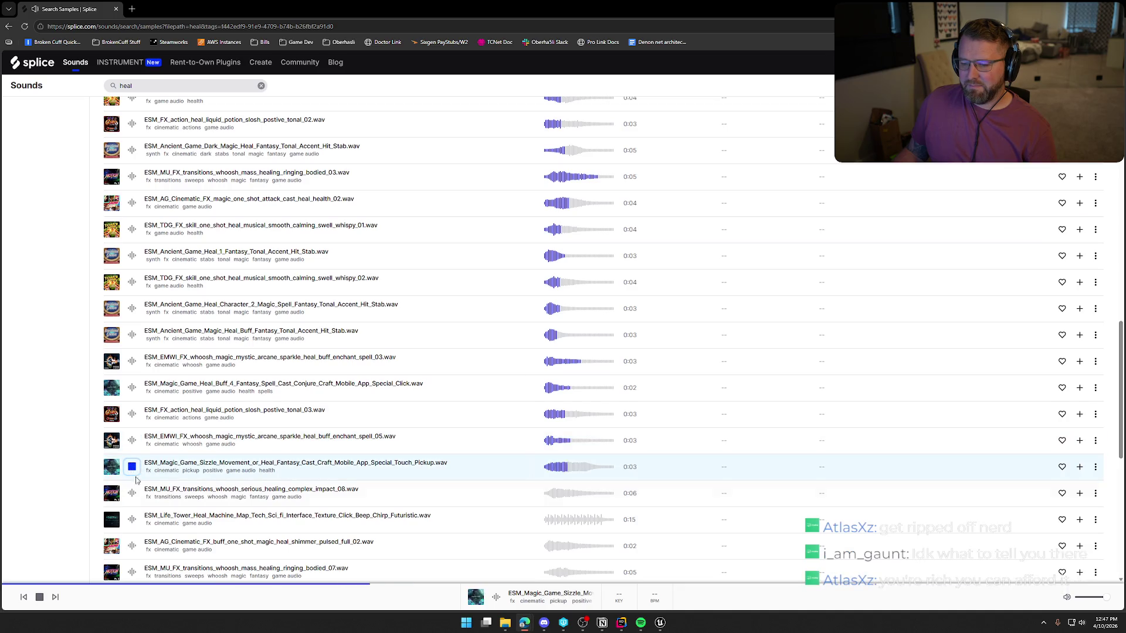
left_click(135, 494)
scroll(134, 495, "down", 2)
left_click(133, 434)
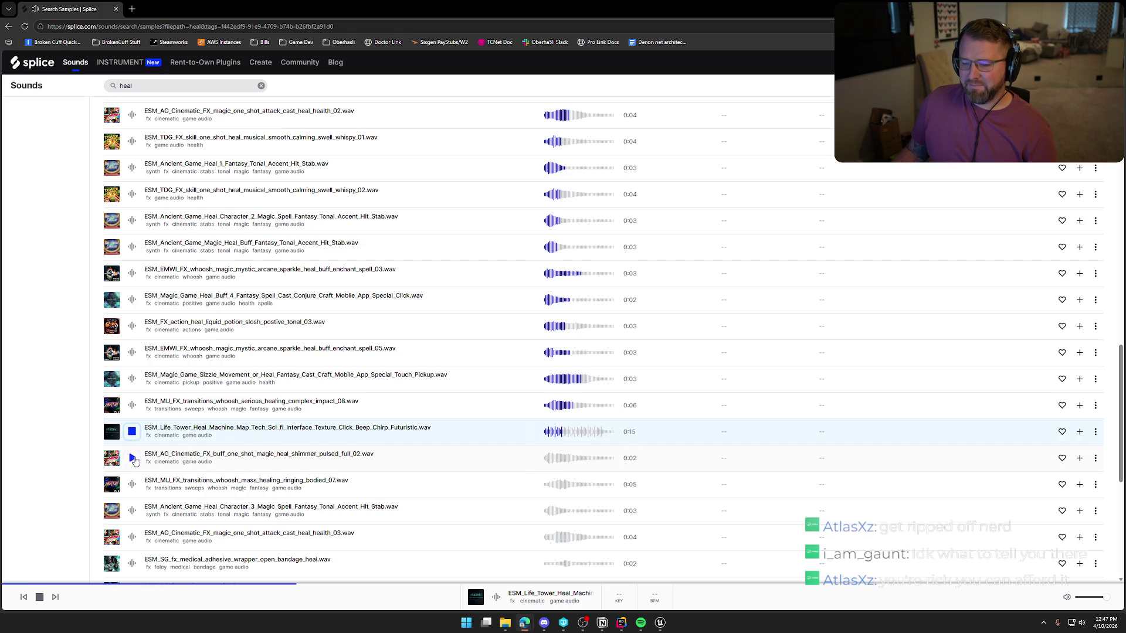
left_click(134, 460)
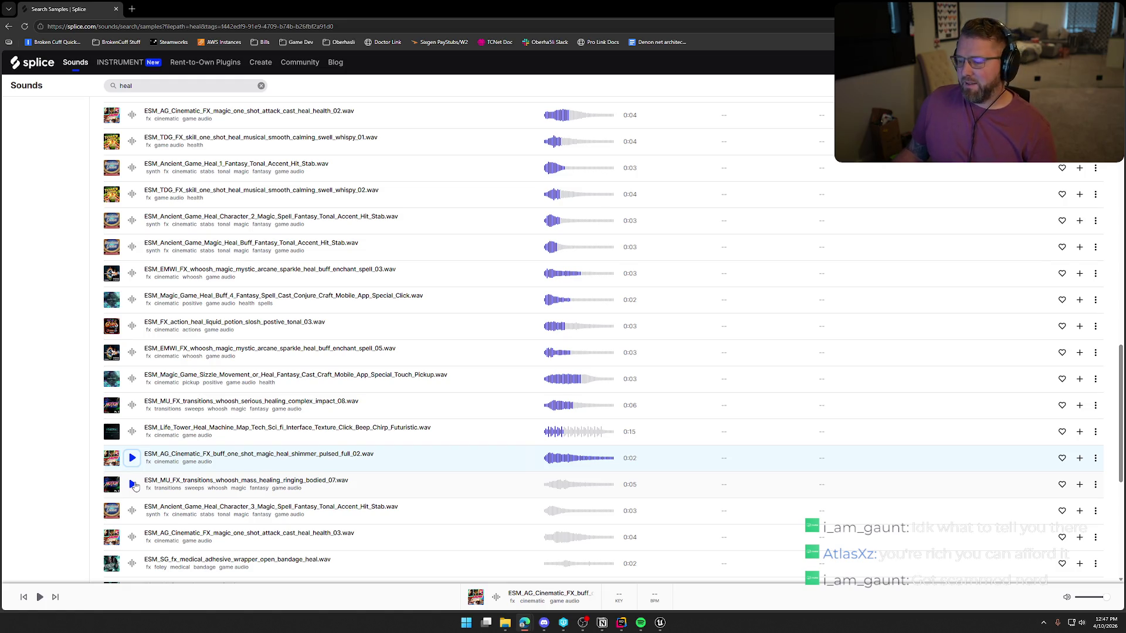
scroll(143, 484, "down", 2)
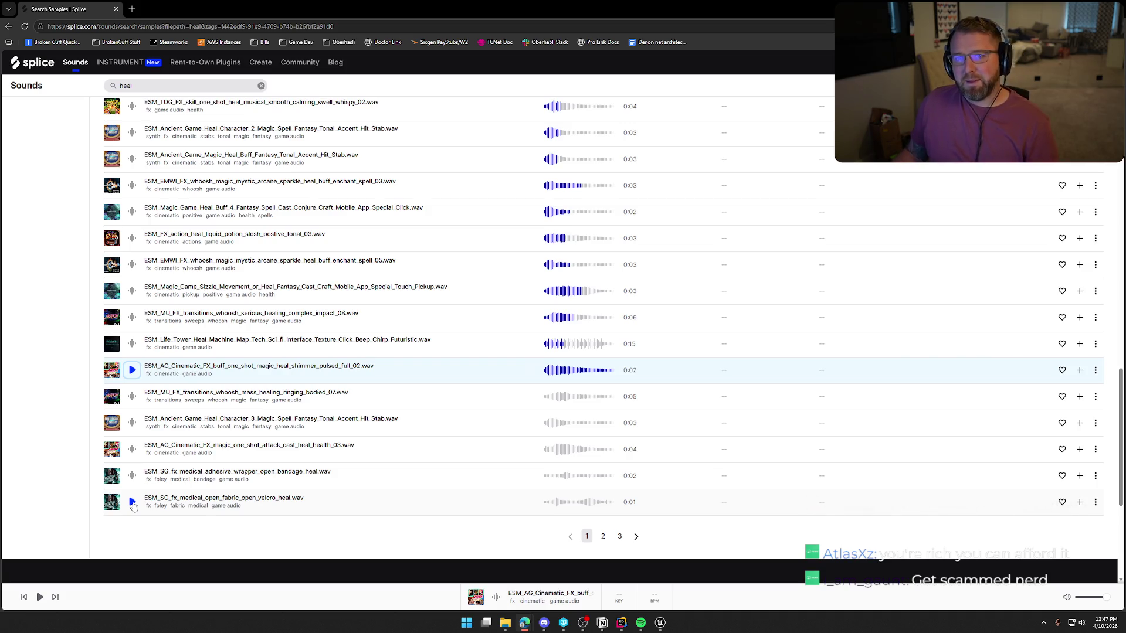
left_click(133, 503)
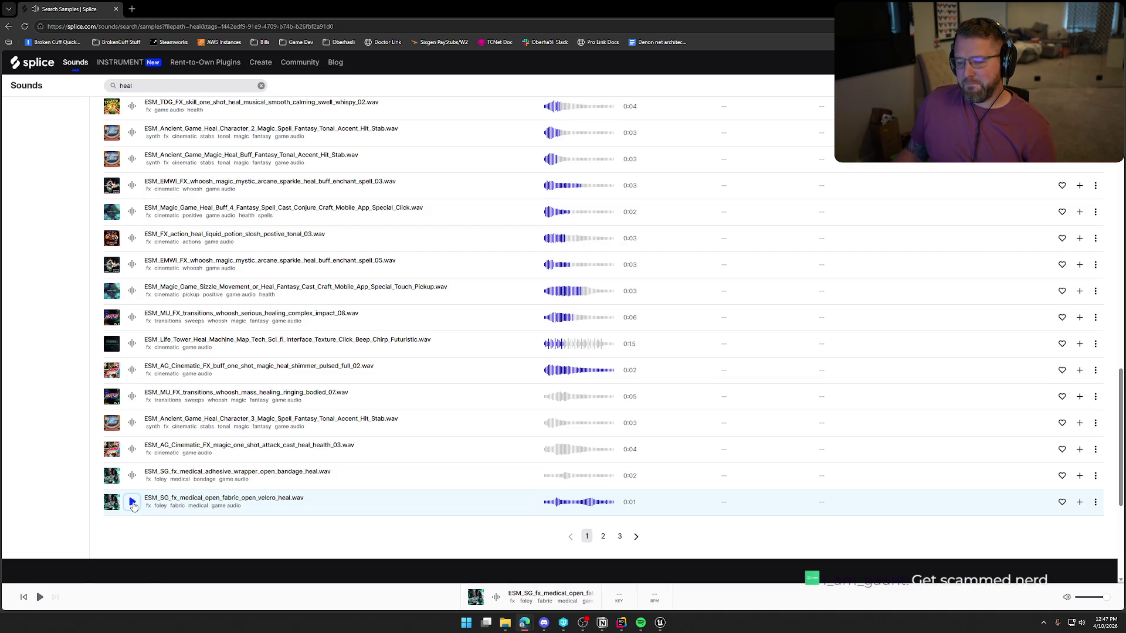
scroll(133, 498, "up", 15)
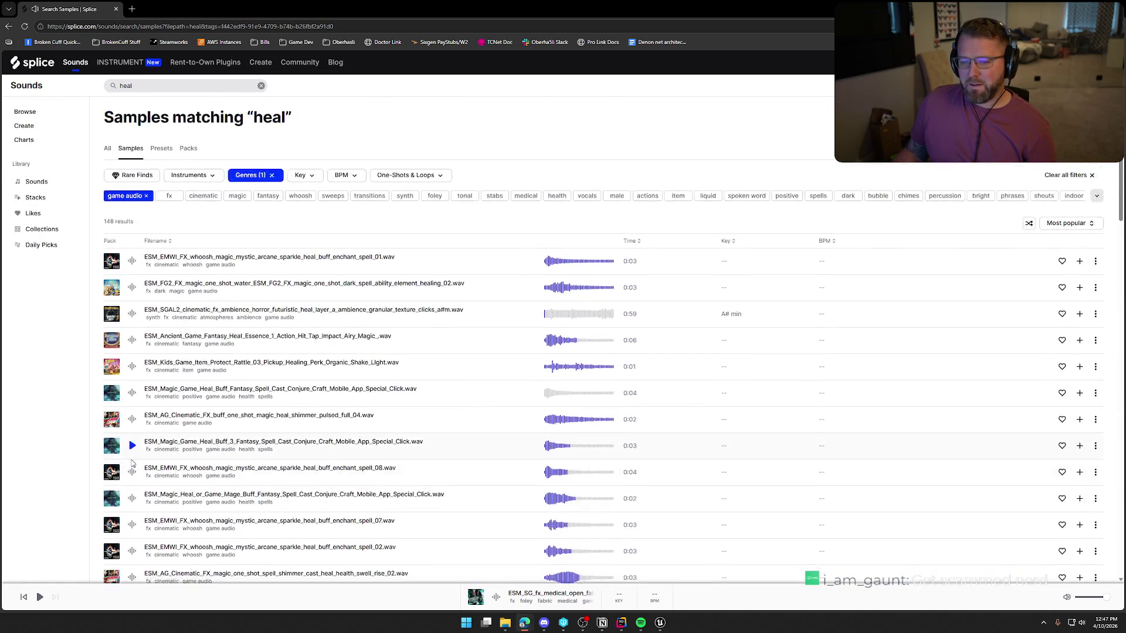
scroll(133, 463, "down", 1)
left_click(134, 329)
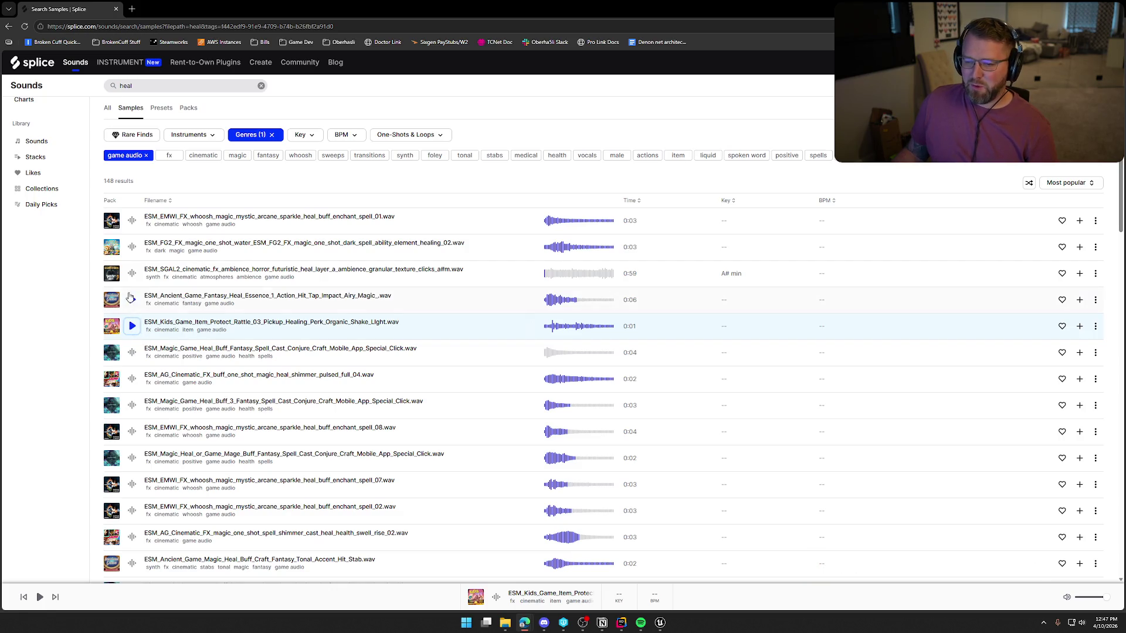
Audition the Ancient_Game Fantasy_Heal sample and the first two heal results before starting a new search
left_click(132, 300)
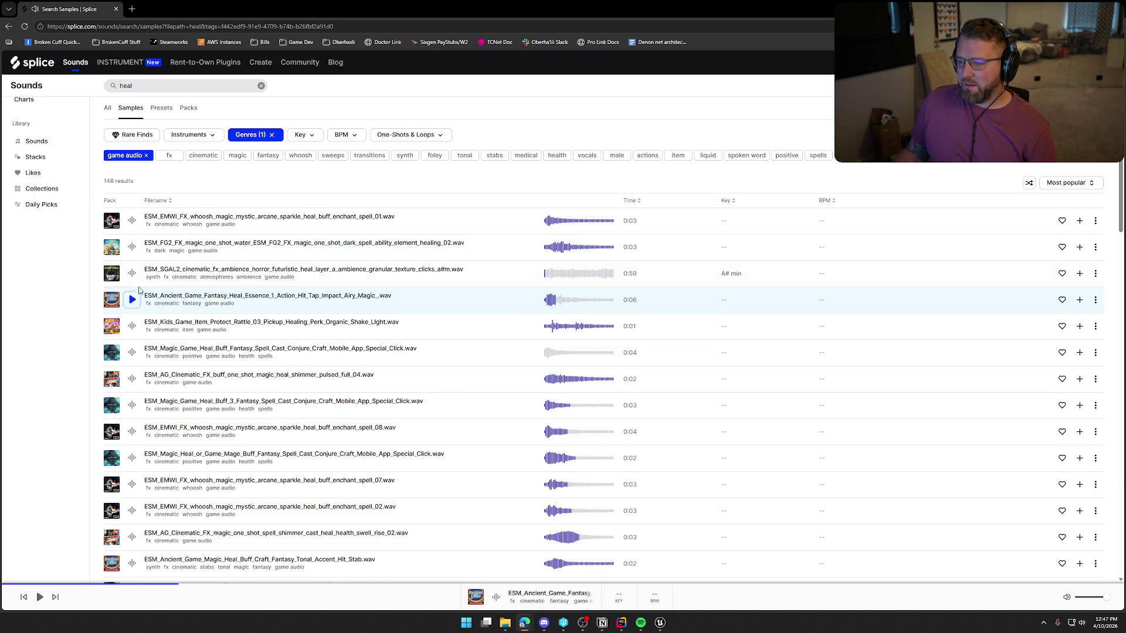
left_click(132, 248)
left_click(132, 221)
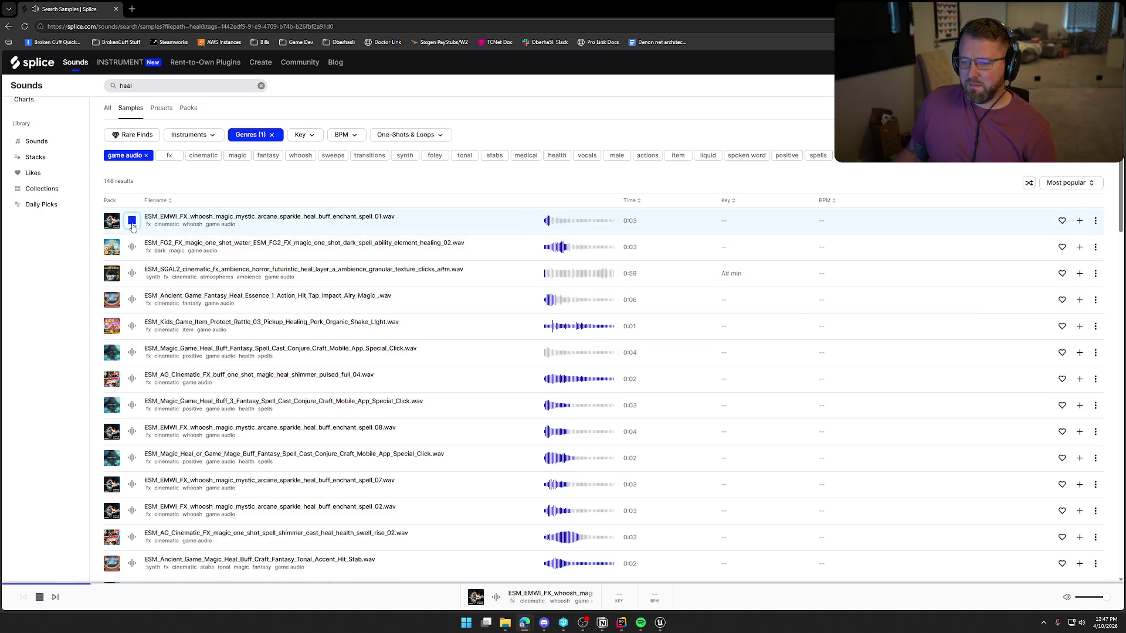
scroll(133, 228, "up", 2)
left_click(117, 85)
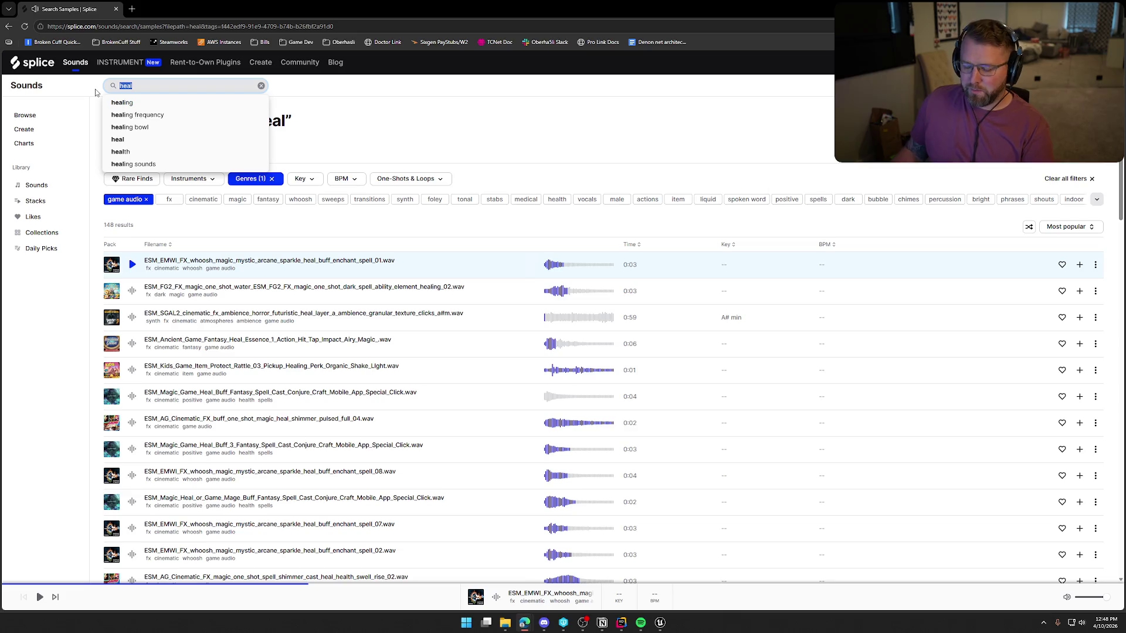
Search for voodoo and audition the top result, SO_VV2_kick_murda and fx_riser_dope_deala samples
type("voodoo")
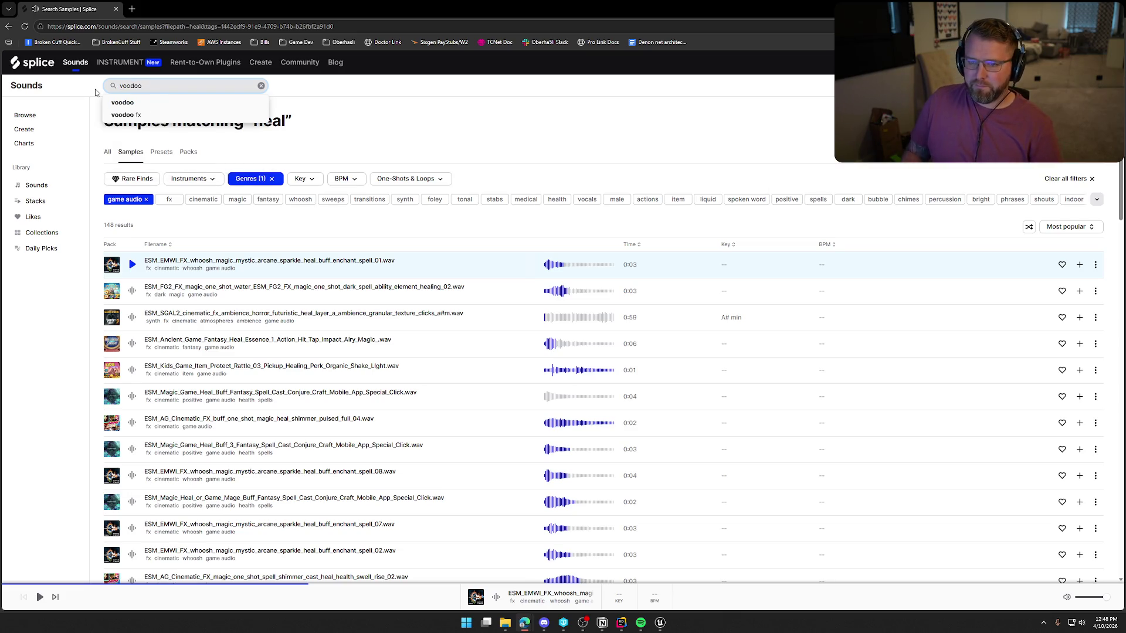
key("Return")
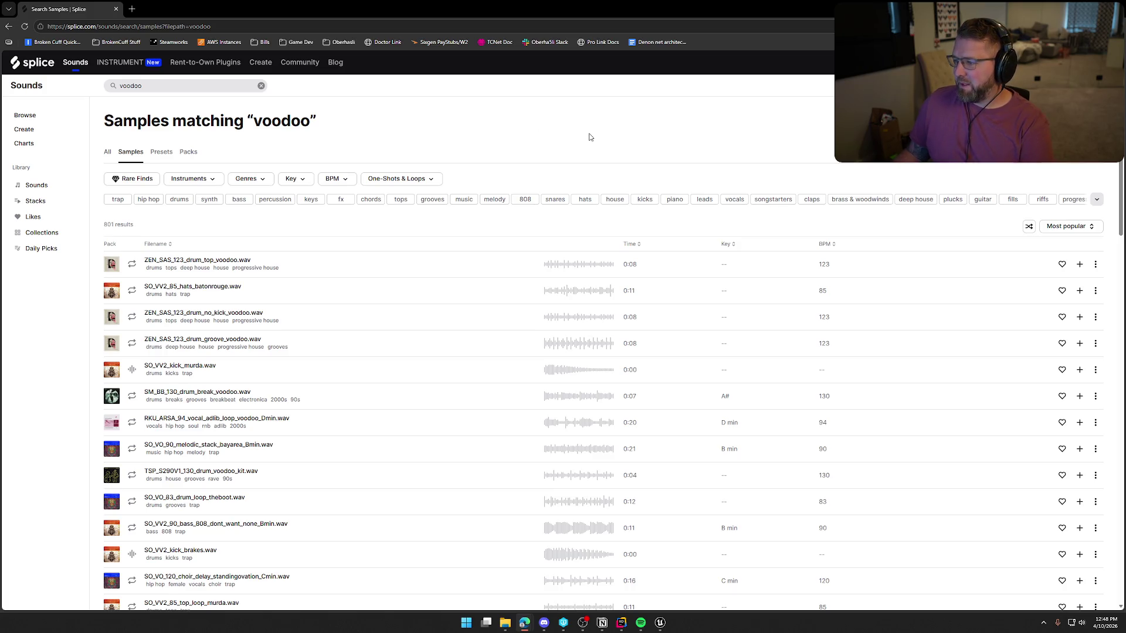
left_click(132, 265)
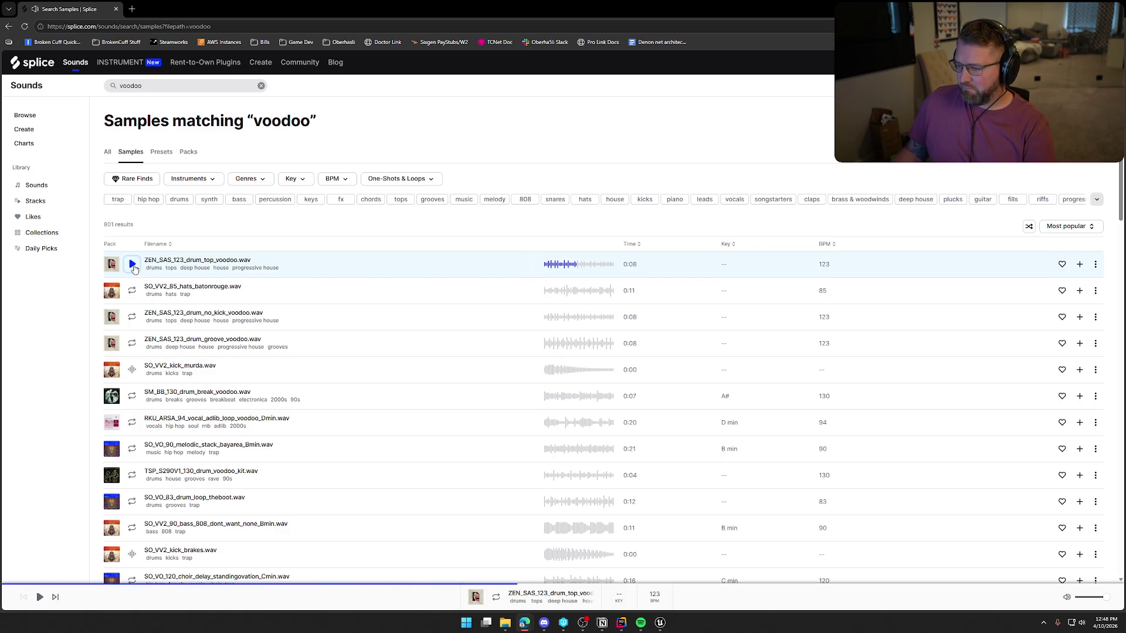
left_click(130, 374)
scroll(130, 369, "down", 2)
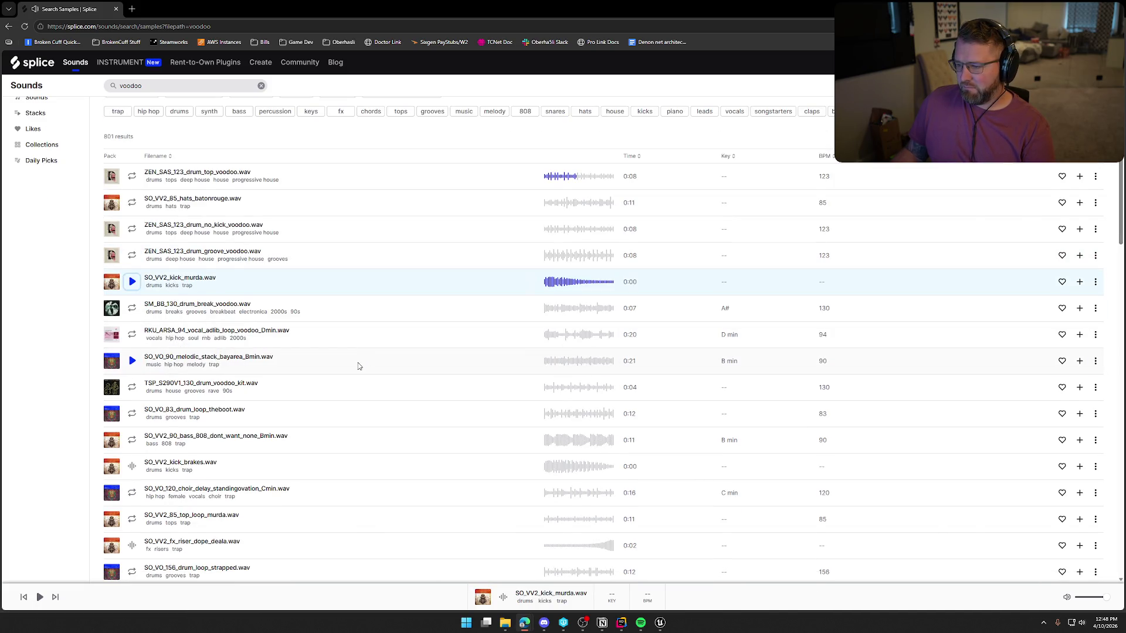
scroll(357, 365, "down", 3)
scroll(358, 366, "down", 2)
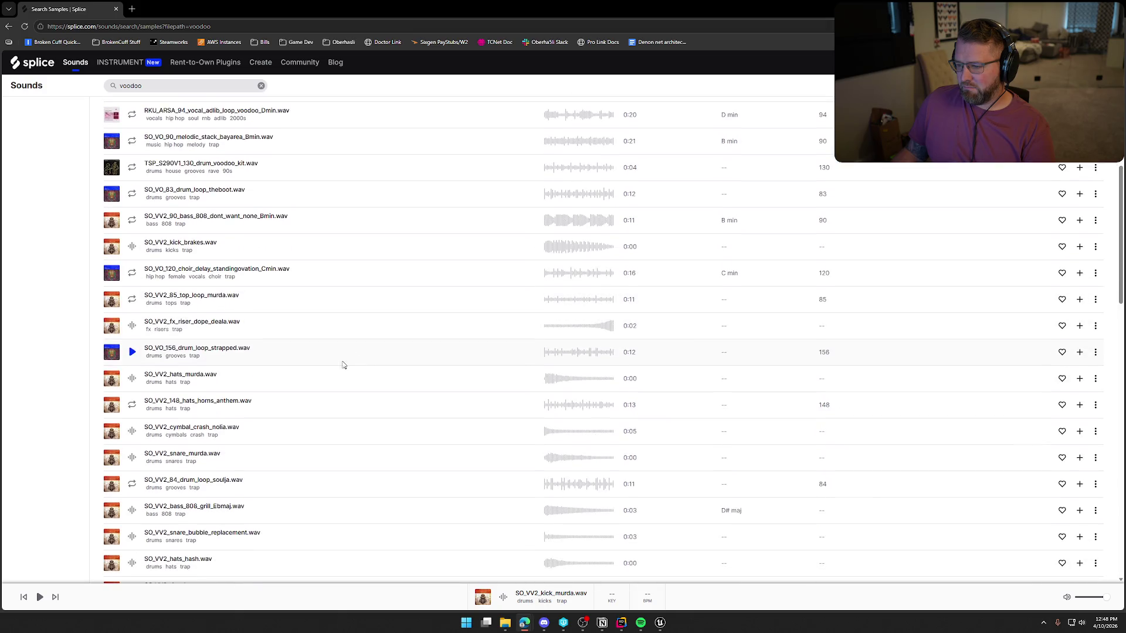
left_click(132, 326)
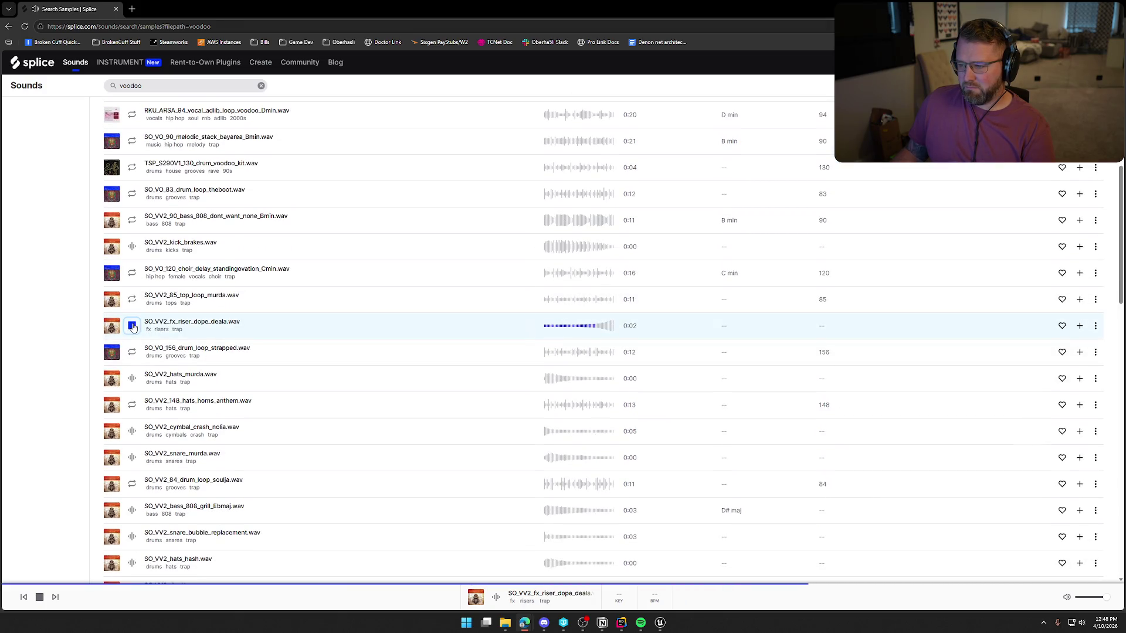
scroll(265, 389, "up", 7)
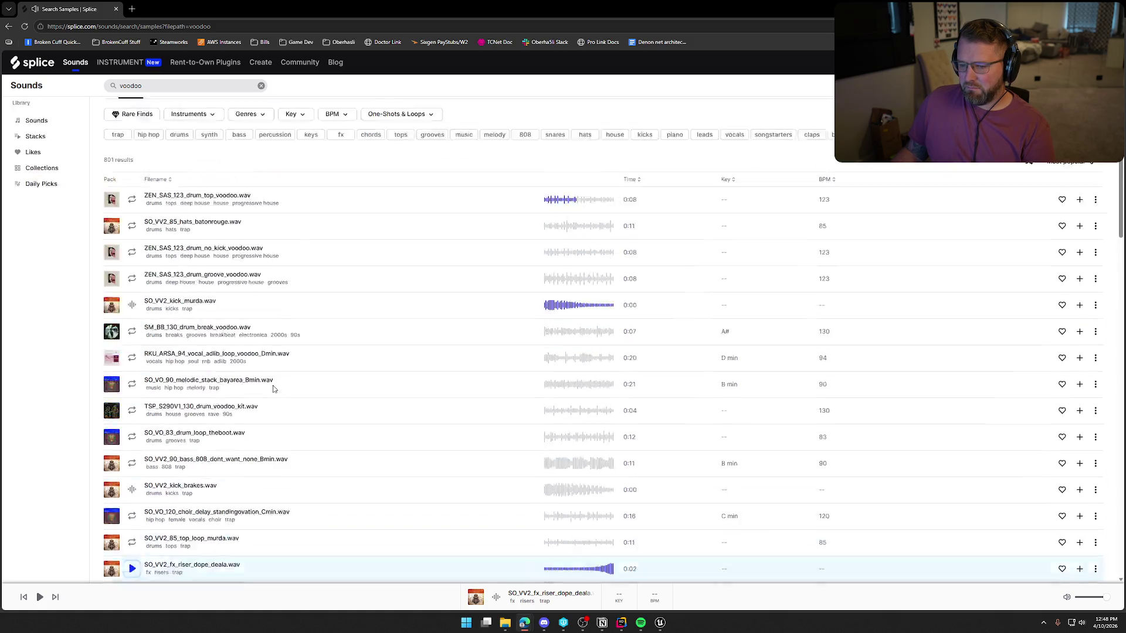
left_click(153, 86)
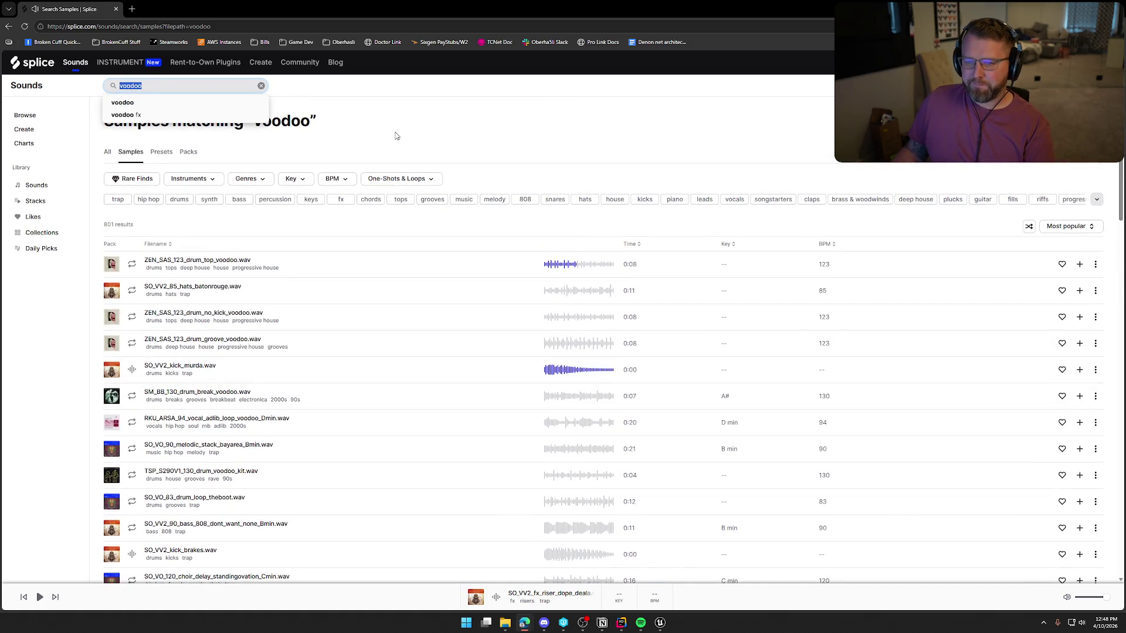
Search for 'dead' and dismiss the search suggestions list
type("dead")
key("Return")
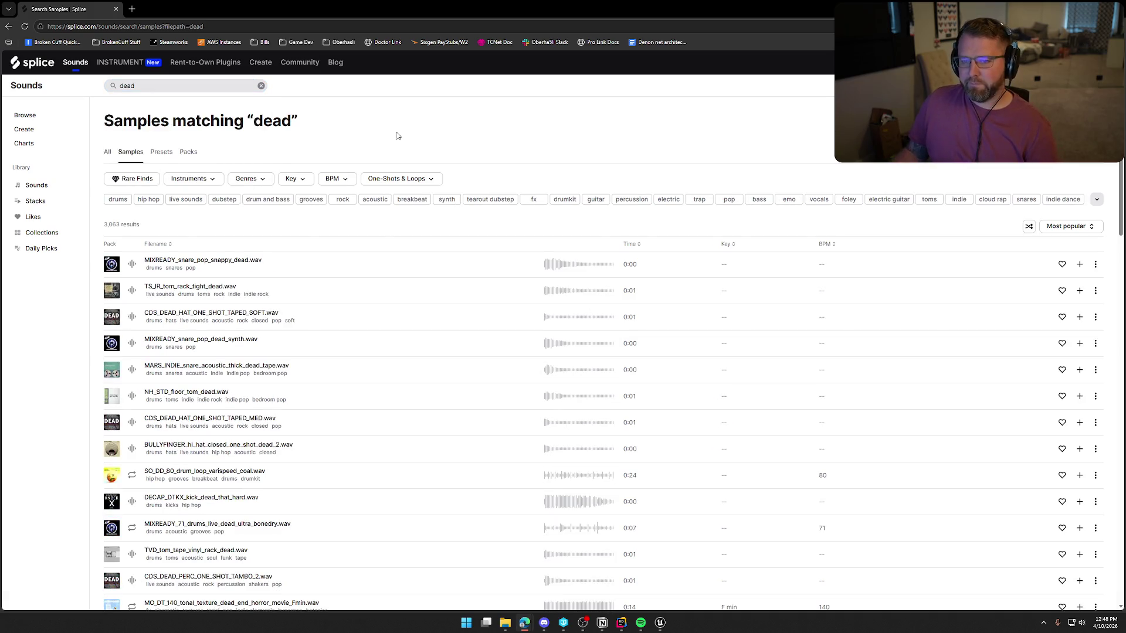
left_click(145, 82)
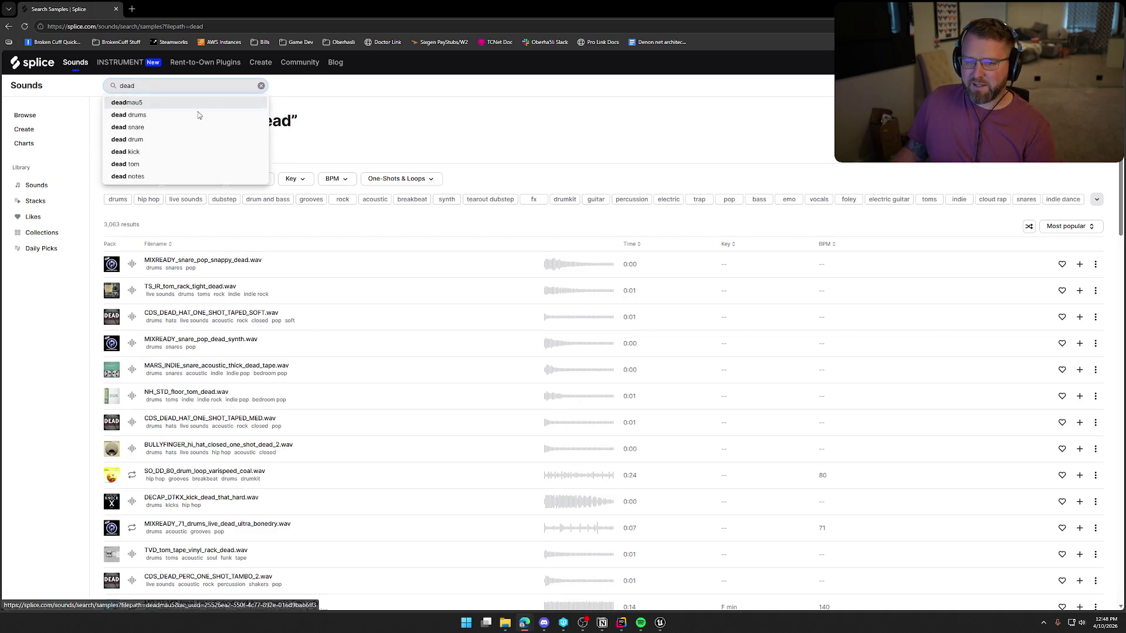
left_click(429, 166)
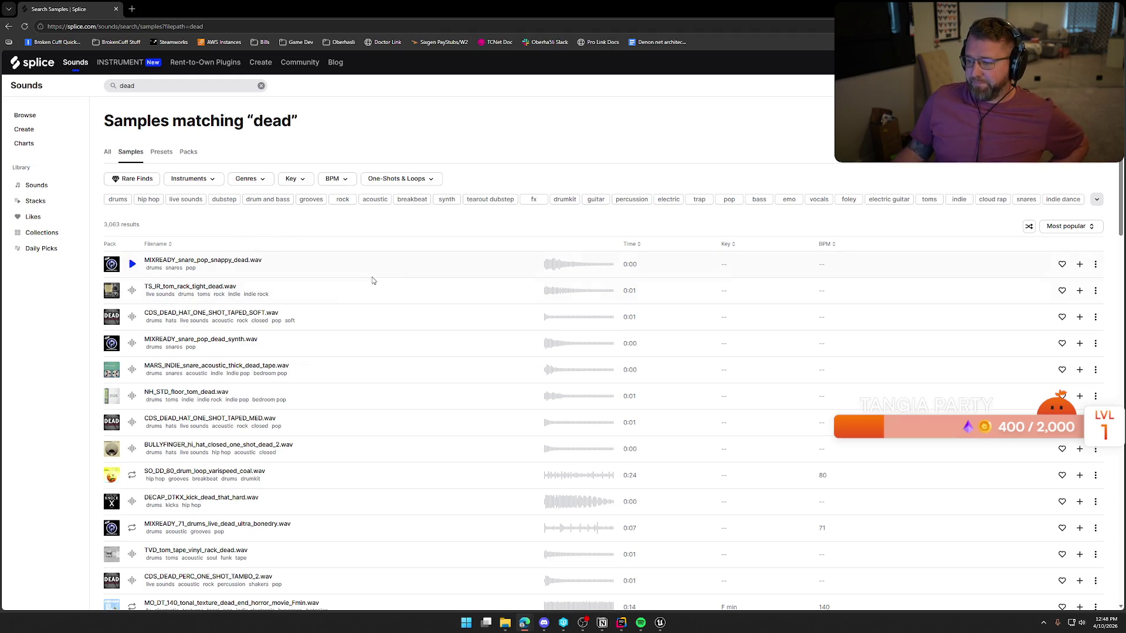
Audition the tom rack, CDS dead hat, snare pop and MARS_INDIE snare results
left_click(132, 290)
left_click(132, 316)
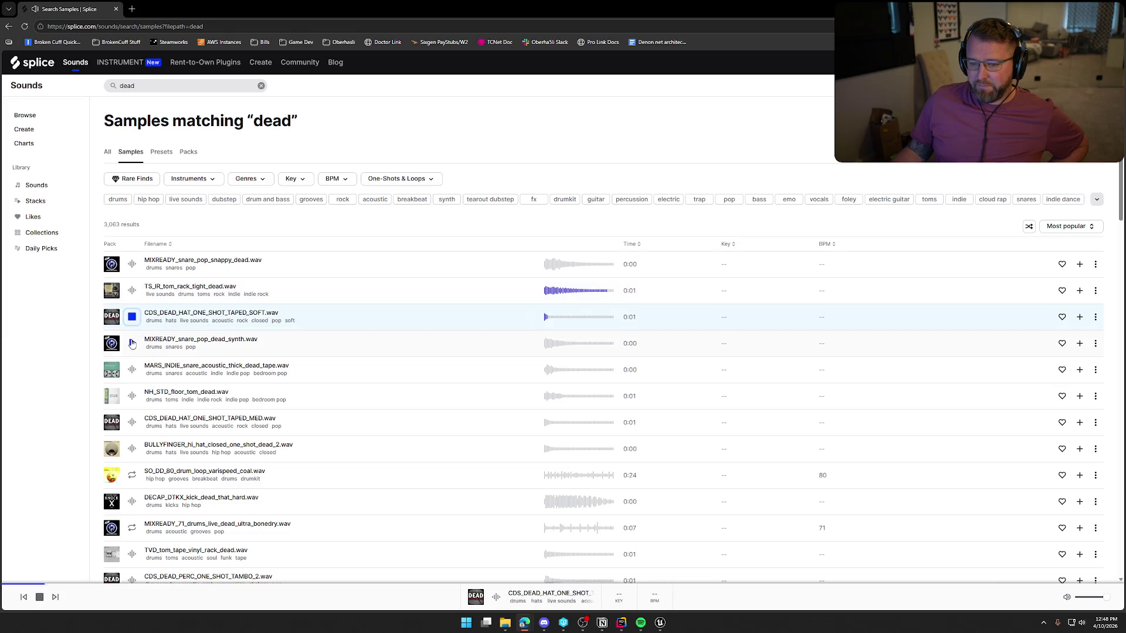
left_click(132, 343)
left_click(132, 370)
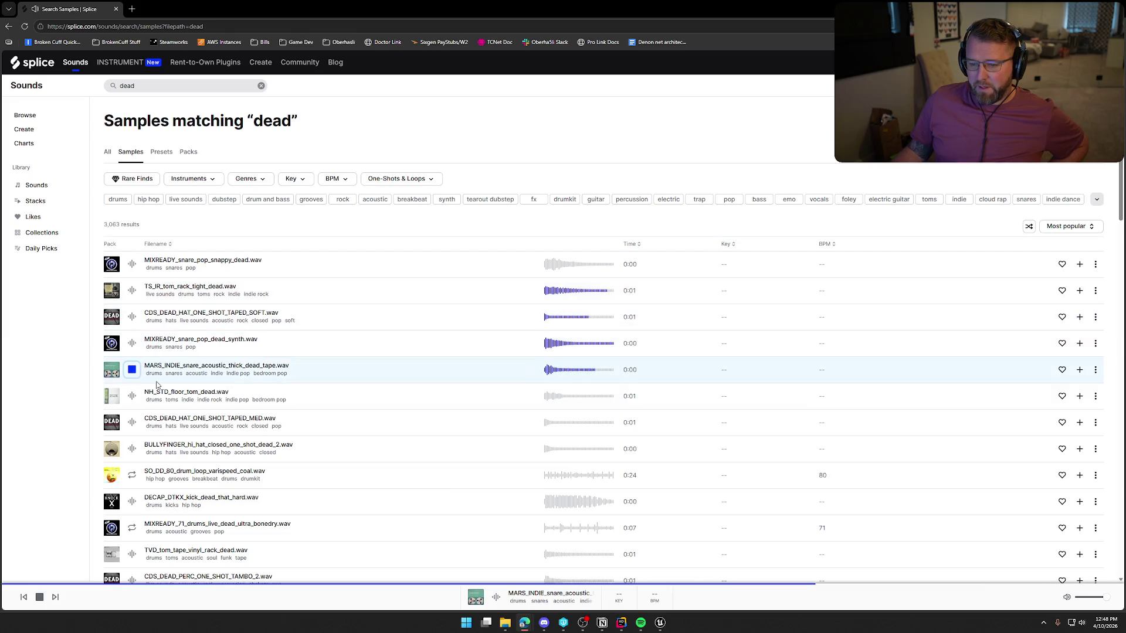
scroll(316, 391, "down", 2)
scroll(324, 391, "up", 2)
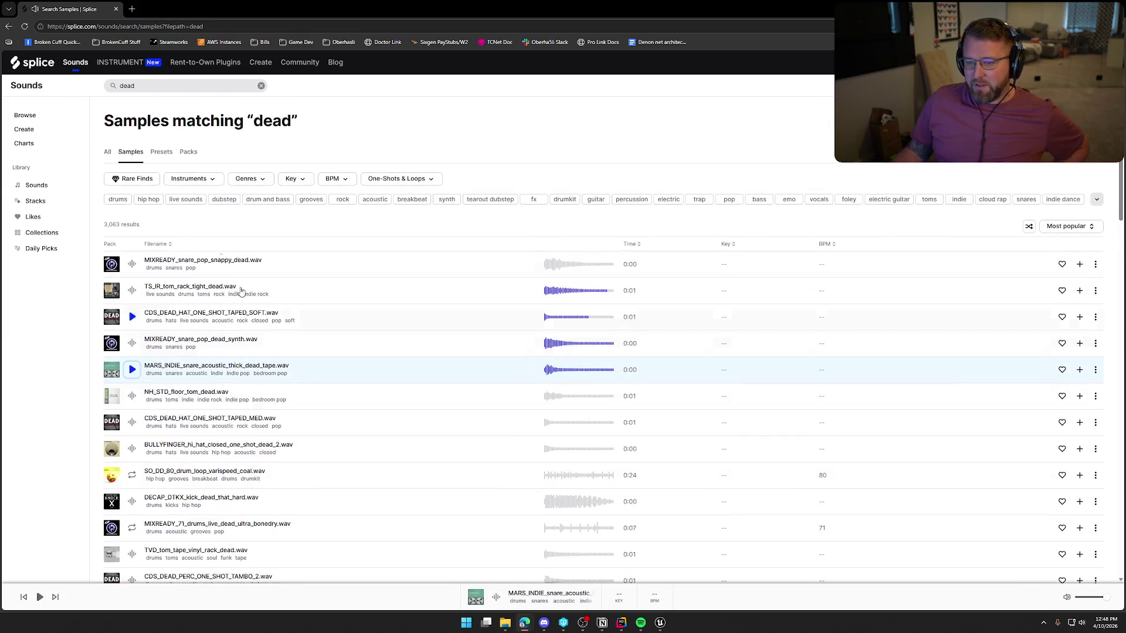
left_click(109, 88)
key("Home")
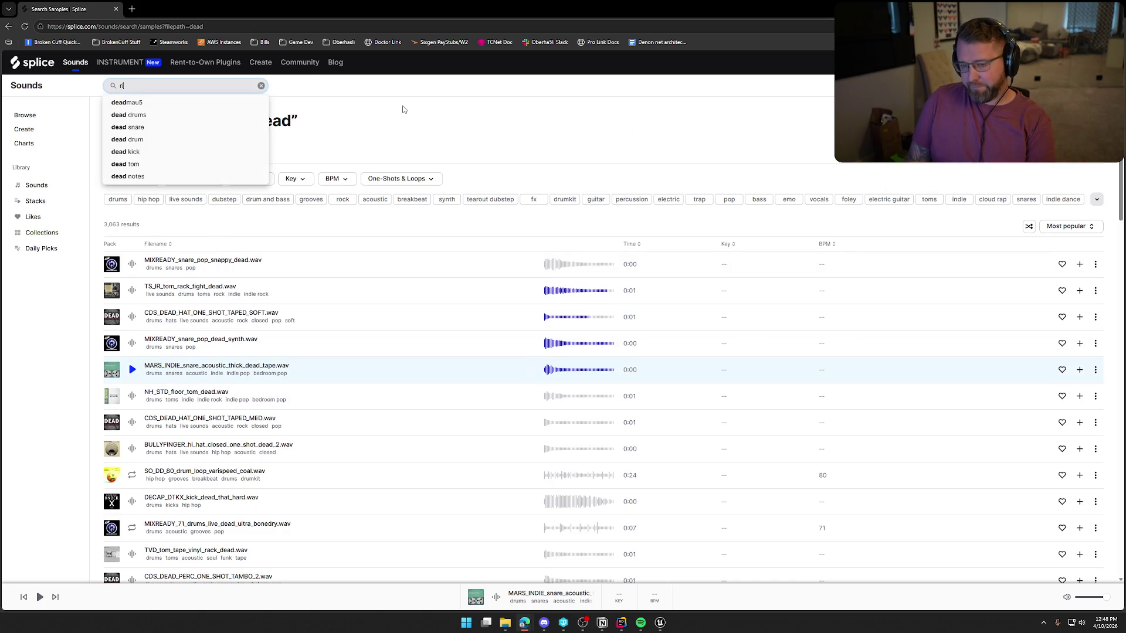
Search 'rise dead' and audition the X10 dead rise, Dead_Rising build-up, Undead and Ghost vocal samples
type("rise de")
key("Return")
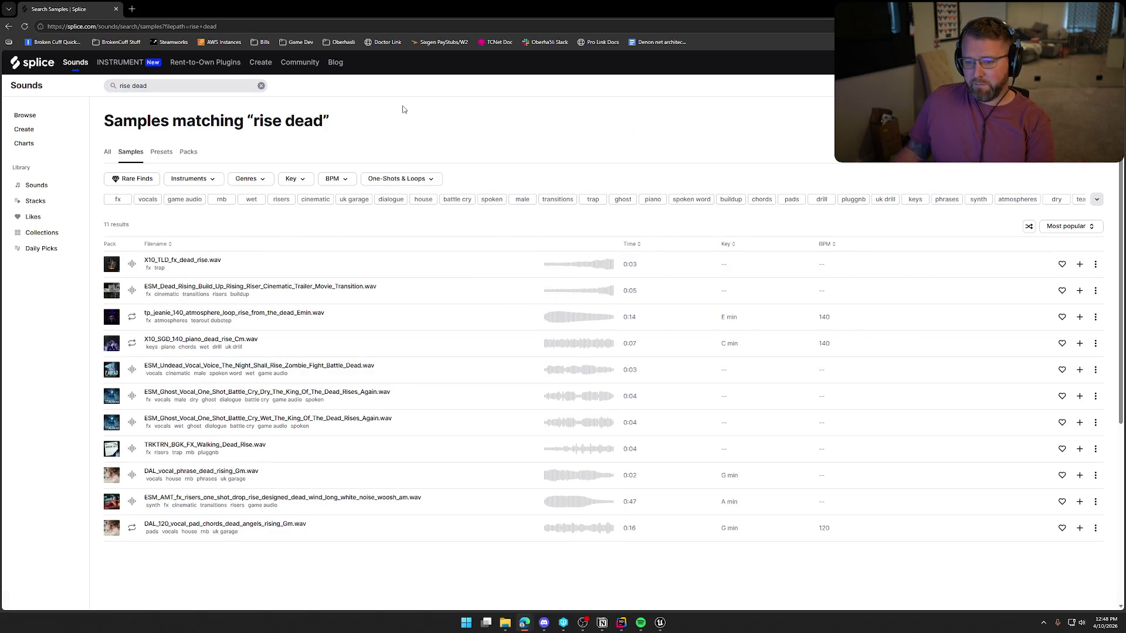
left_click(132, 264)
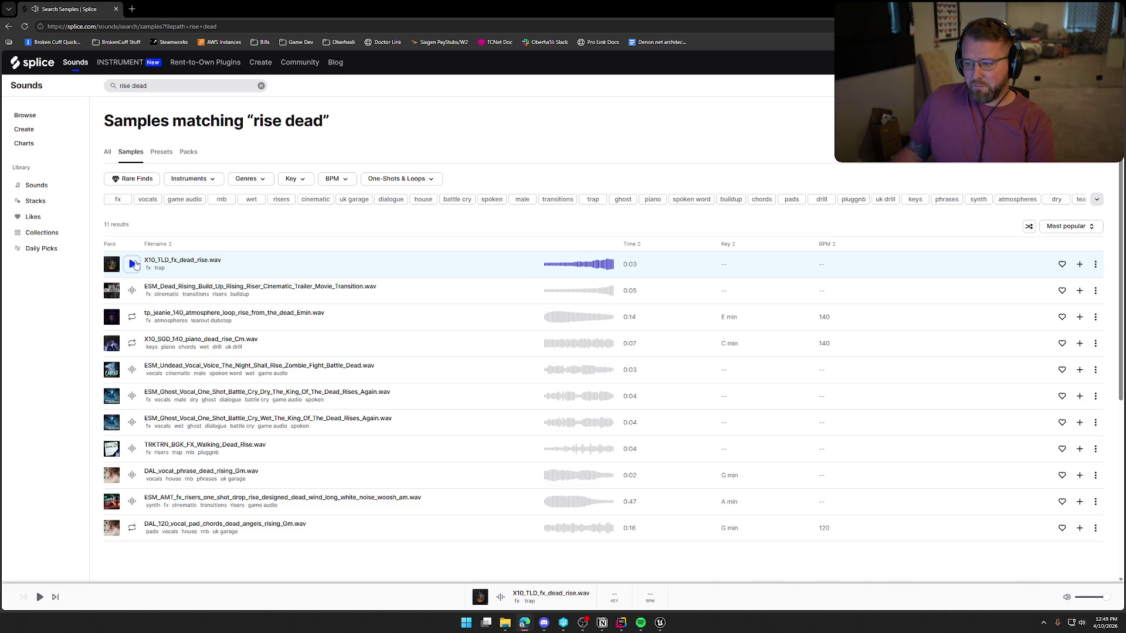
left_click(133, 291)
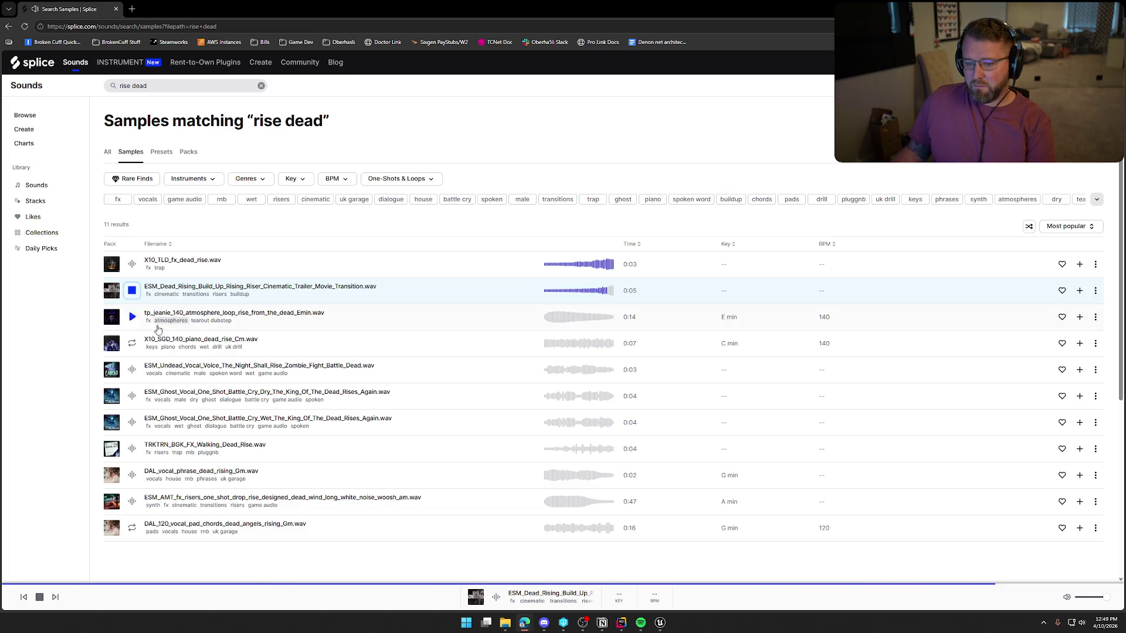
left_click(132, 370)
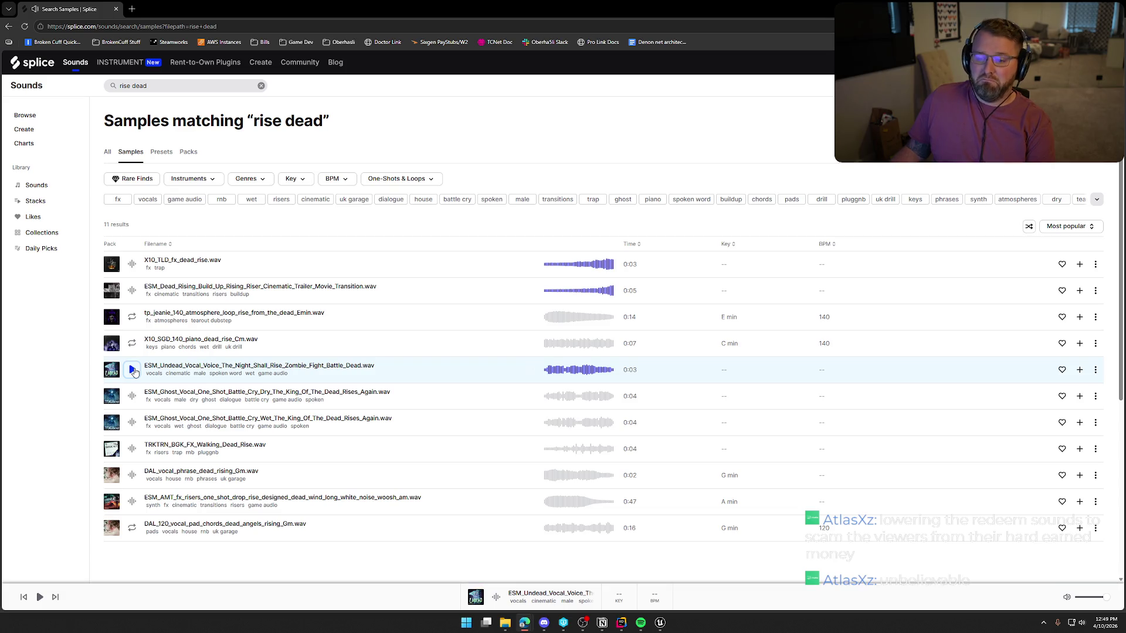
left_click(133, 397)
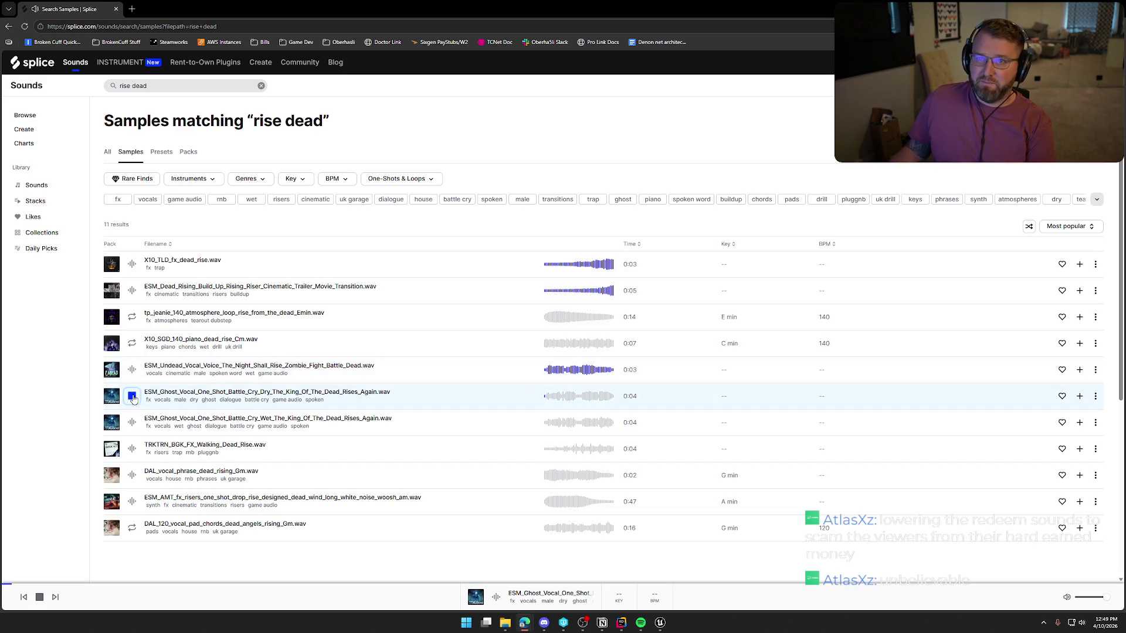
Audition Walking Dead Rise, DAL vocal phrase and AMT wind riser, then filter to game audio
scroll(145, 358, "down", 1)
left_click(132, 351)
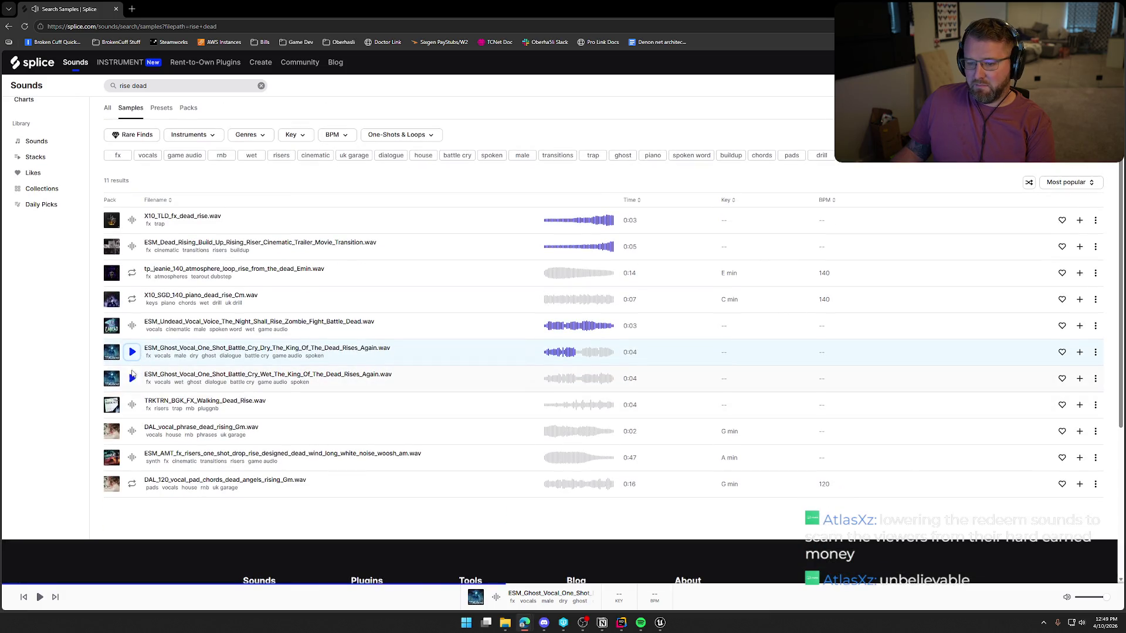
left_click(132, 409)
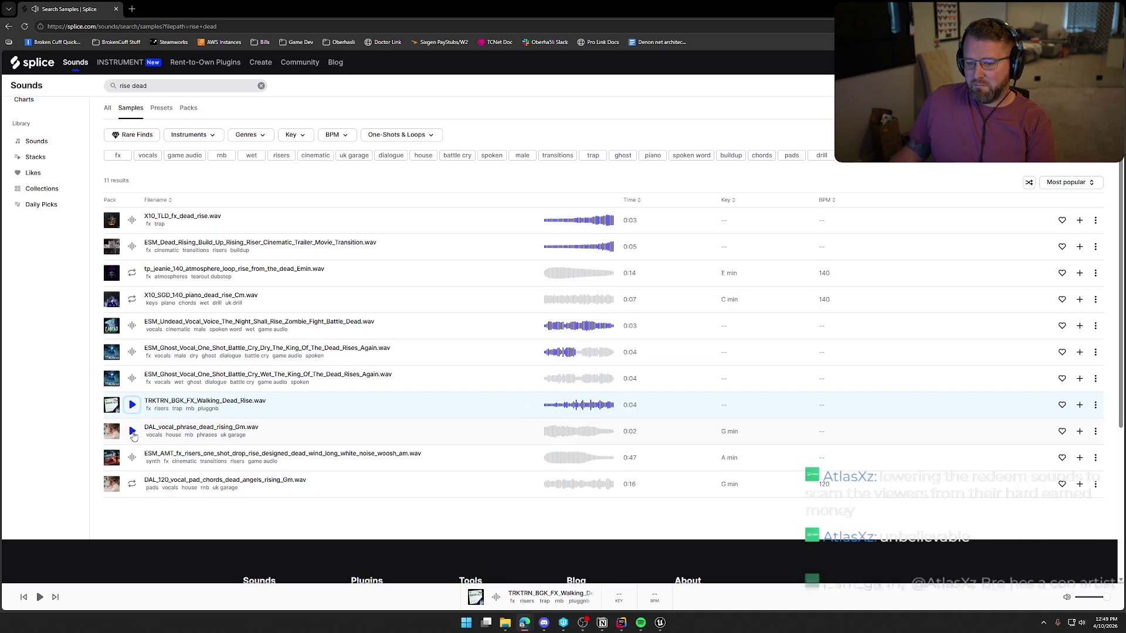
left_click(132, 431)
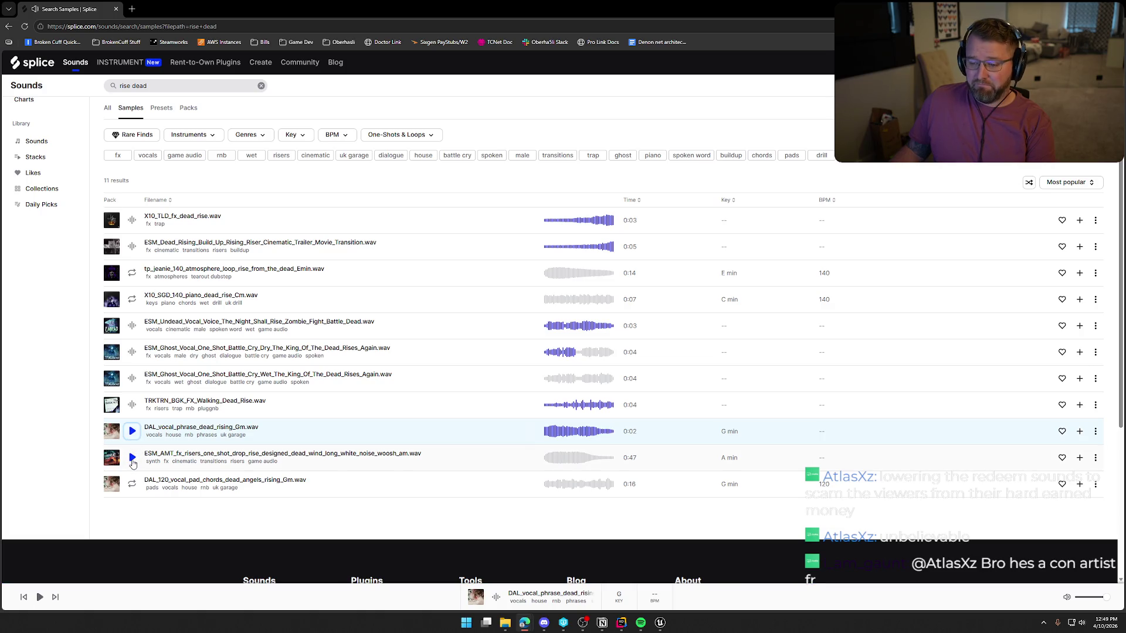
left_click(132, 458)
scroll(189, 182, "up", 1)
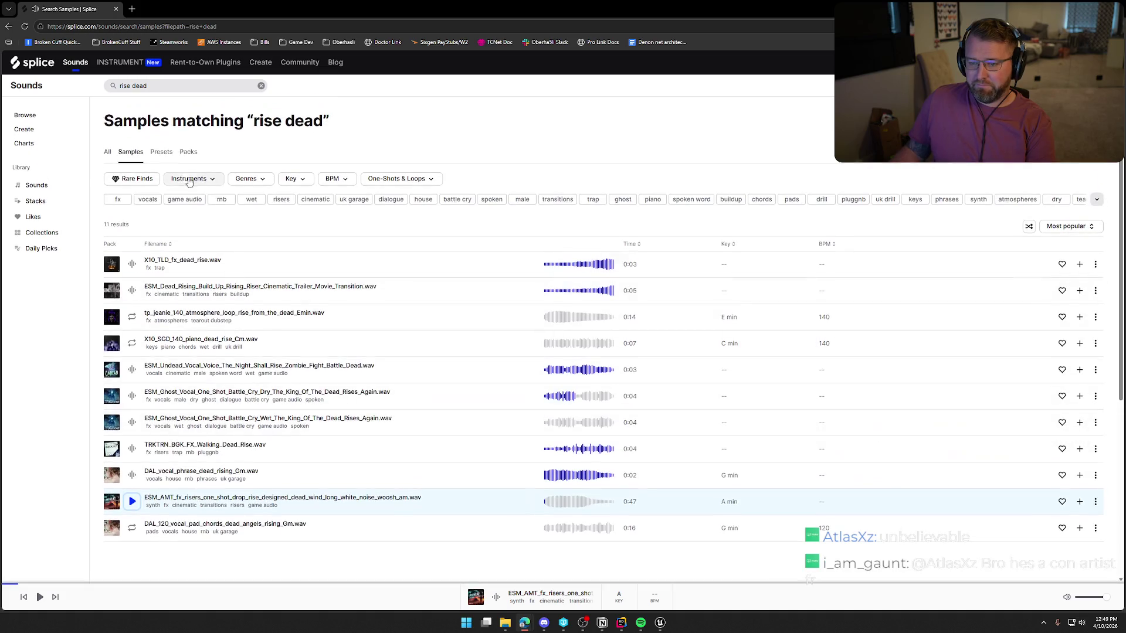
left_click(195, 200)
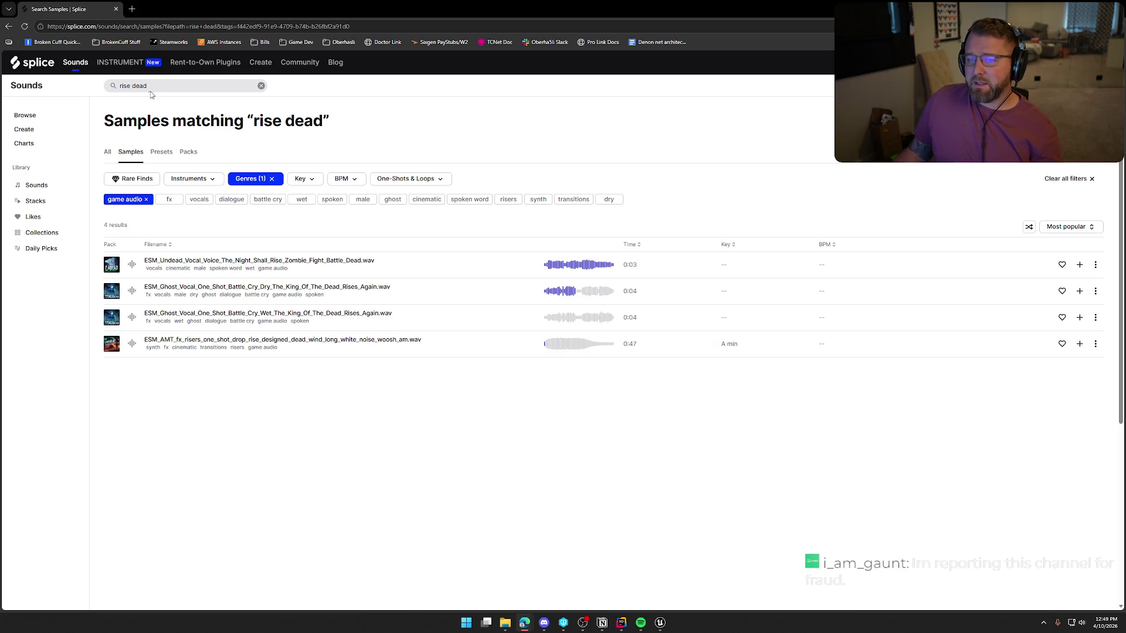
left_click(261, 86)
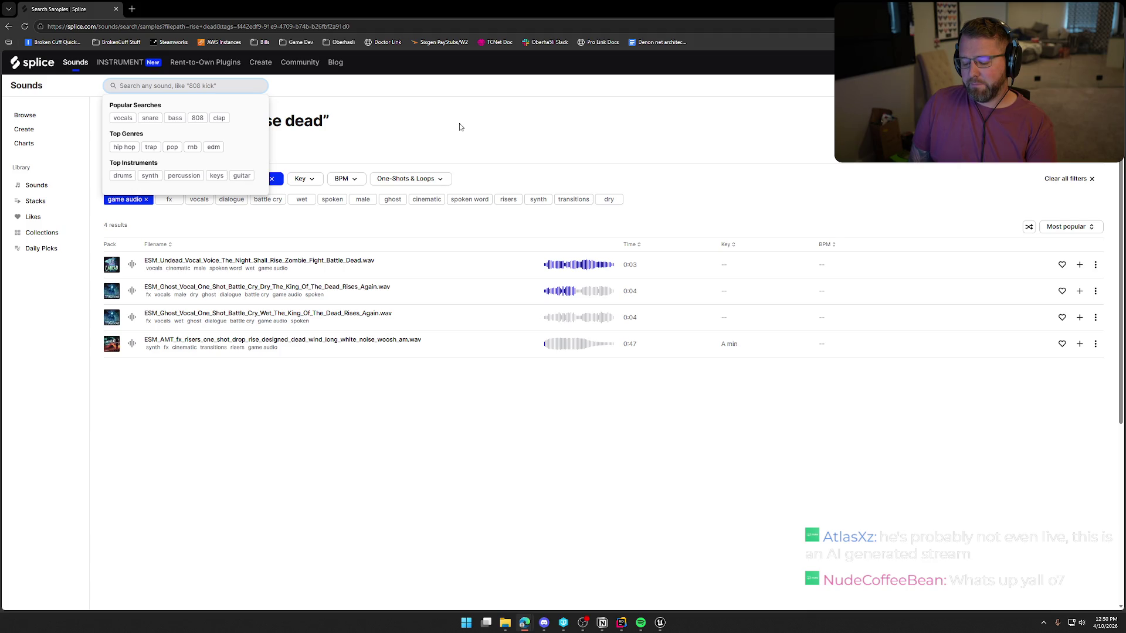
Search heal filtered to game audio and audition the Ancient Game Fantasy Heal and Kids Game samples
type("hea")
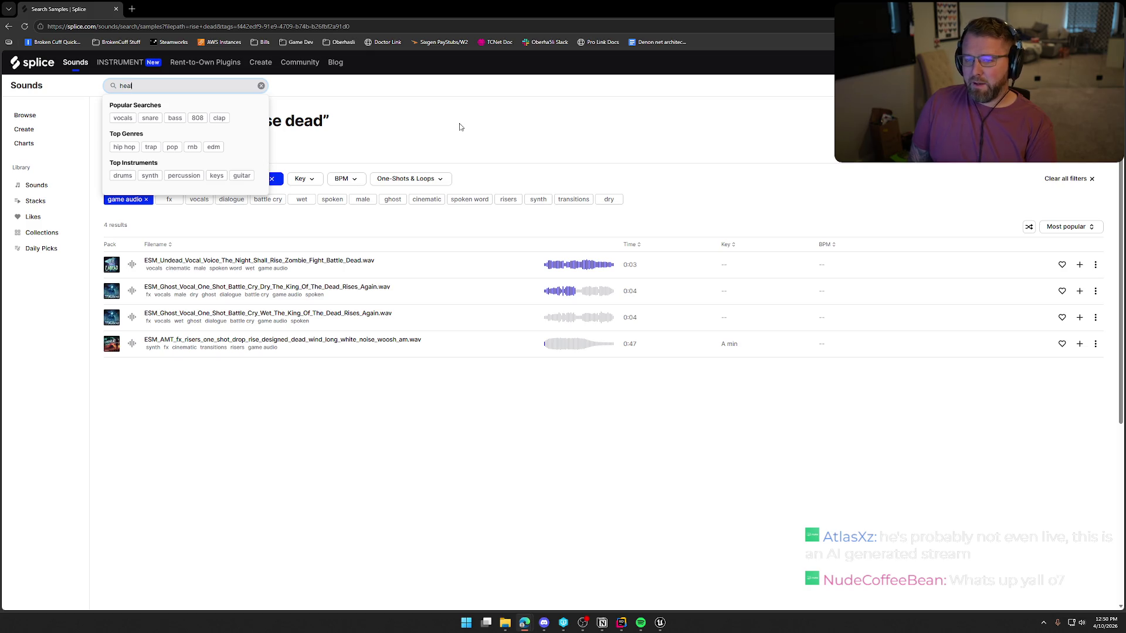
type("l")
key("Return")
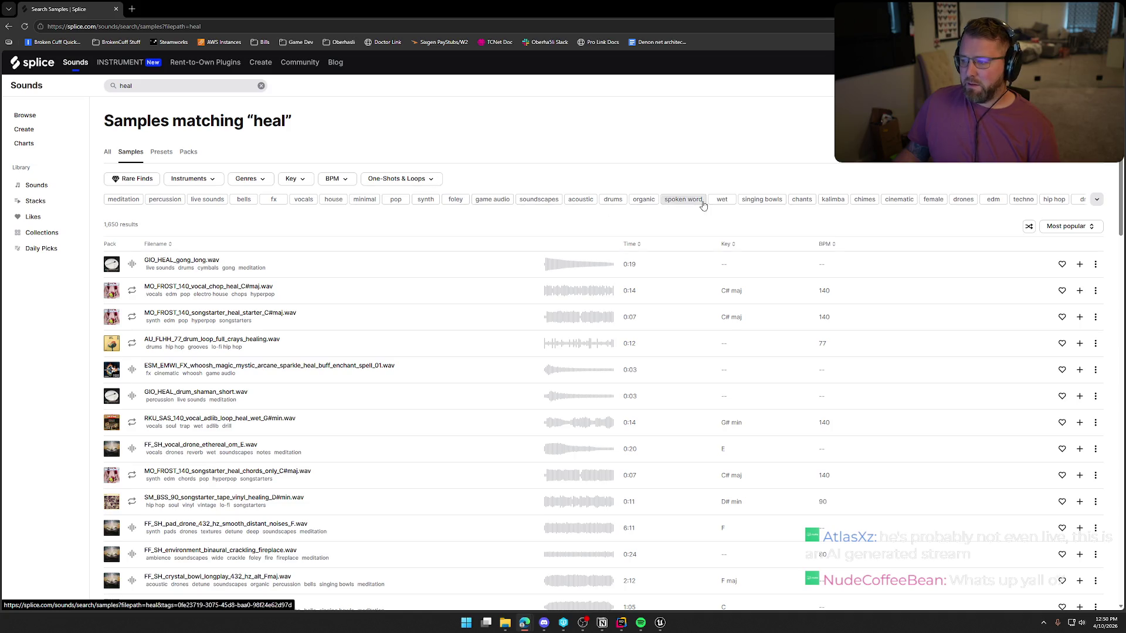
left_click(492, 199)
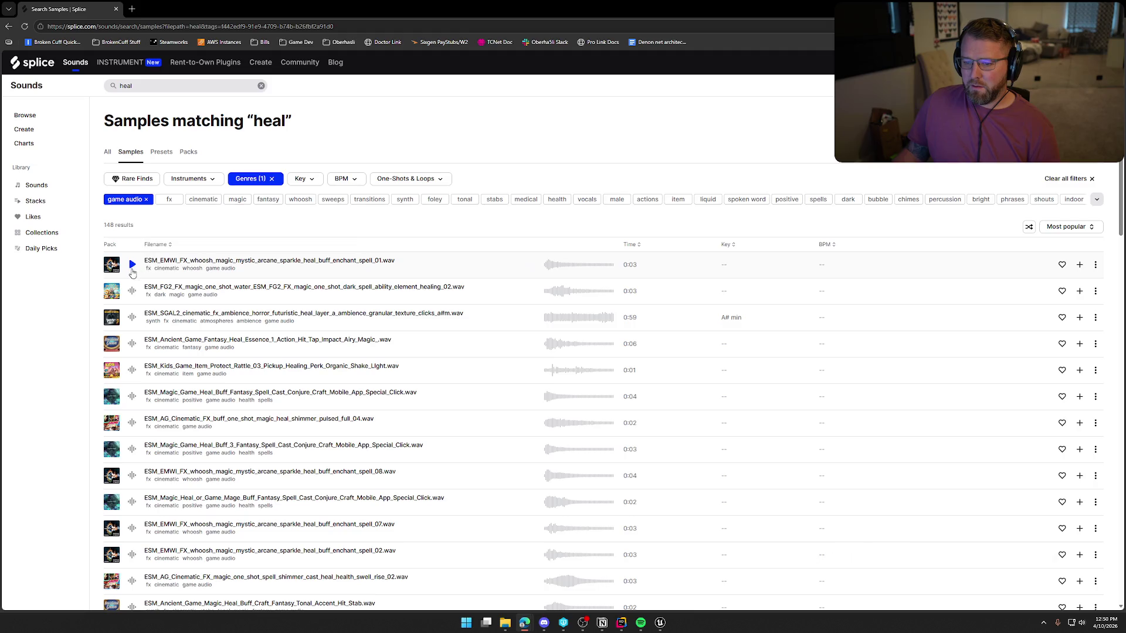
left_click(131, 344)
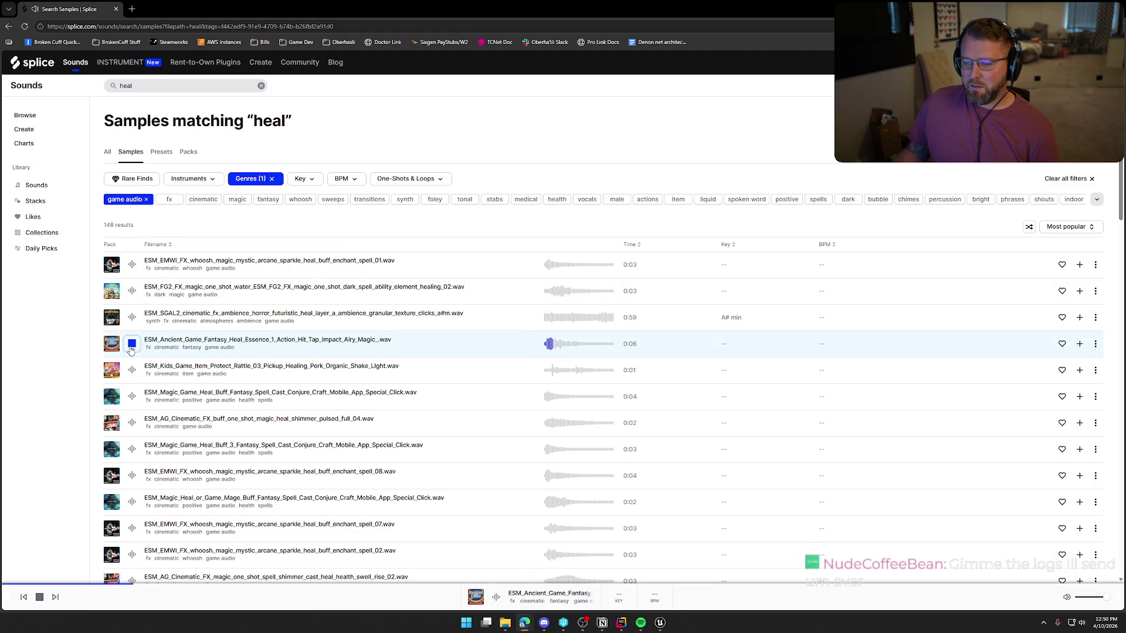
left_click(135, 372)
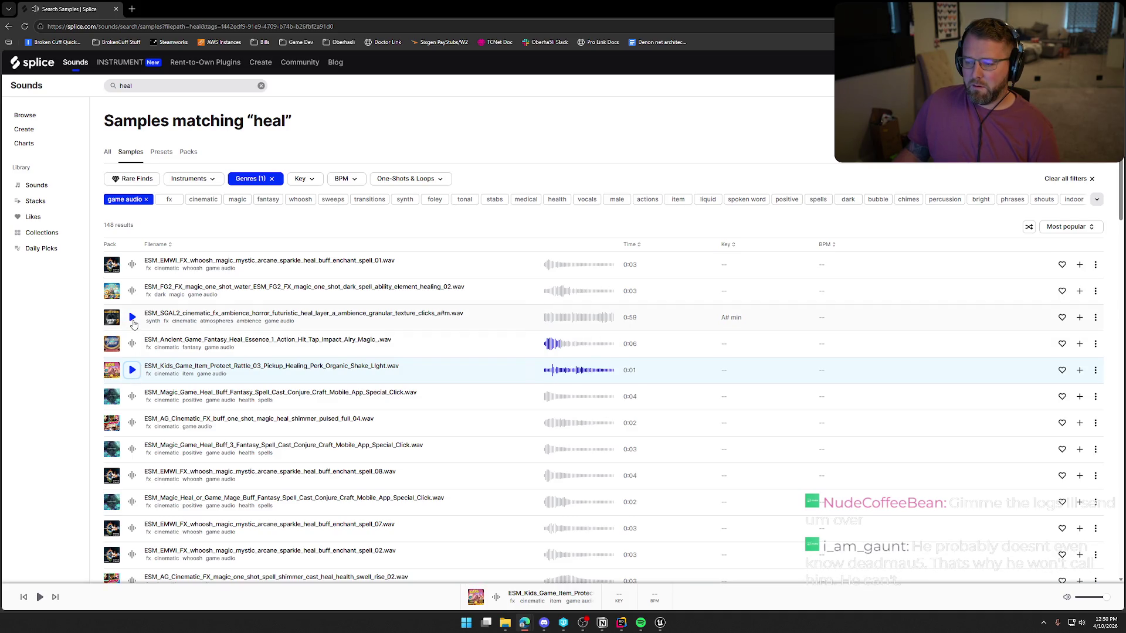
Audition FG2 water healing, AG buff shimmer, Heal Buff 3, Game Mage and enchant spell 08/07/02
left_click(133, 291)
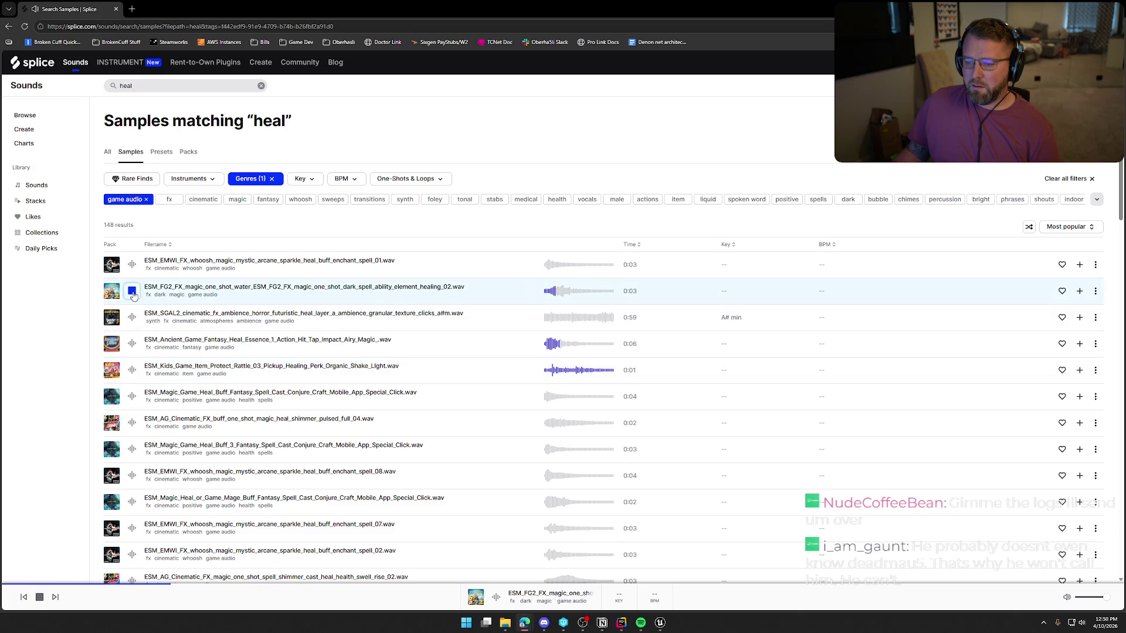
scroll(132, 299, "down", 1)
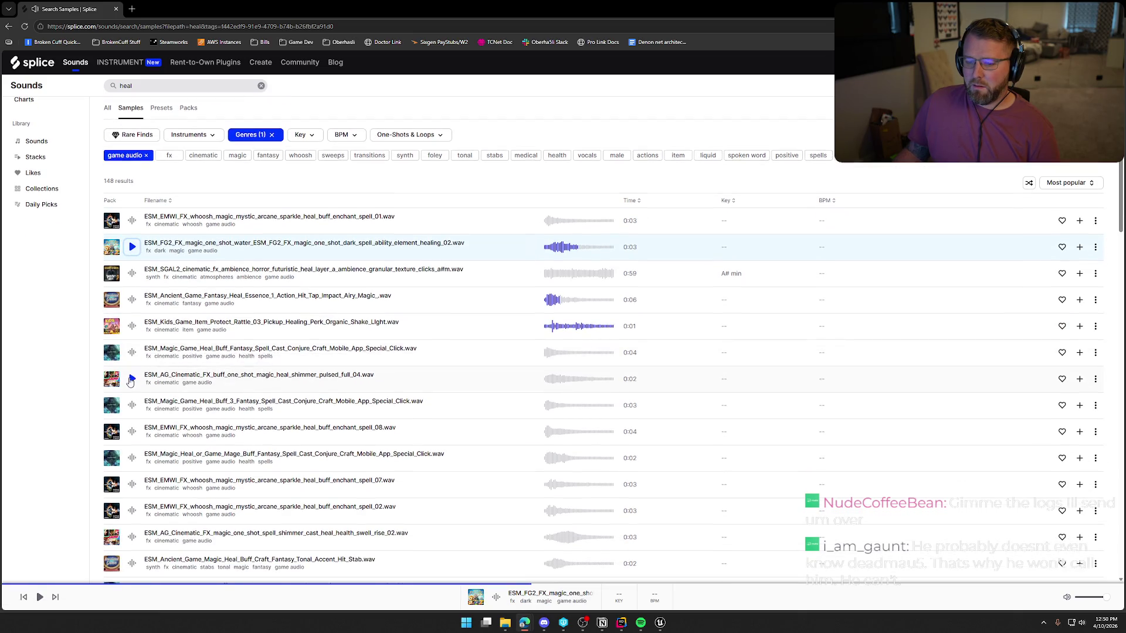
left_click(131, 380)
left_click(132, 406)
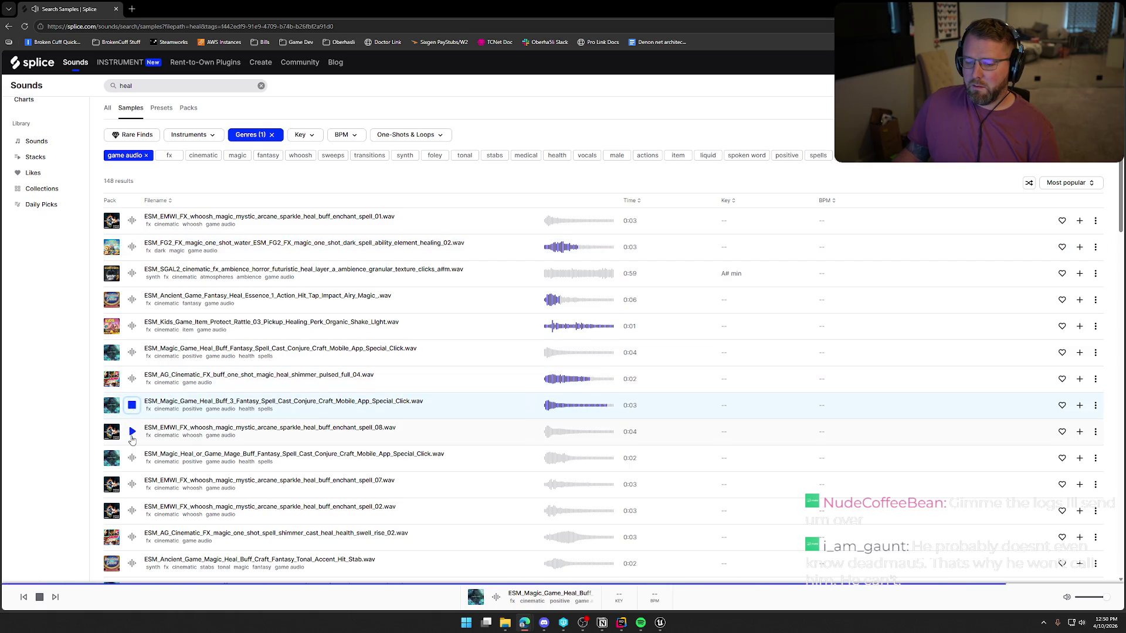
left_click(132, 432)
scroll(133, 410, "down", 2)
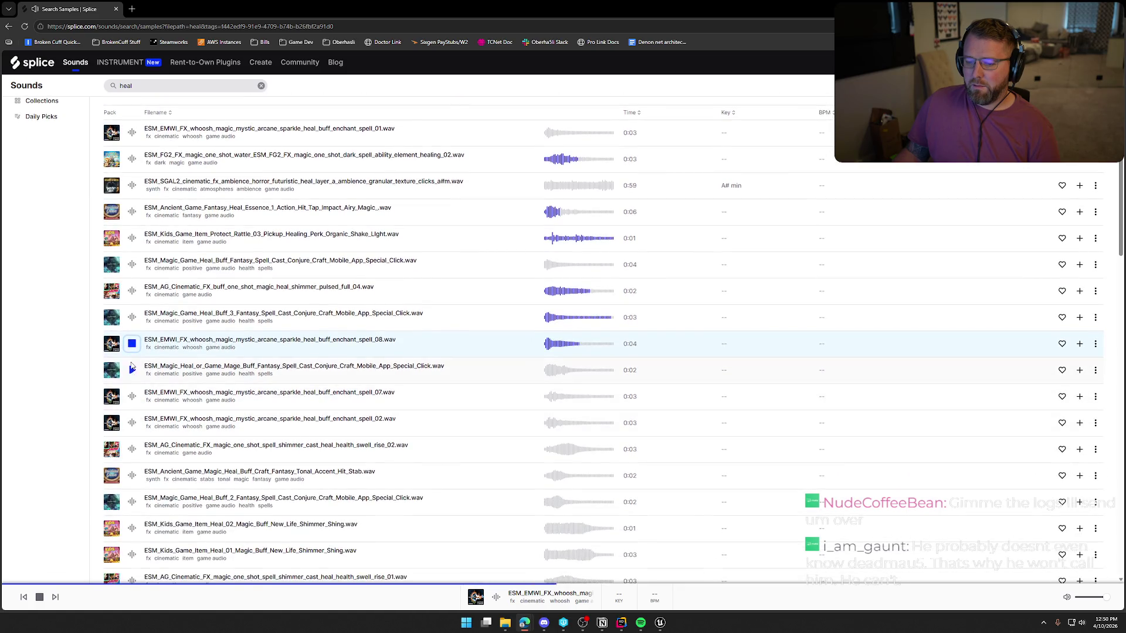
left_click(131, 371)
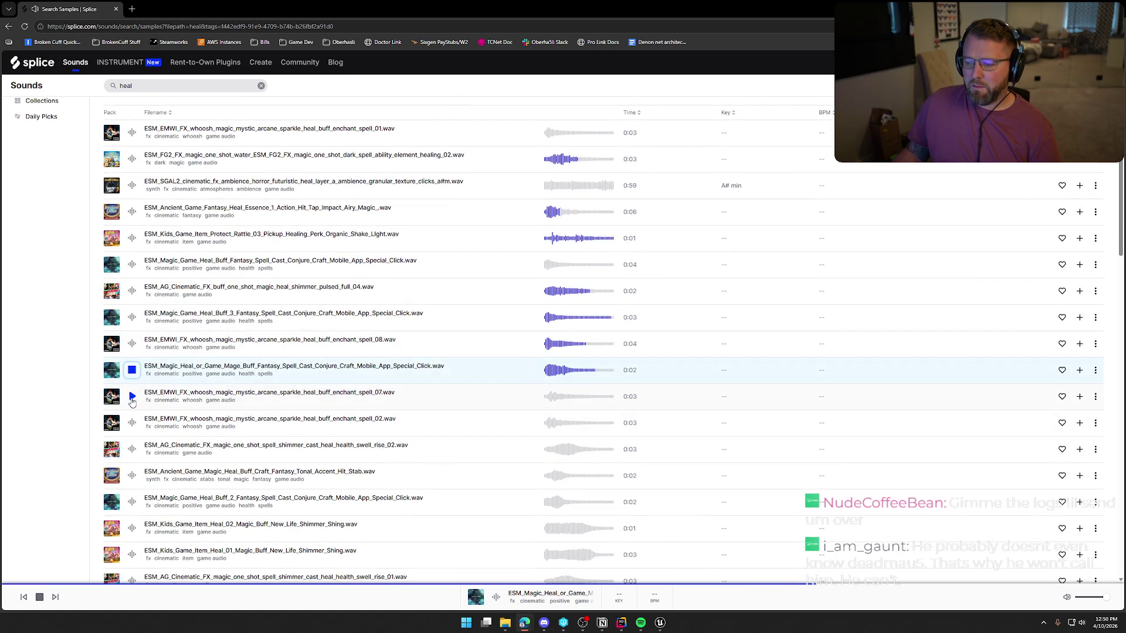
left_click(132, 398)
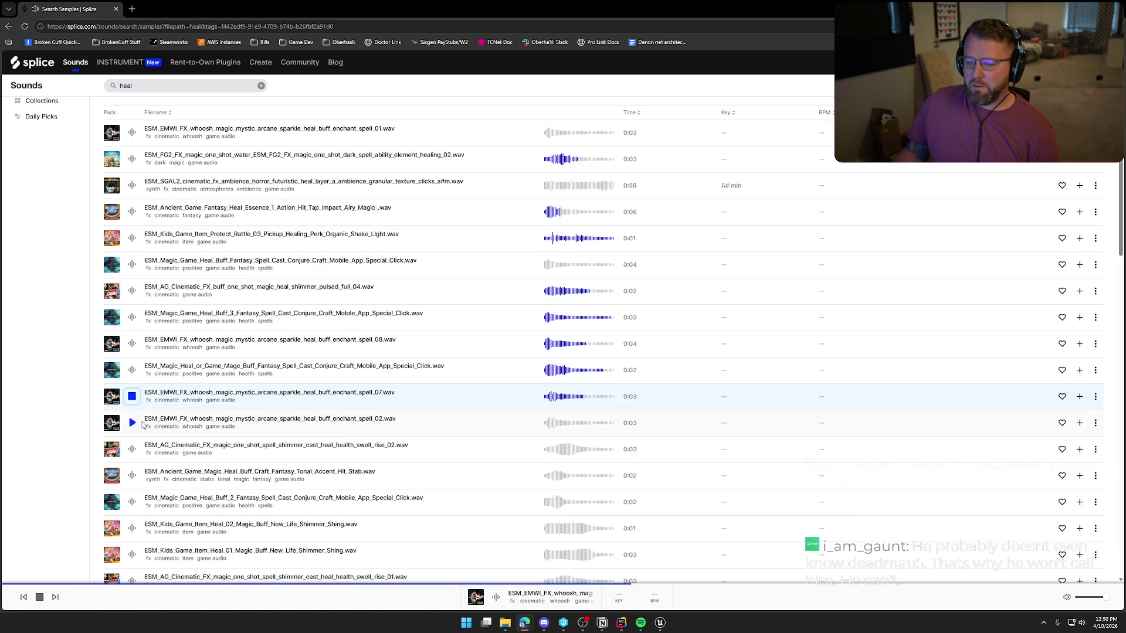
left_click(131, 424)
Audition swell rise 02, Ancient Game Magic Heal Buff, Heal Buff 2 and Kids Game Item Heal 02
scroll(147, 430, "down", 1)
scroll(148, 434, "down", 1)
left_click(131, 361)
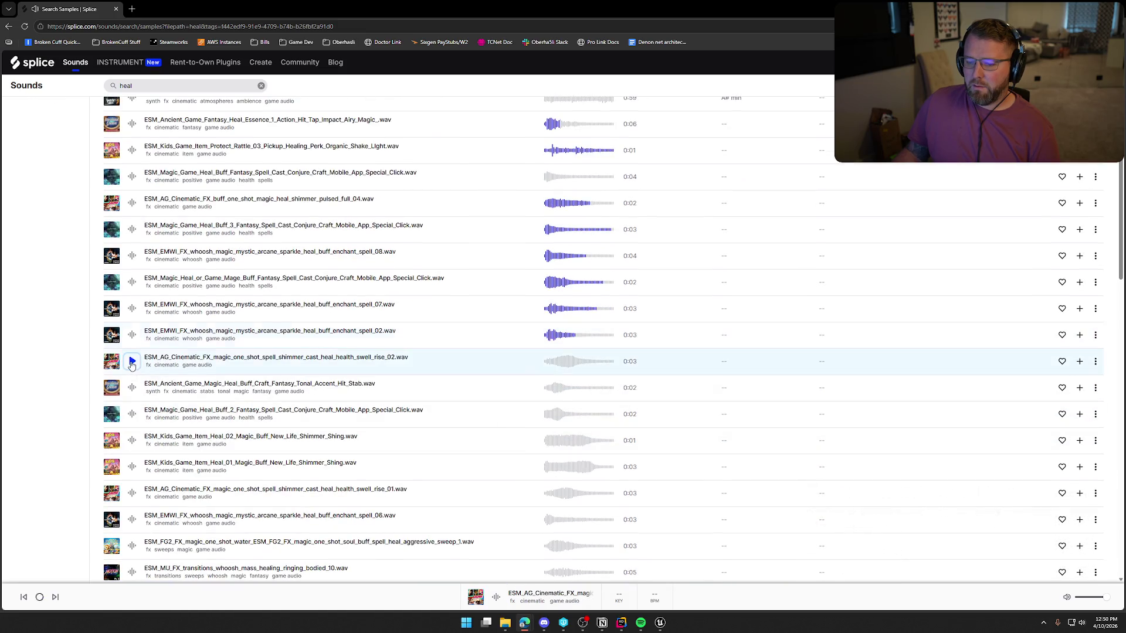
left_click(132, 387)
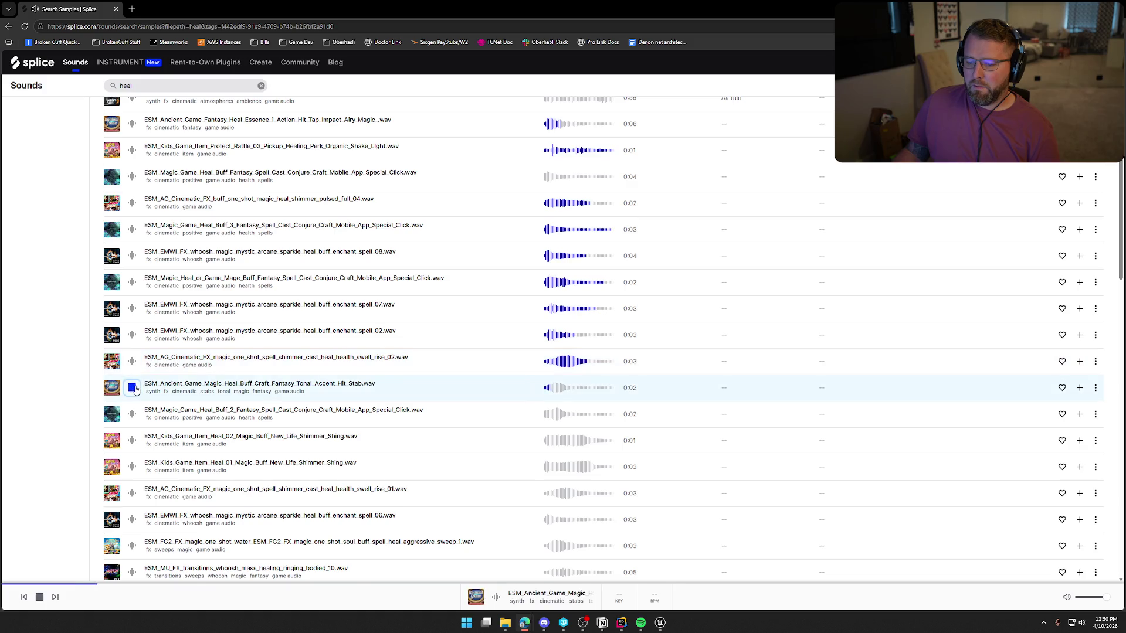
left_click(132, 414)
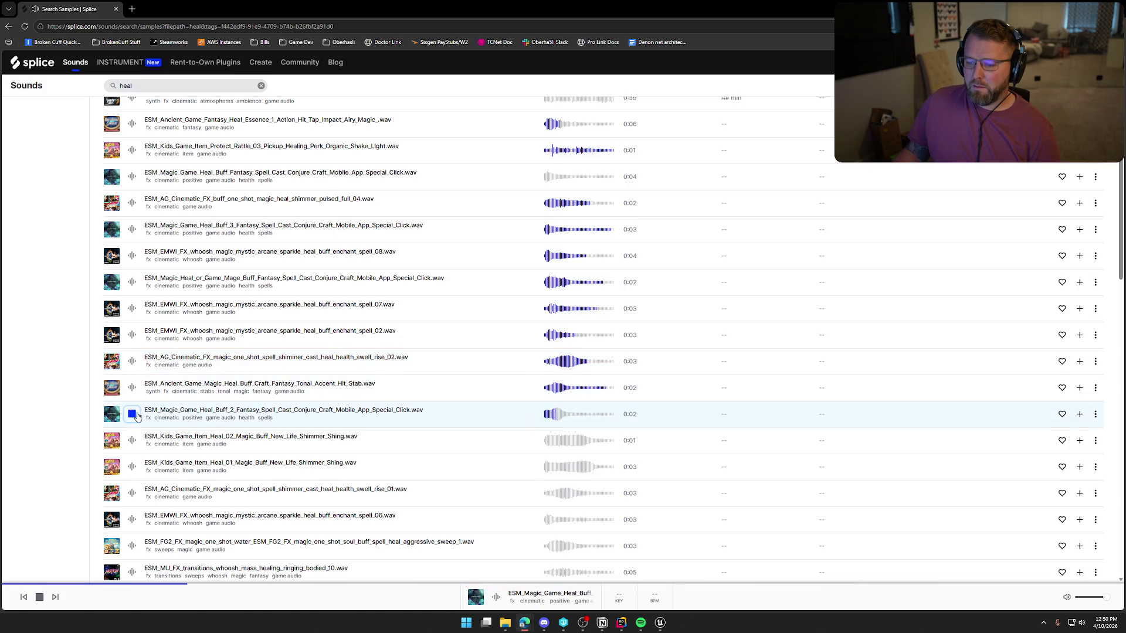
scroll(133, 414, "down", 2)
left_click(132, 358)
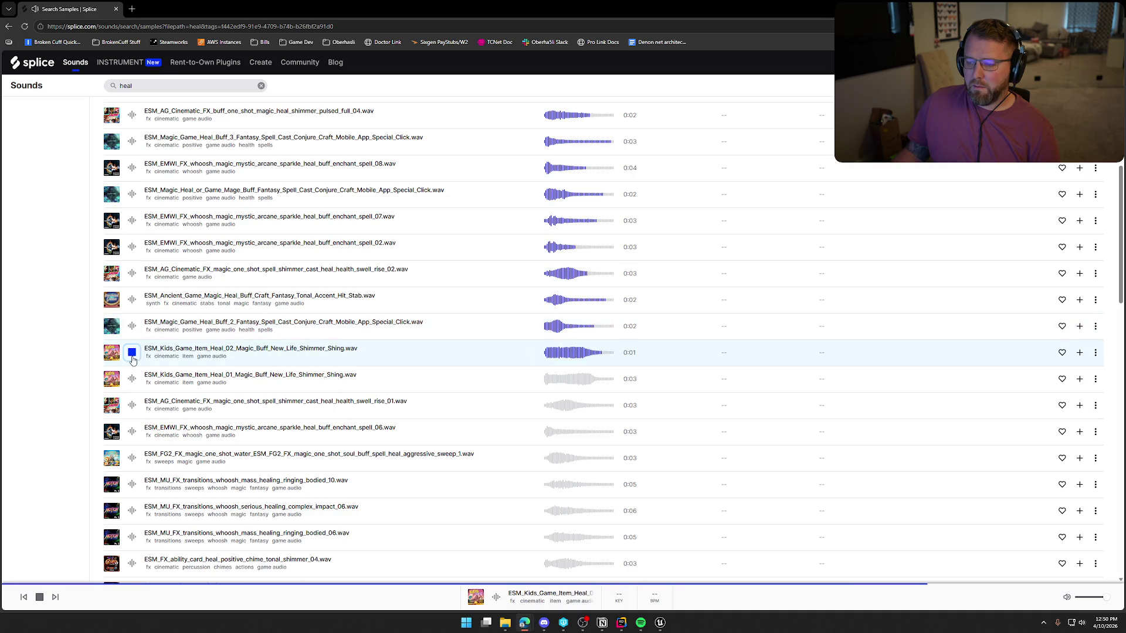
left_click(144, 88)
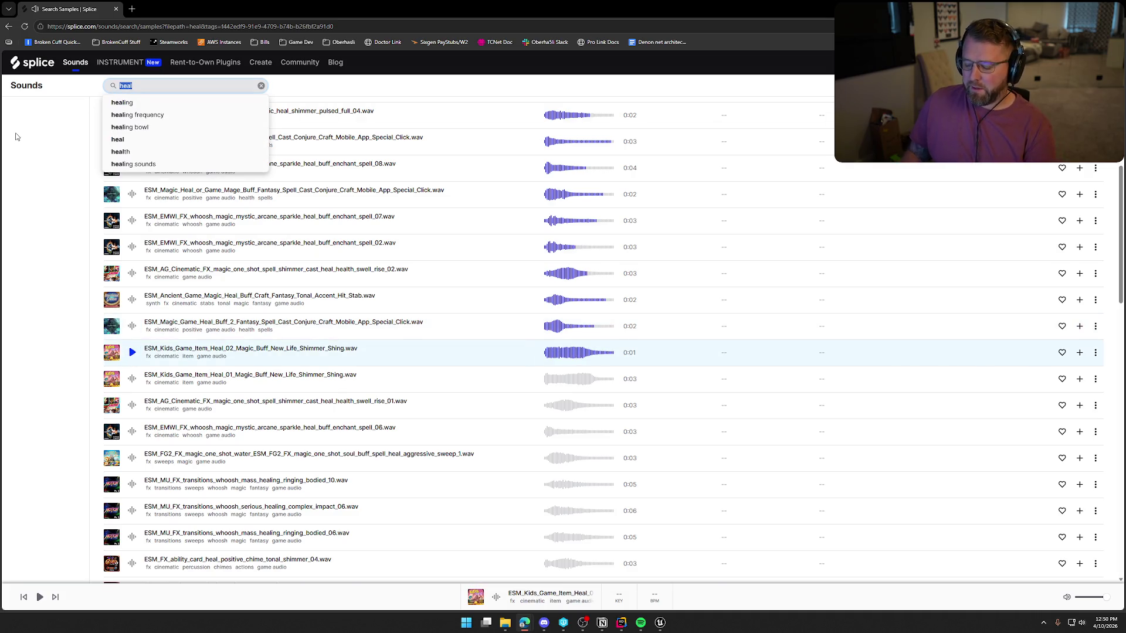
Search for 'ta da' and audition the top brass game-win horn fanfare result
type("ta")
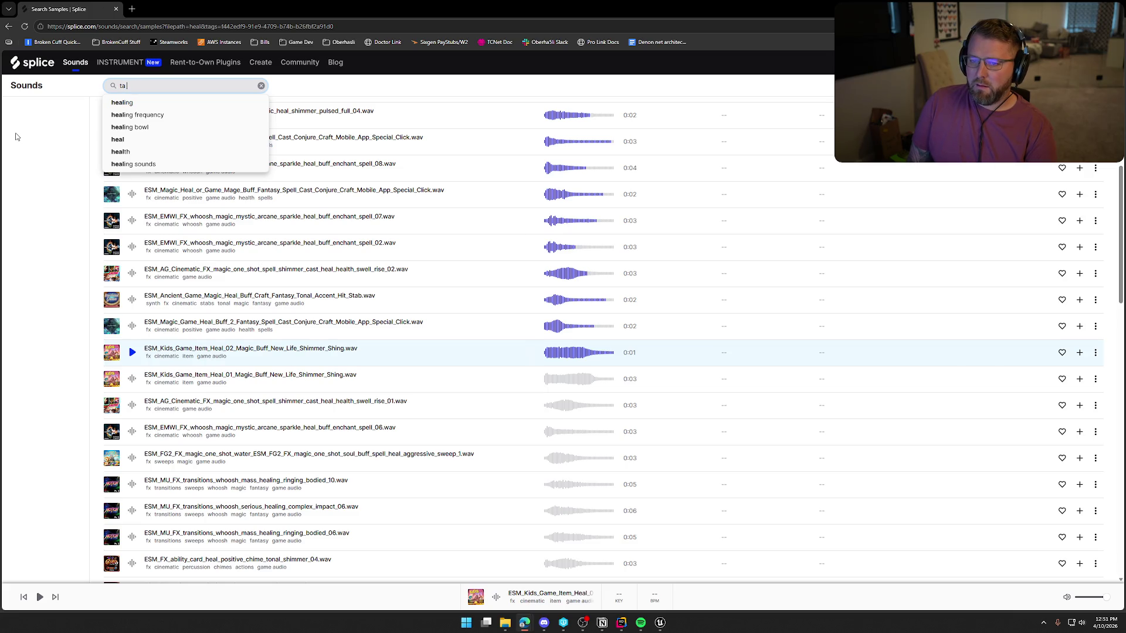
type(" da")
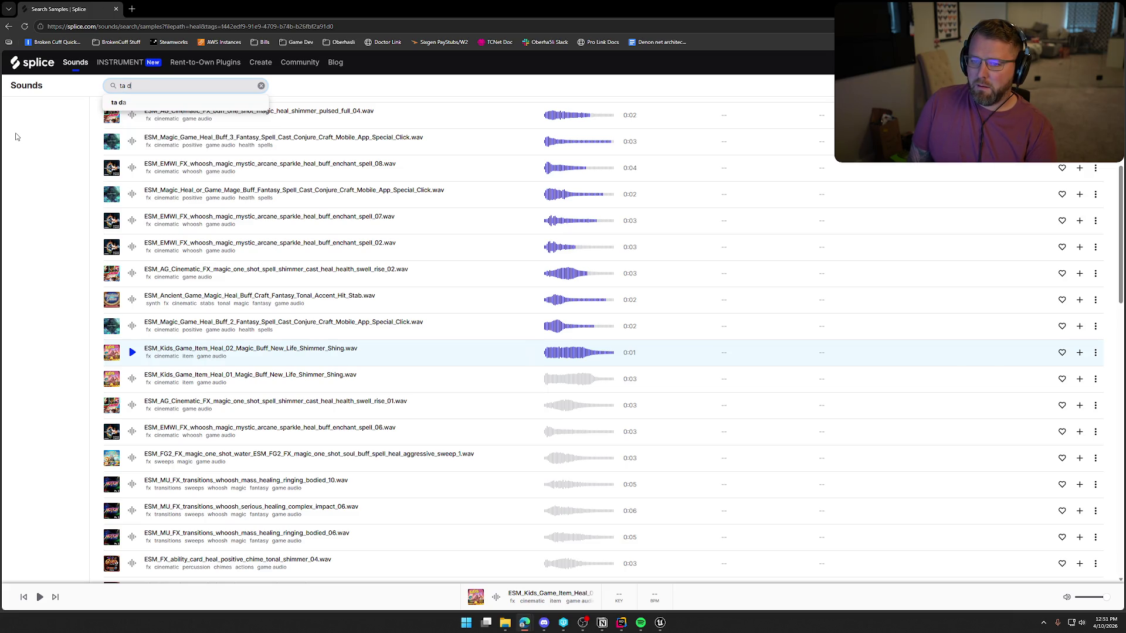
key("Return")
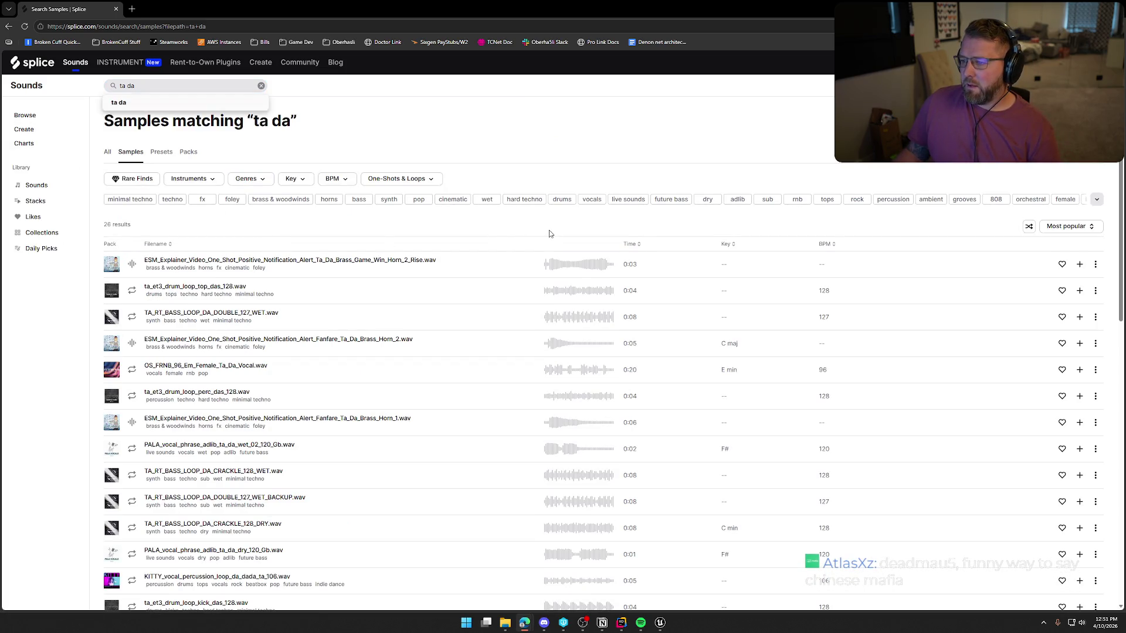
left_click(132, 265)
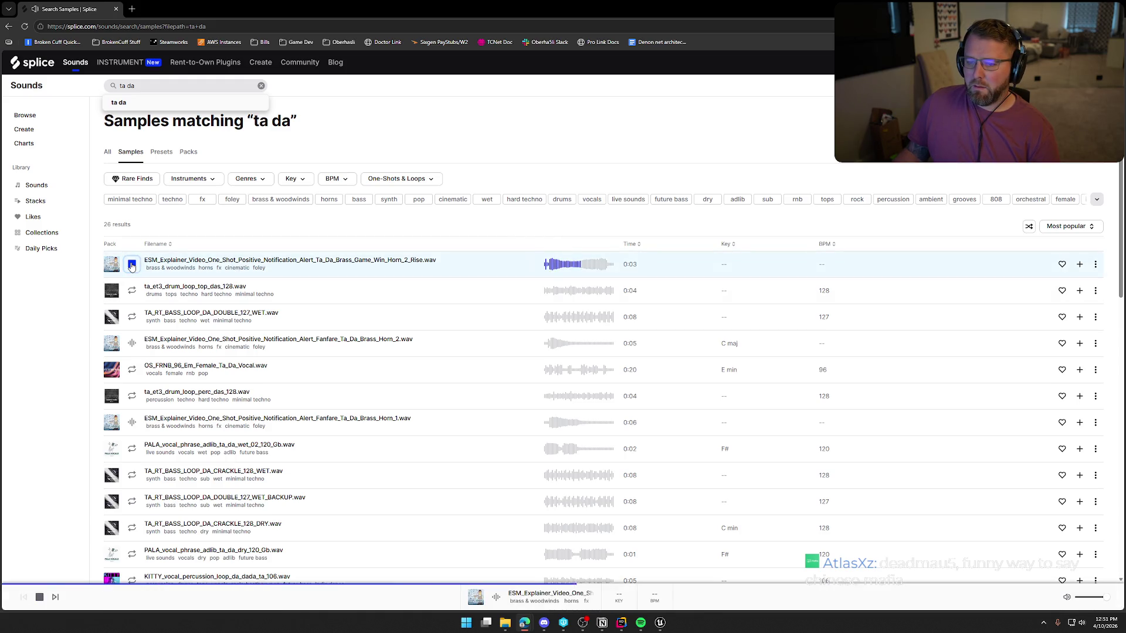
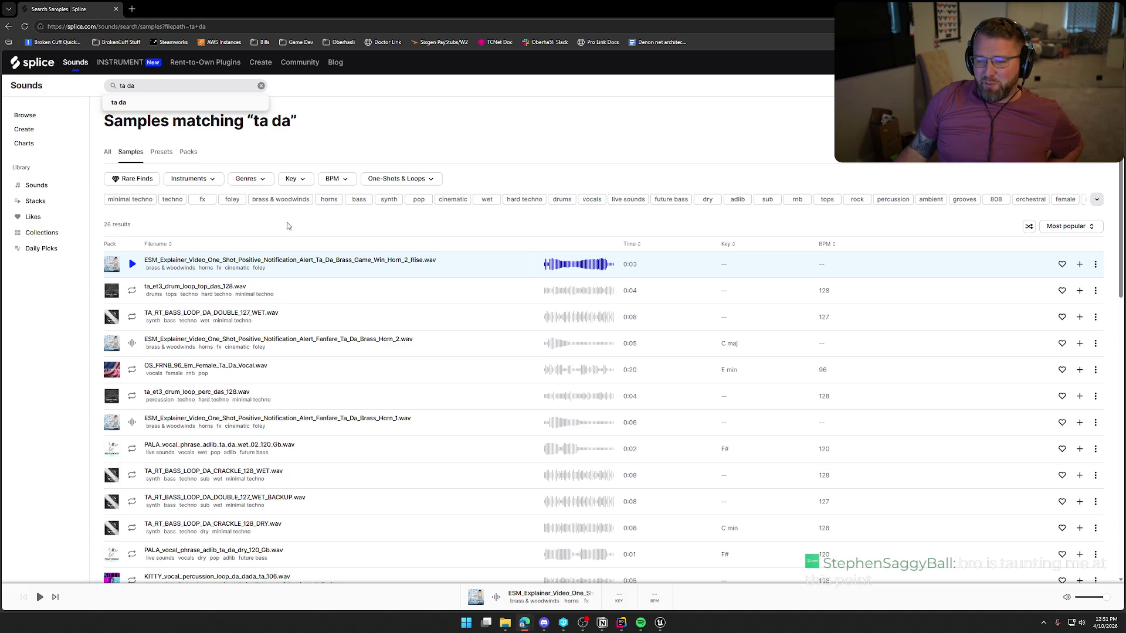
Preview the ta da drum loops, Fanfare Brass Horn 1 and 2, the female vocal and PALA wet_02 phrase
scroll(293, 228, "down", 2)
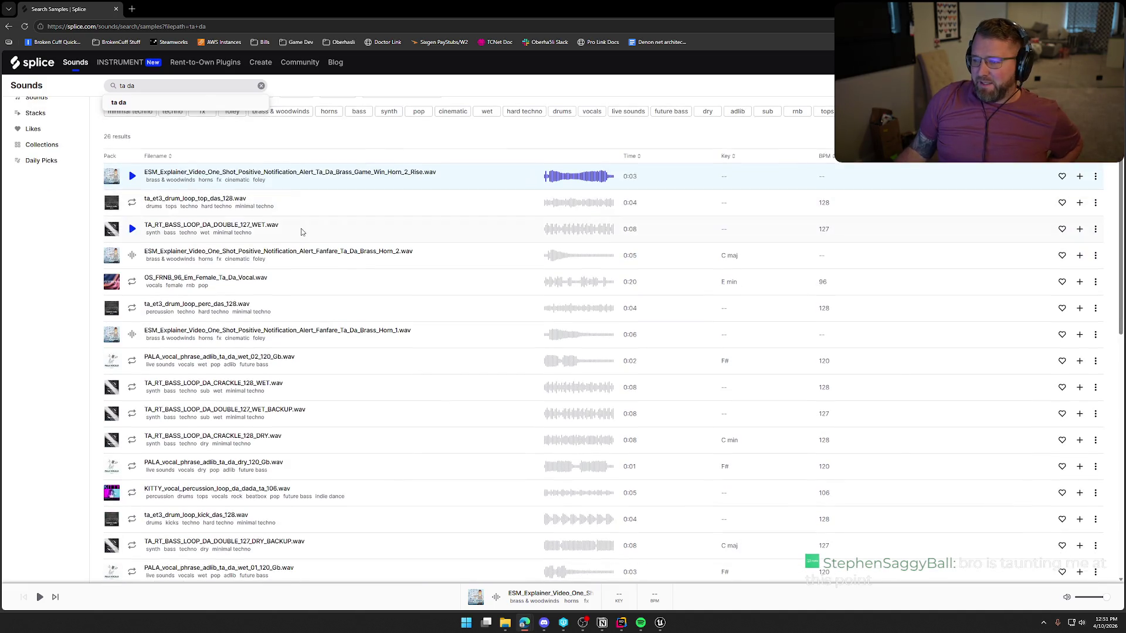
left_click(133, 202)
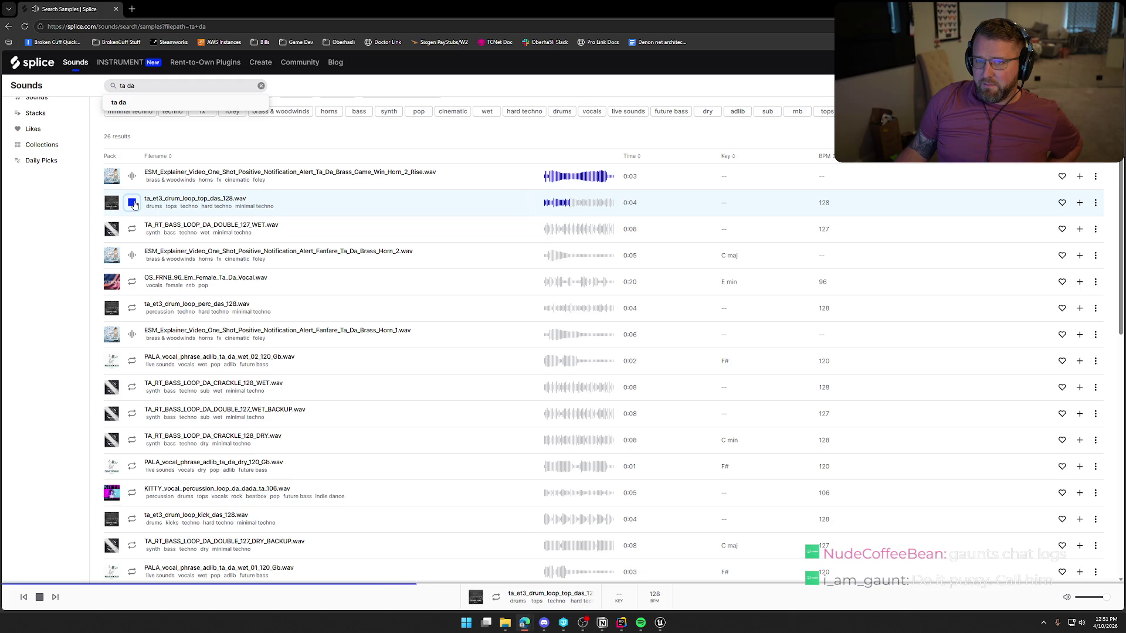
left_click(133, 203)
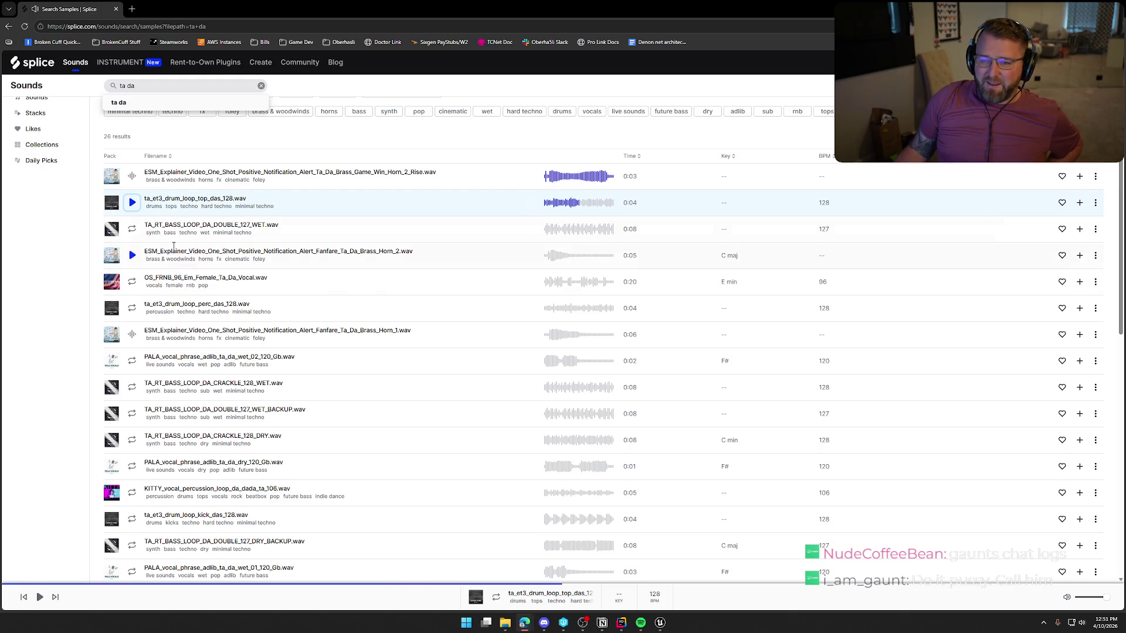
left_click(131, 258)
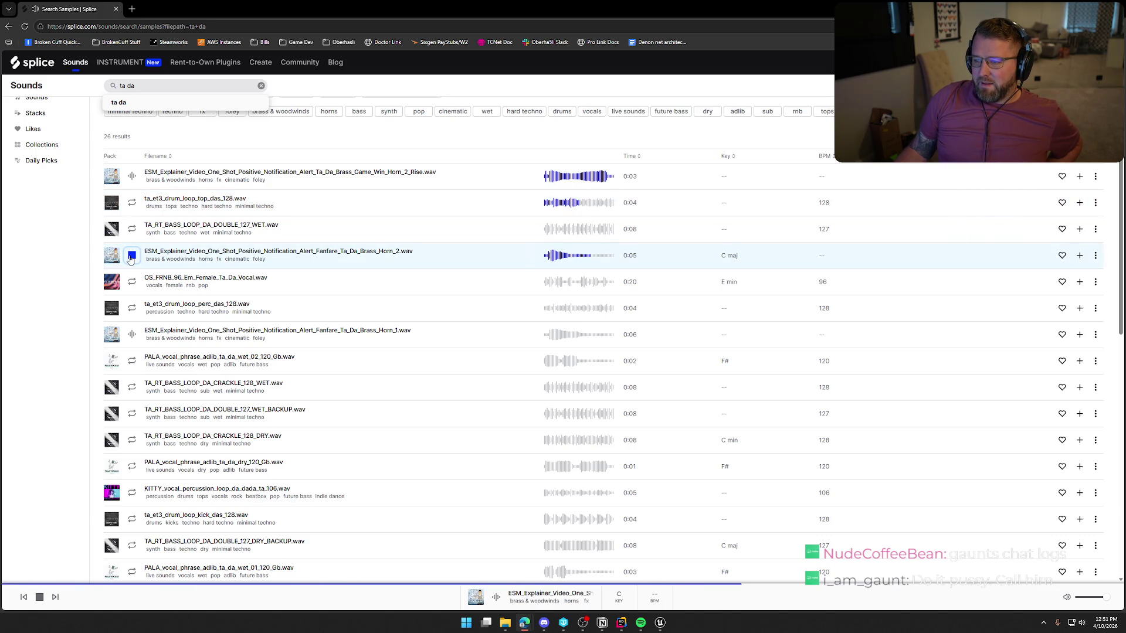
left_click(133, 283)
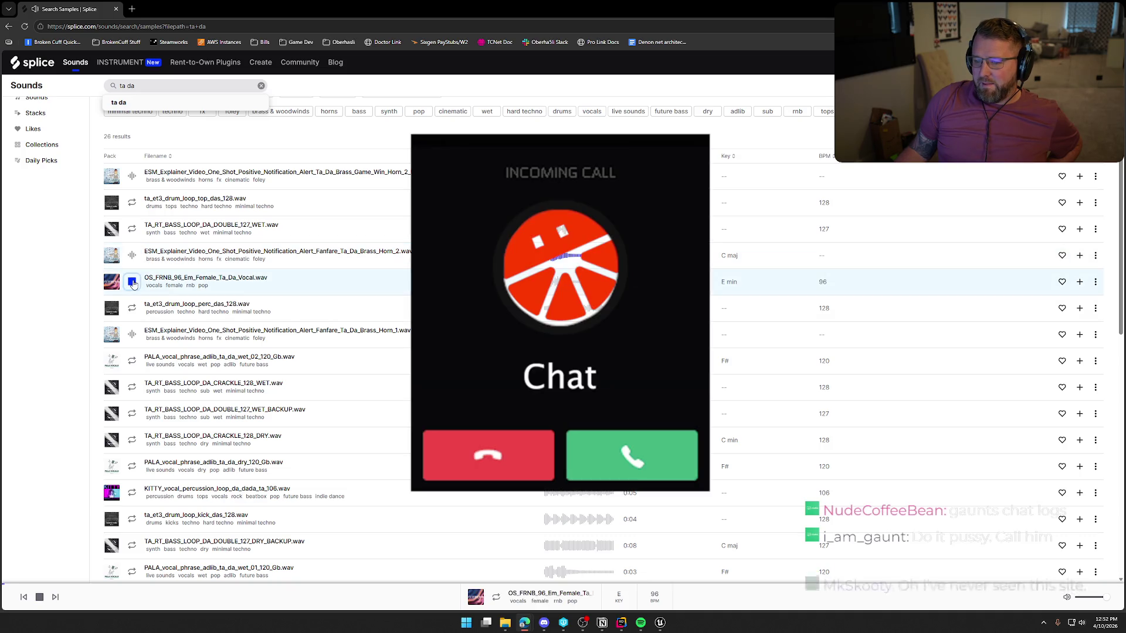
left_click(133, 309)
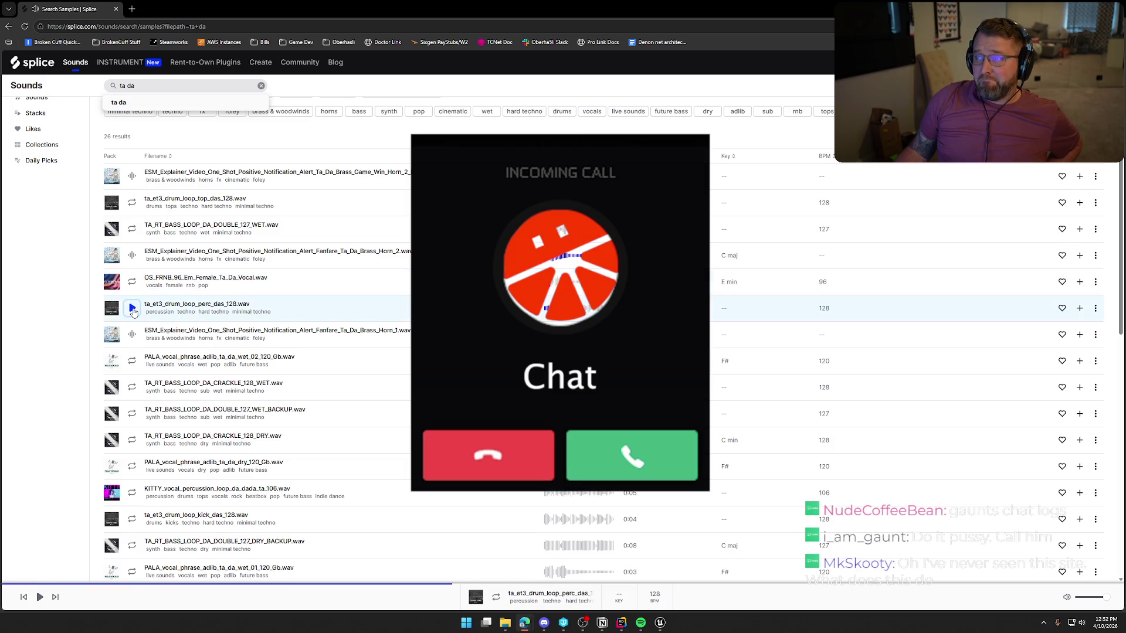
scroll(133, 311, "down", 1)
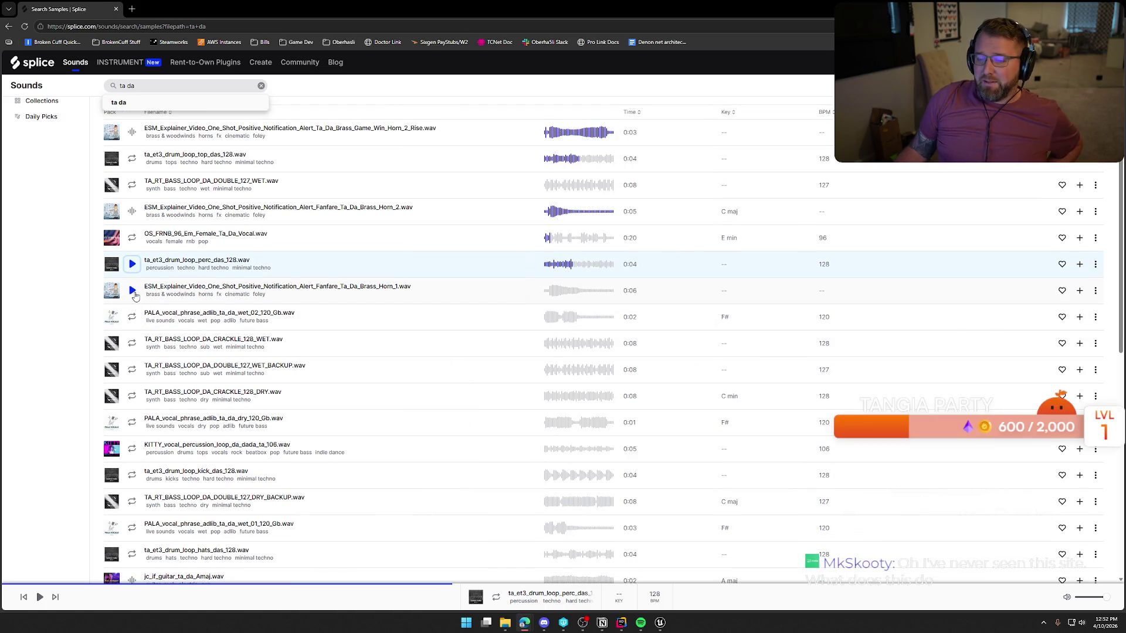
left_click(132, 291)
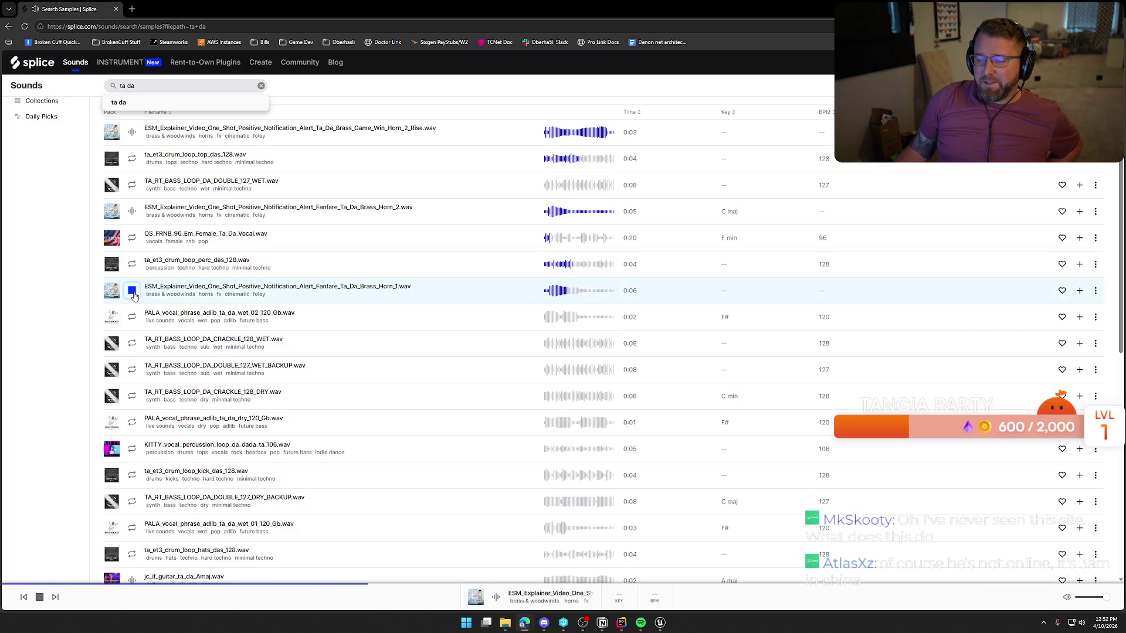
left_click(132, 318)
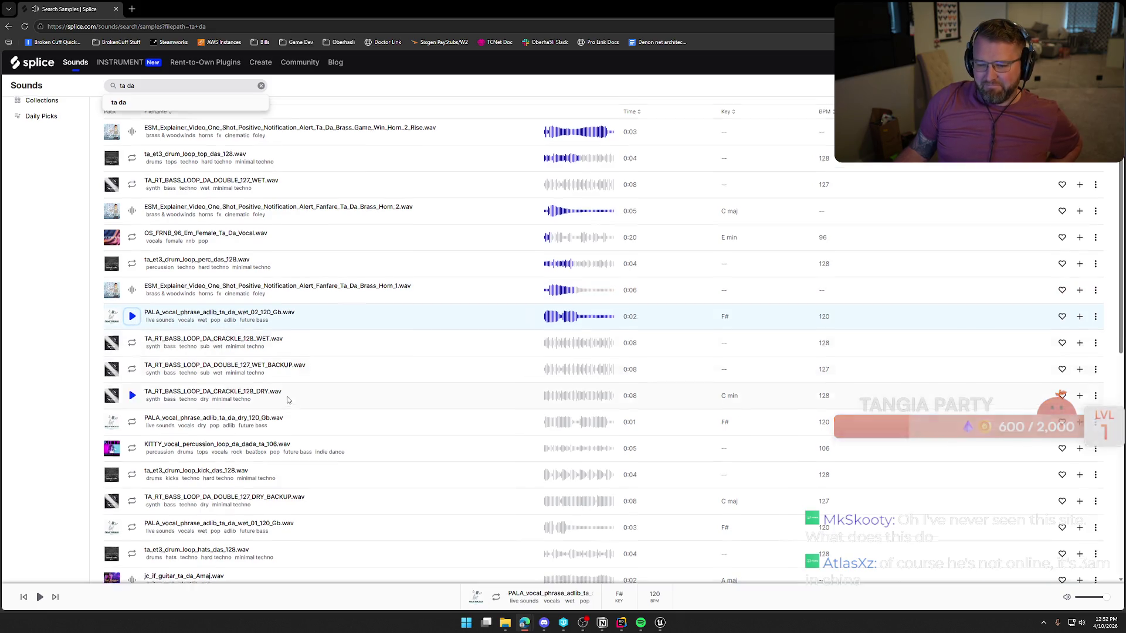
Preview the PALA wet_01 phrase, Brass Game Win Horn_1 Wet and part of Fanfare Horn_4
scroll(272, 395, "down", 2)
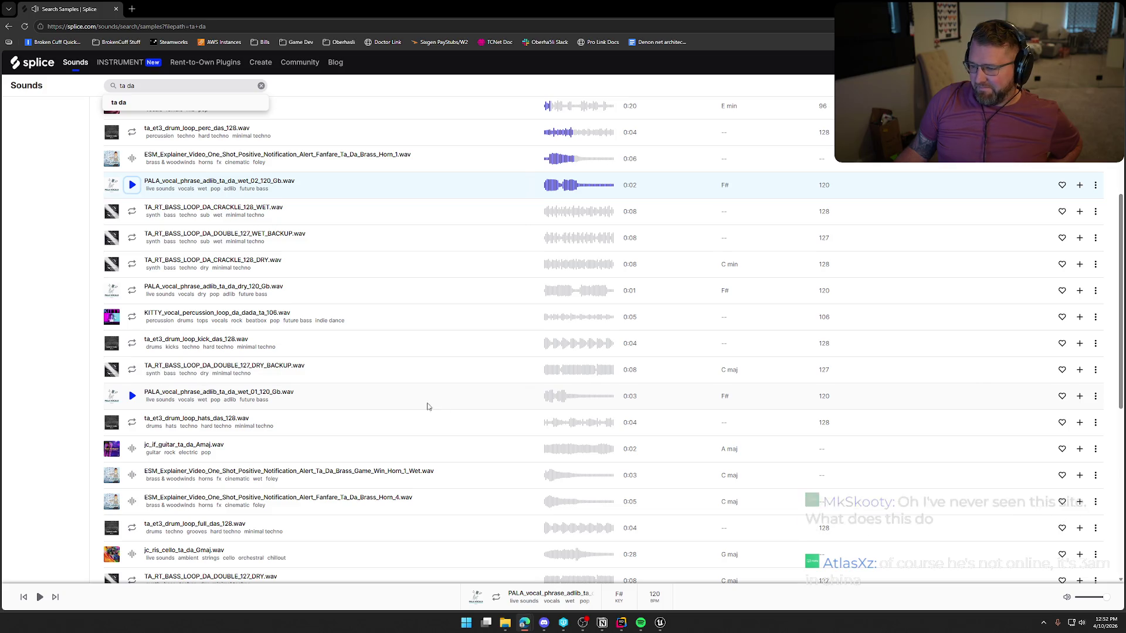
left_click(133, 396)
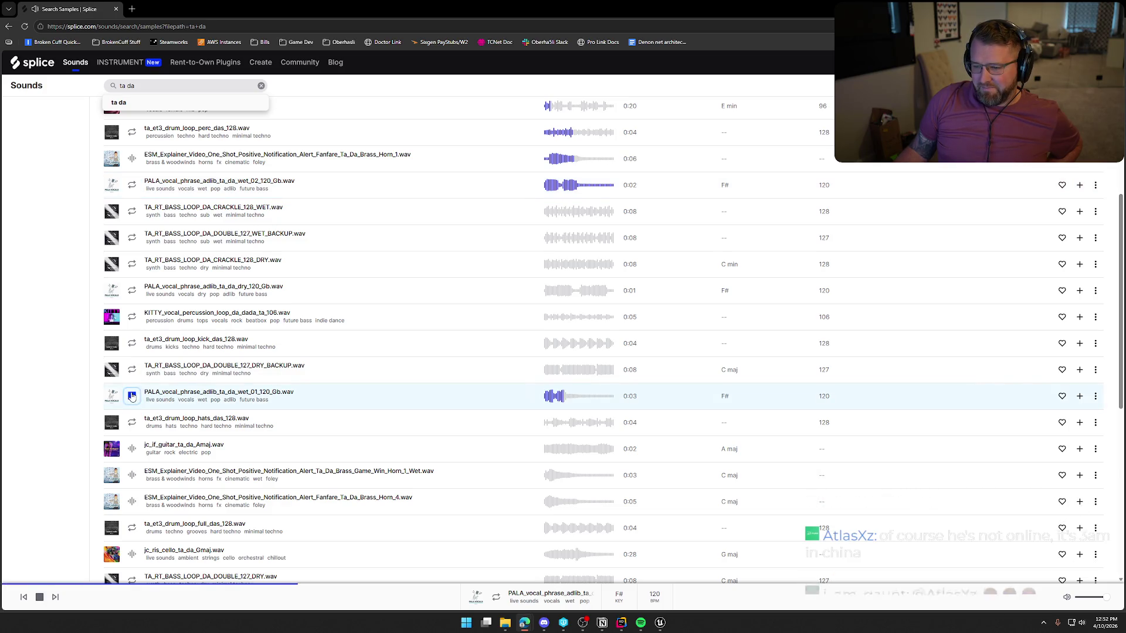
scroll(275, 430, "down", 2)
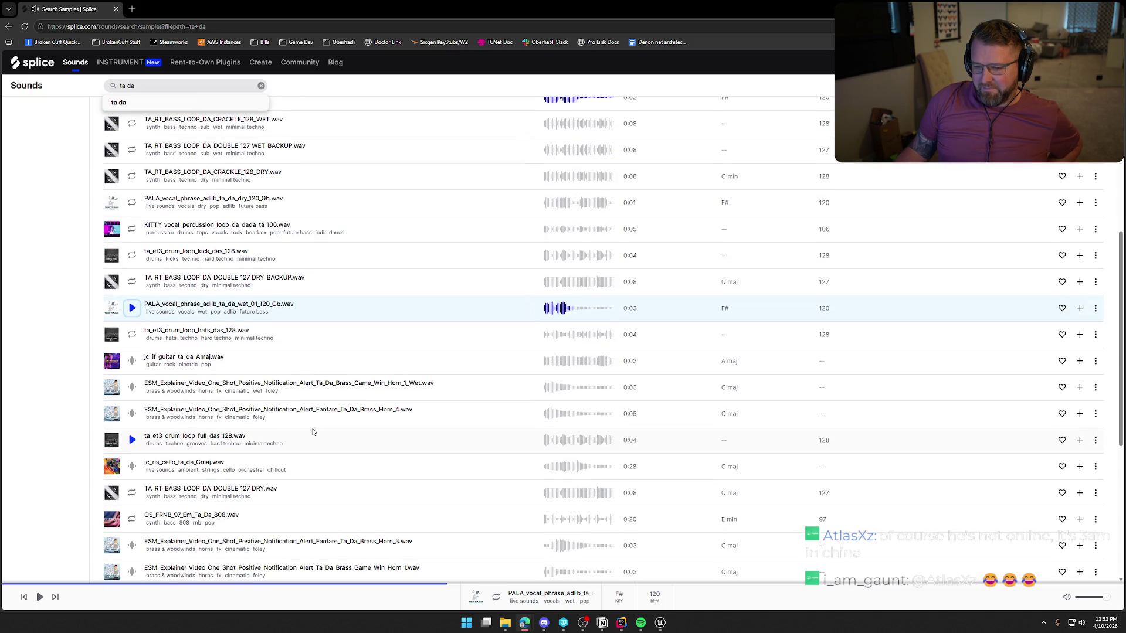
scroll(323, 449, "down", 1)
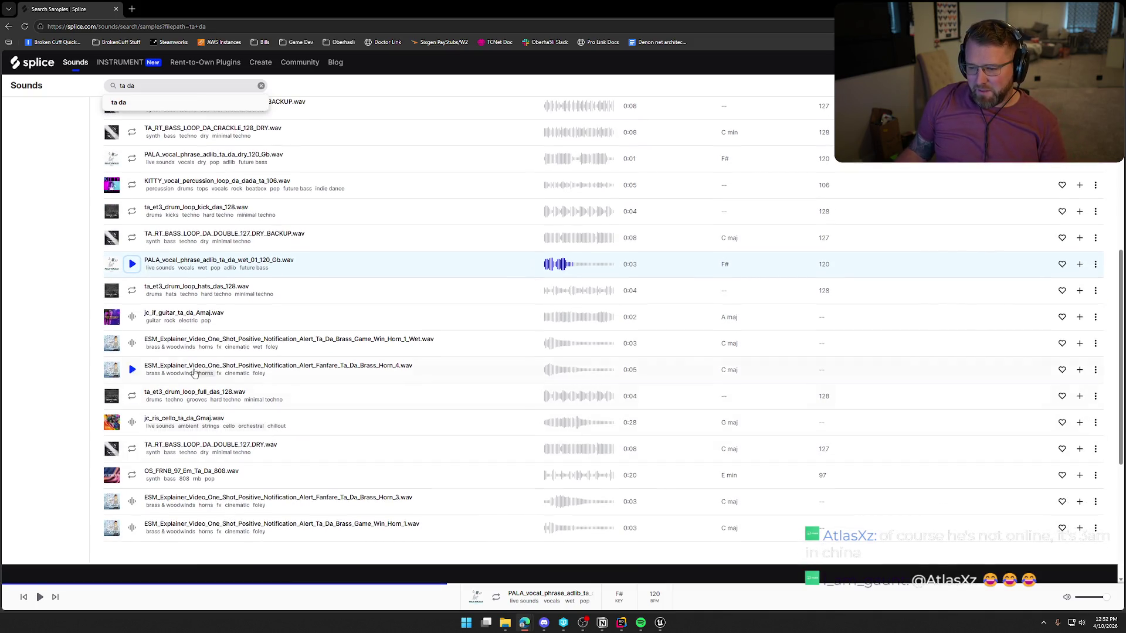
left_click(132, 346)
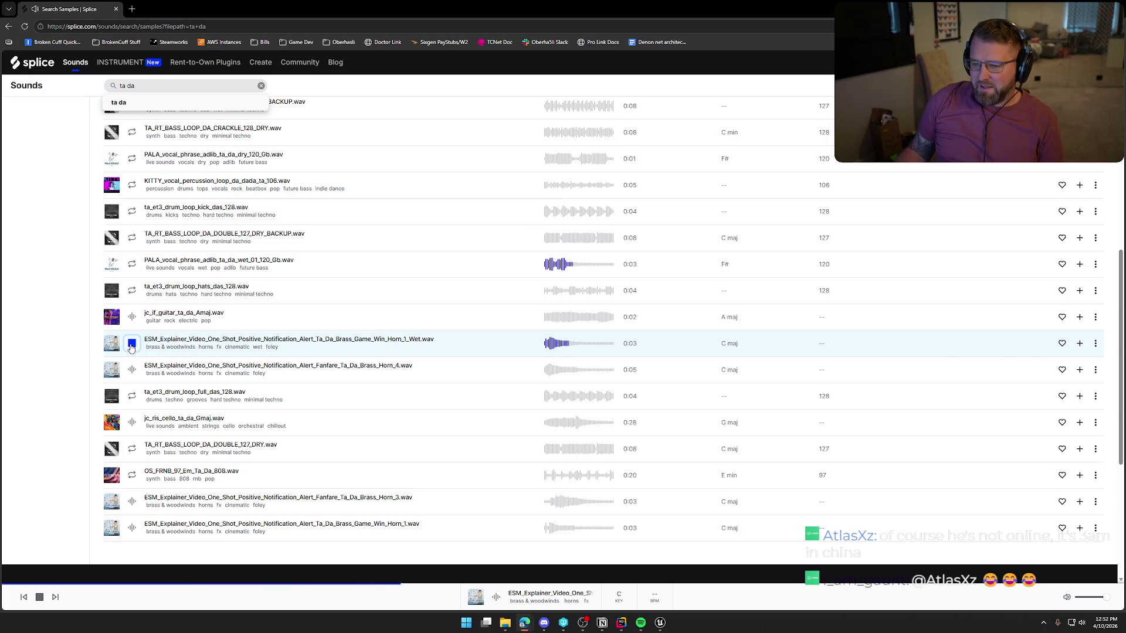
left_click(132, 370)
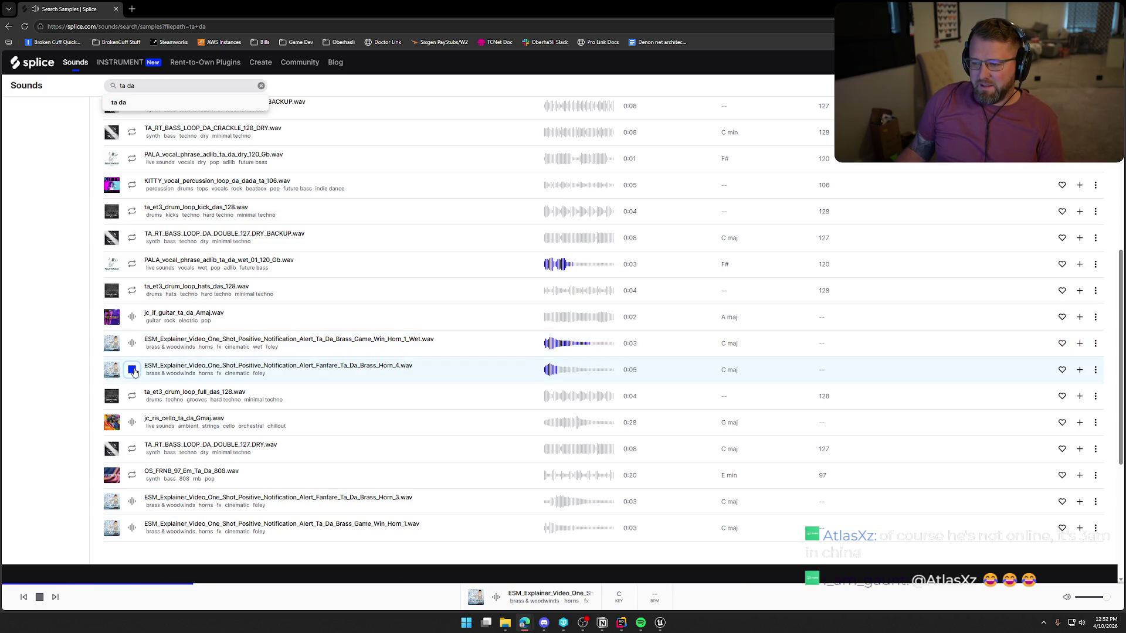
key("space")
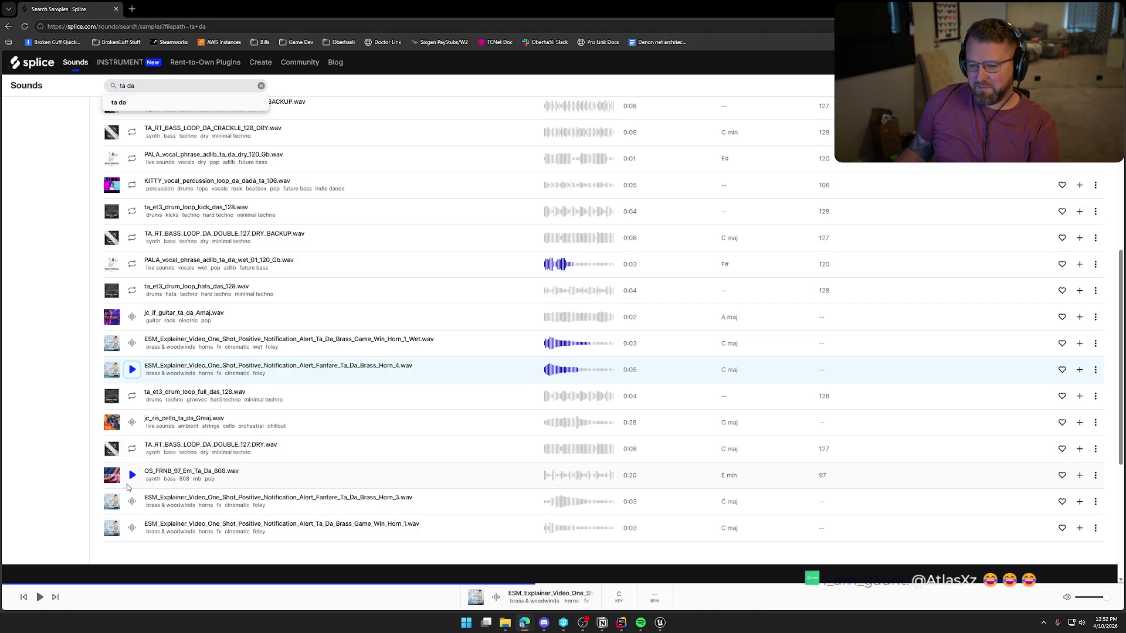
Preview the G major cello, Brass Game Win Horn_1 and Fanfare Horn_3, then replay Horn_2 Rise
left_click(132, 422)
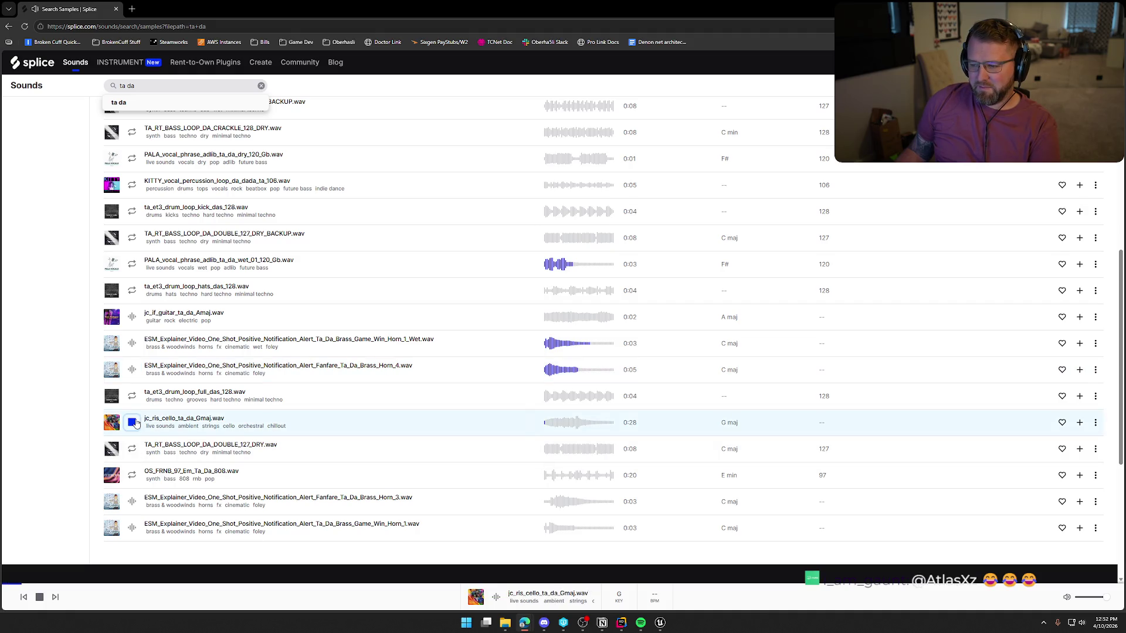
scroll(133, 439, "down", 1)
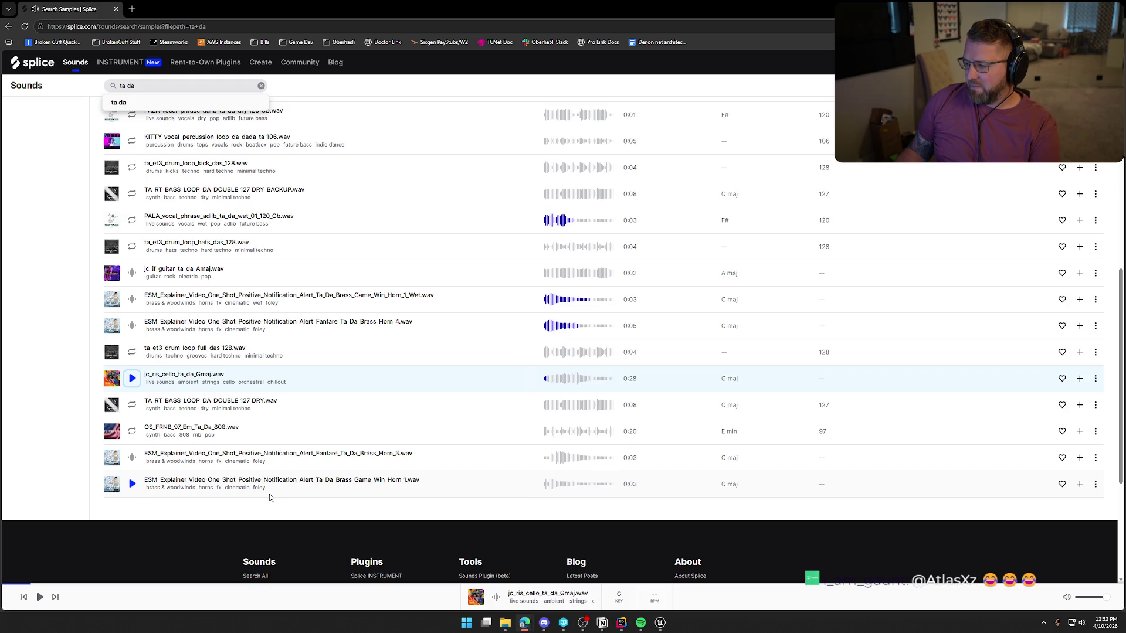
left_click(132, 484)
left_click(132, 459)
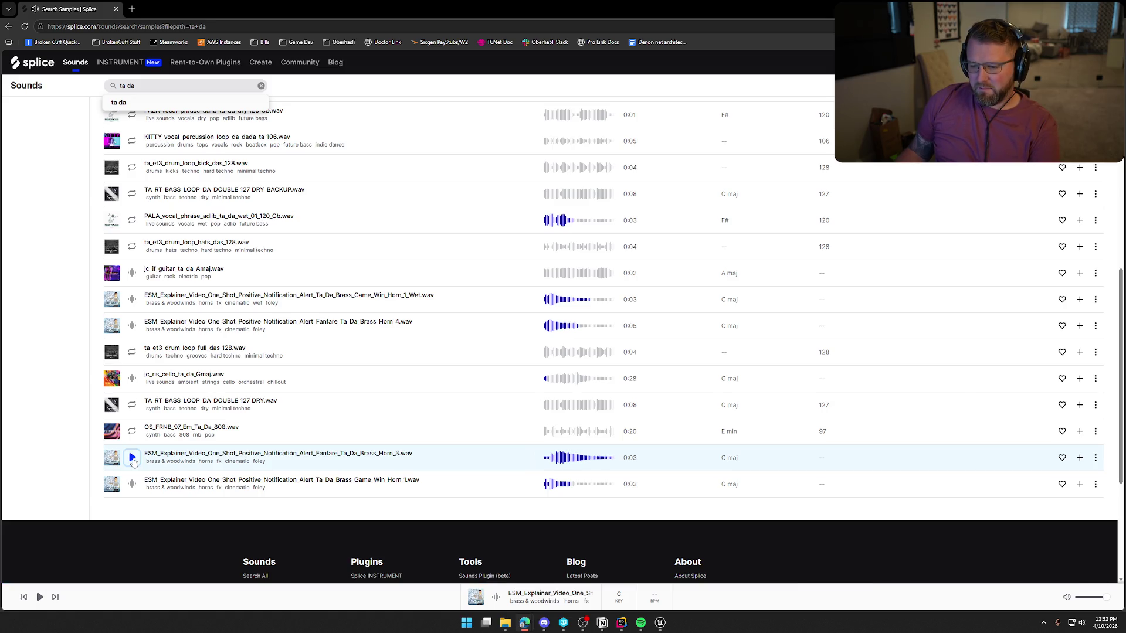
scroll(133, 462, "up", 7)
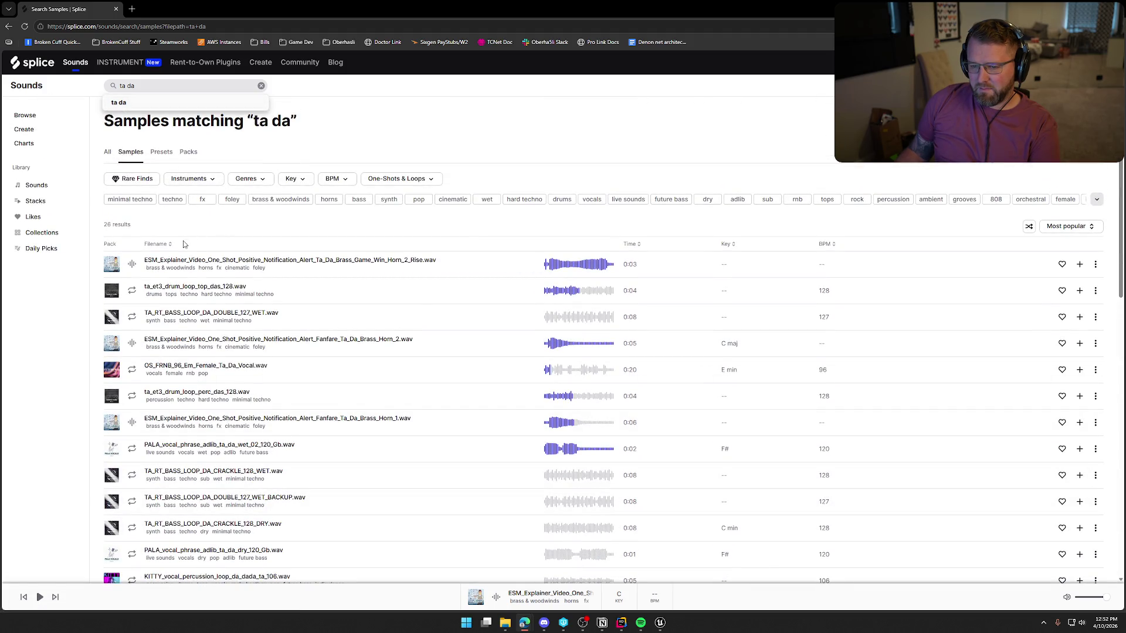
left_click(132, 268)
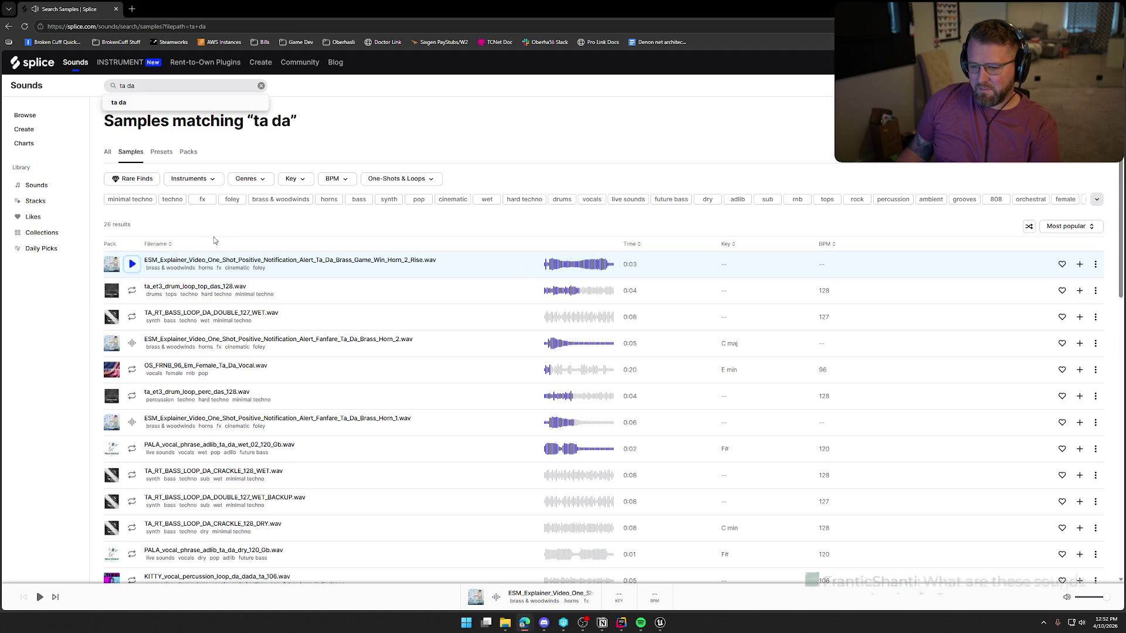
left_click(115, 86)
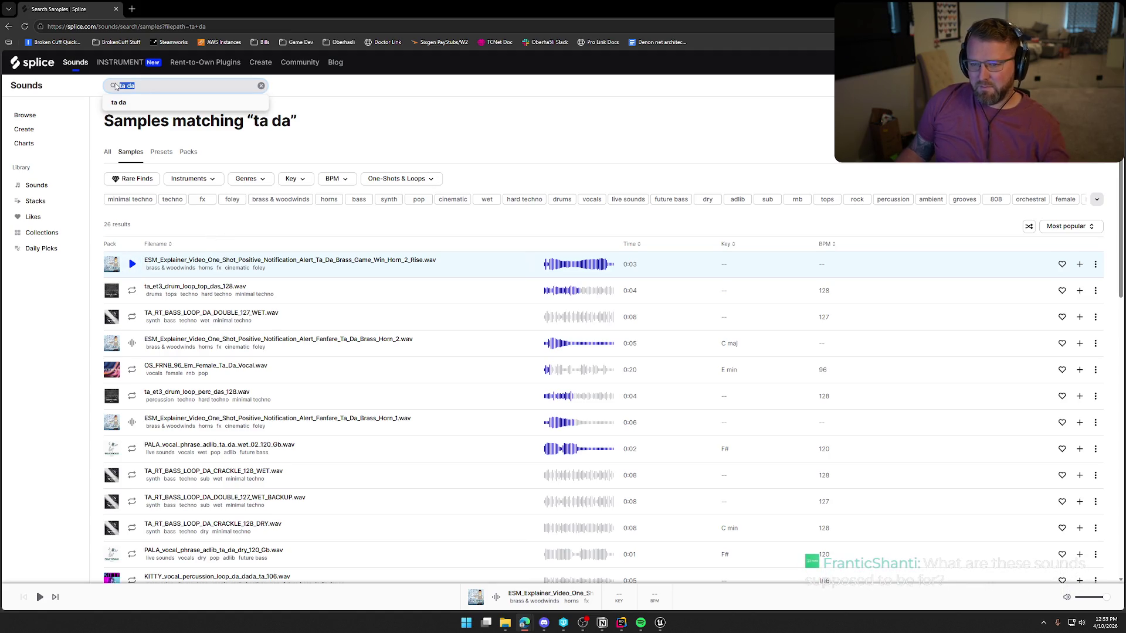
Search Splice for 'yay' and narrow the results to the game audio genre
key("BackSpace")
key("BackSpace")
key("BackSpace")
type("yay")
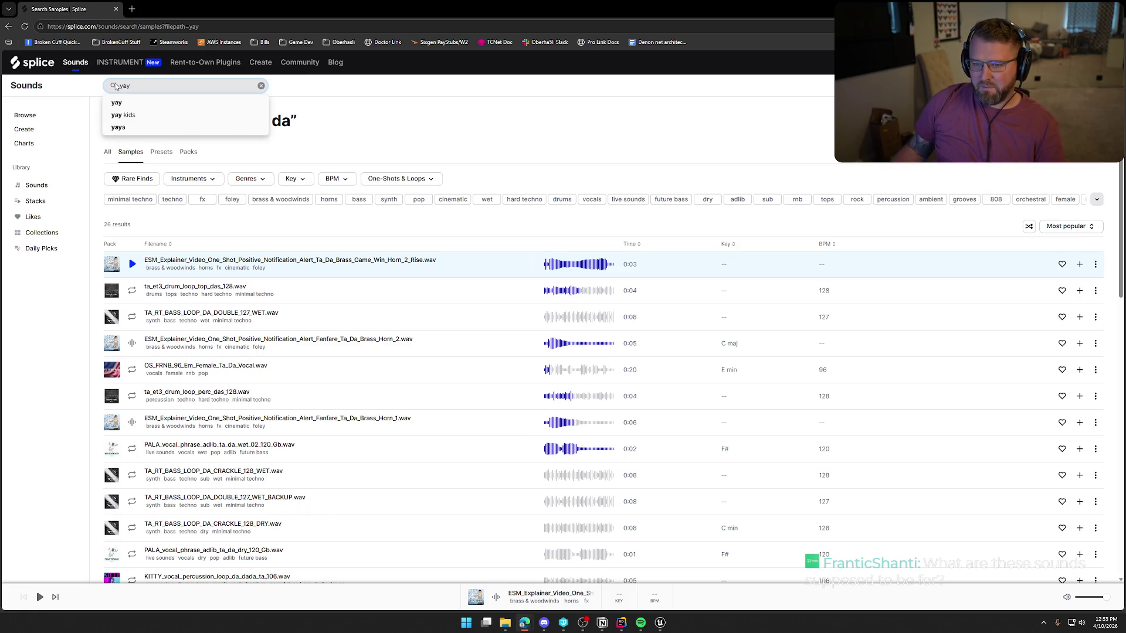
key("Return")
left_click(155, 199)
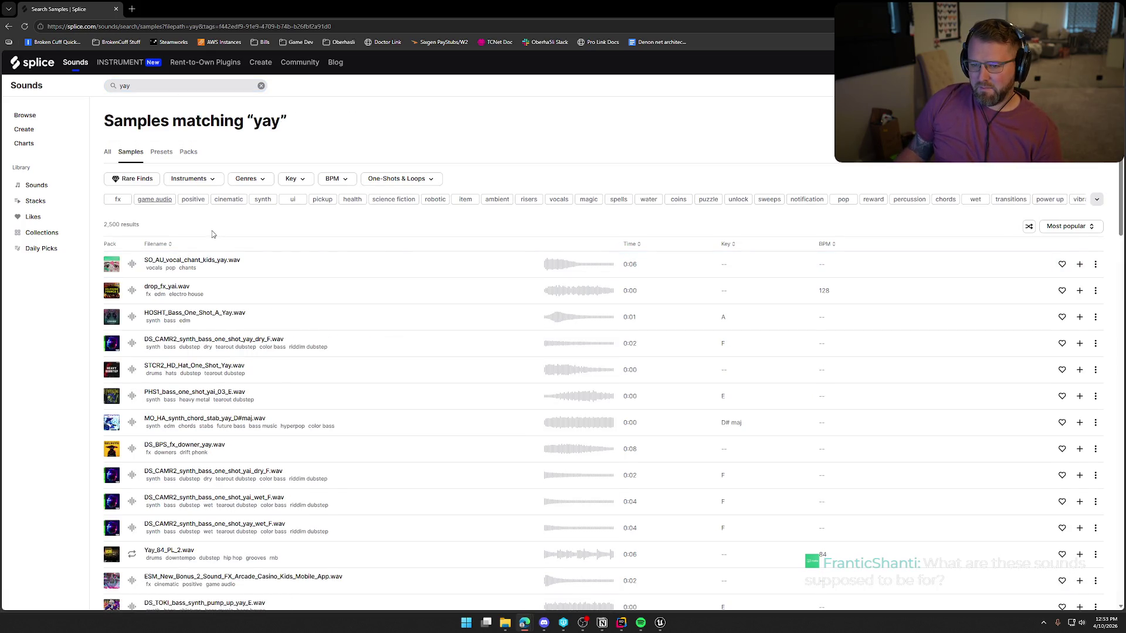
Preview the Arcade Casino, Kimberly Yay_1, Yury Yay_1, Knight and Undead yay samples
left_click(132, 265)
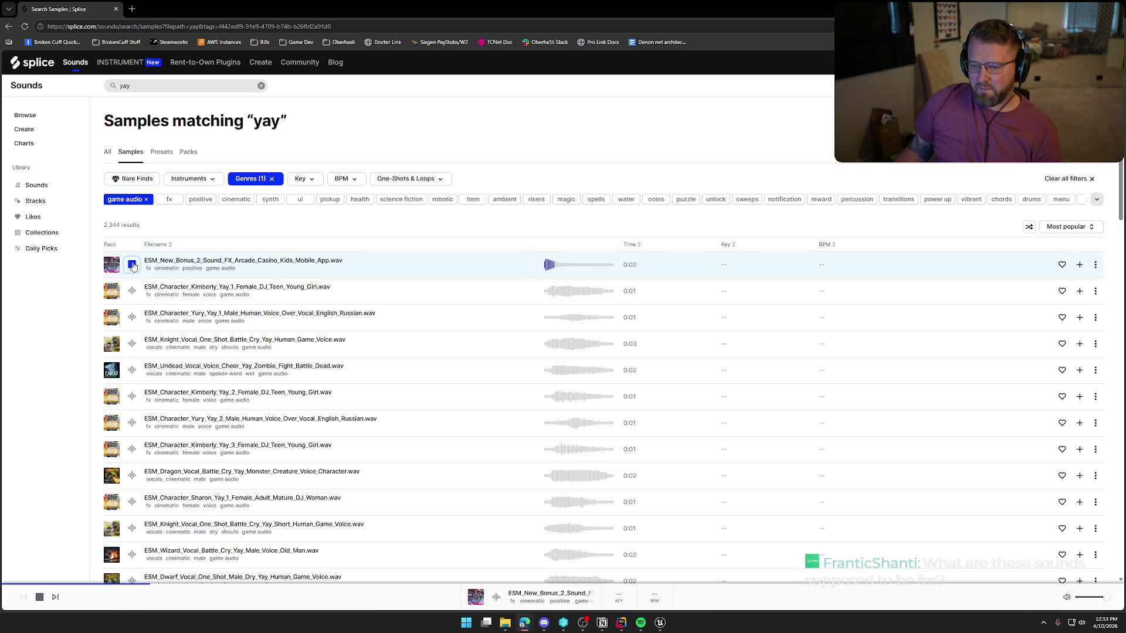
left_click(132, 291)
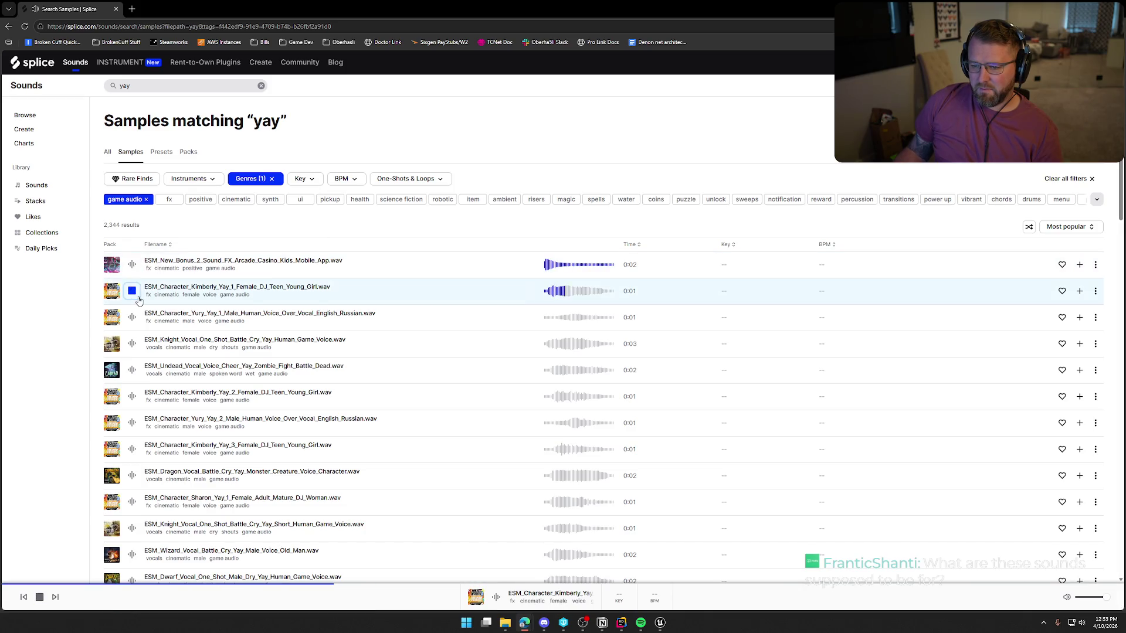
left_click(132, 317)
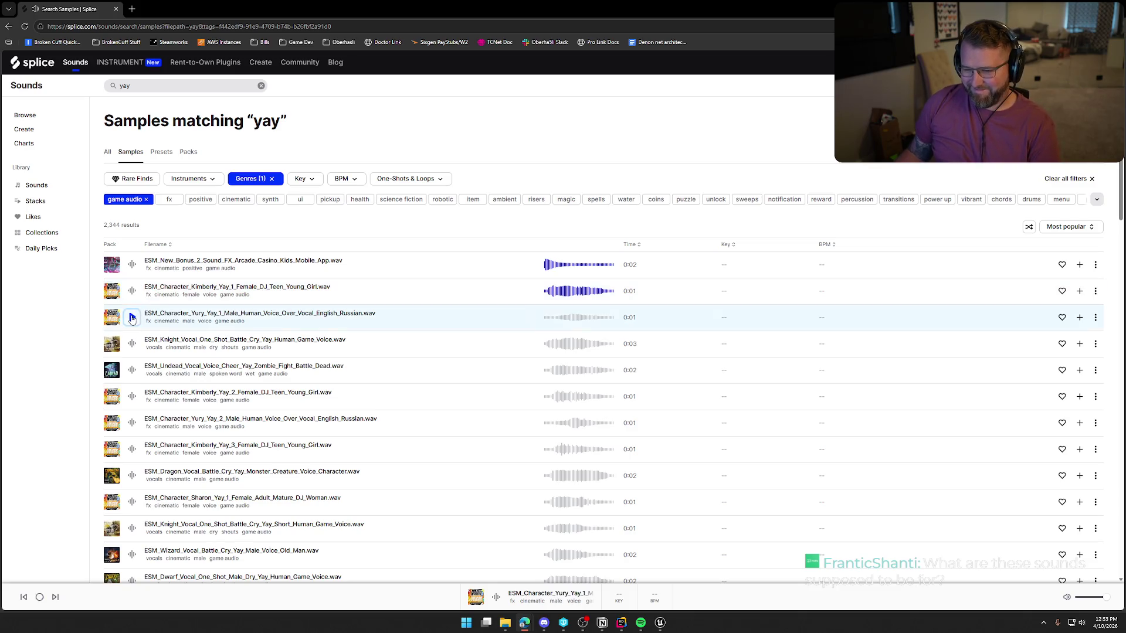
scroll(132, 317, "down", 1)
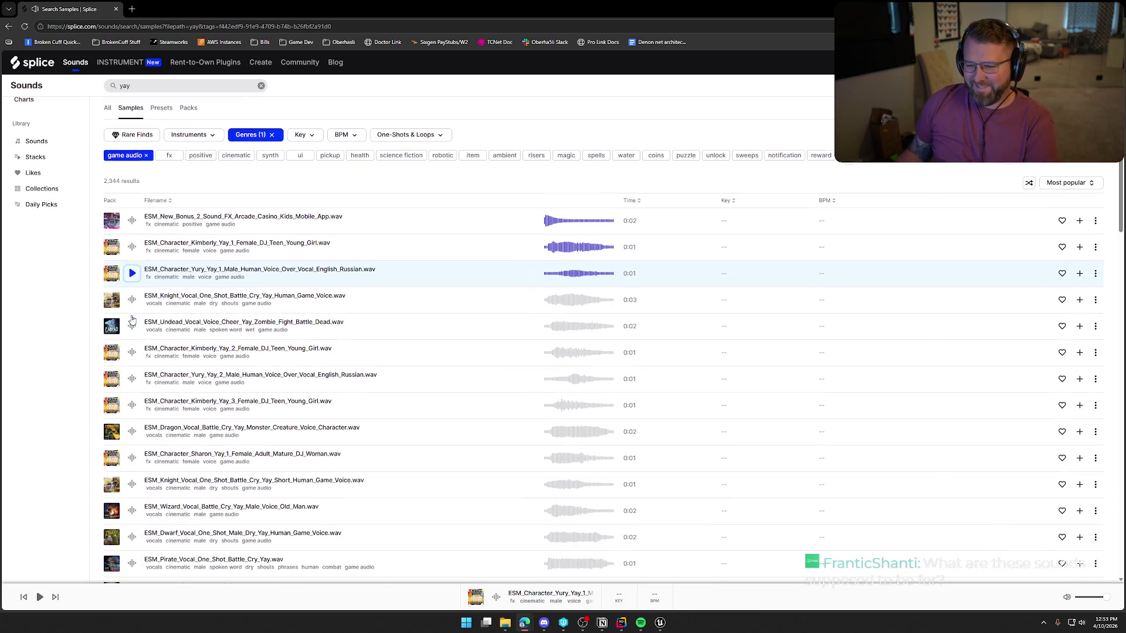
left_click(130, 300)
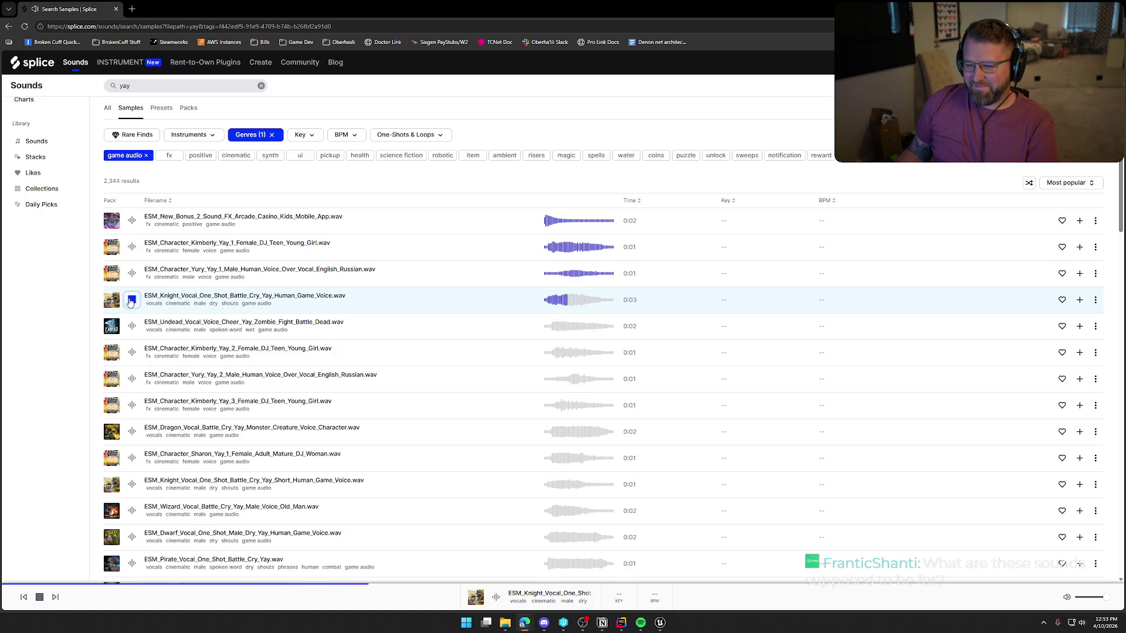
left_click(132, 327)
scroll(132, 327, "down", 1)
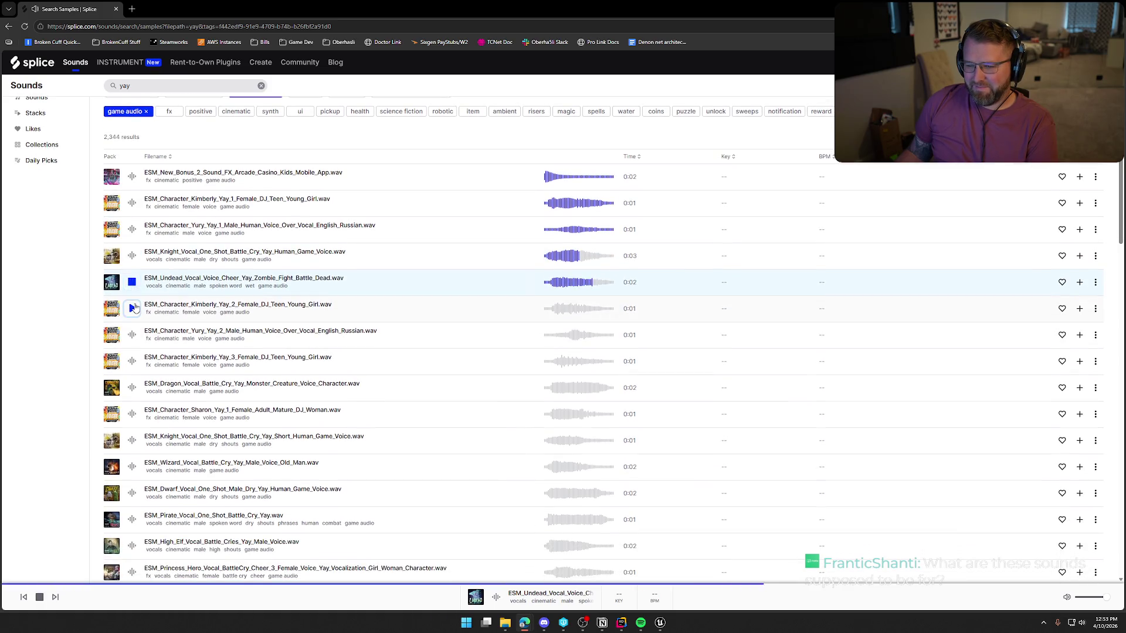
Preview Kimberly Yay 2 and 3, Yury Yay 2, Dragon, Sharon, Knight, Wizard and Dwarf yays
left_click(132, 308)
scroll(132, 308, "down", 2)
left_click(132, 247)
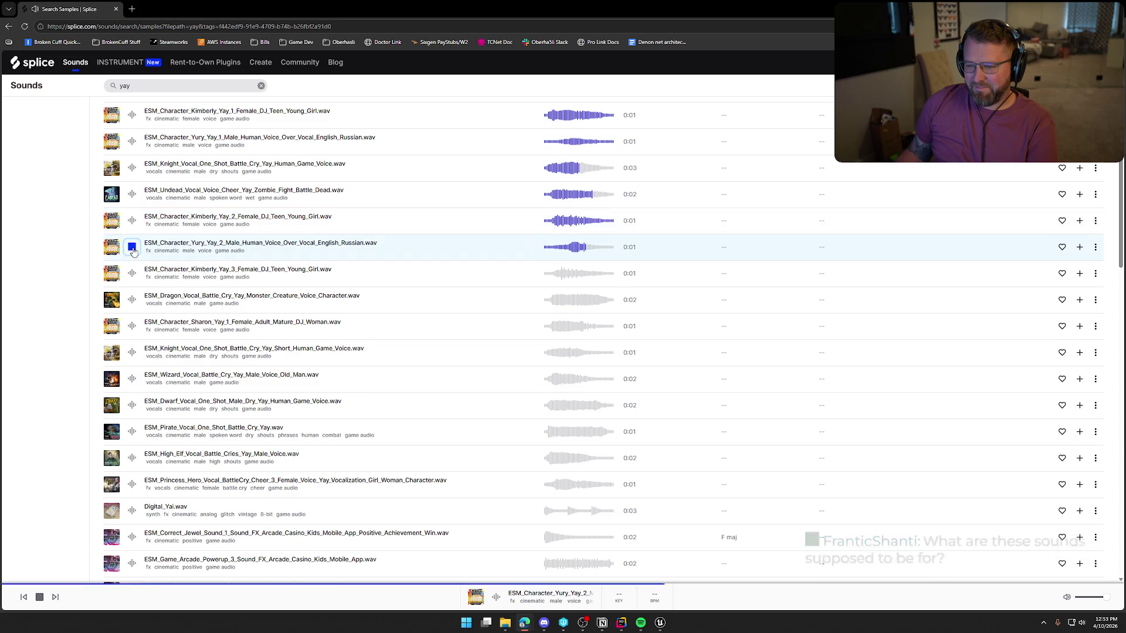
left_click(132, 273)
left_click(132, 299)
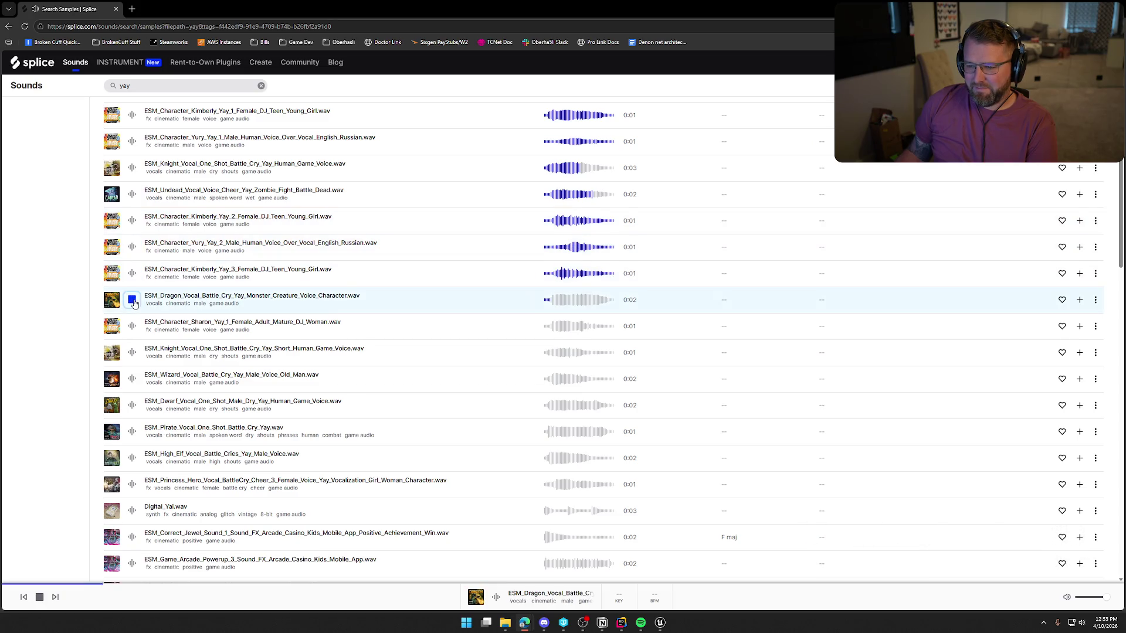
scroll(134, 293, "down", 1)
left_click(132, 282)
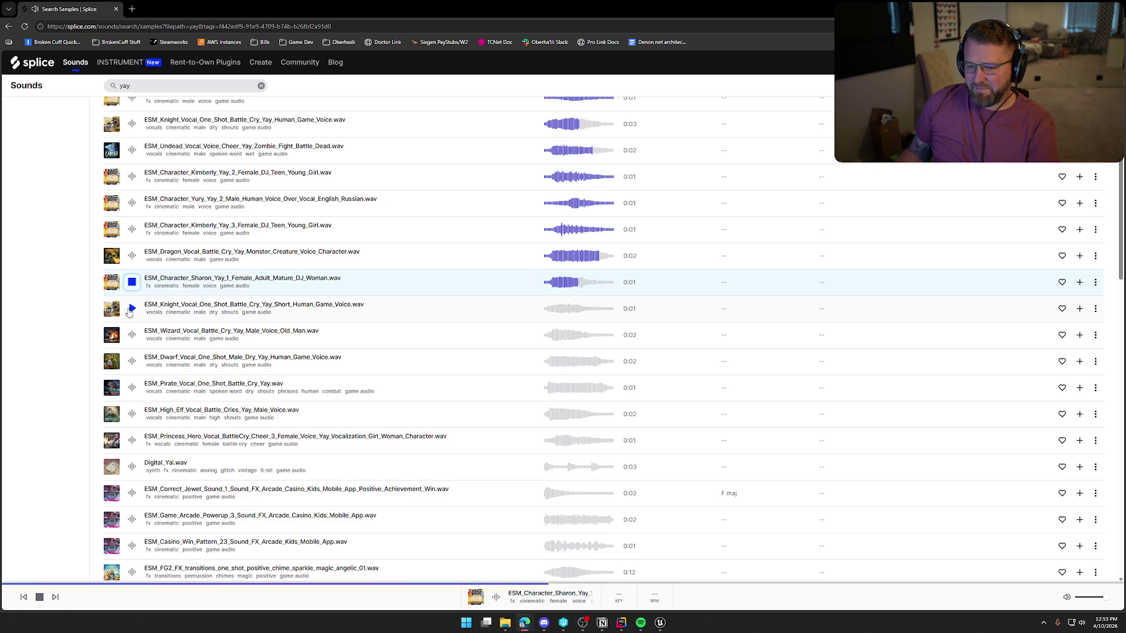
left_click(133, 308)
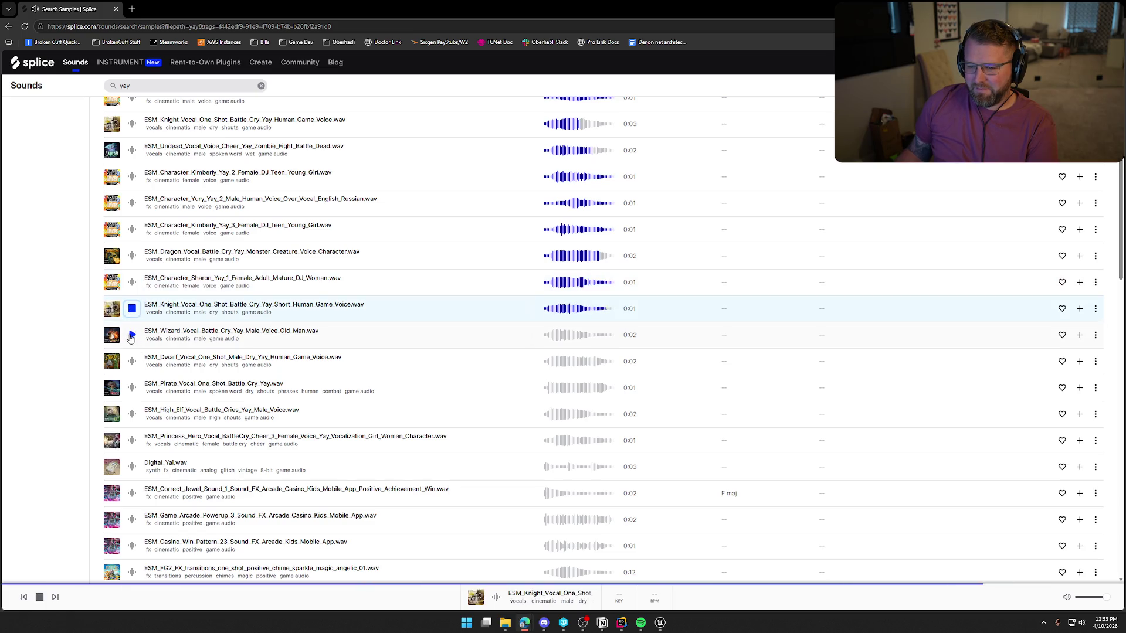
left_click(132, 335)
scroll(154, 361, "down", 2)
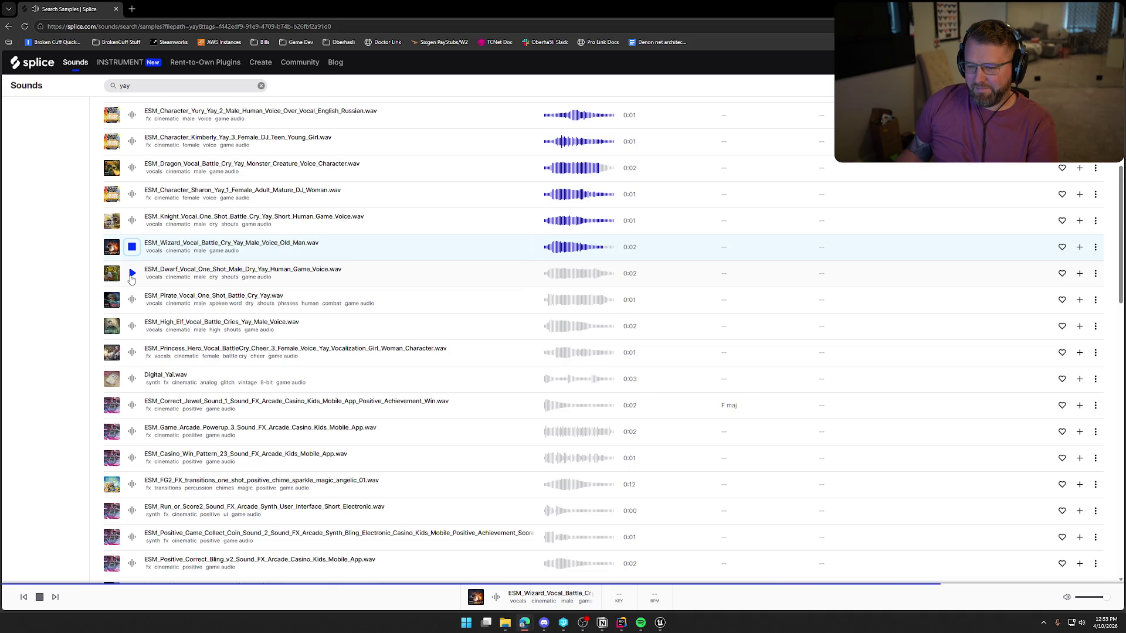
left_click(132, 276)
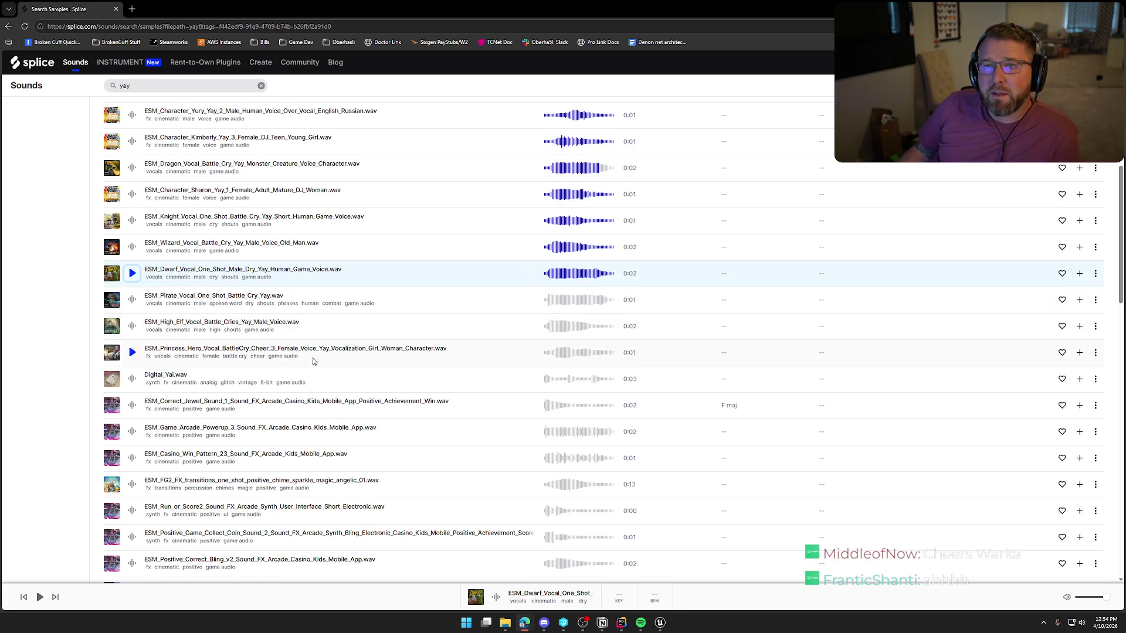
left_click(132, 300)
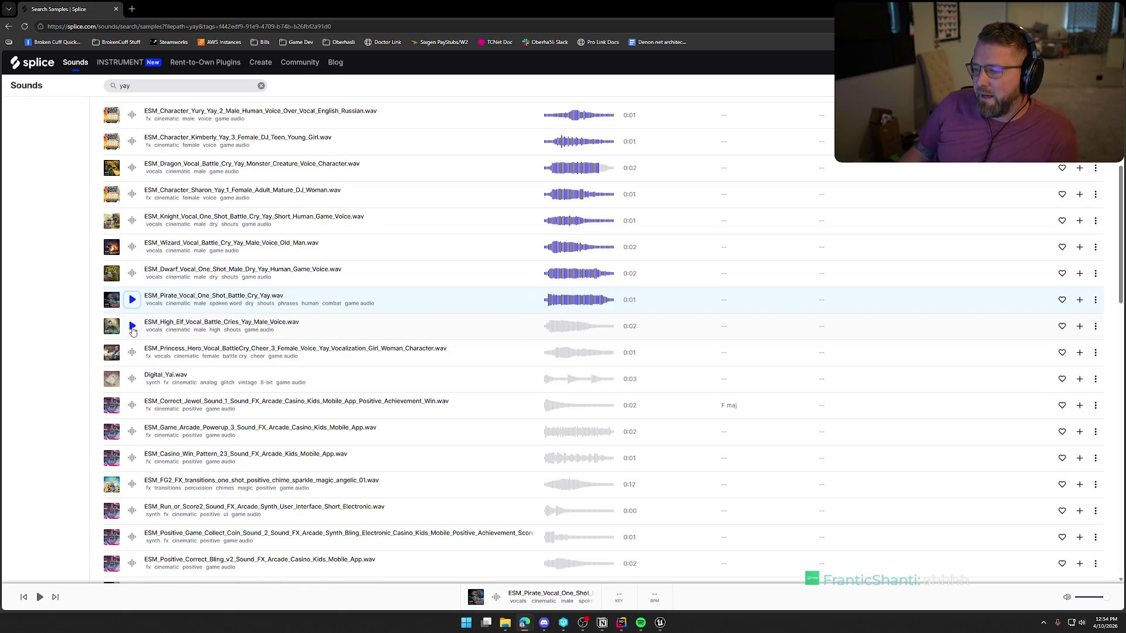
Preview the Princess hero cheer and the Correct Jewel achievement sound
left_click(133, 352)
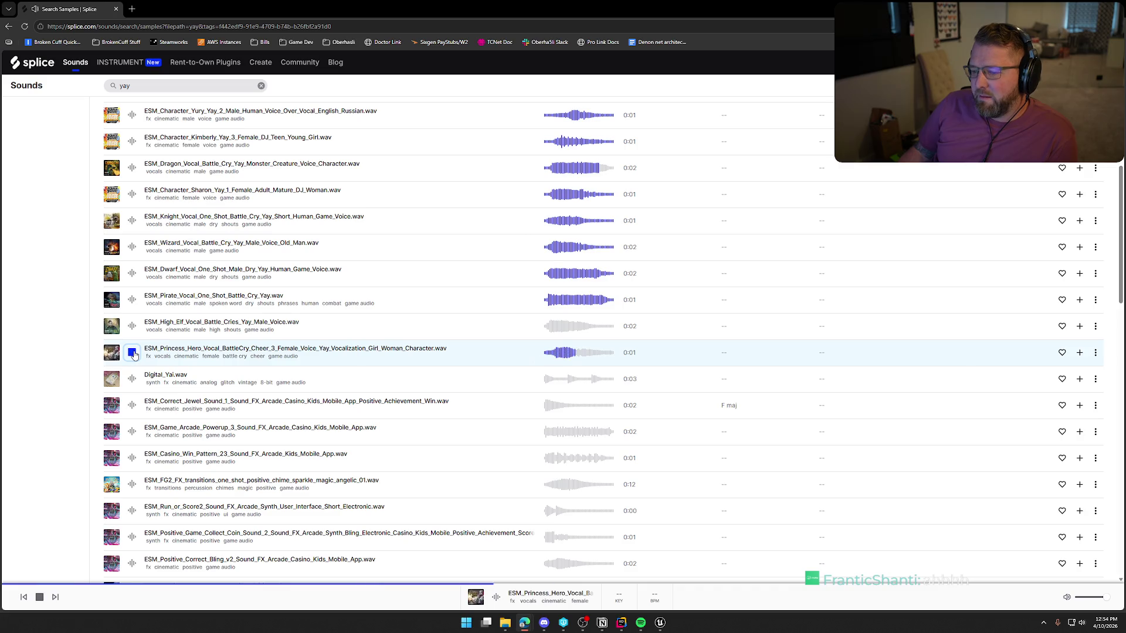
scroll(141, 350, "down", 2)
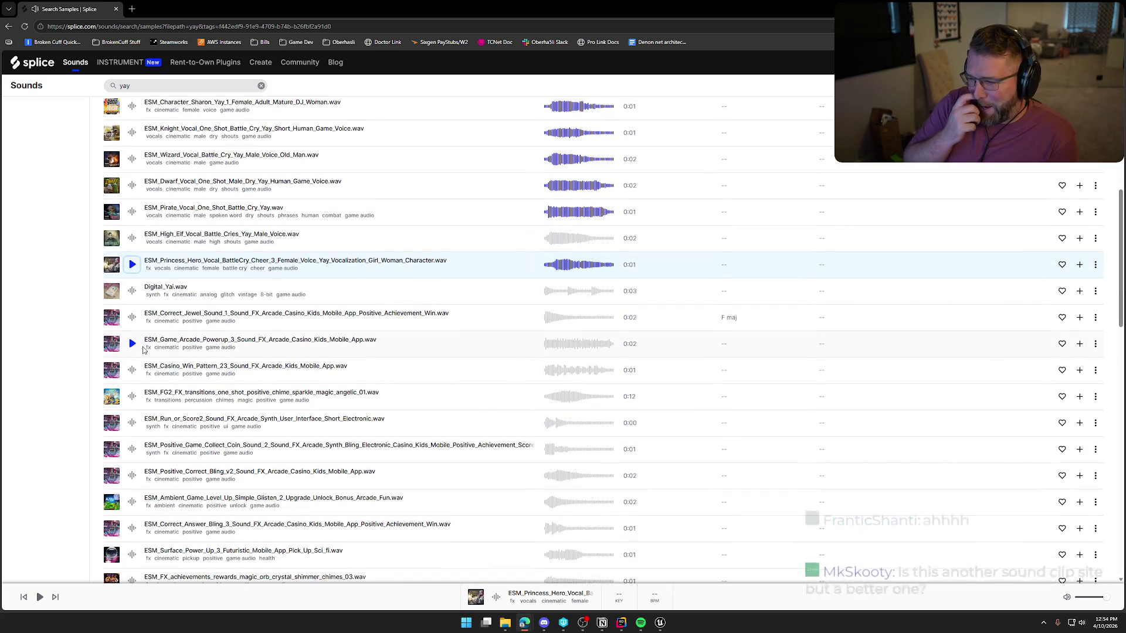
left_click(131, 317)
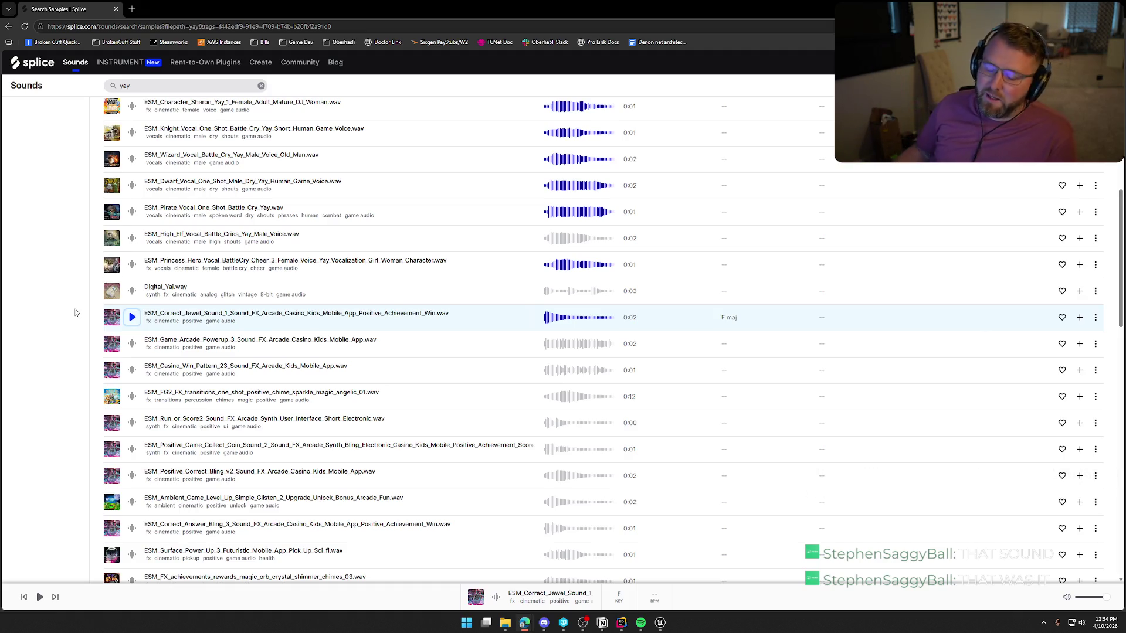
scroll(75, 312, "up", 7)
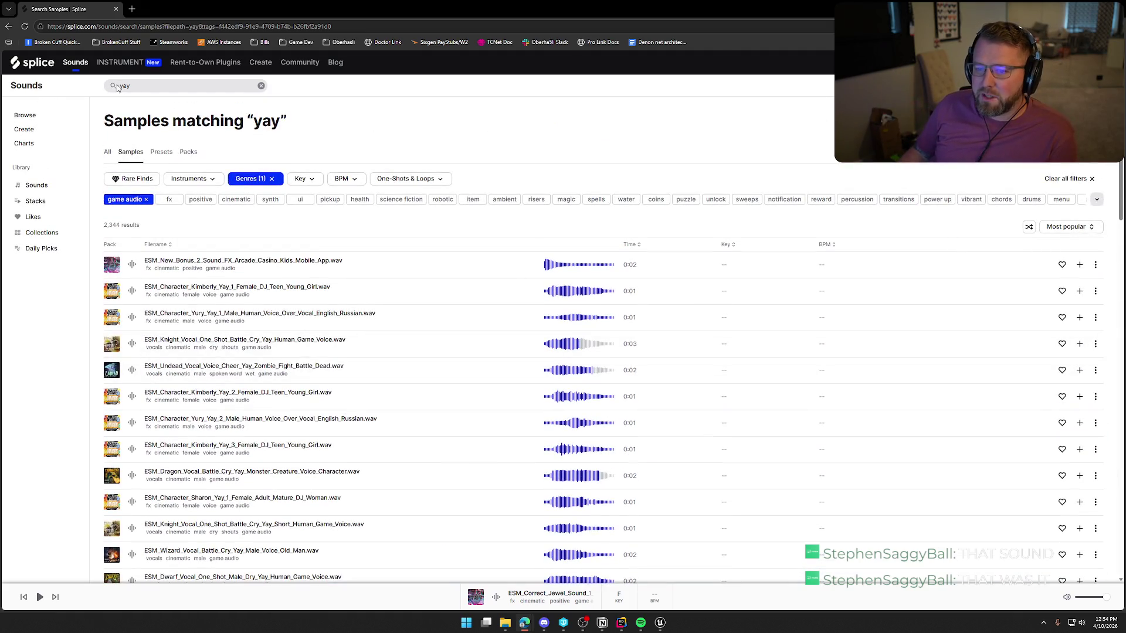
scroll(41, 431, "down", 6)
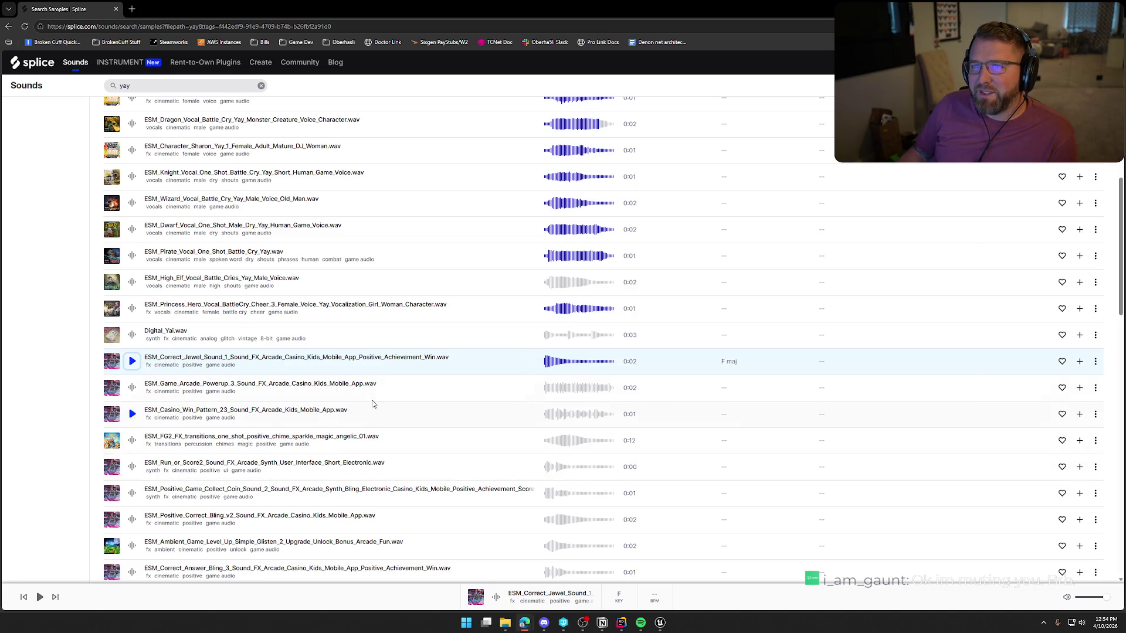
scroll(316, 435, "down", 1)
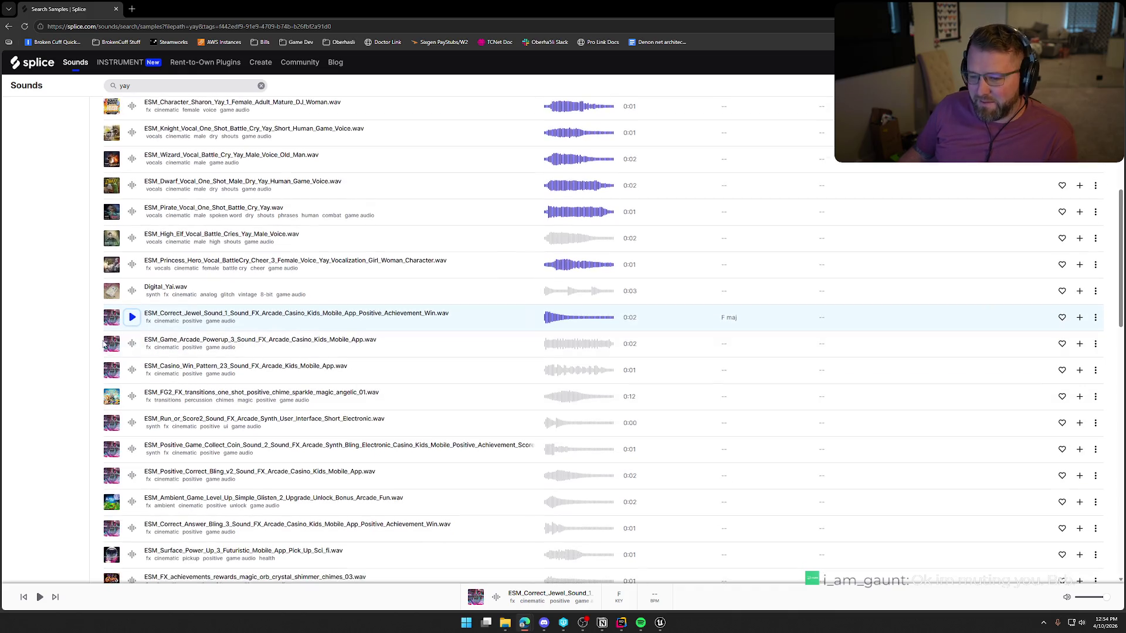
Preview Game Arcade Powerup 3, Casino Win Pattern 23 twice, and the FG2 chime sparkle
left_click(133, 343)
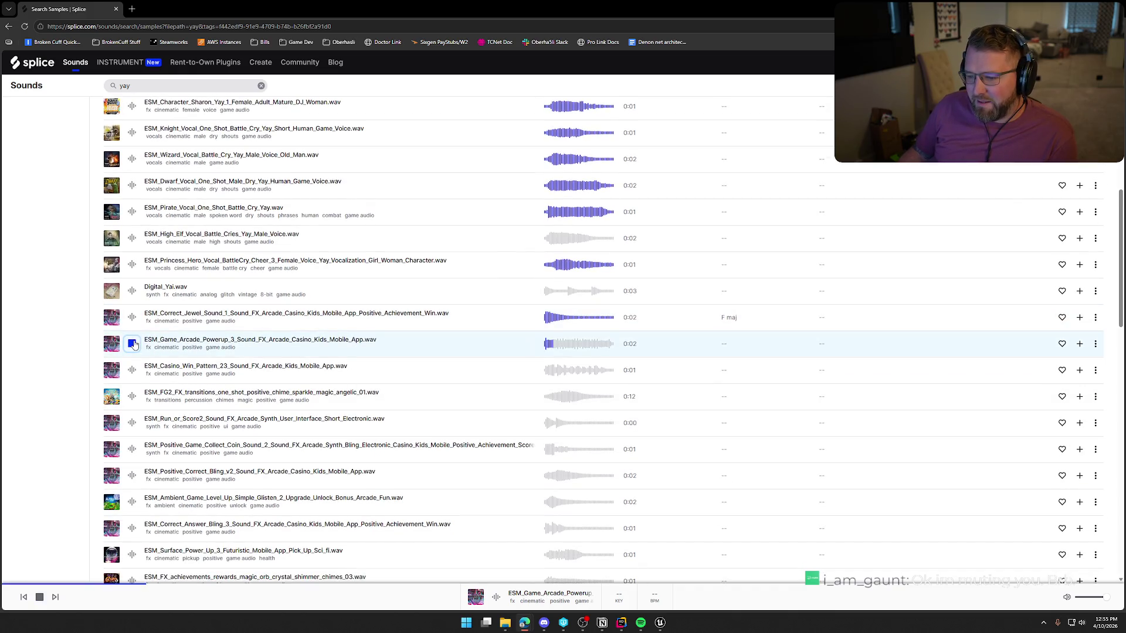
left_click(133, 370)
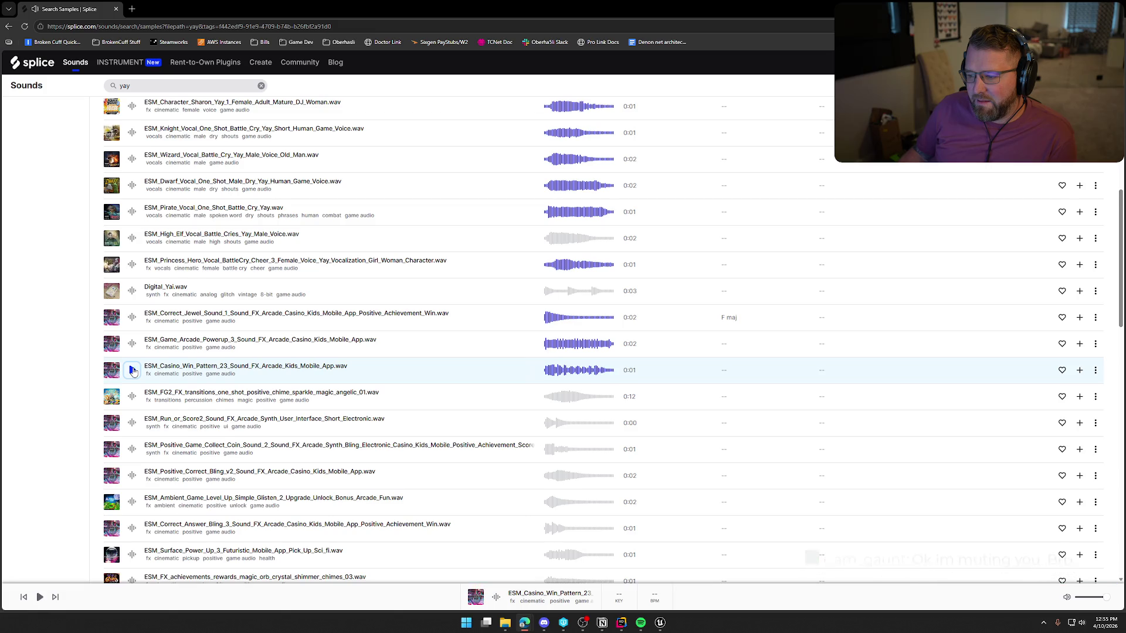
scroll(133, 371, "down", 1)
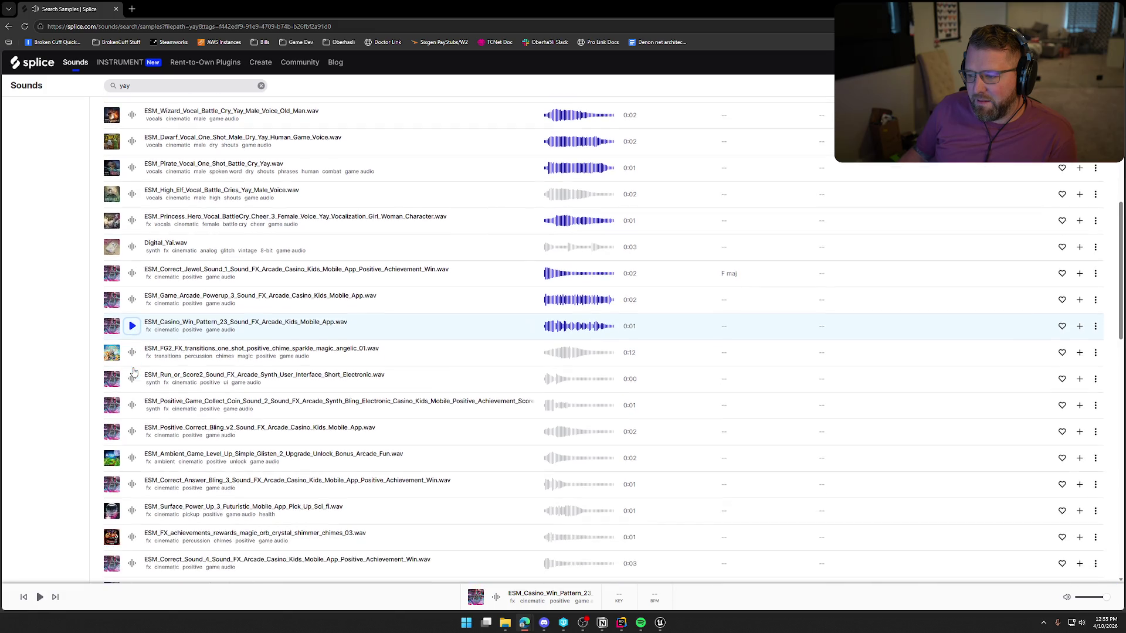
left_click(133, 331)
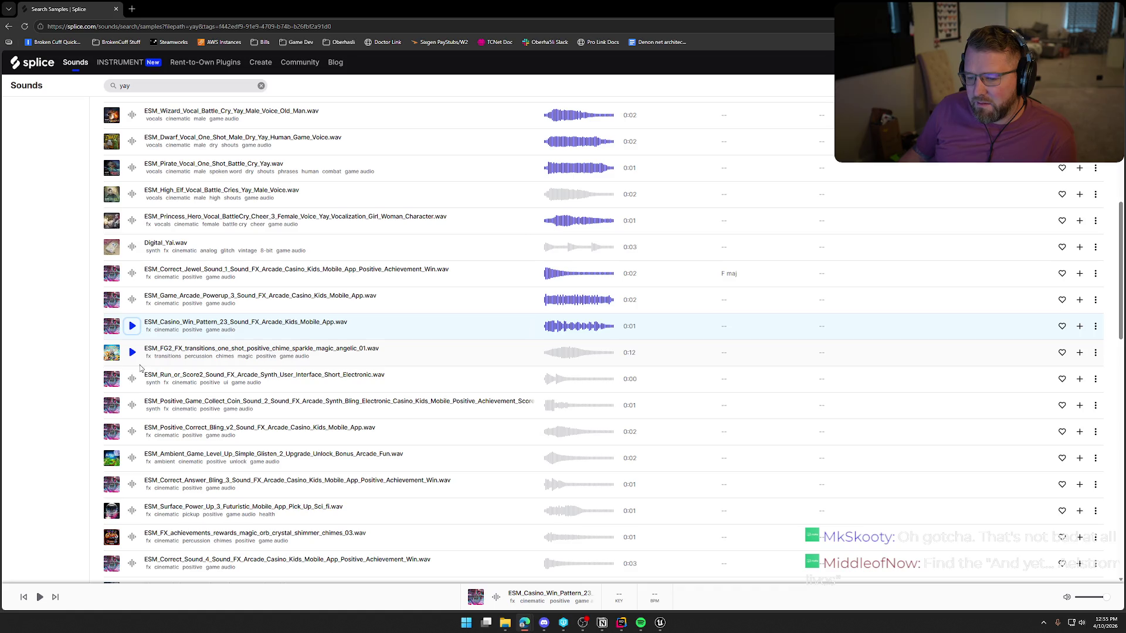
left_click(132, 352)
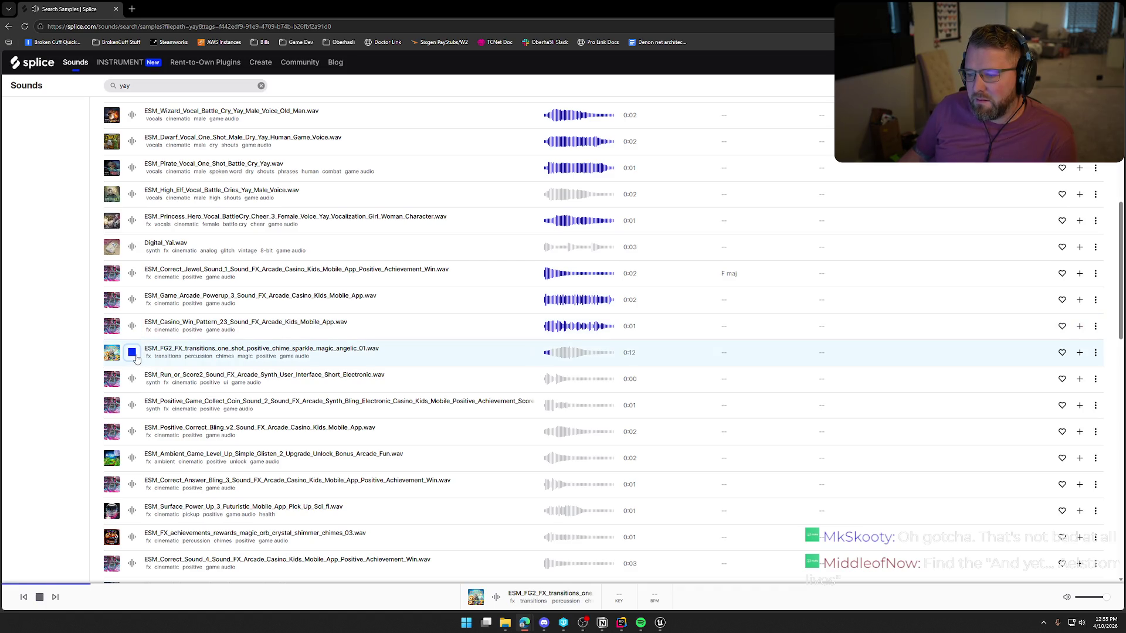
Preview Run or Score2, Positive Game Collect Coin, and Positive Correct Bling v2 three times
scroll(136, 359, "down", 2)
left_click(132, 291)
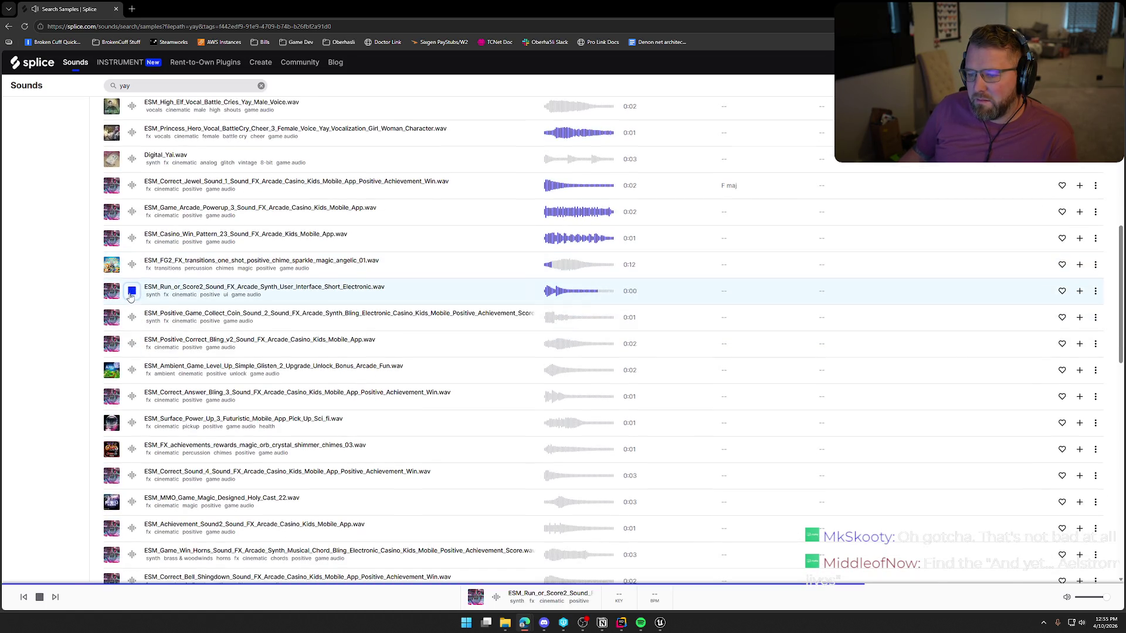
left_click(132, 317)
left_click(131, 343)
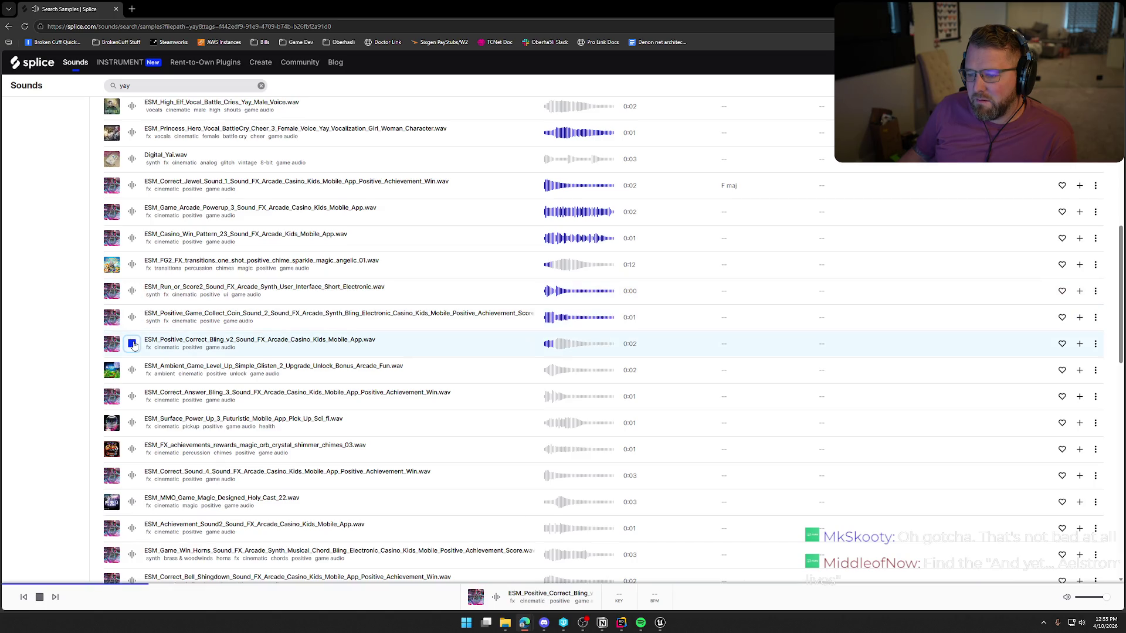
left_click(132, 344)
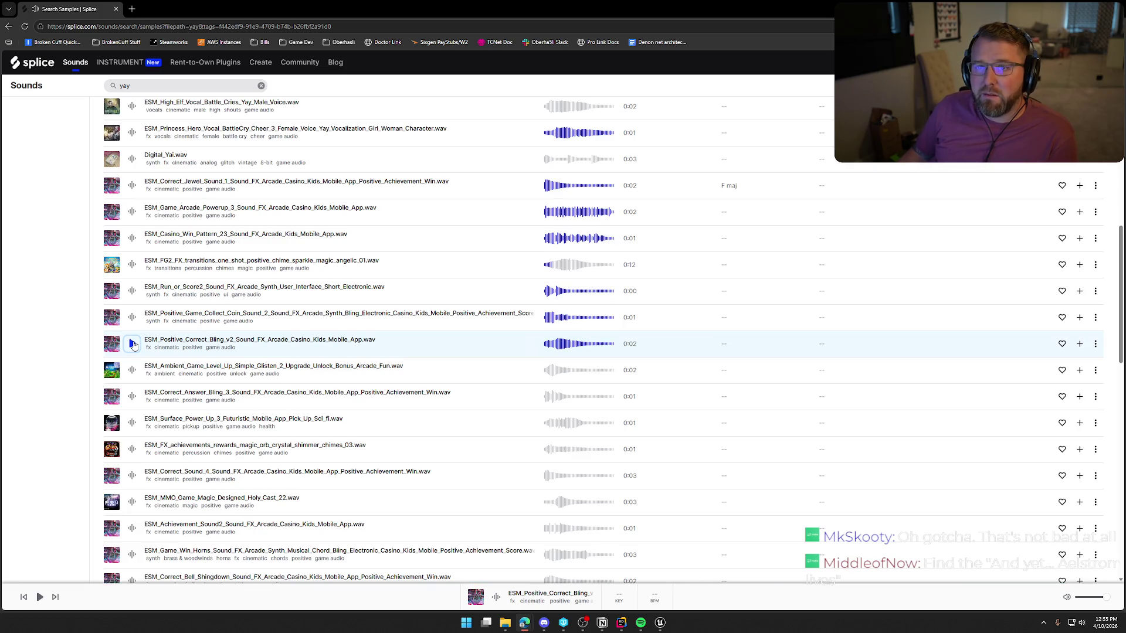
left_click(133, 344)
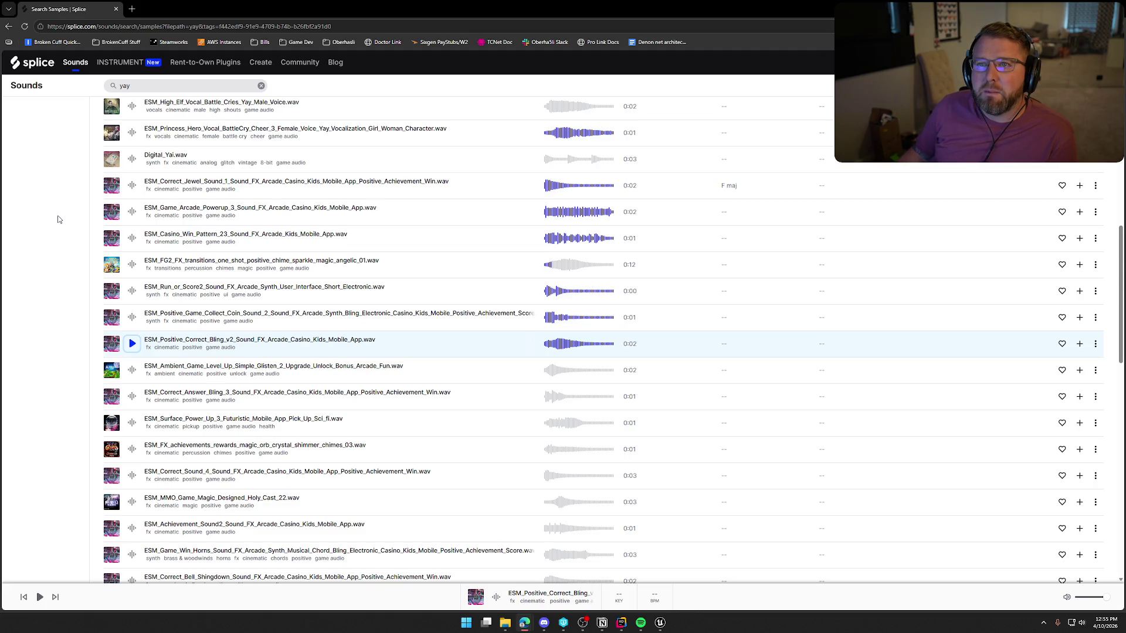
Compare Ambient Game Level Up, Correct Answer Bling 3, Surface Power Up 3 and Correct Bling v2
left_click(132, 369)
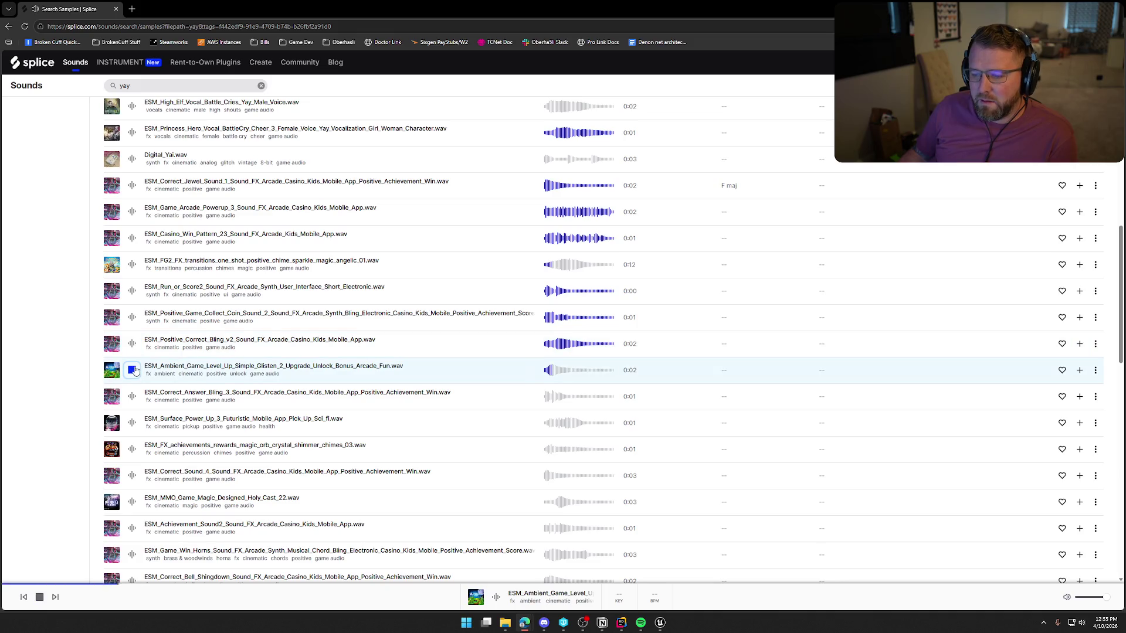
left_click(132, 397)
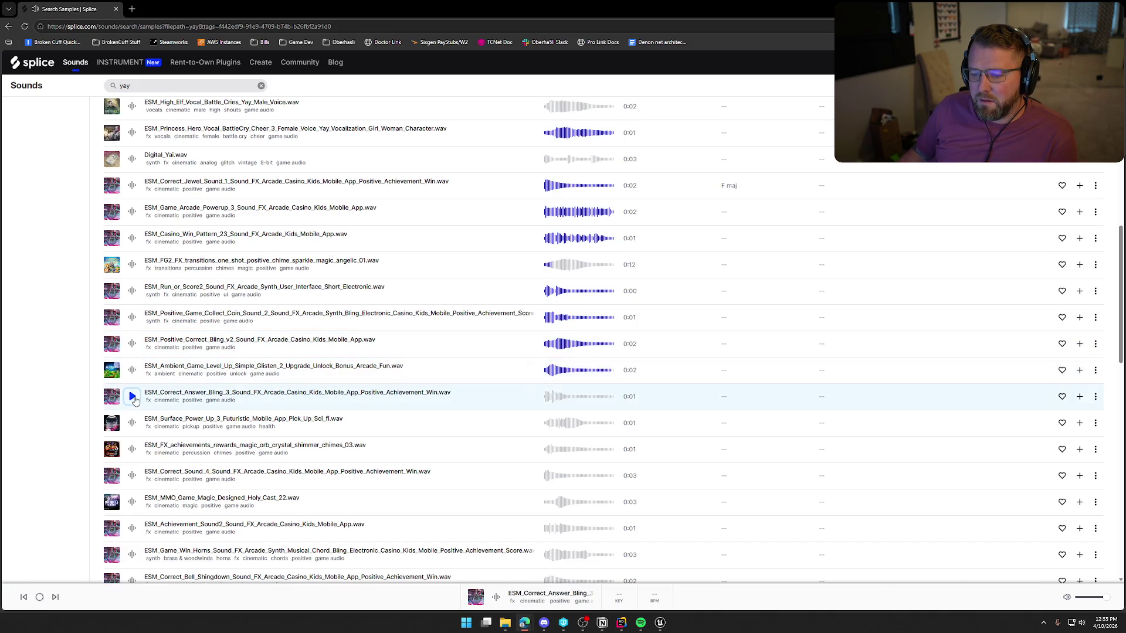
left_click(132, 423)
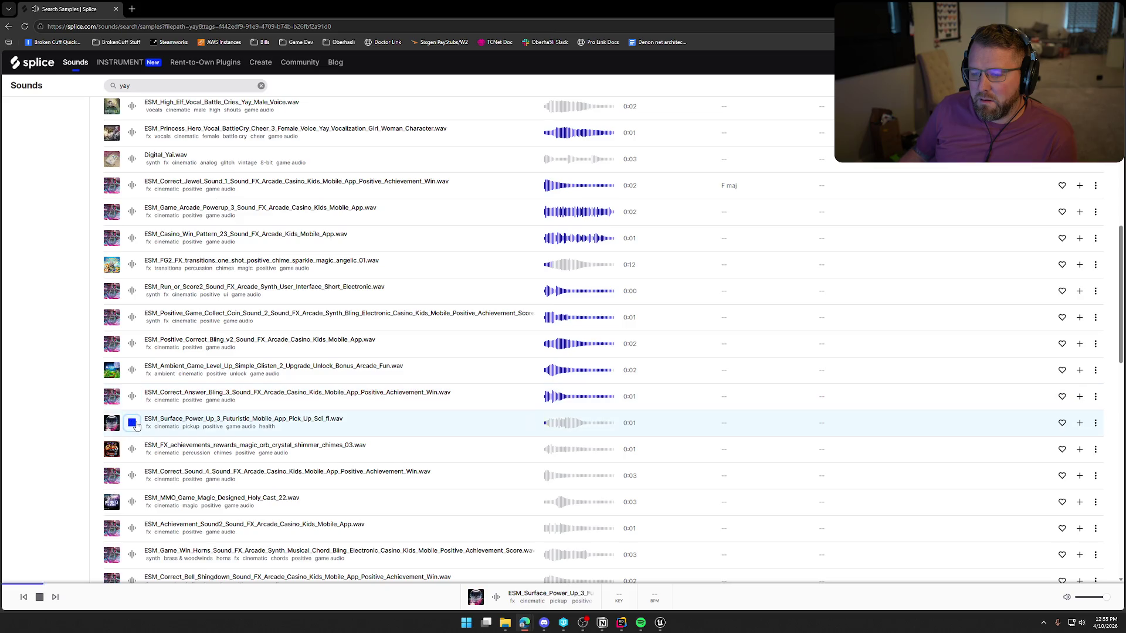
left_click(133, 370)
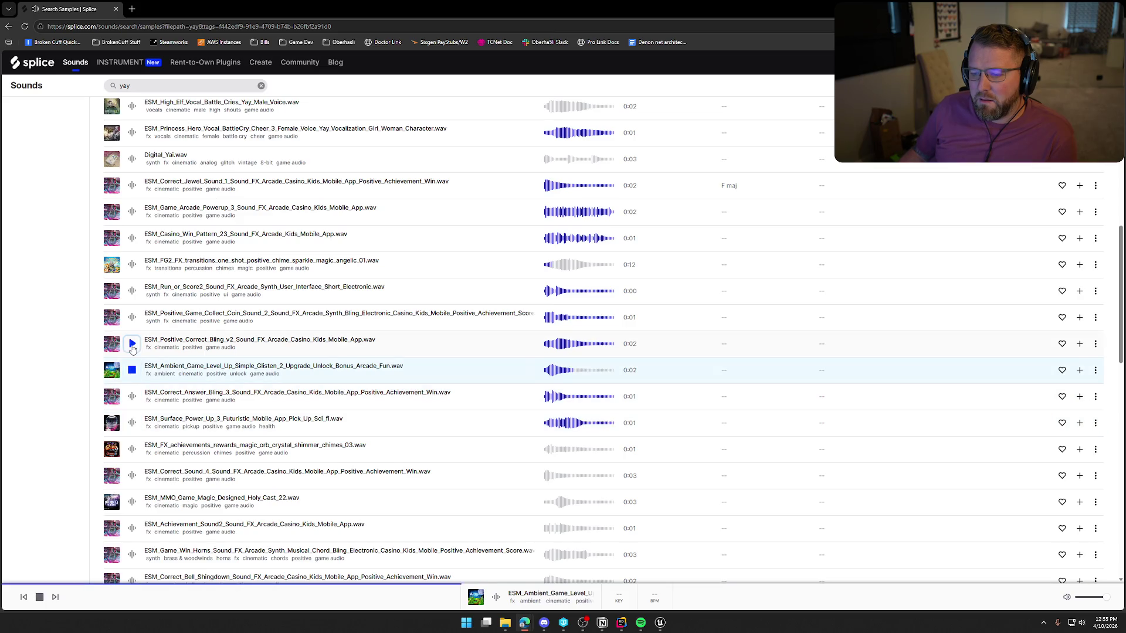
left_click(133, 345)
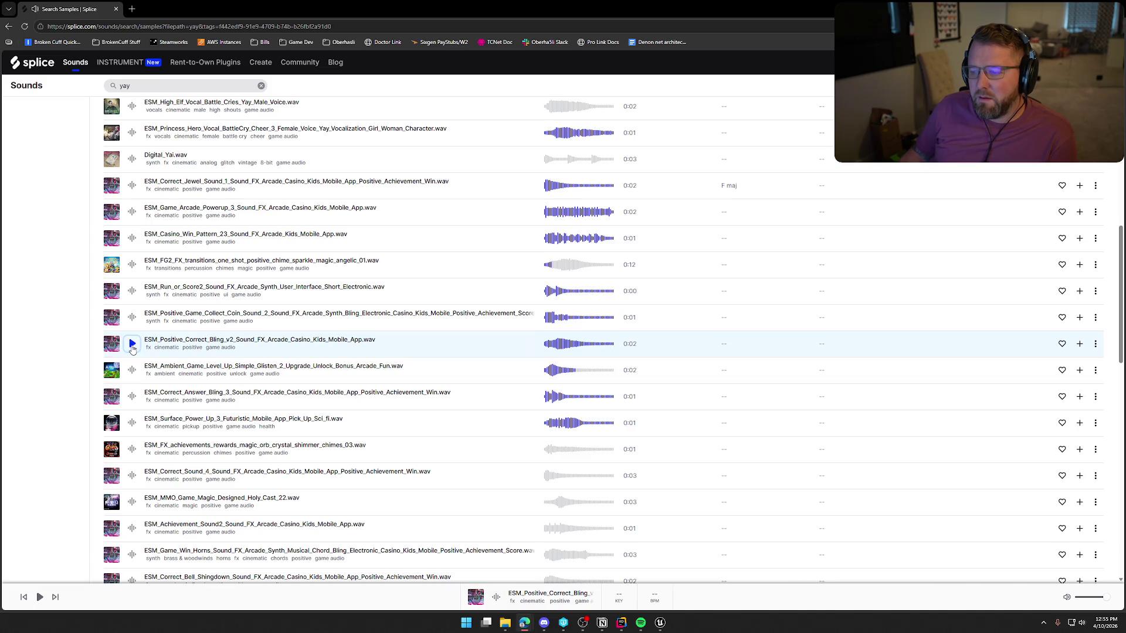
scroll(133, 349, "down", 1)
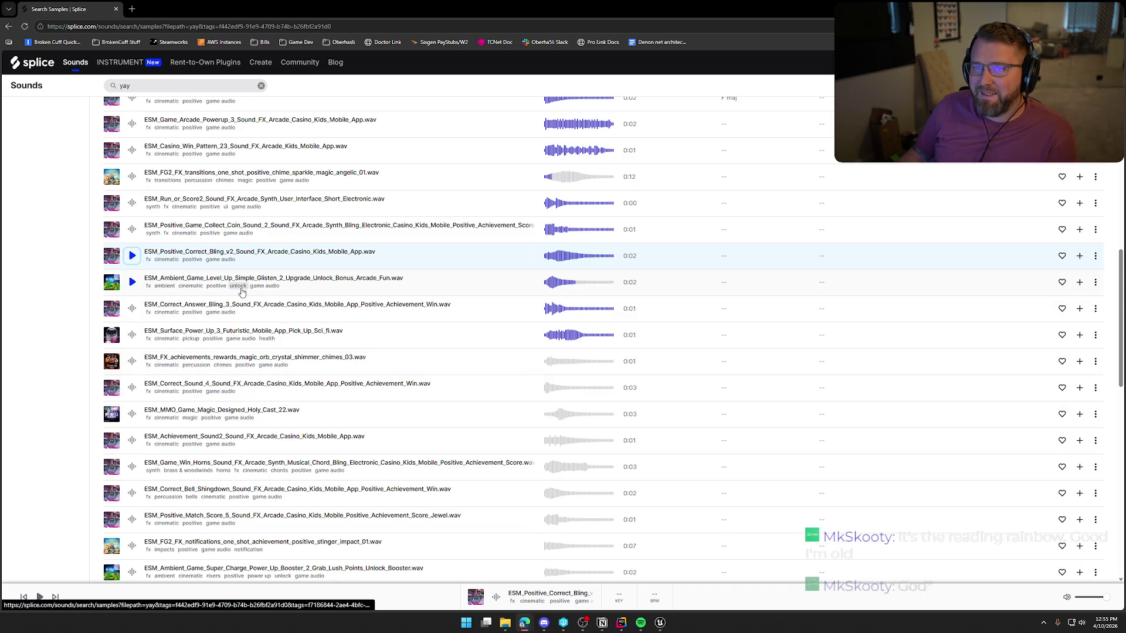
left_click(132, 256)
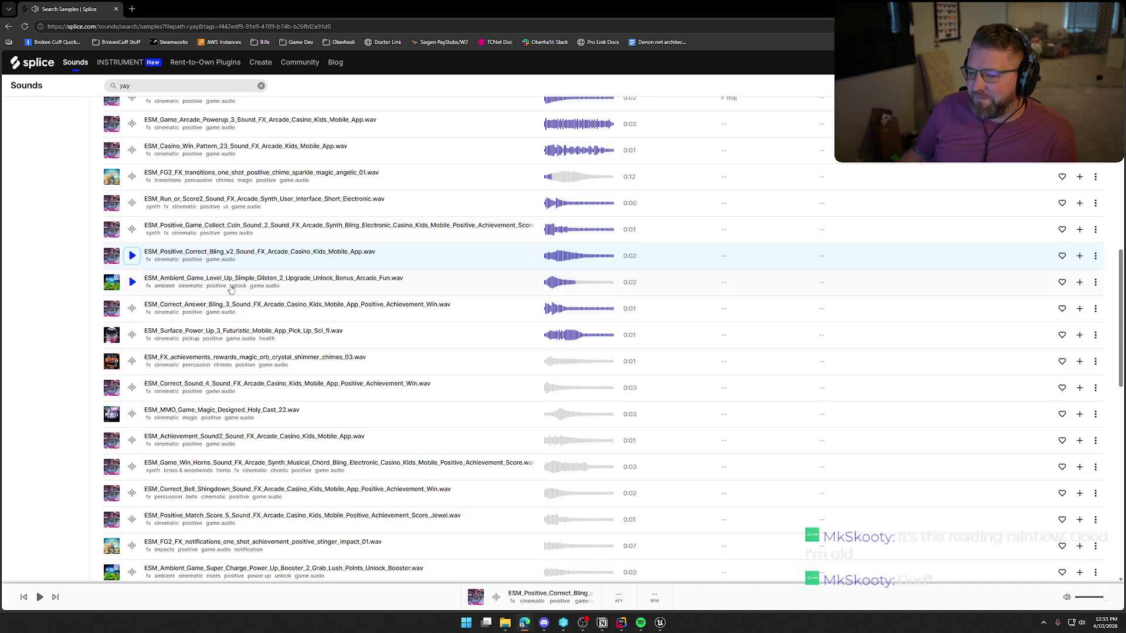
Preview the MMO Holy Cast magic and Correct_Sound_4 arcade samples, then return up the list
scroll(127, 382, "down", 1)
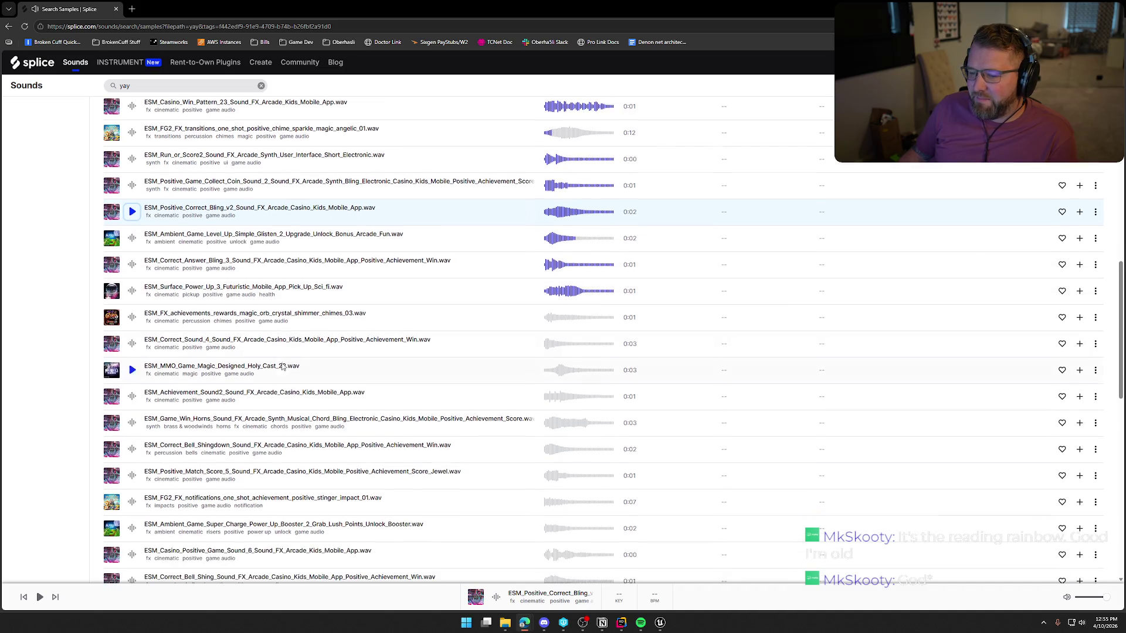
left_click(132, 372)
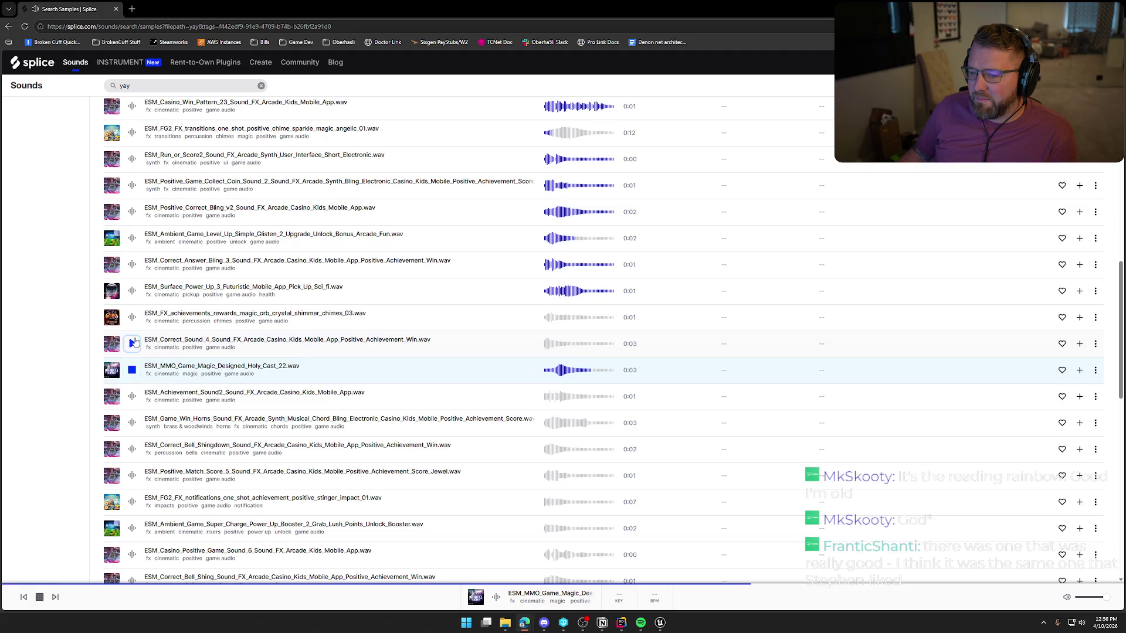
left_click(133, 343)
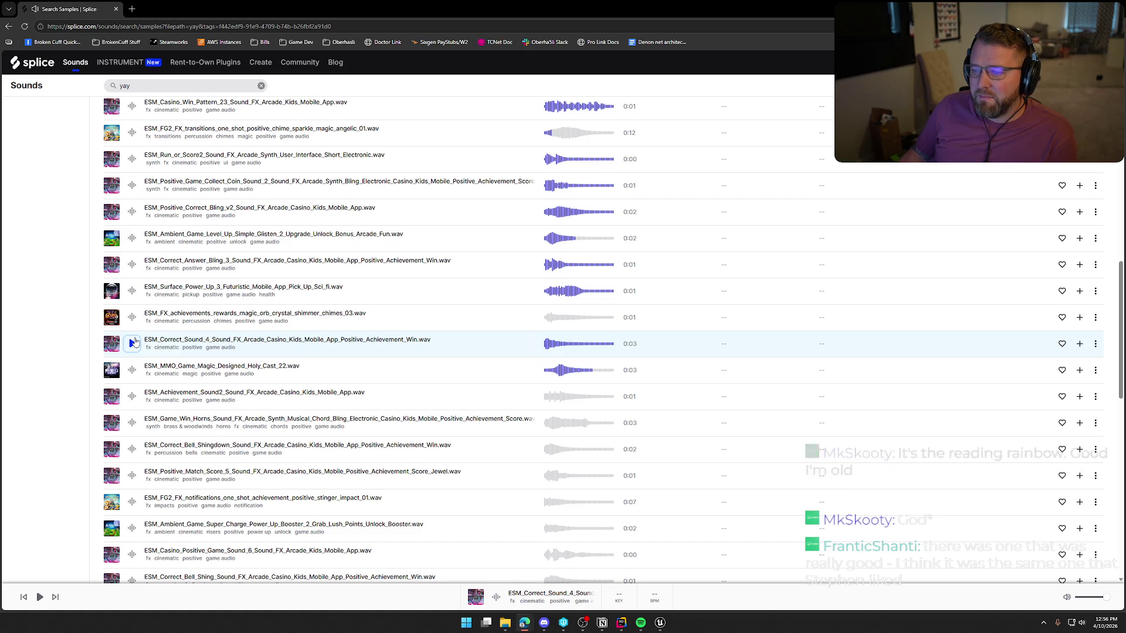
scroll(135, 342, "up", 2)
scroll(134, 342, "up", 1)
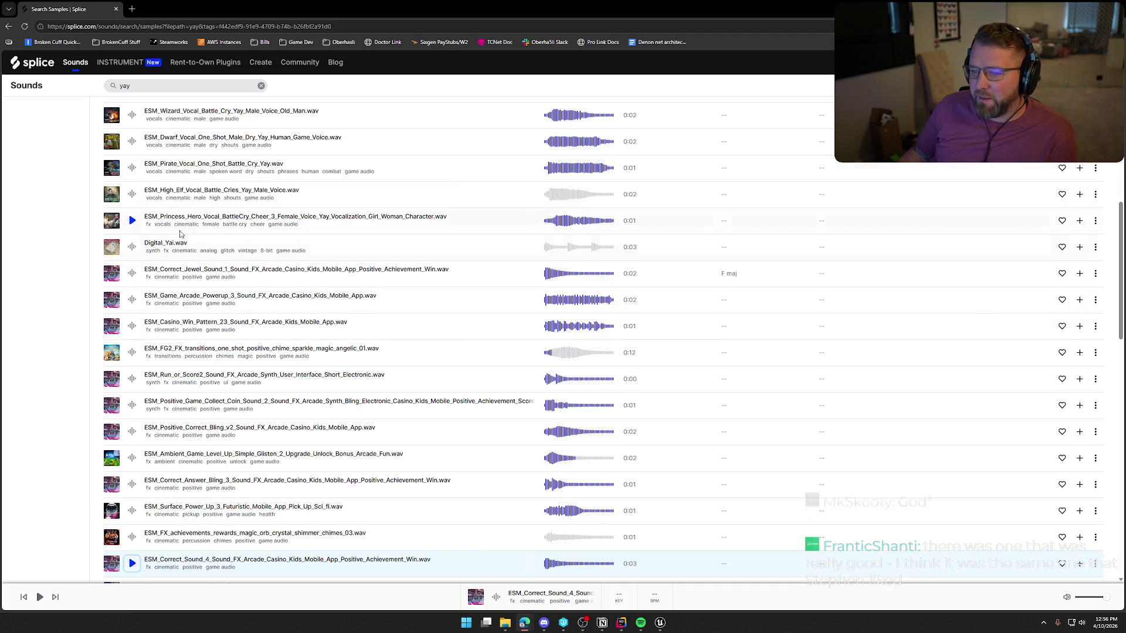
Preview the Princess hero yay, Achievement_Sound2, Game_Win_Horns, Correct_Bell_Shingdown and Positive_Match_Score_5
left_click(132, 220)
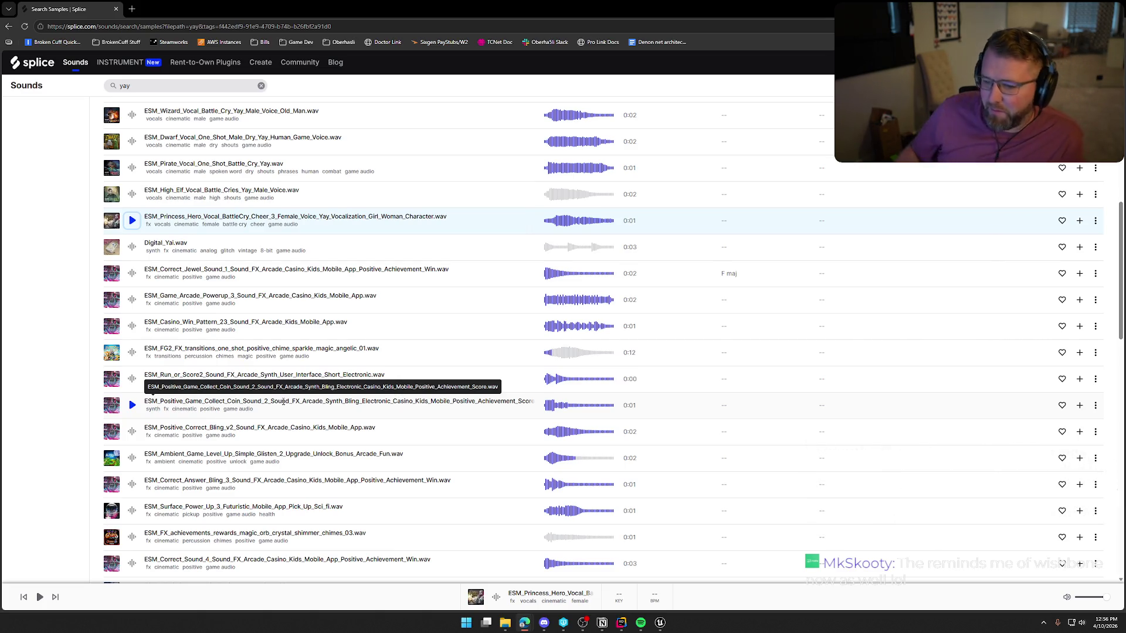
scroll(658, 389, "down", 2)
scroll(658, 388, "down", 5)
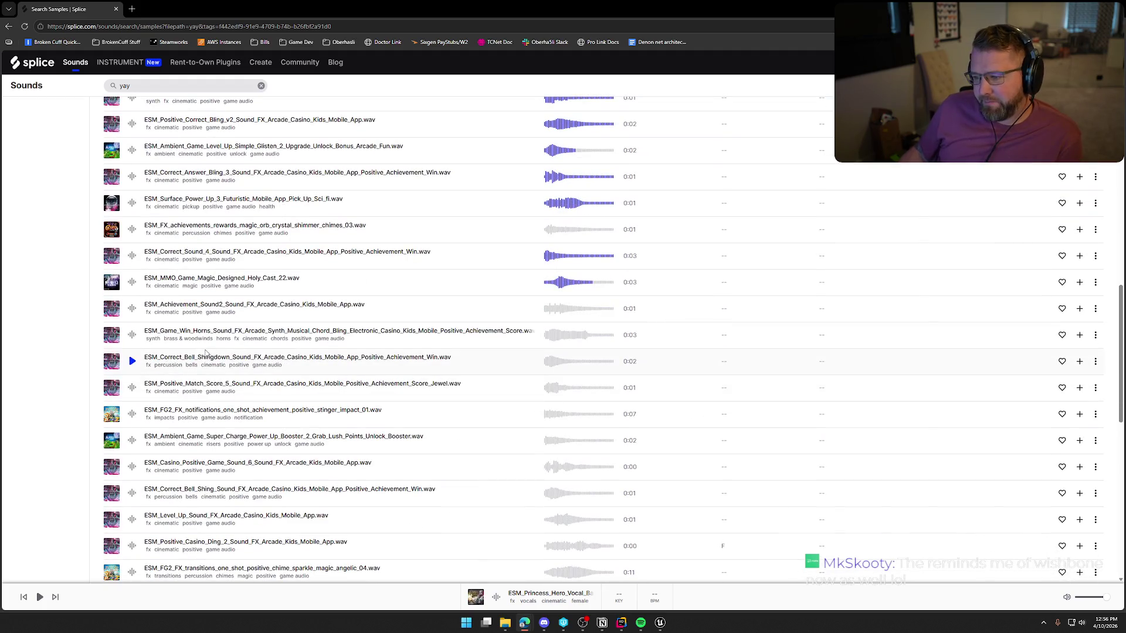
left_click(132, 309)
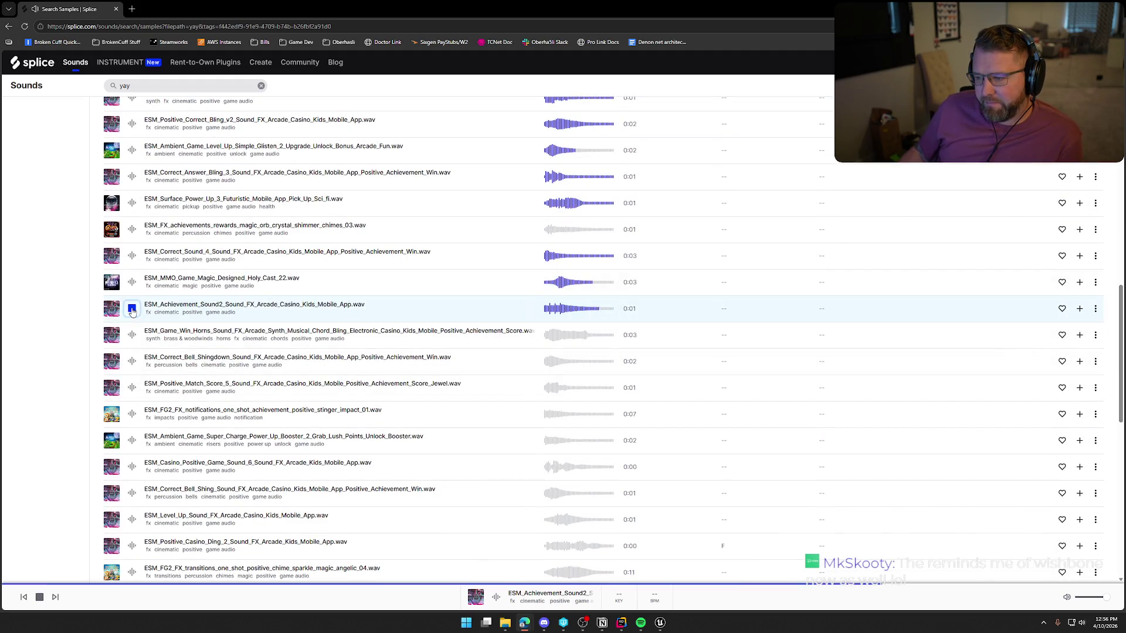
left_click(130, 336)
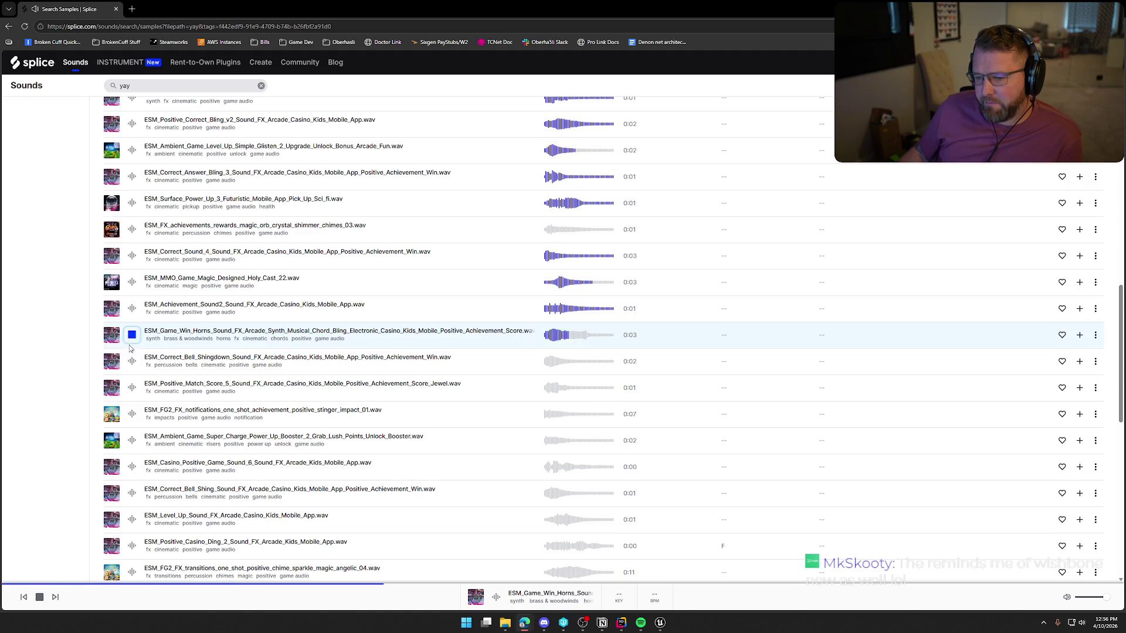
left_click(133, 365)
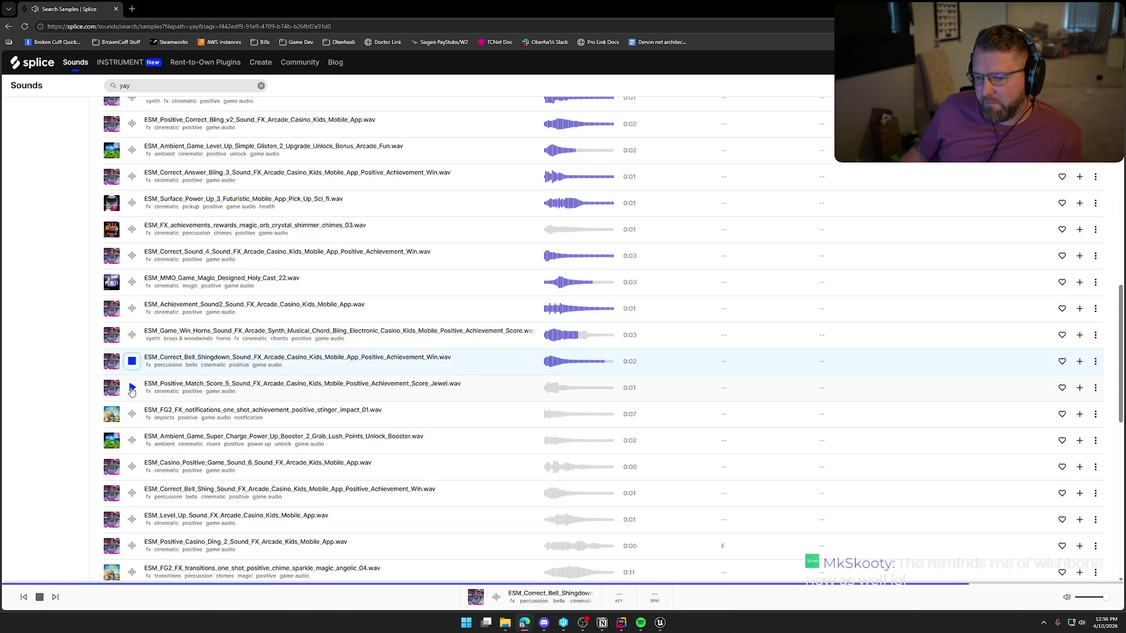
left_click(133, 390)
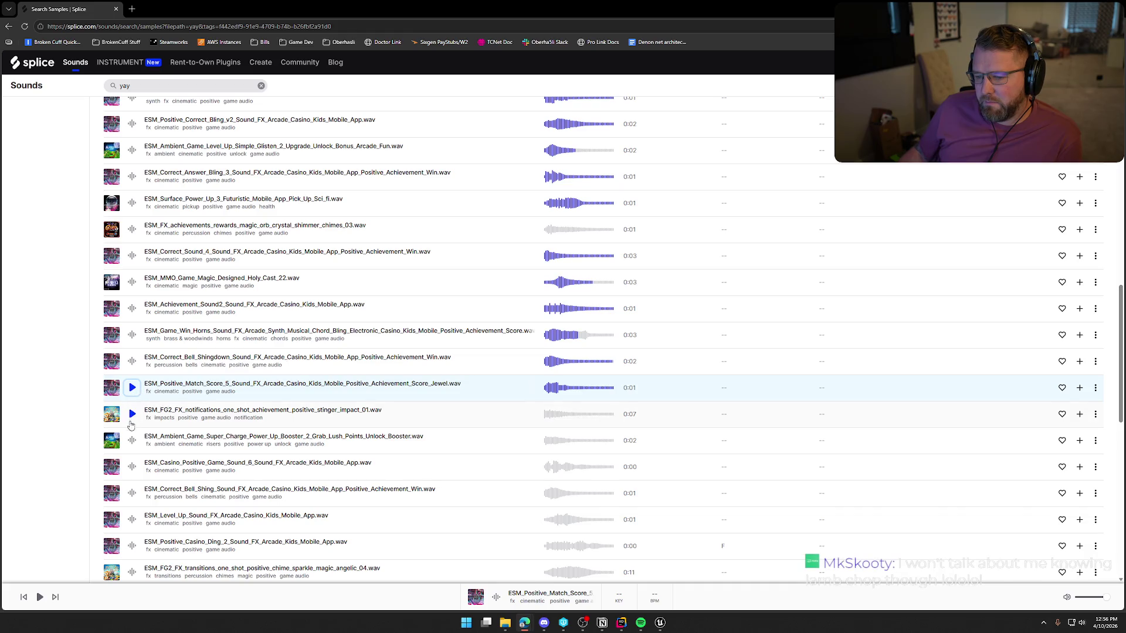
Preview FG2 stinger, Super_Charge, Casino Sound_6, Correct_Bell_Shing, Level_Up and Positive_Casino_Ding_2 twice
left_click(131, 416)
left_click(131, 441)
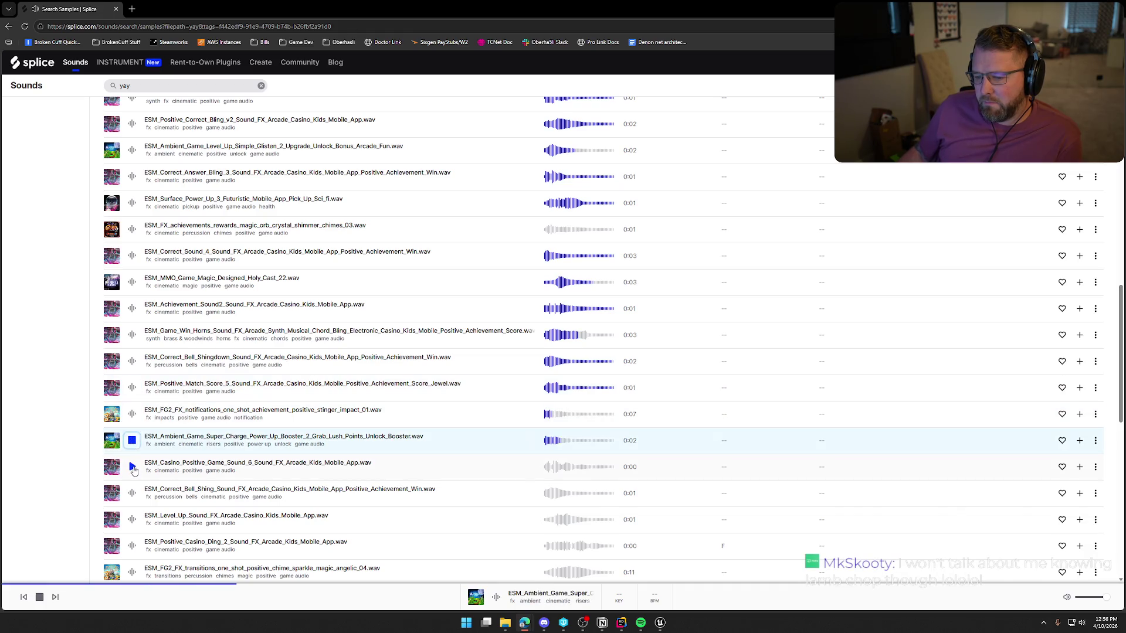
left_click(132, 467)
left_click(132, 493)
scroll(149, 446, "down", 1)
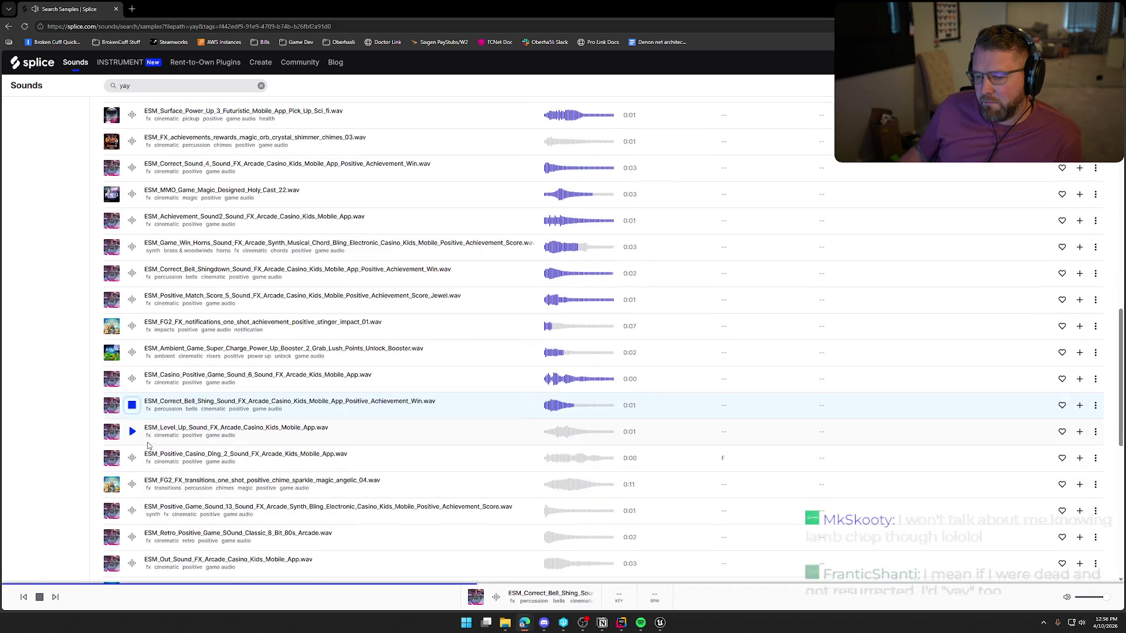
left_click(131, 432)
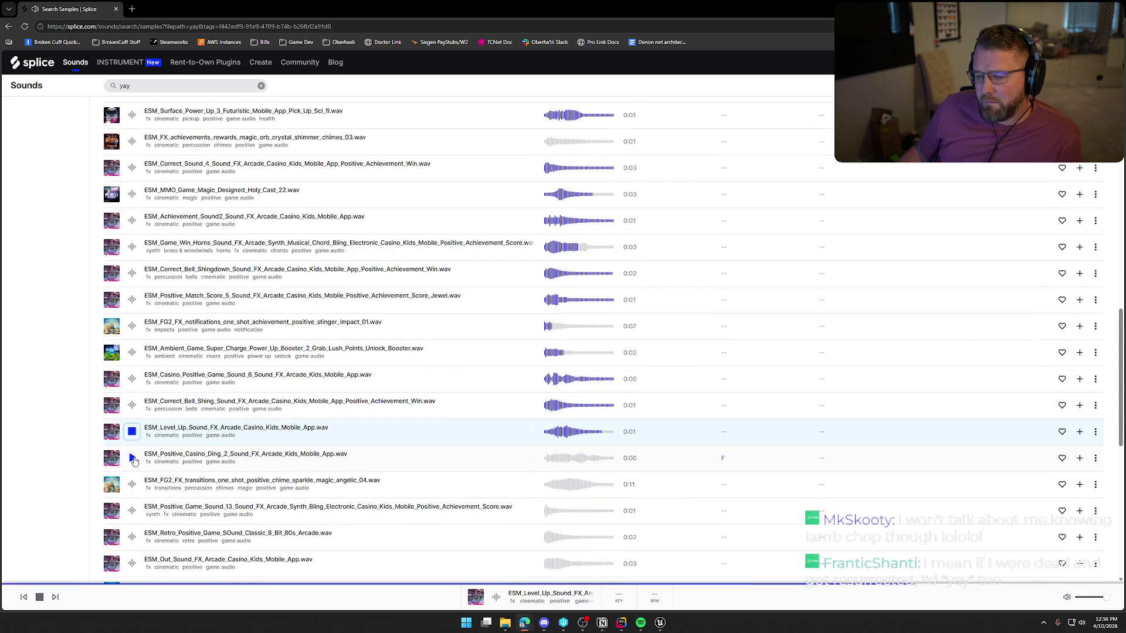
left_click(132, 459)
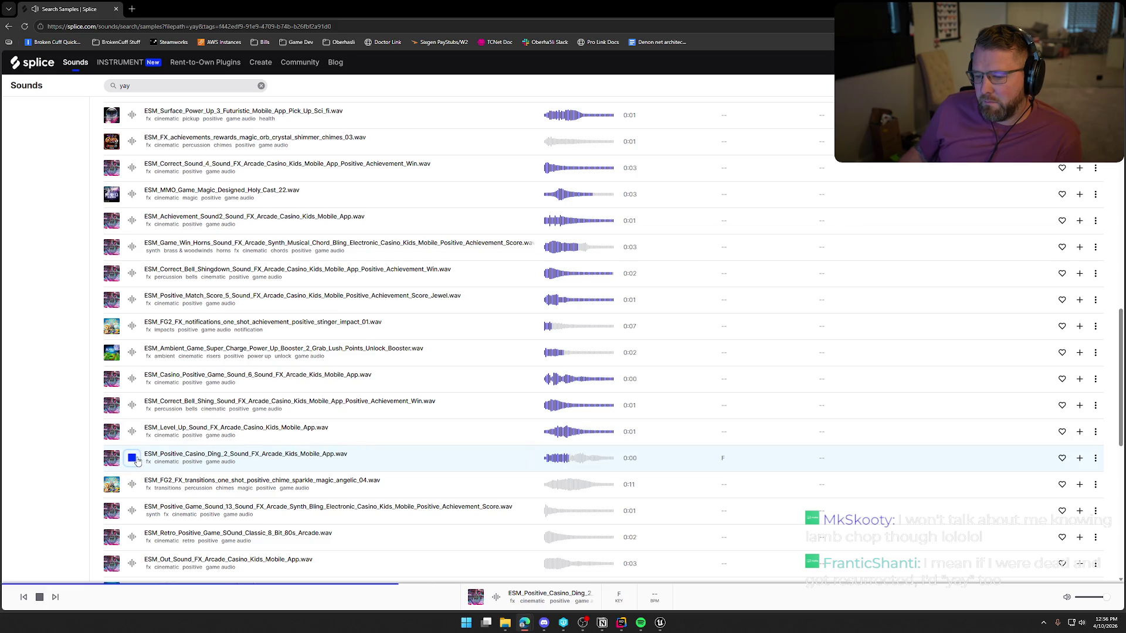
left_click(134, 459)
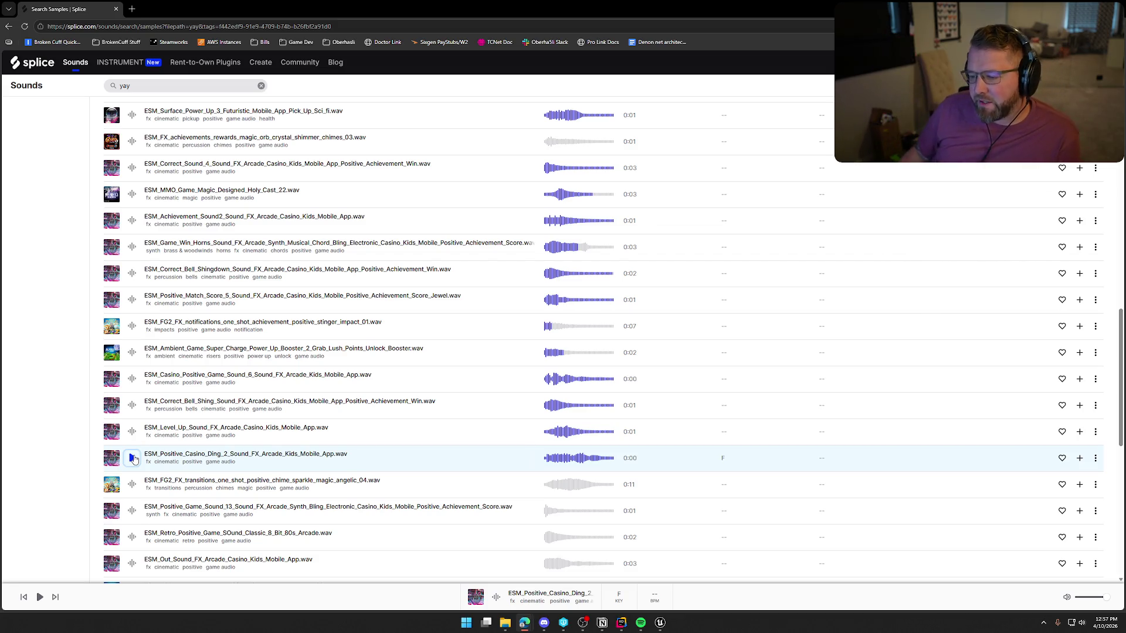
scroll(134, 459, "down", 1)
Preview Positive_Game_Sound_13, the retro 8-bit arcade, Out_Sound and FG2 UI click samples
left_click(133, 424)
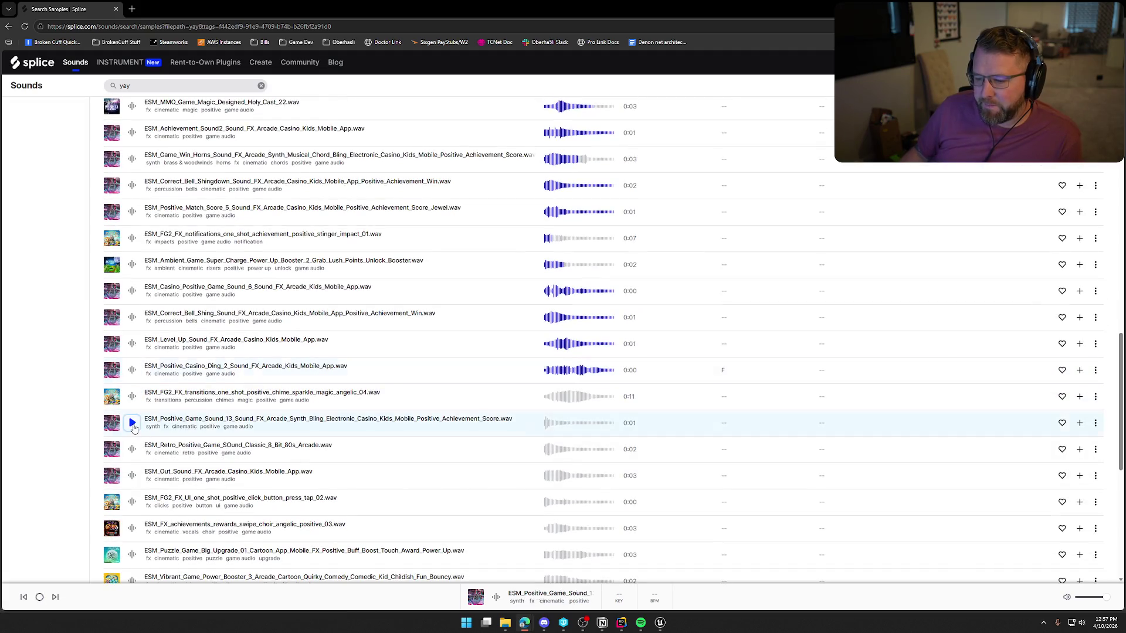
left_click(133, 450)
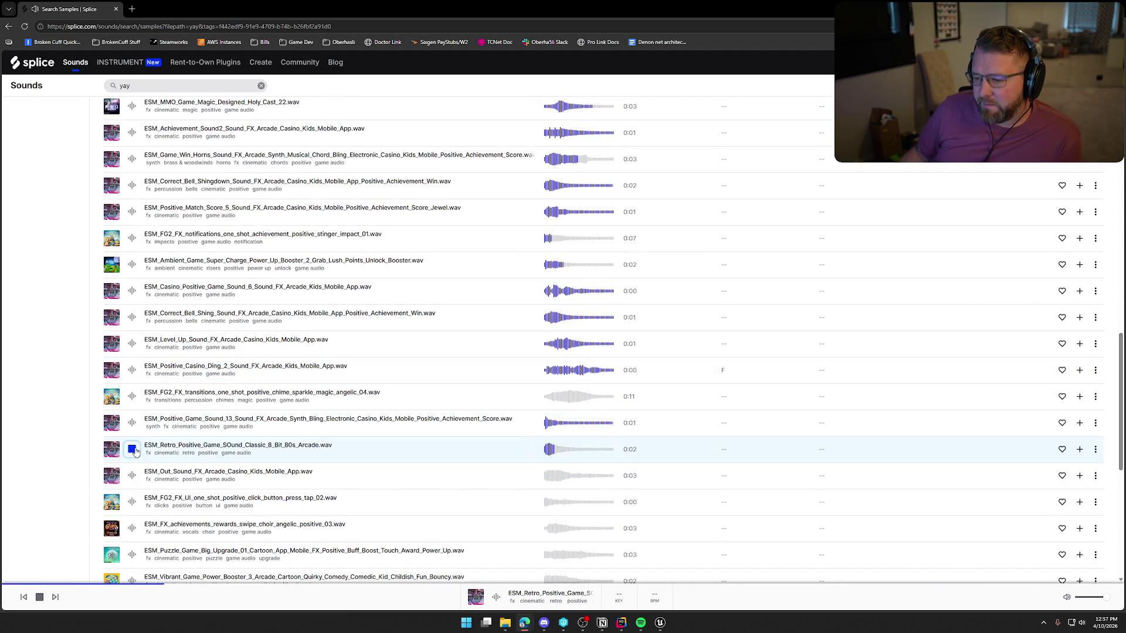
left_click(133, 476)
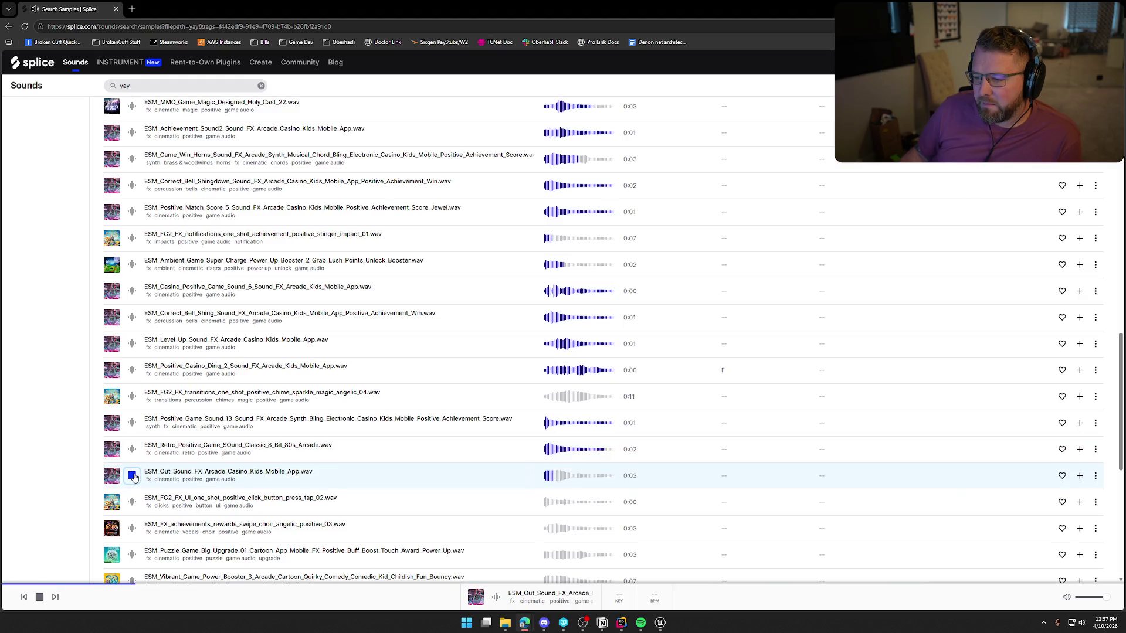
left_click(133, 503)
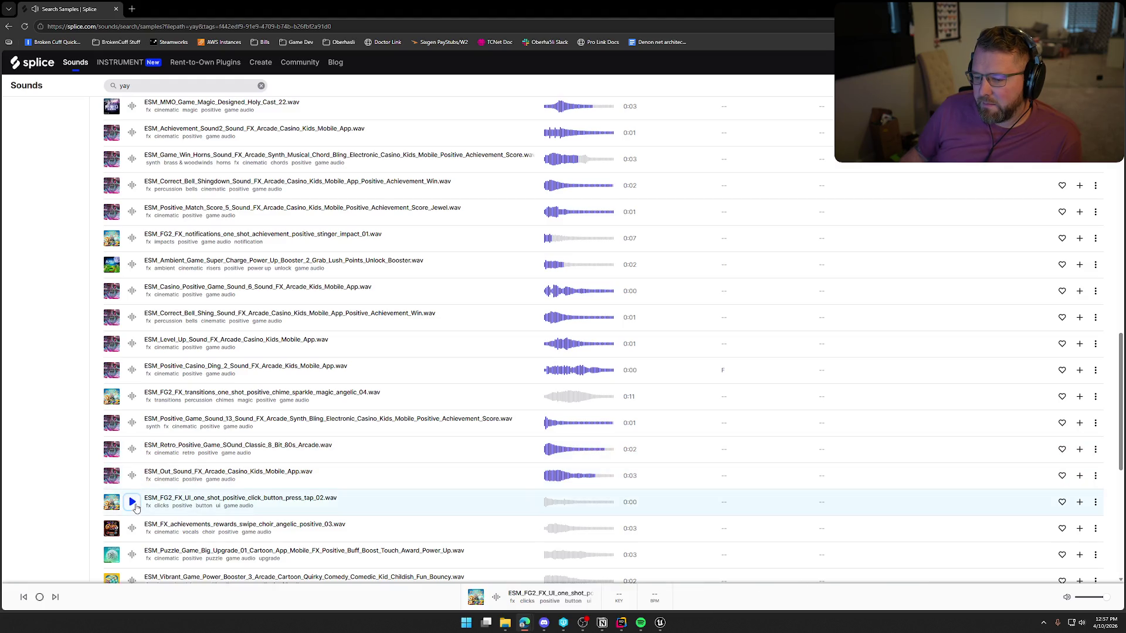
scroll(134, 504, "down", 2)
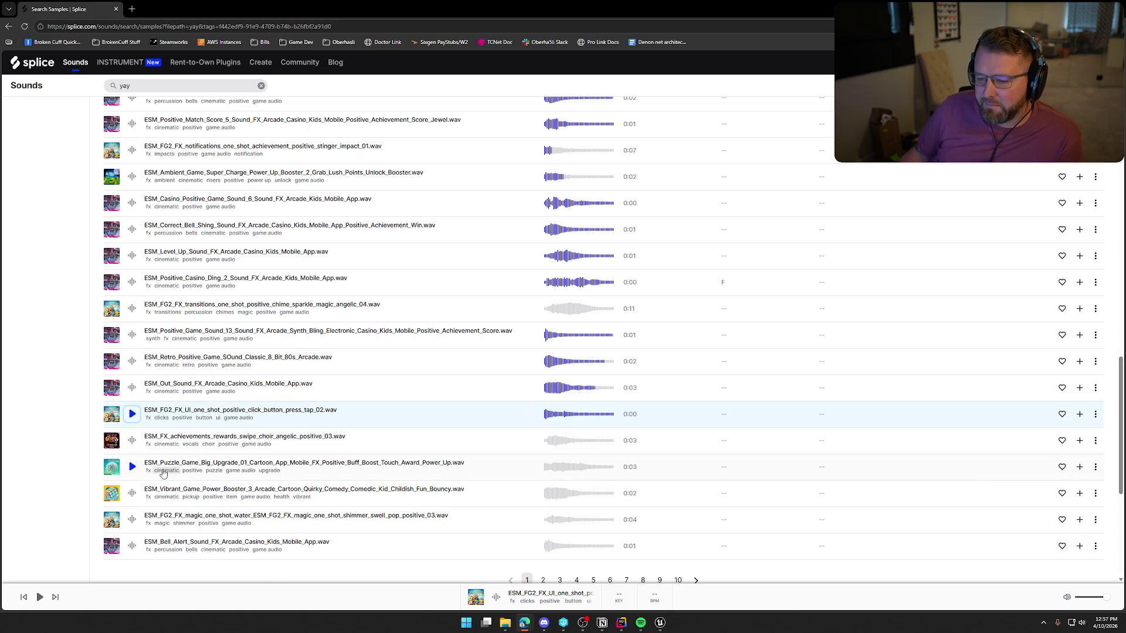
Preview the angelic choir positive_03 sample and add it to the library
left_click(132, 442)
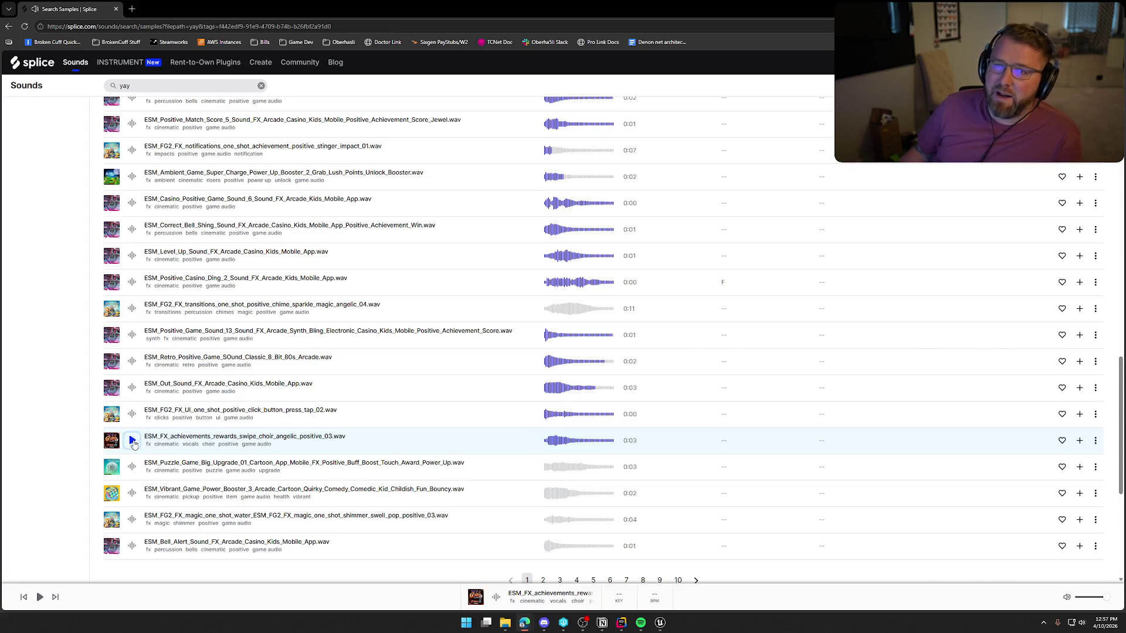
left_click(1079, 440)
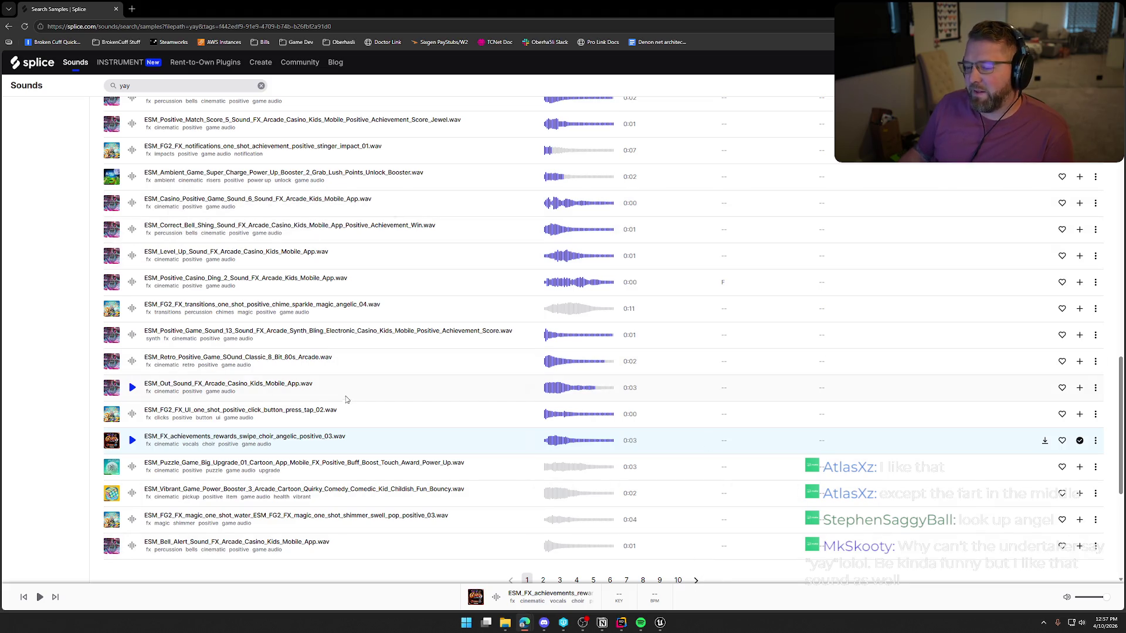
scroll(343, 394, "down", 2)
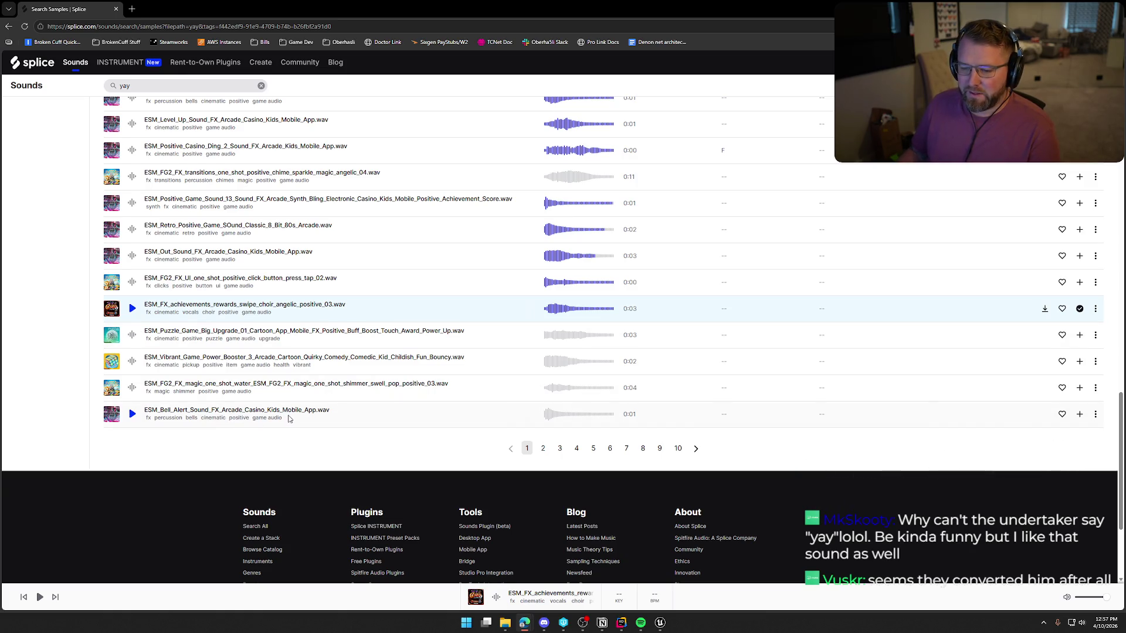
Replace the yay search with 'doctor' and run it
scroll(288, 418, "up", 20)
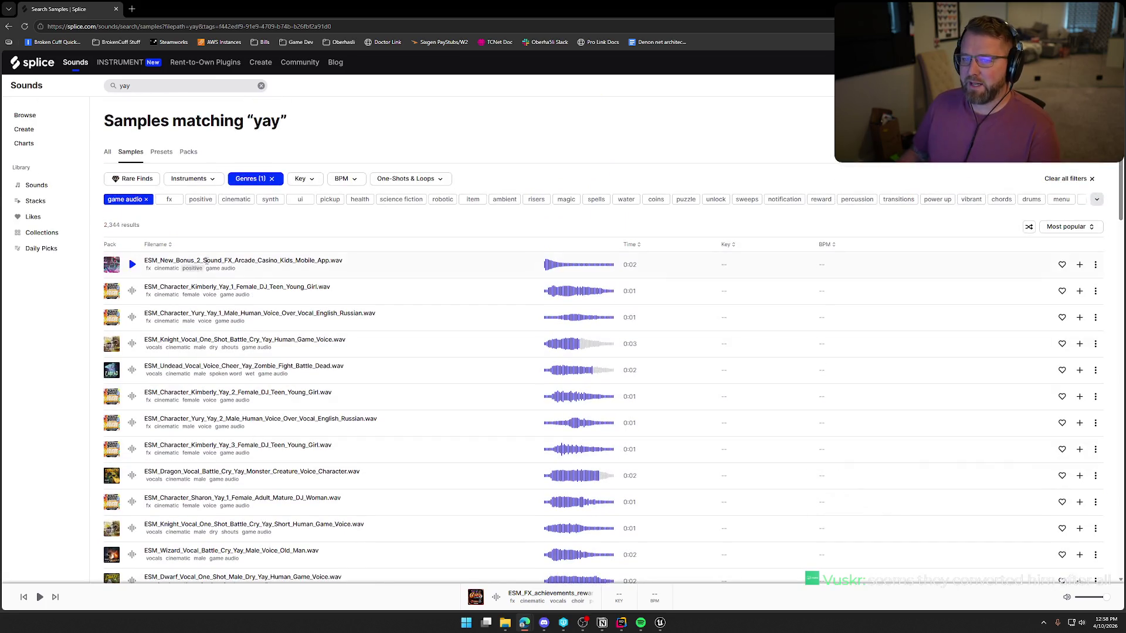
left_click(153, 89)
key("BackSpace")
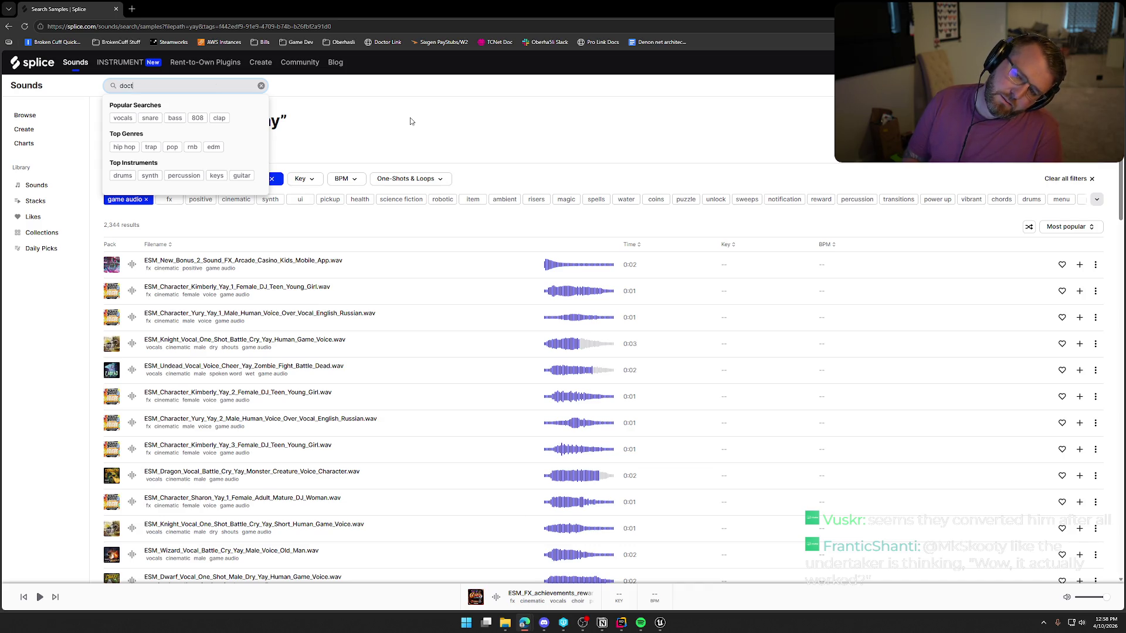
type("or")
key("Return")
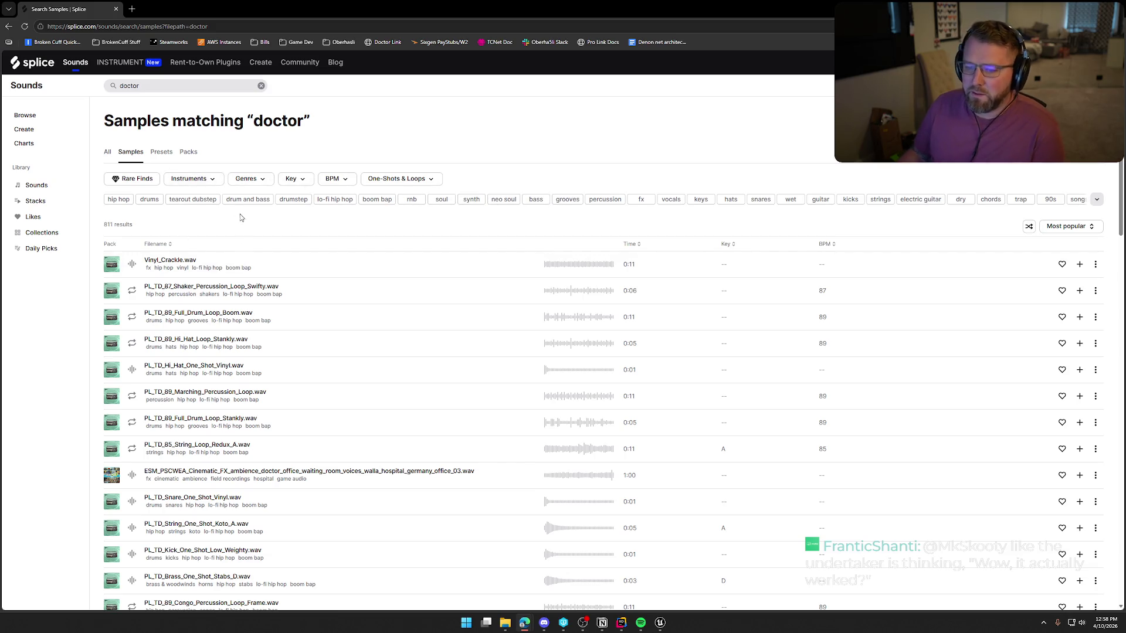
Preview the Vinyl_Crackle, hi-hat, snare, Koto string and low weighty kick one-shots
left_click(133, 267)
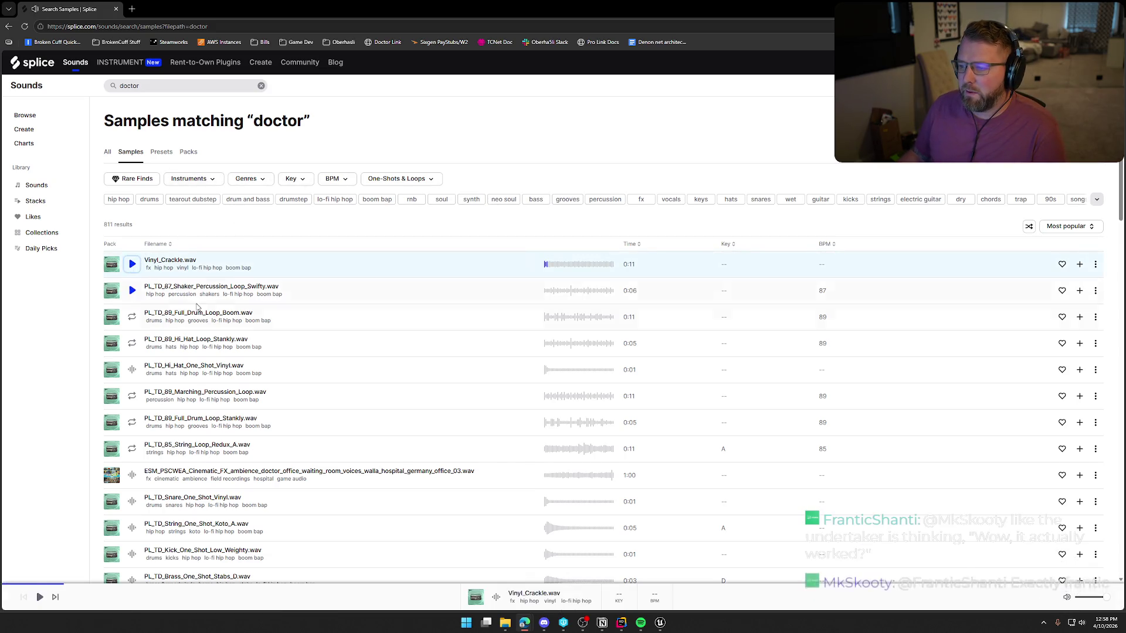
scroll(279, 323, "down", 1)
left_click(132, 299)
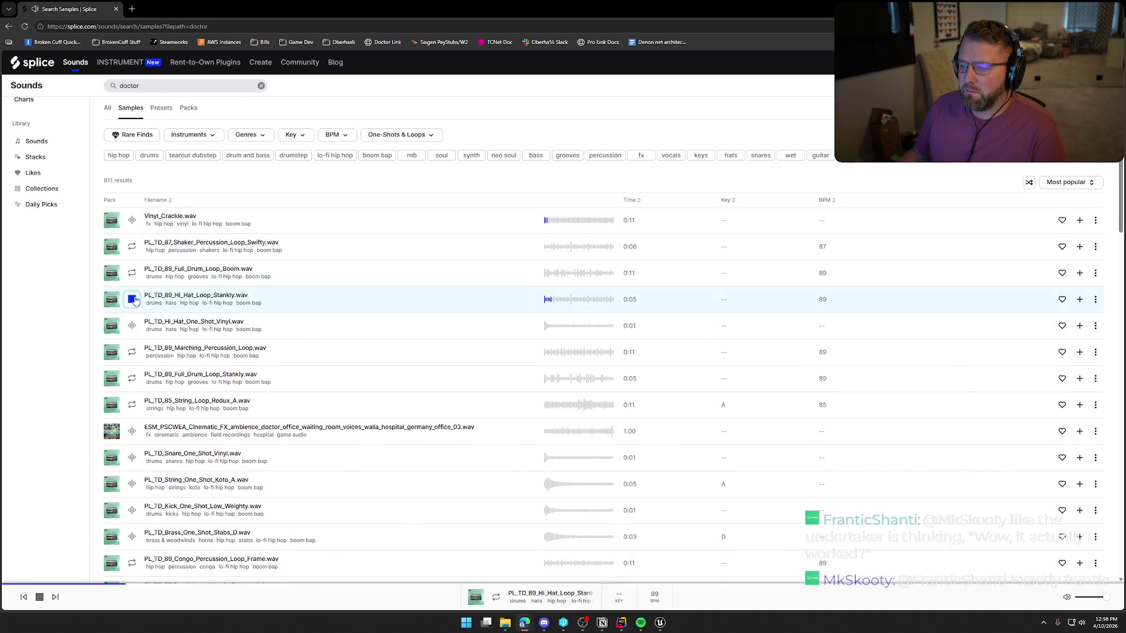
left_click(131, 325)
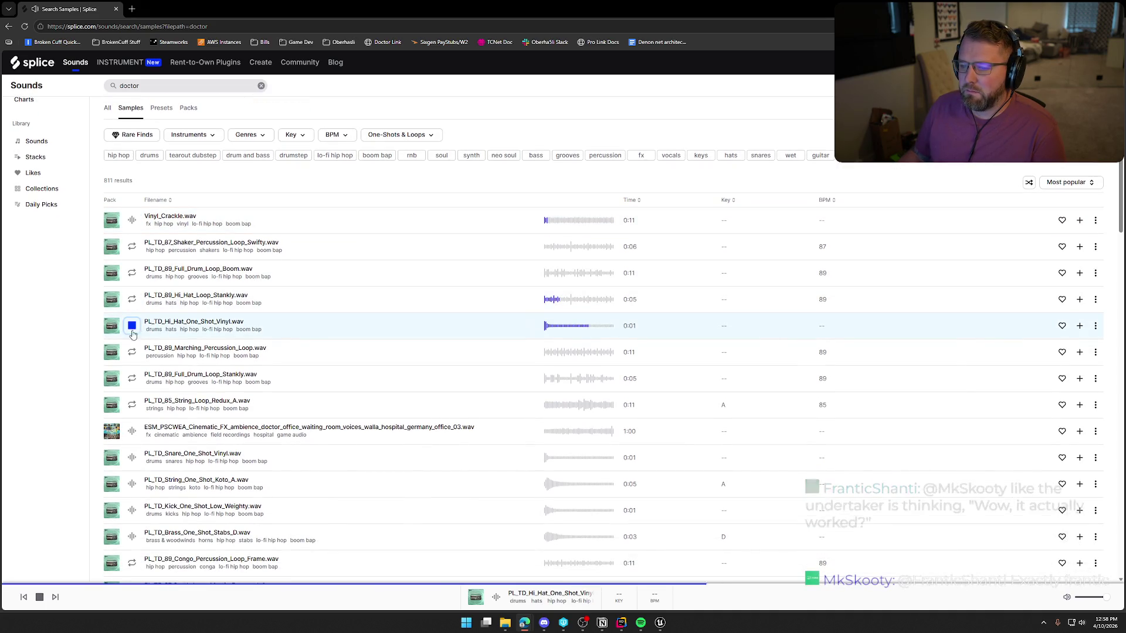
scroll(169, 385, "down", 2)
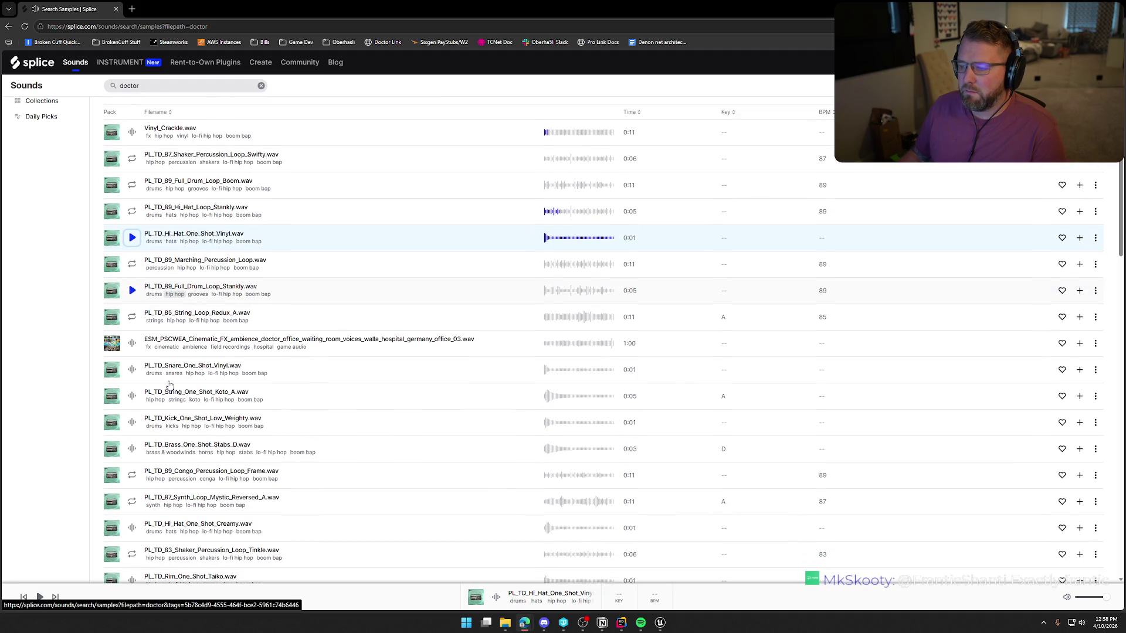
left_click(132, 370)
left_click(131, 397)
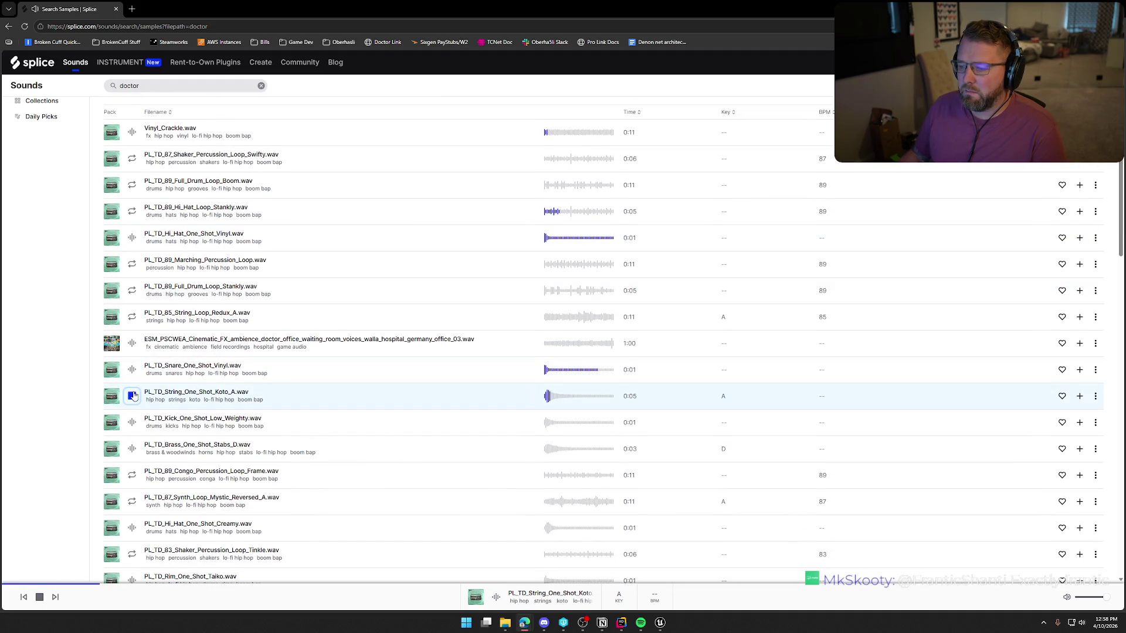
left_click(133, 422)
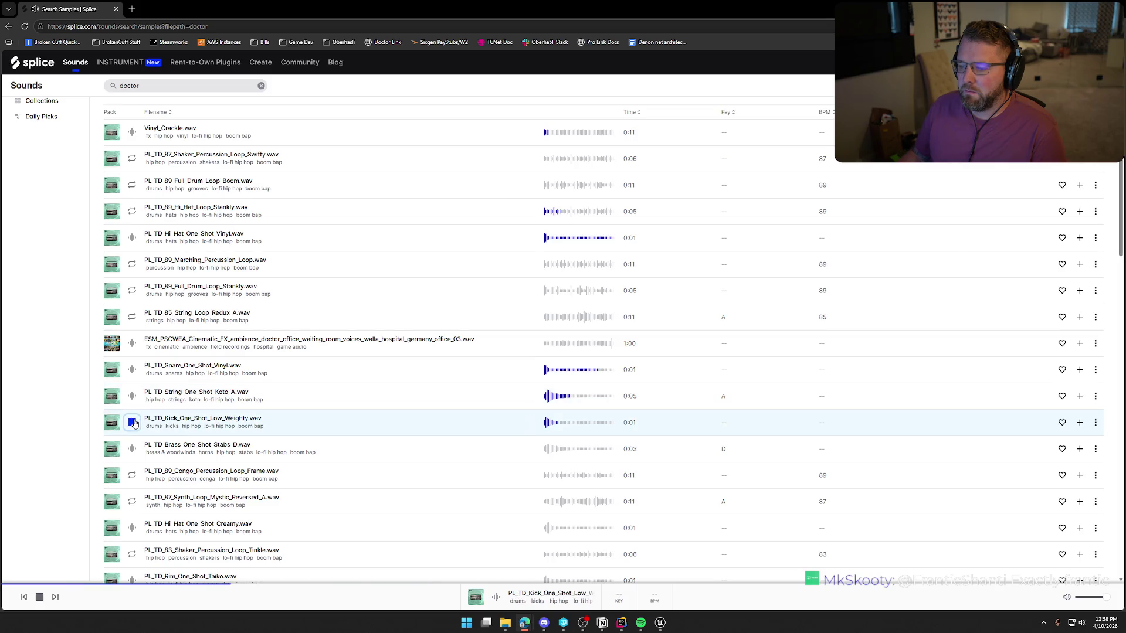
scroll(412, 413, "up", 3)
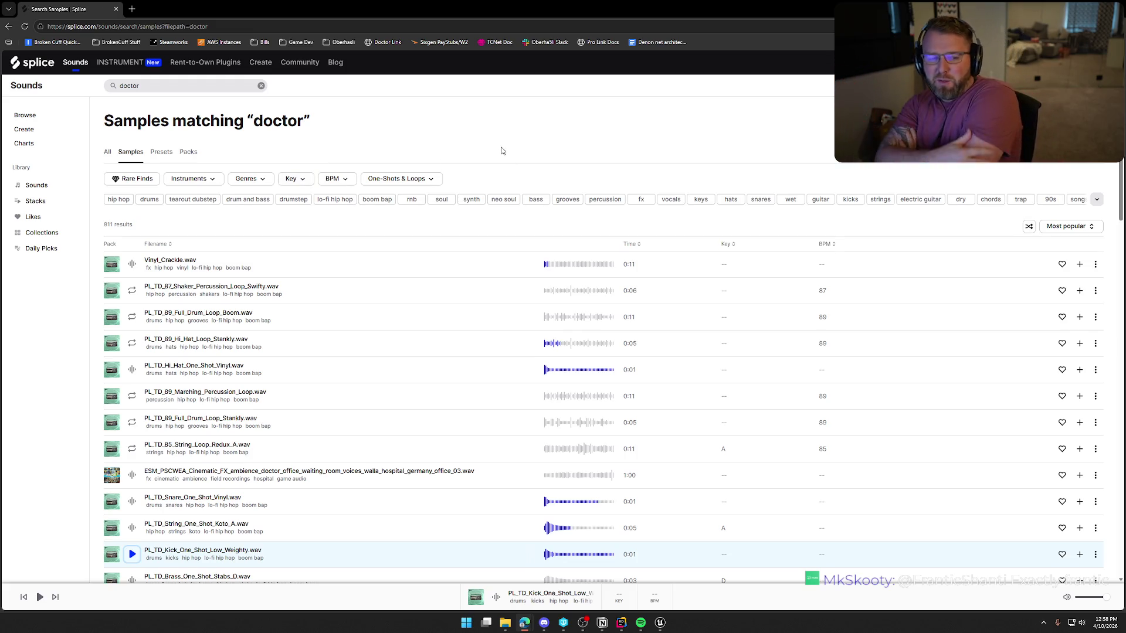
left_click(165, 82)
Search 'wow' and preview 808 wow bass, vocal group wow, Wow_Vox_PL_01, LNG_Wow_Scream and snare/percussion one-shots
type("wow")
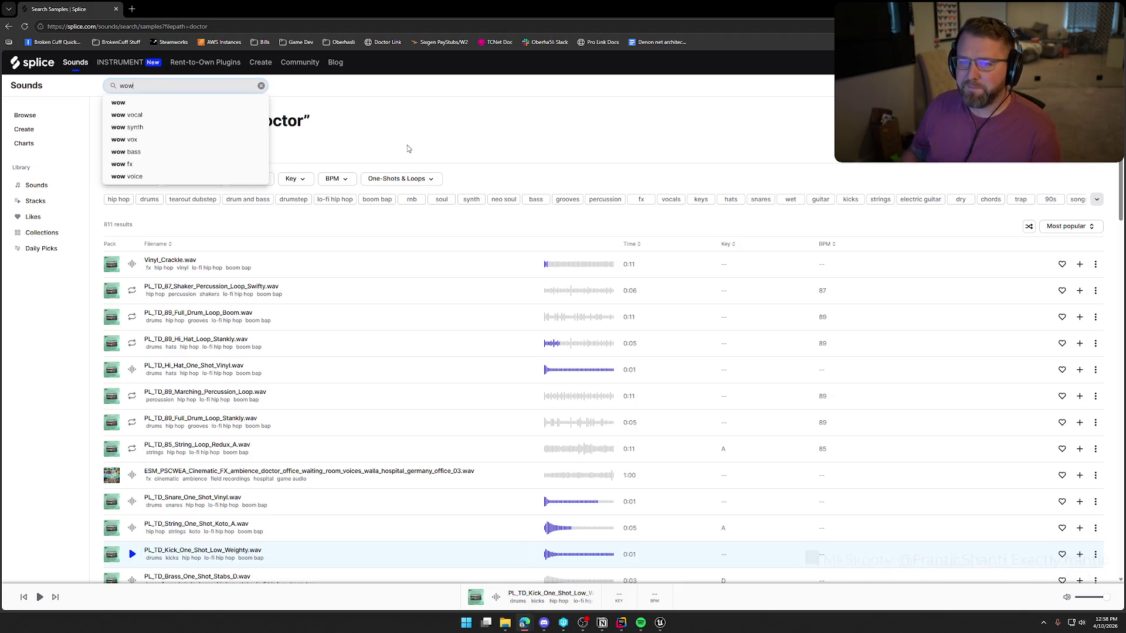
key("Return")
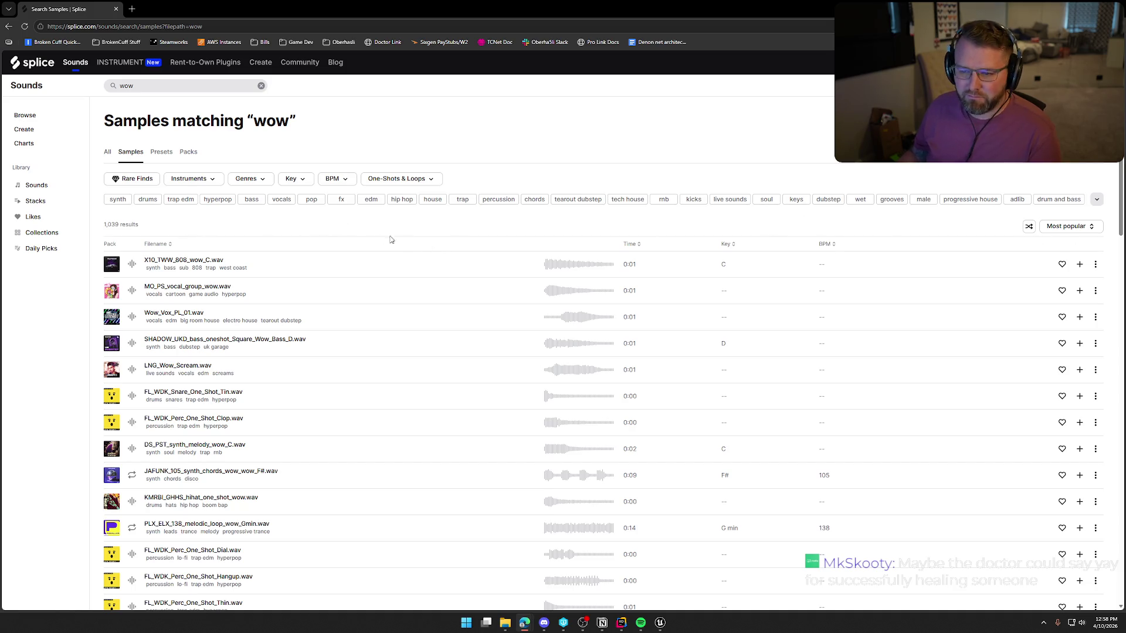
left_click(132, 264)
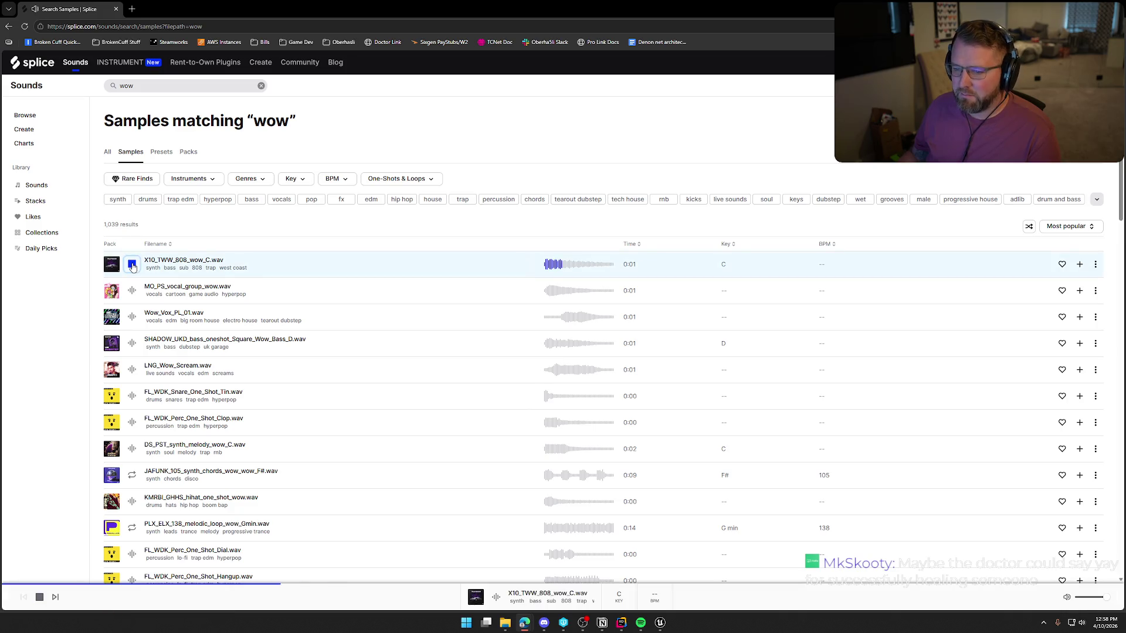
left_click(132, 291)
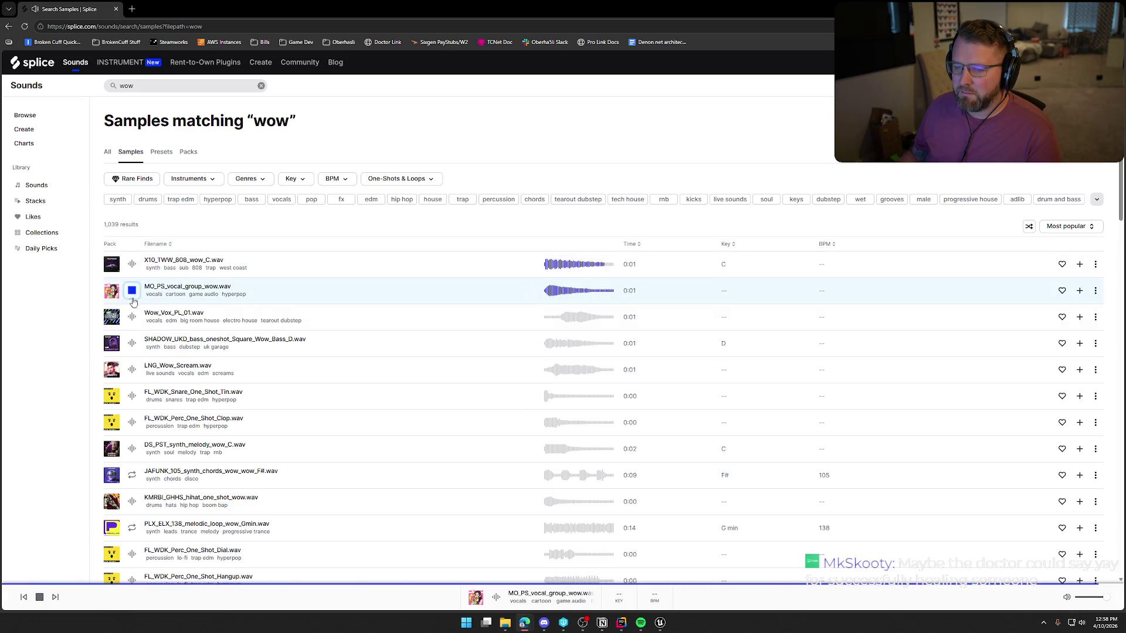
left_click(132, 317)
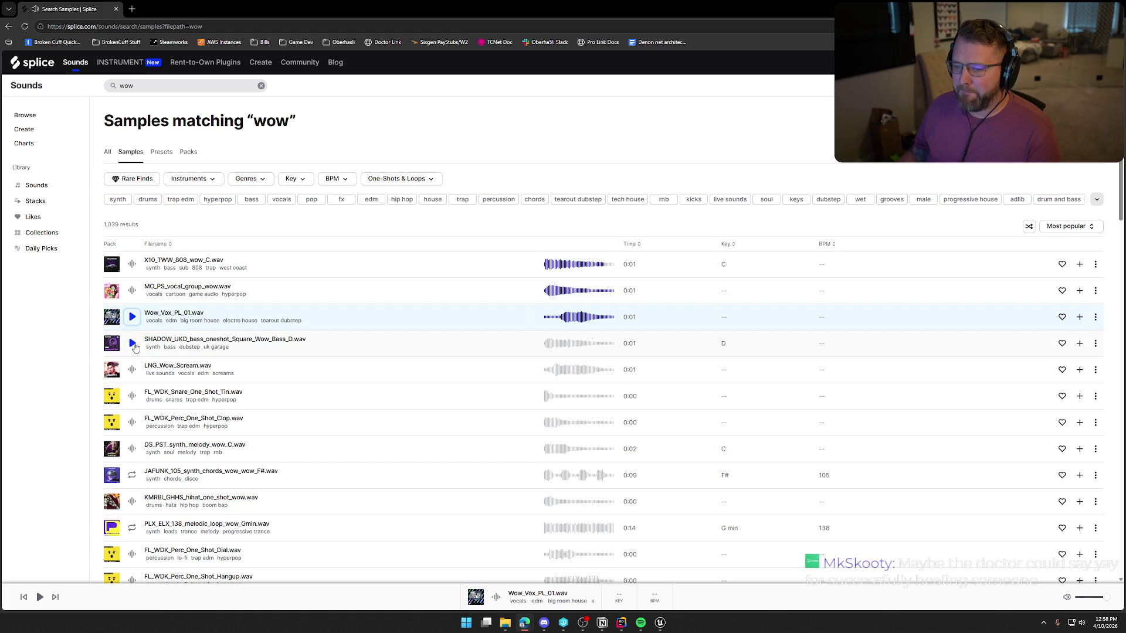
scroll(134, 308, "down", 1)
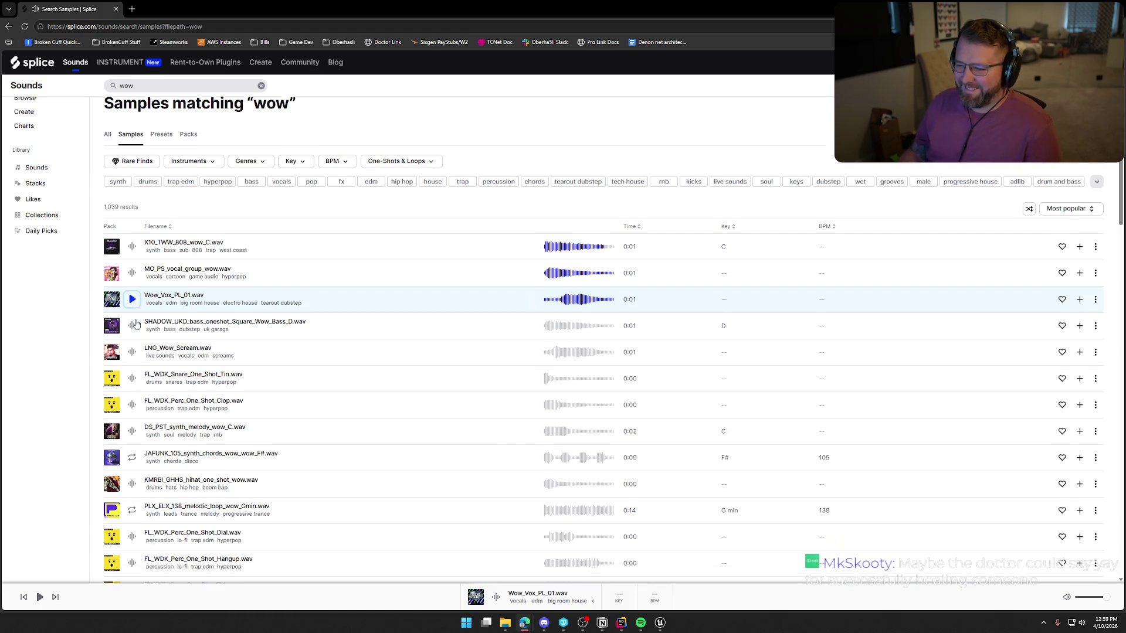
left_click(131, 300)
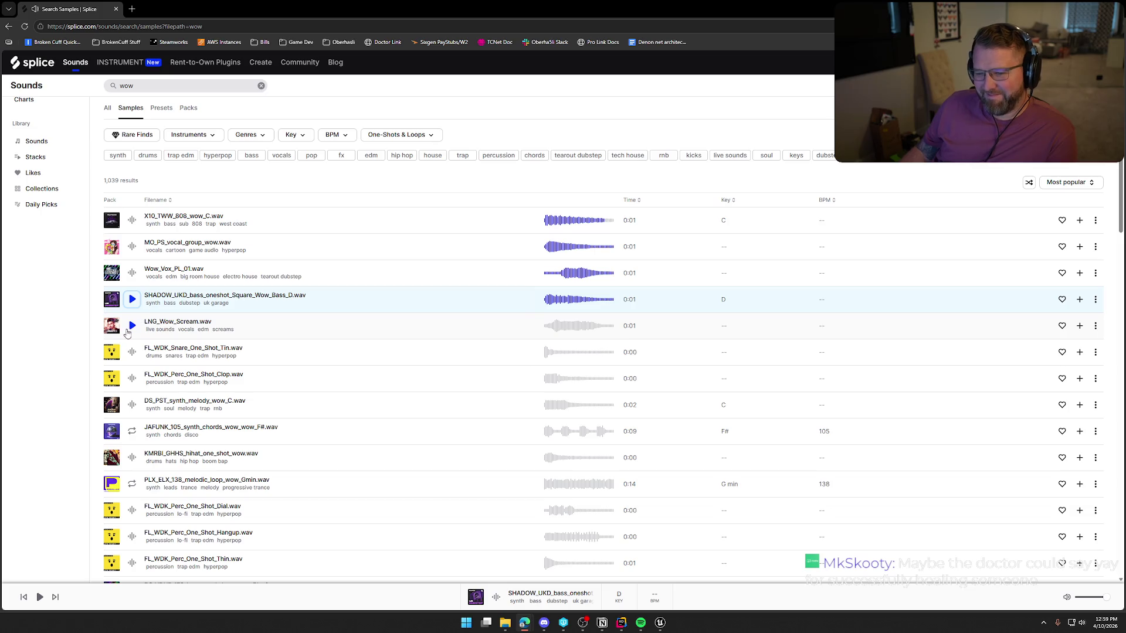
left_click(133, 327)
left_click(132, 351)
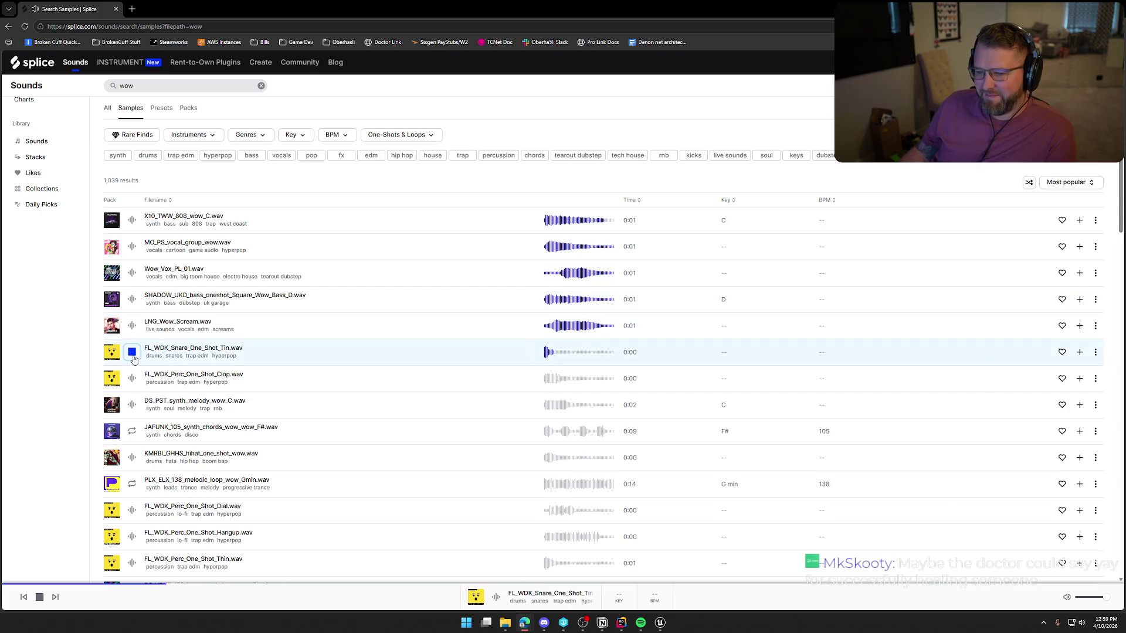
left_click(133, 378)
Preview the wow synth melody, synth chords, hi-hat, and Dial, Hangup, Thin, Cymbal percussion samples
scroll(133, 379, "down", 3)
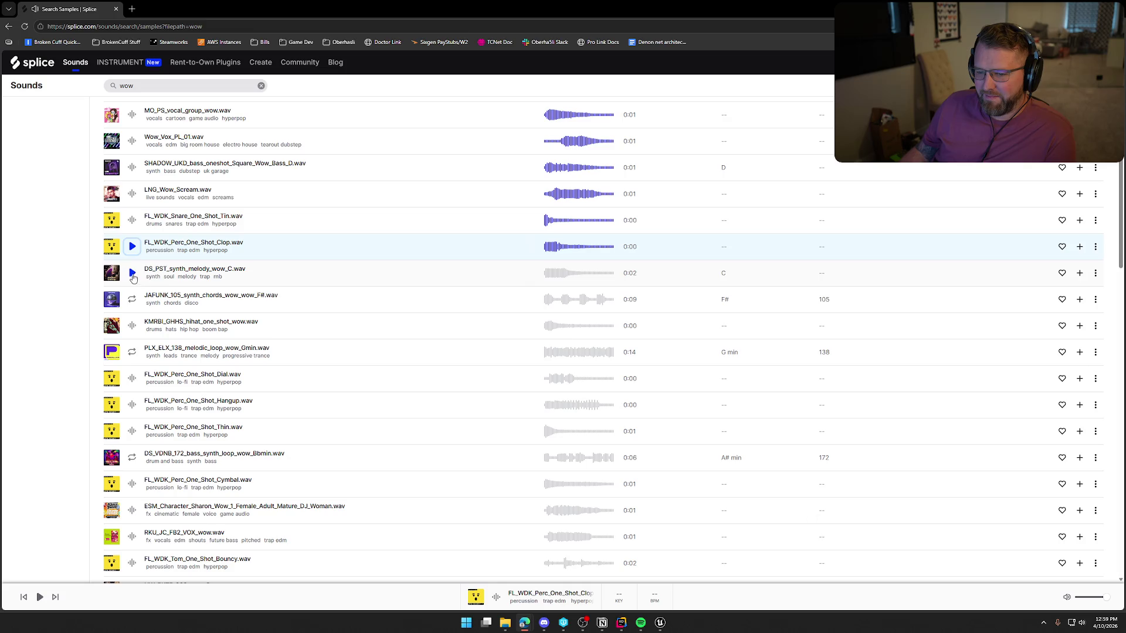
left_click(133, 273)
left_click(133, 300)
left_click(133, 326)
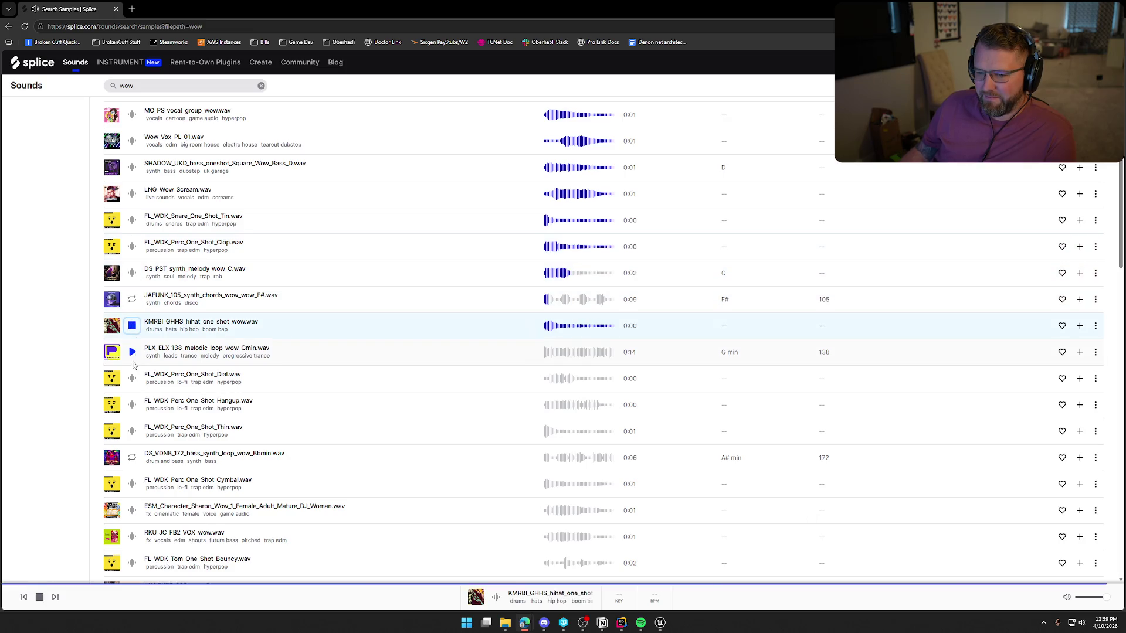
left_click(133, 378)
scroll(132, 379, "down", 1)
left_click(132, 361)
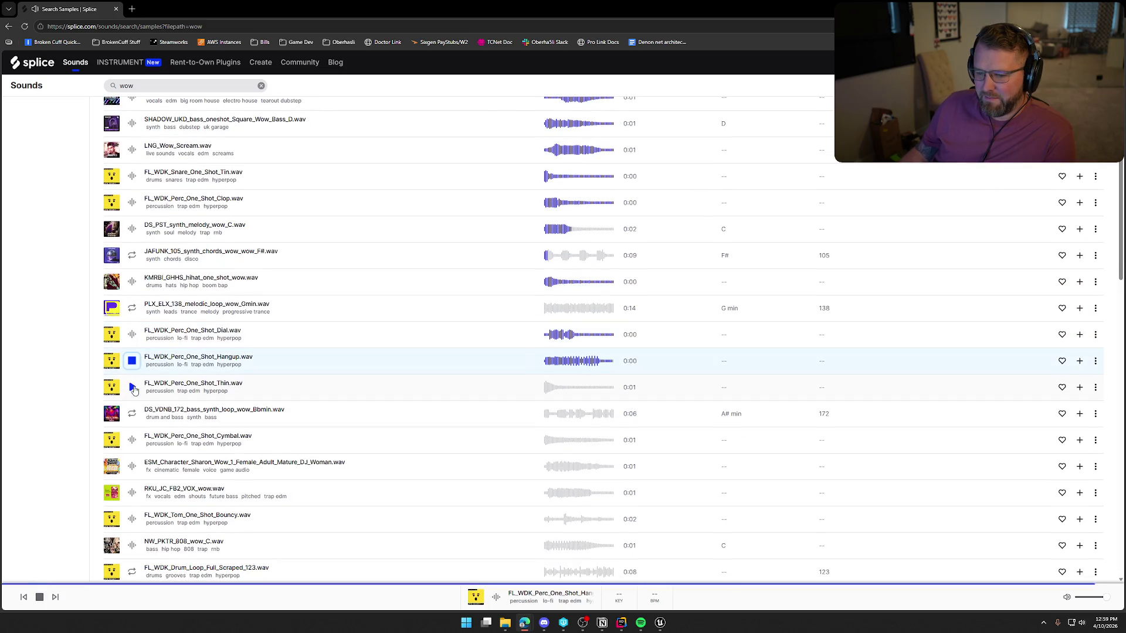
left_click(132, 387)
left_click(133, 440)
scroll(305, 449, "down", 3)
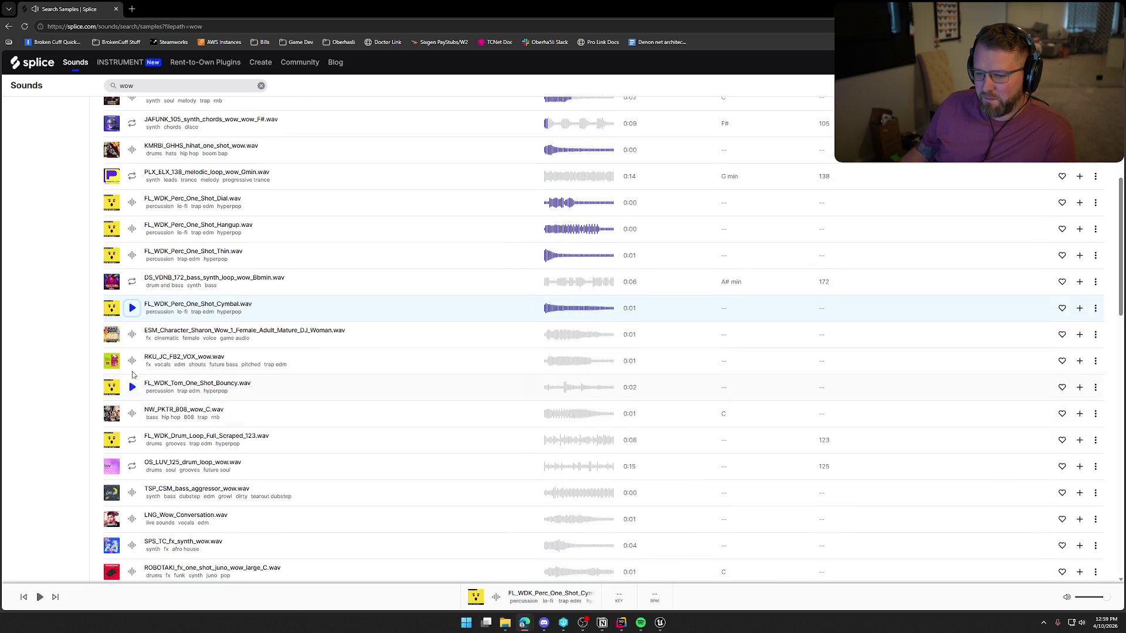
scroll(311, 456, "down", 4)
scroll(315, 464, "down", 3)
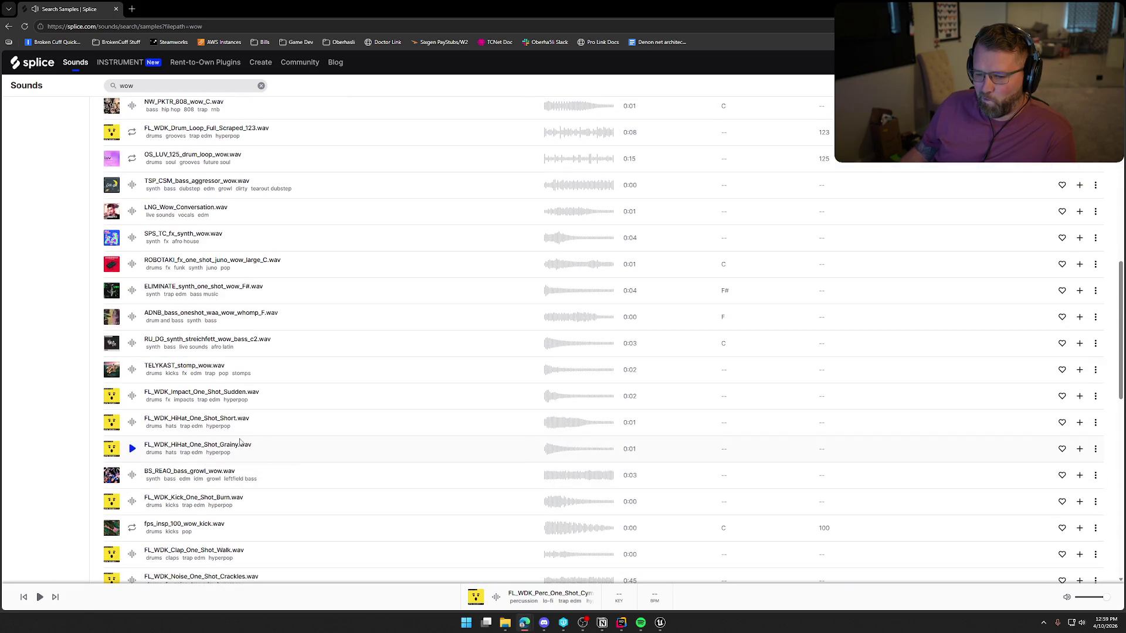
Preview Sudden impact, hi-hats, talkbox Wow, Au5 vowel wow, 050_Wow_G# and the DS_MTS and SPINNIN wow snares
left_click(132, 396)
left_click(132, 422)
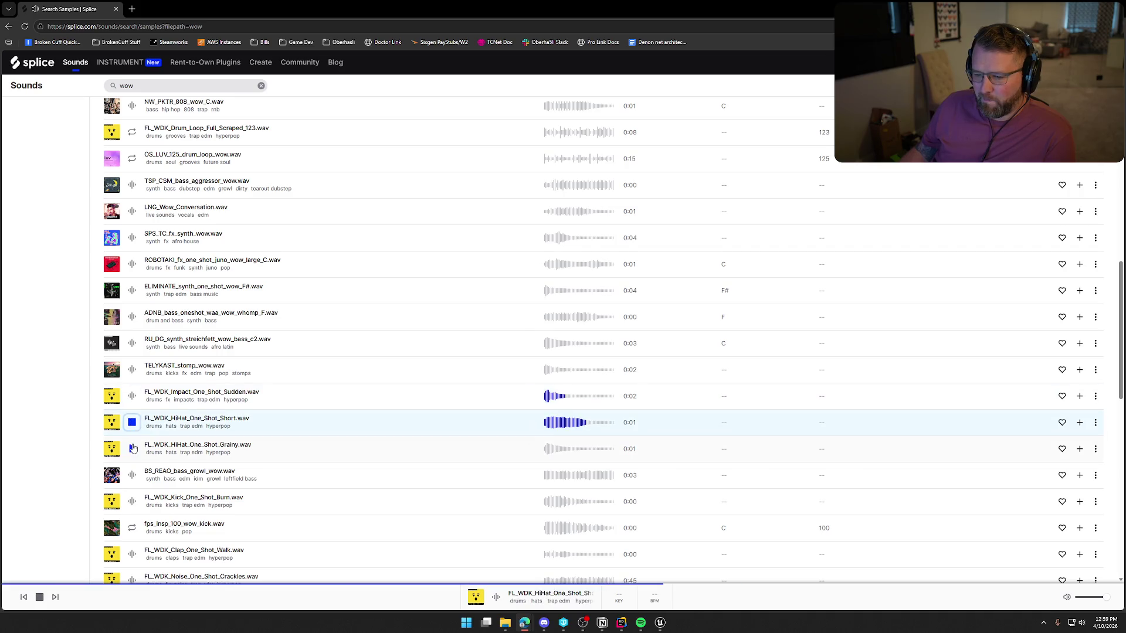
left_click(132, 448)
scroll(216, 468, "down", 8)
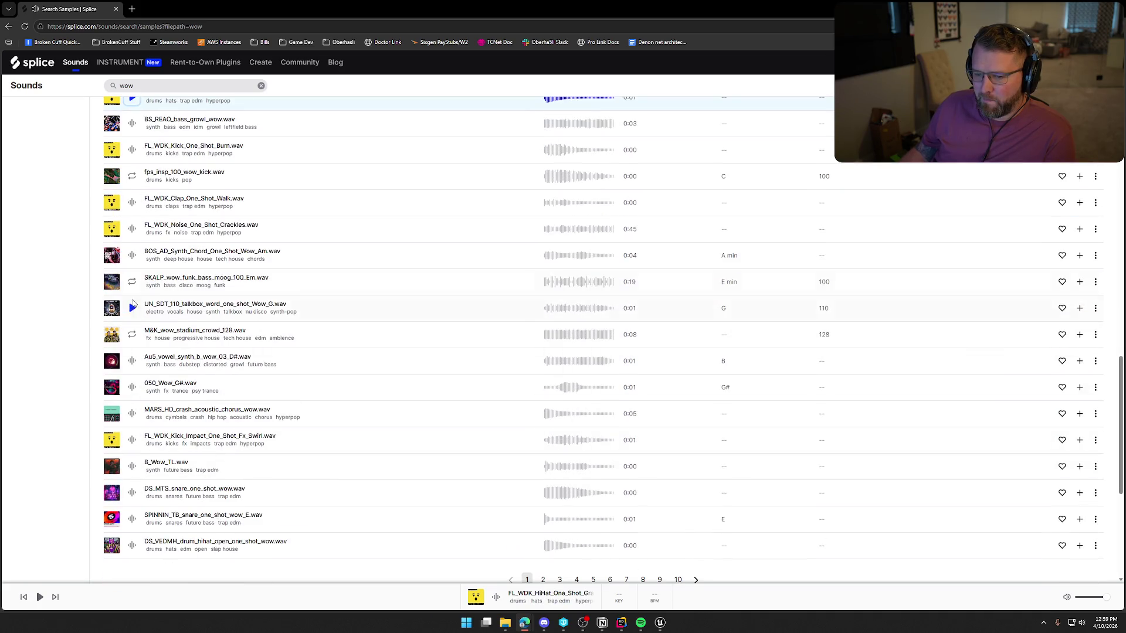
left_click(133, 307)
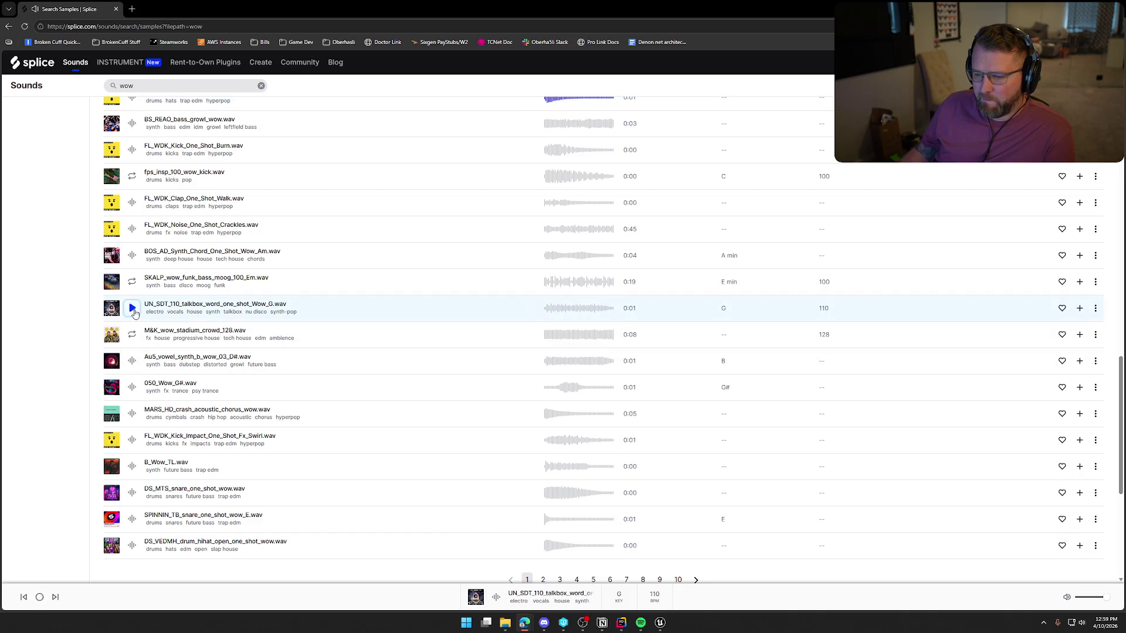
left_click(132, 361)
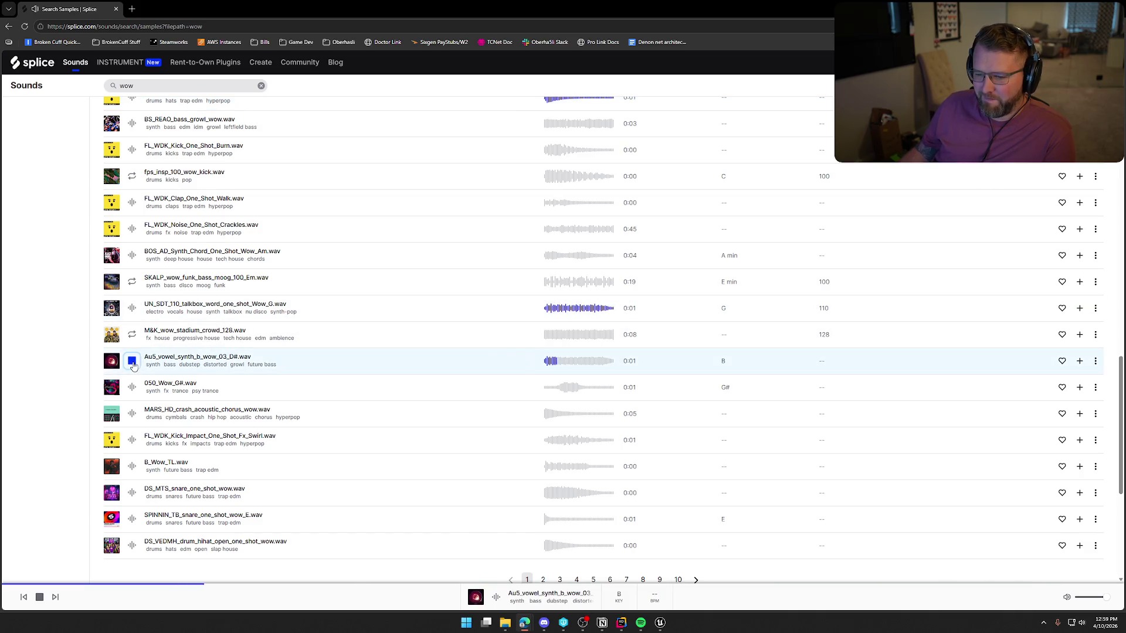
left_click(132, 388)
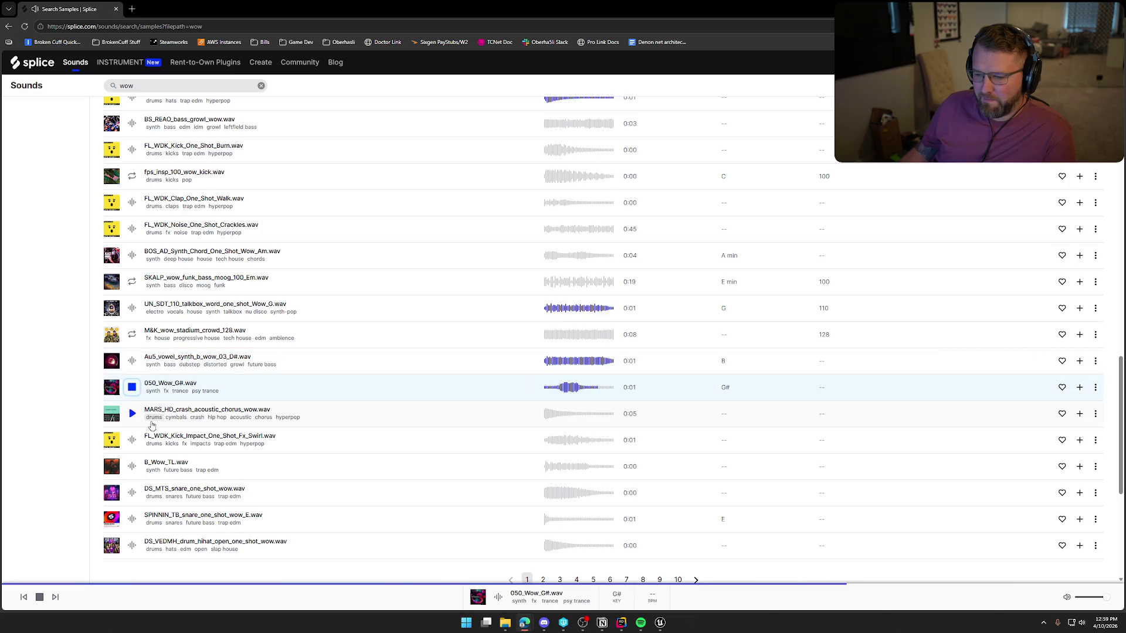
left_click(130, 490)
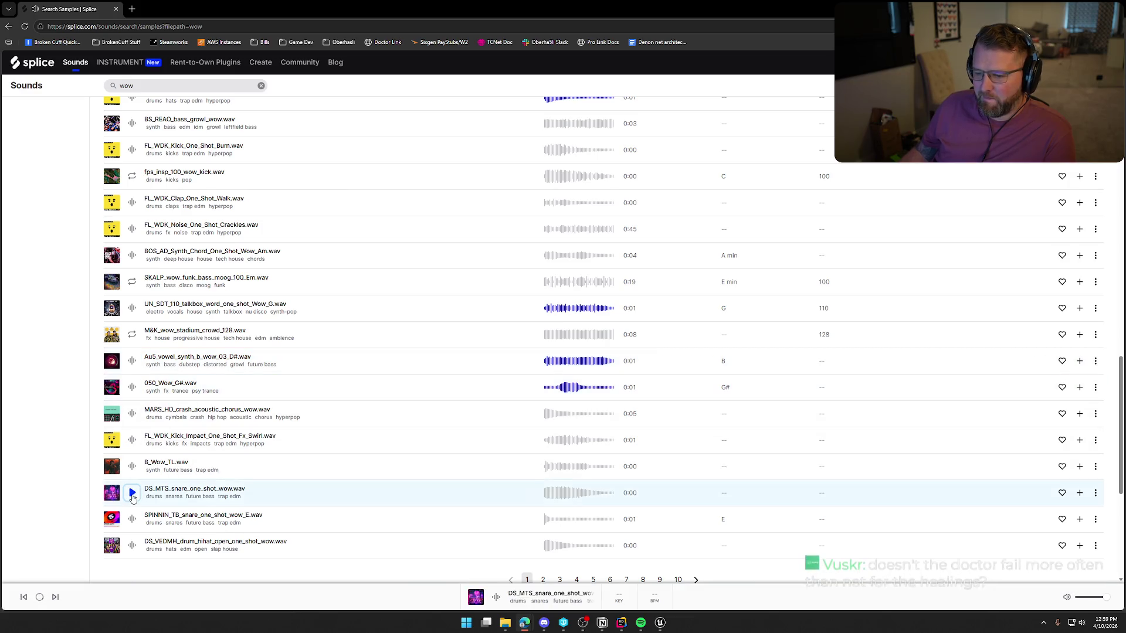
left_click(132, 520)
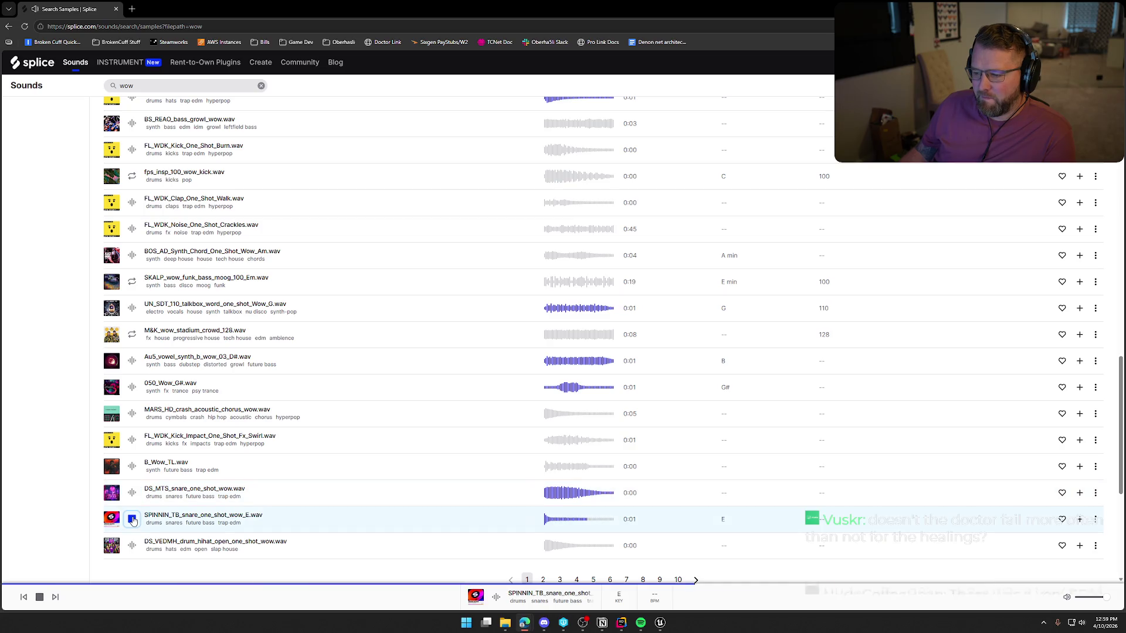
scroll(343, 509, "up", 4)
scroll(342, 510, "up", 5)
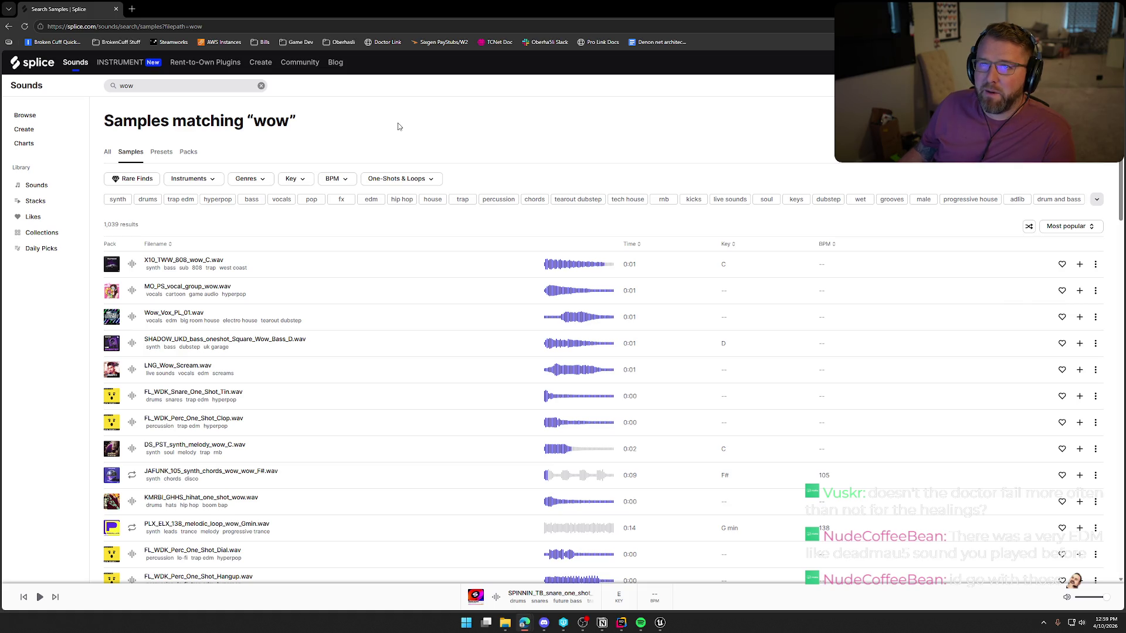
left_click(139, 87)
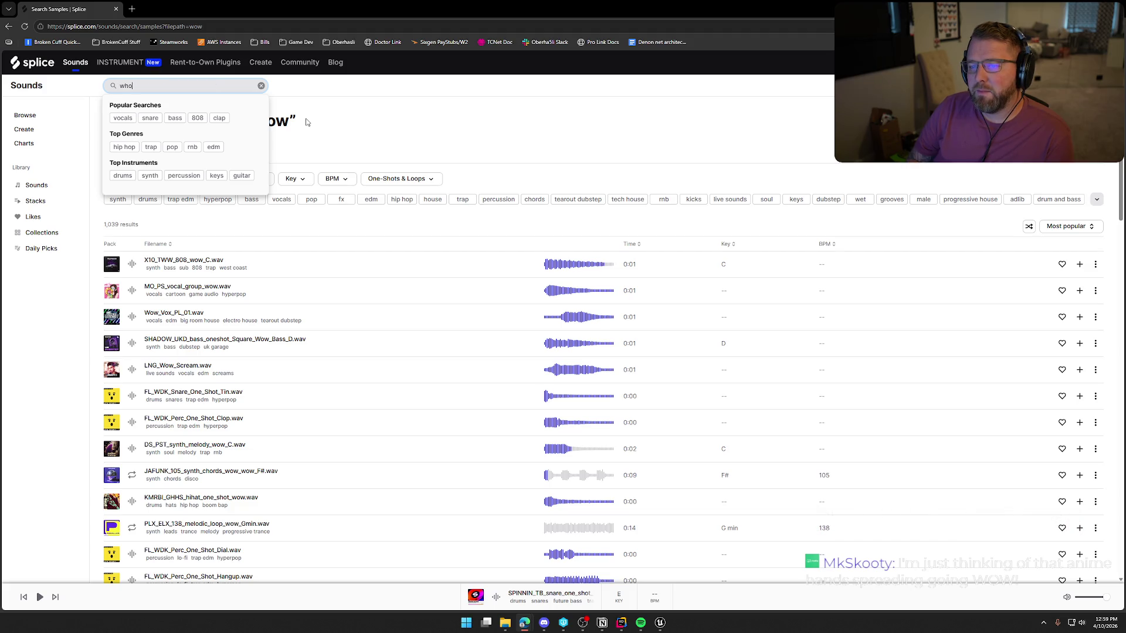
Search 'woohoo' and preview the percussion, vocal riser, mario-style shout, GFOTY and female vocal woohoo samples
type("oo")
key("Return")
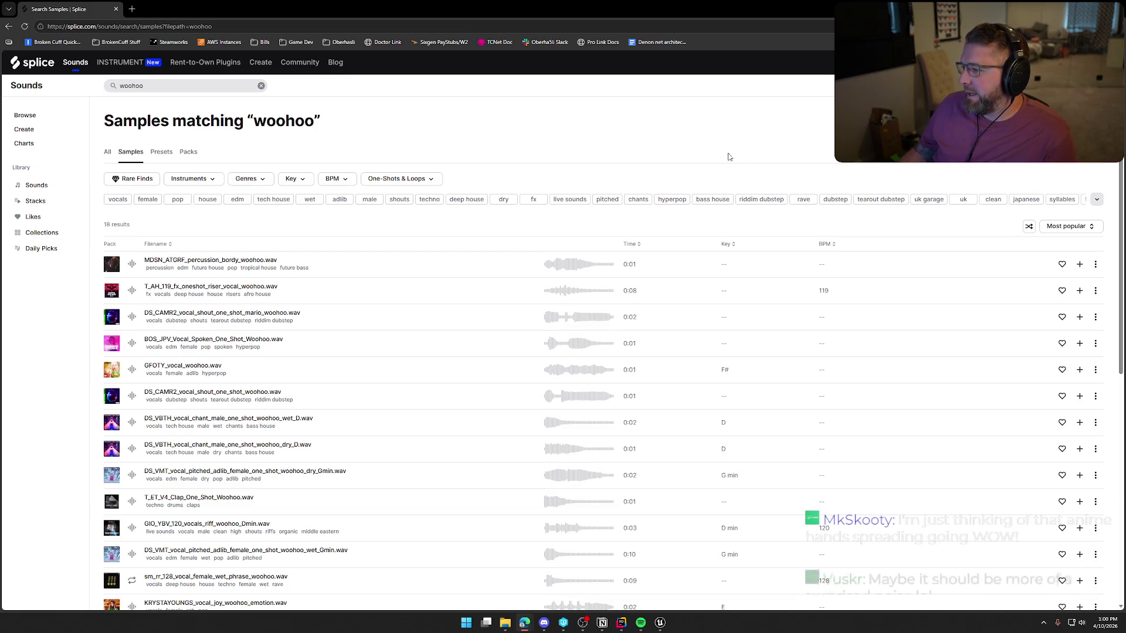
left_click(132, 266)
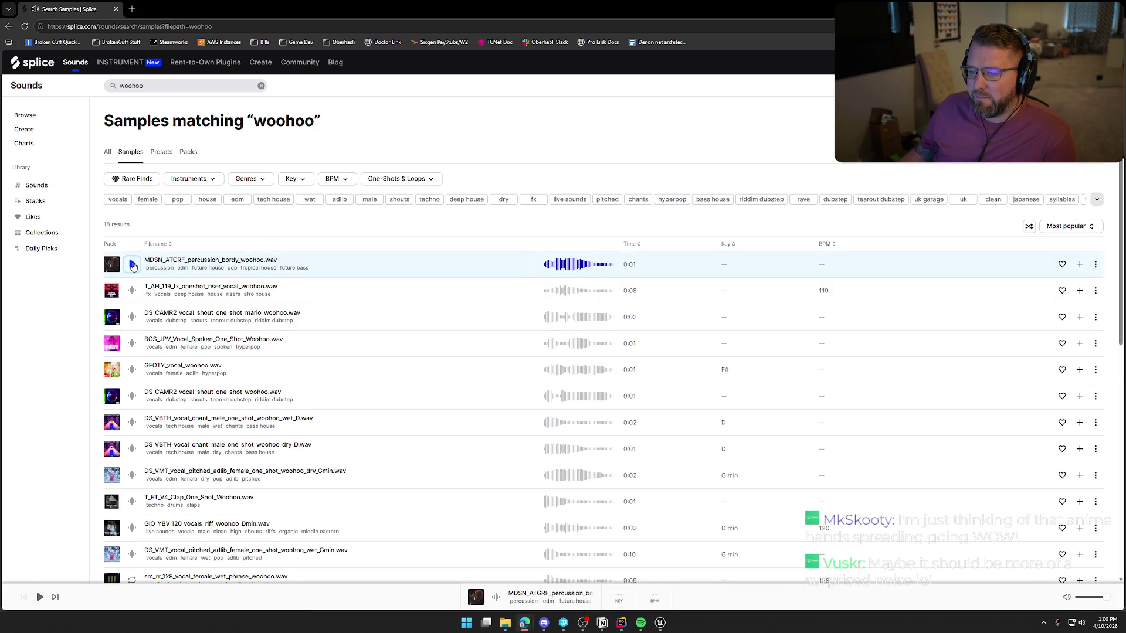
left_click(134, 290)
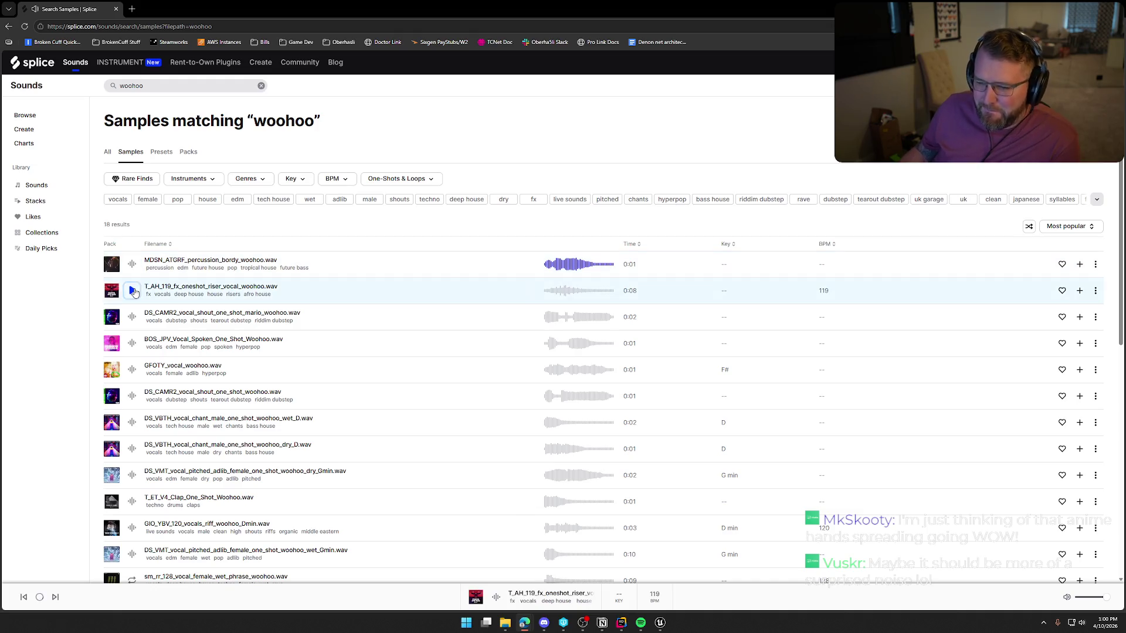
left_click(131, 318)
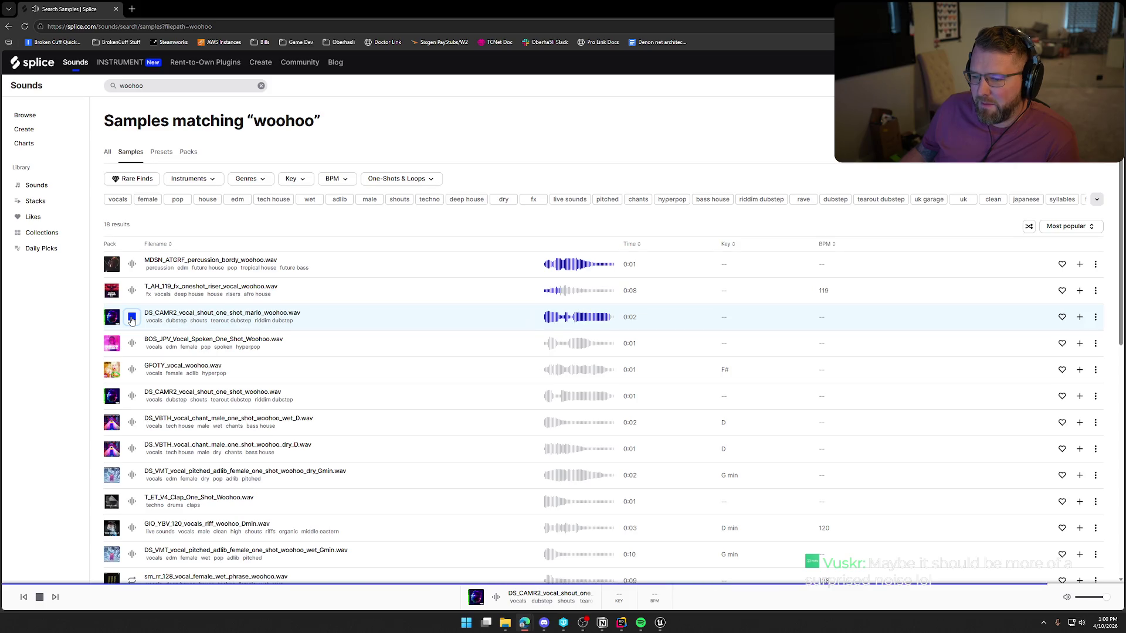
scroll(131, 320, "down", 1)
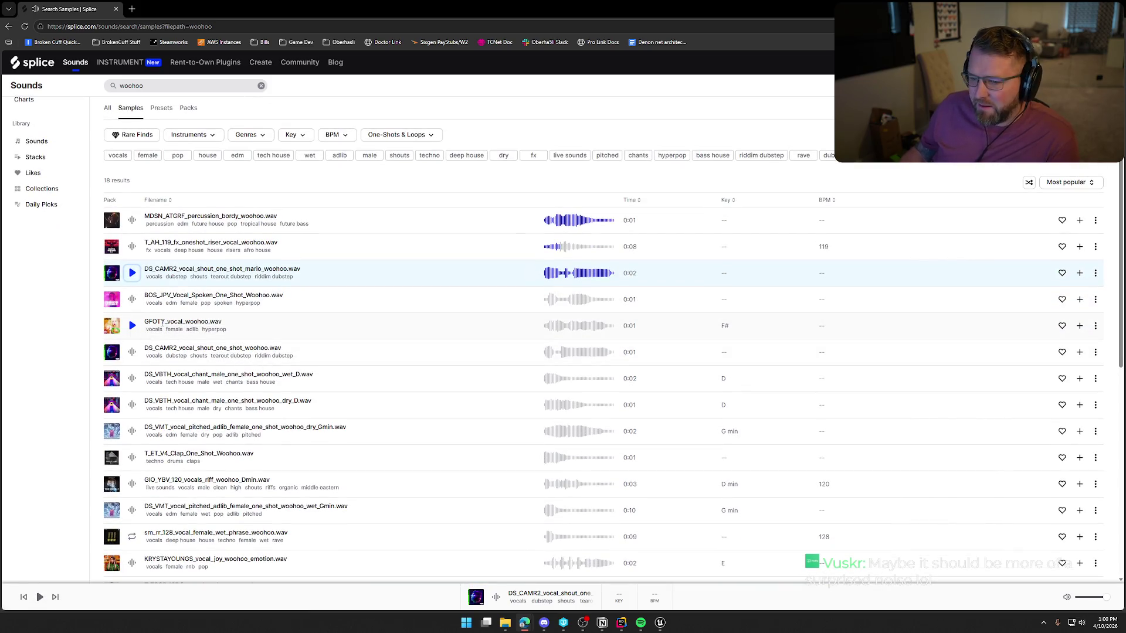
left_click(131, 300)
left_click(132, 328)
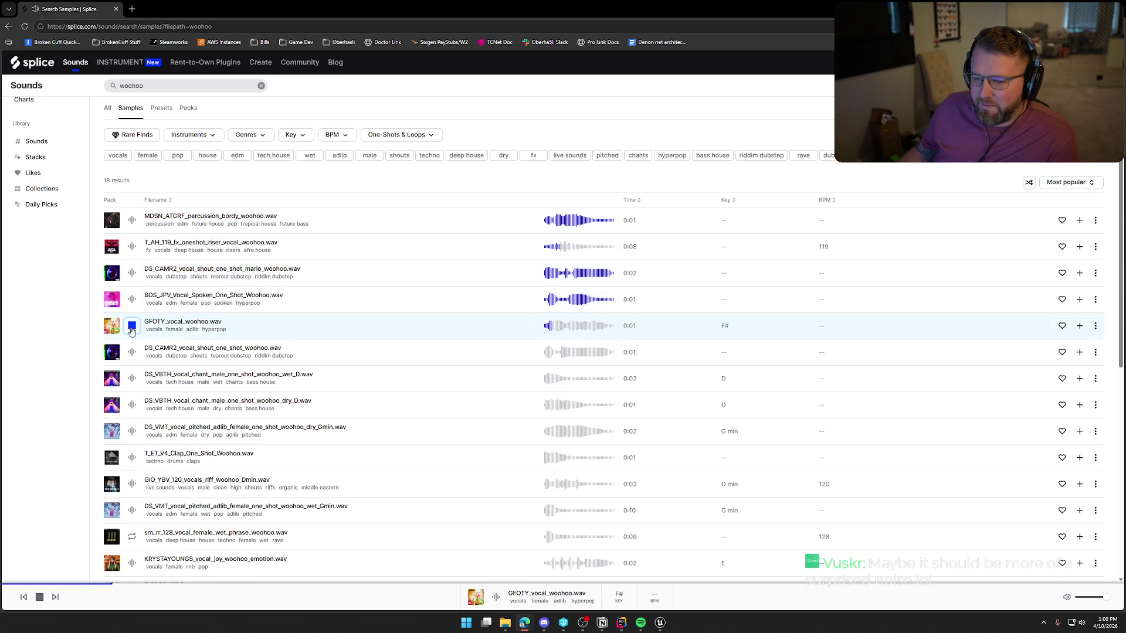
Preview the DS_CAMR2 shout, DS_VBTH wet/dry chants, DS_VMT adlib, T_ET_V4_Clap and GIO_YBV_120 woohoo samples
scroll(132, 332, "down", 1)
left_click(131, 313)
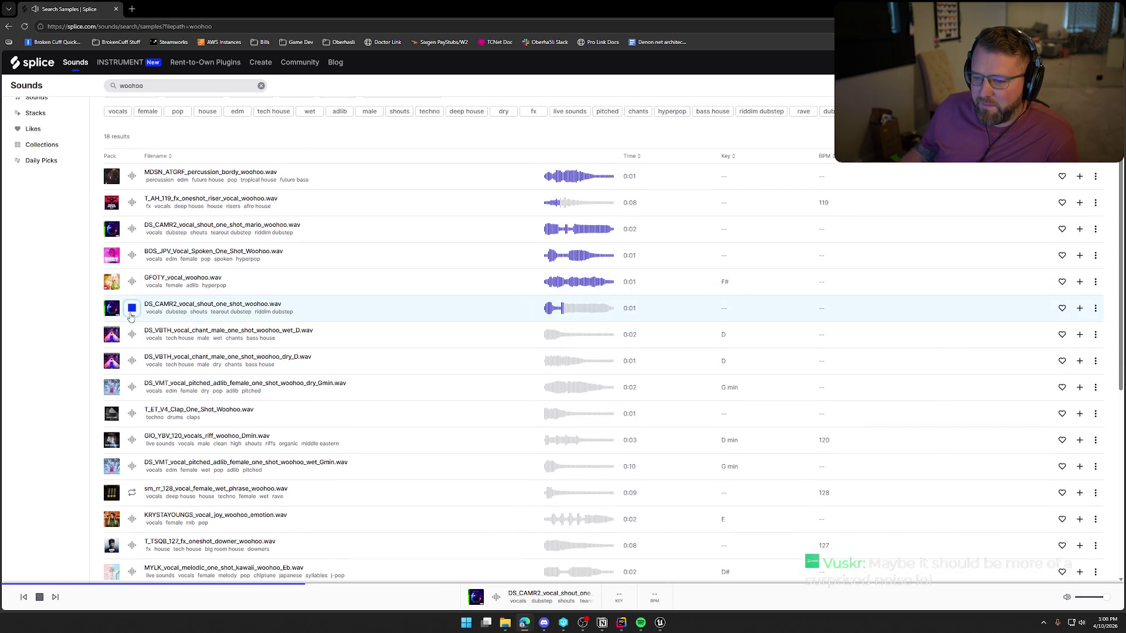
left_click(132, 336)
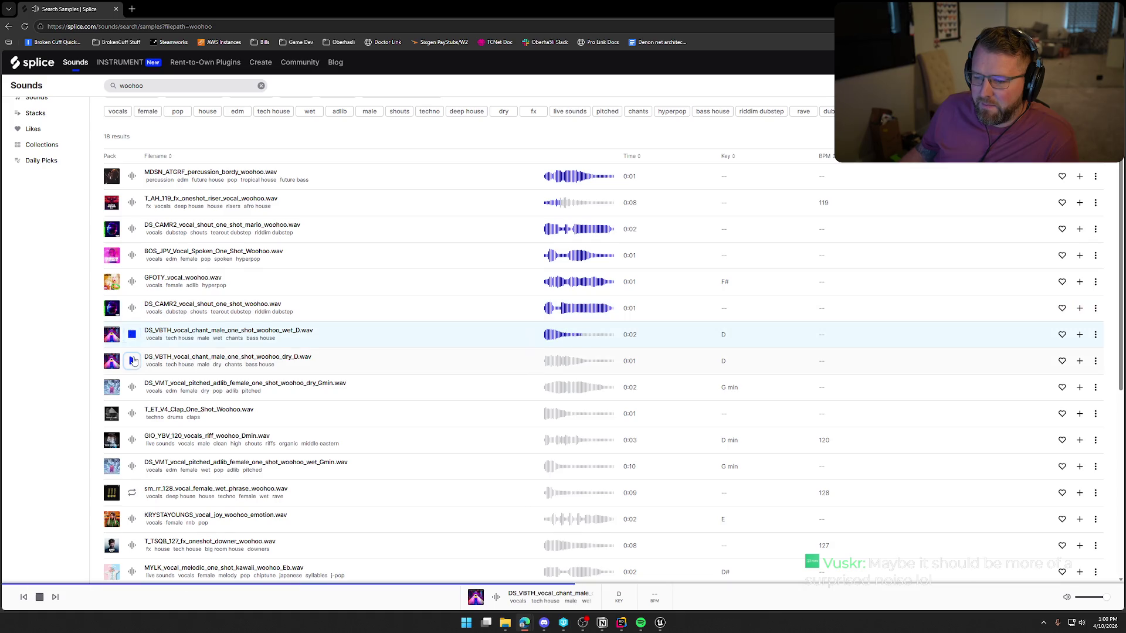
left_click(131, 360)
scroll(135, 329, "down", 2)
left_click(132, 301)
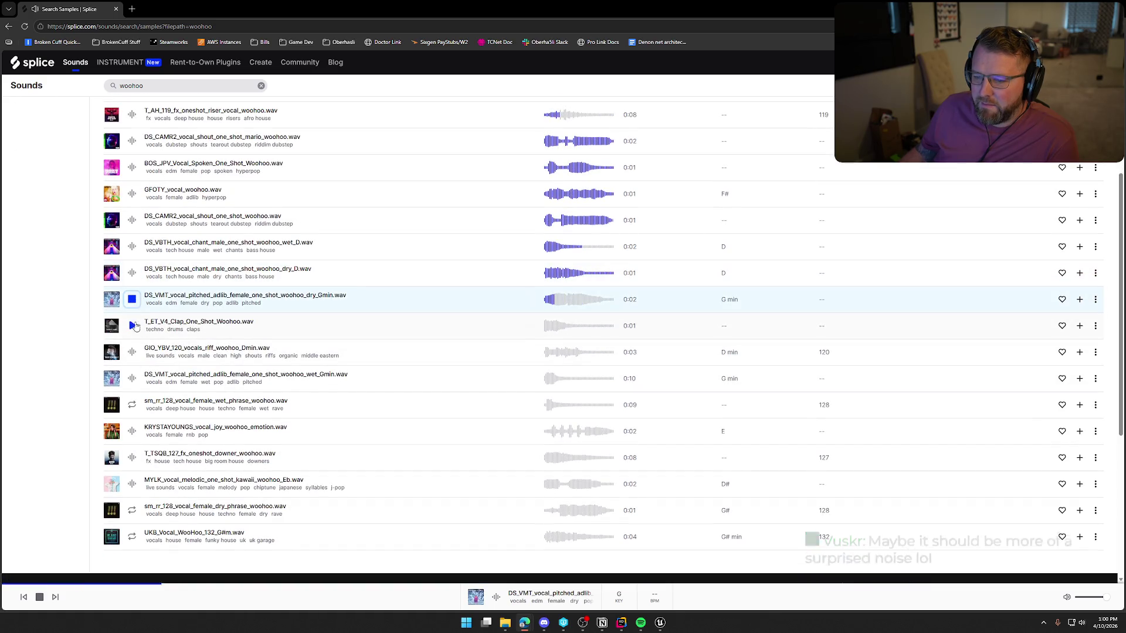
left_click(132, 329)
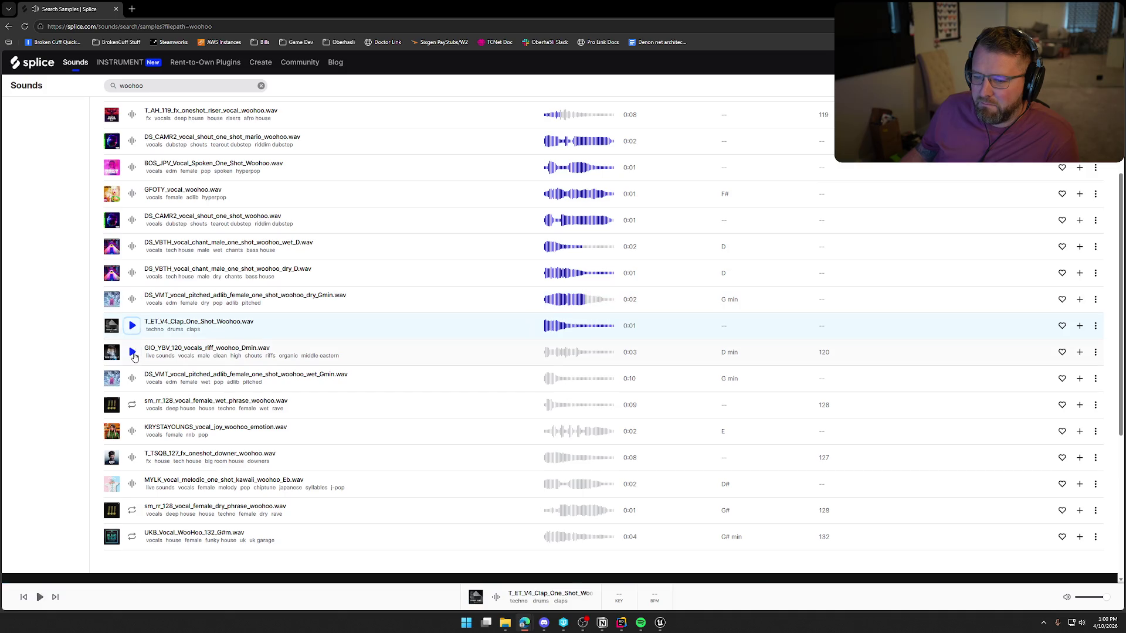
left_click(133, 353)
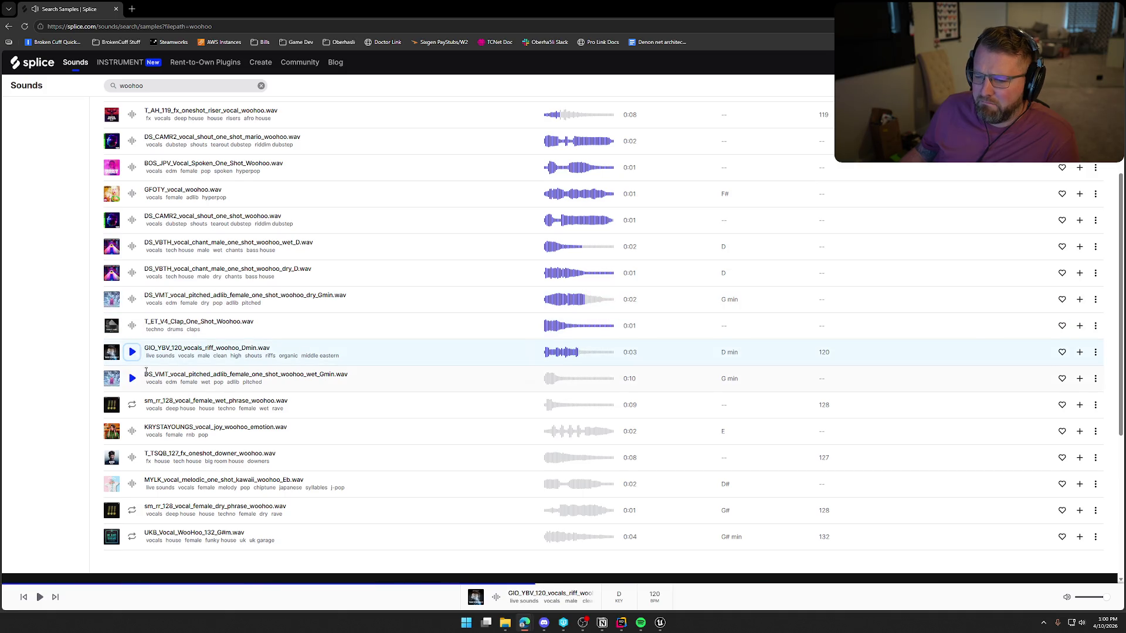
Preview the female wet phrase, vocal joy and T_TSQB_127 downer woohoo samples, then select the search text
scroll(146, 370, "down", 1)
left_click(133, 362)
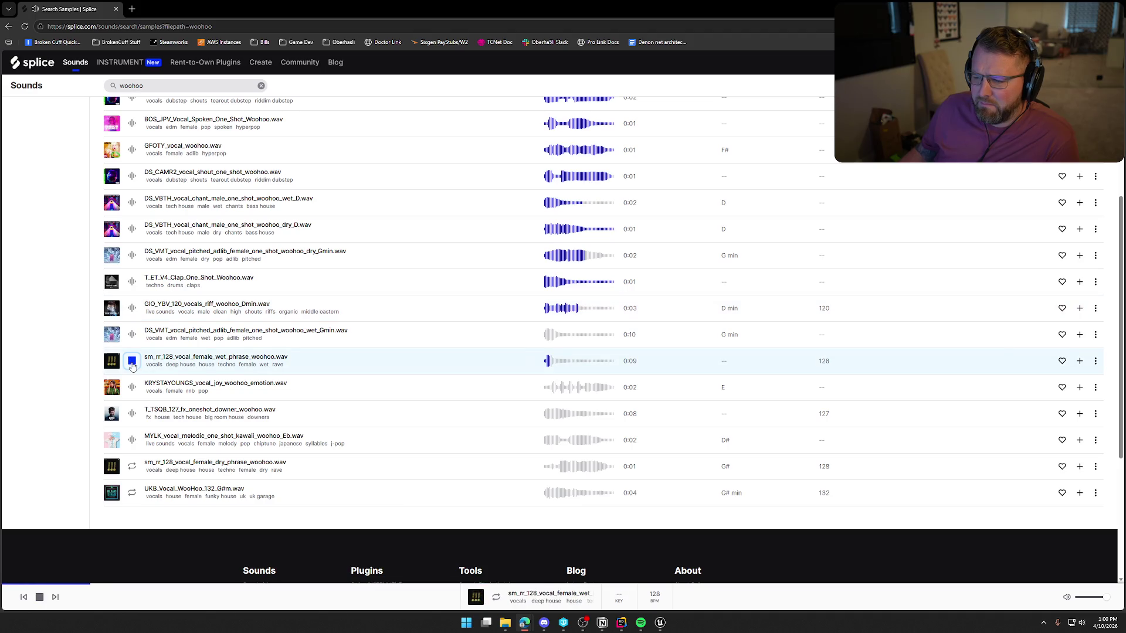
left_click(133, 392)
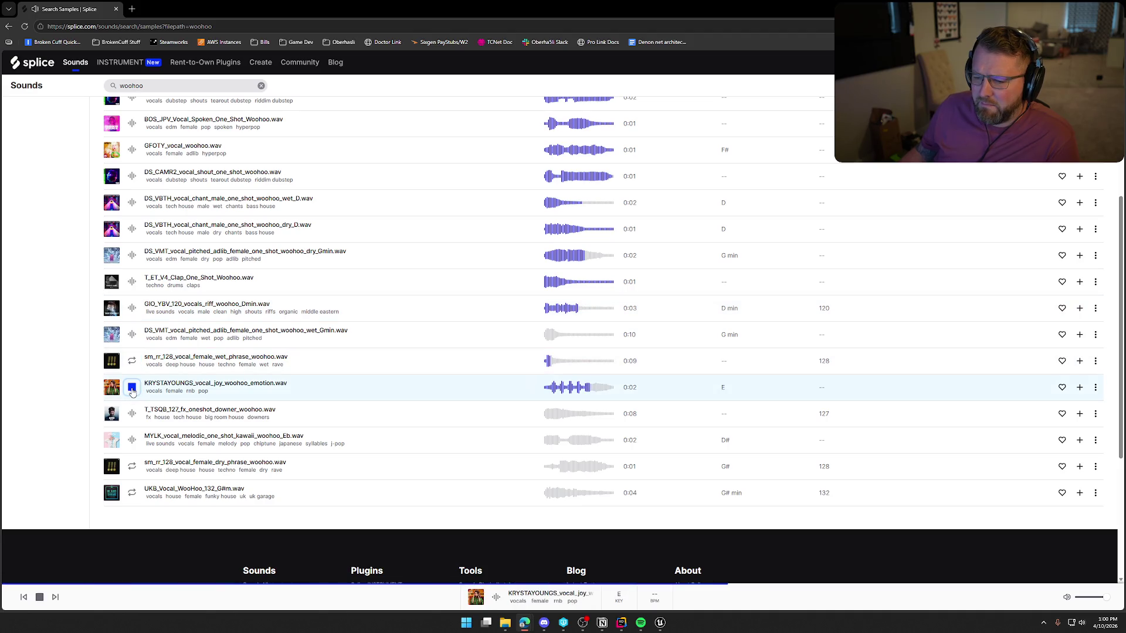
left_click(133, 414)
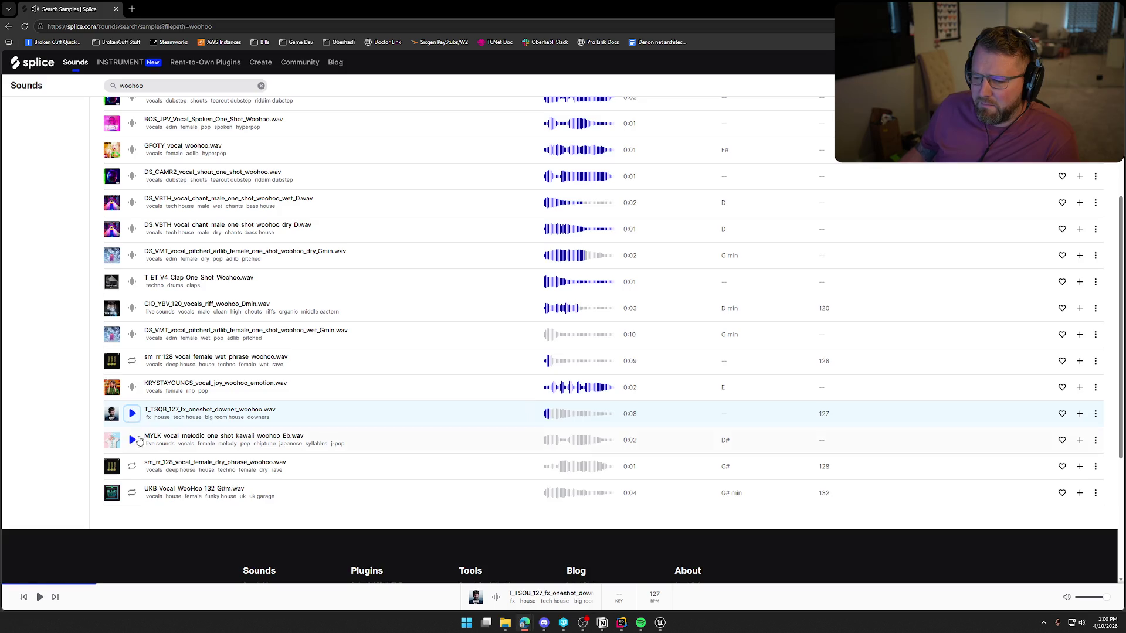
scroll(134, 469, "up", 5)
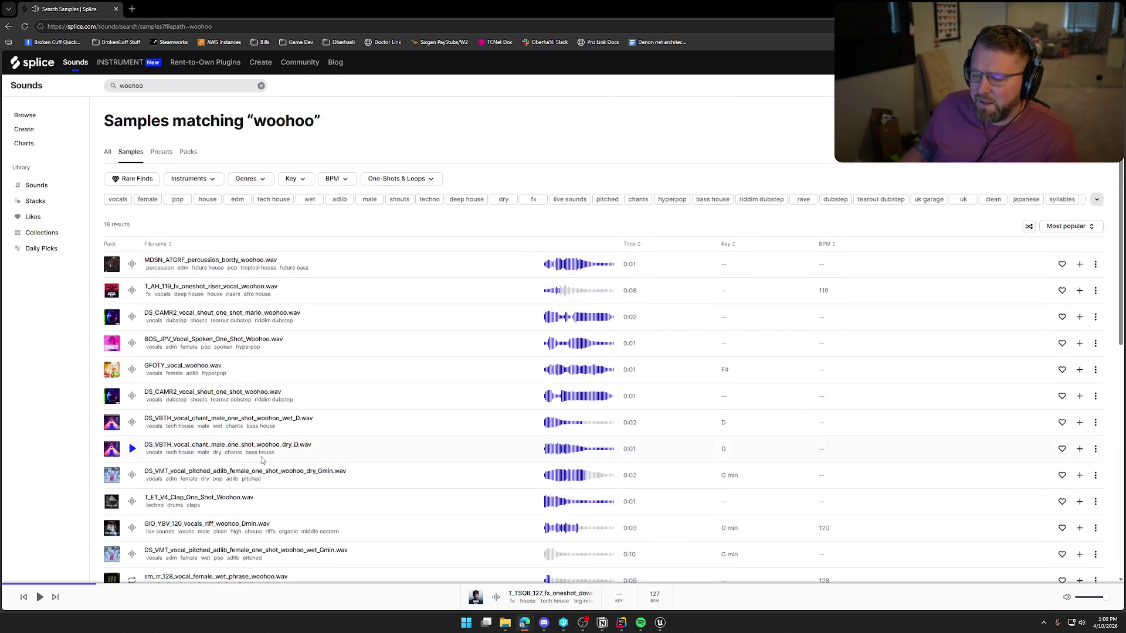
left_click(139, 85)
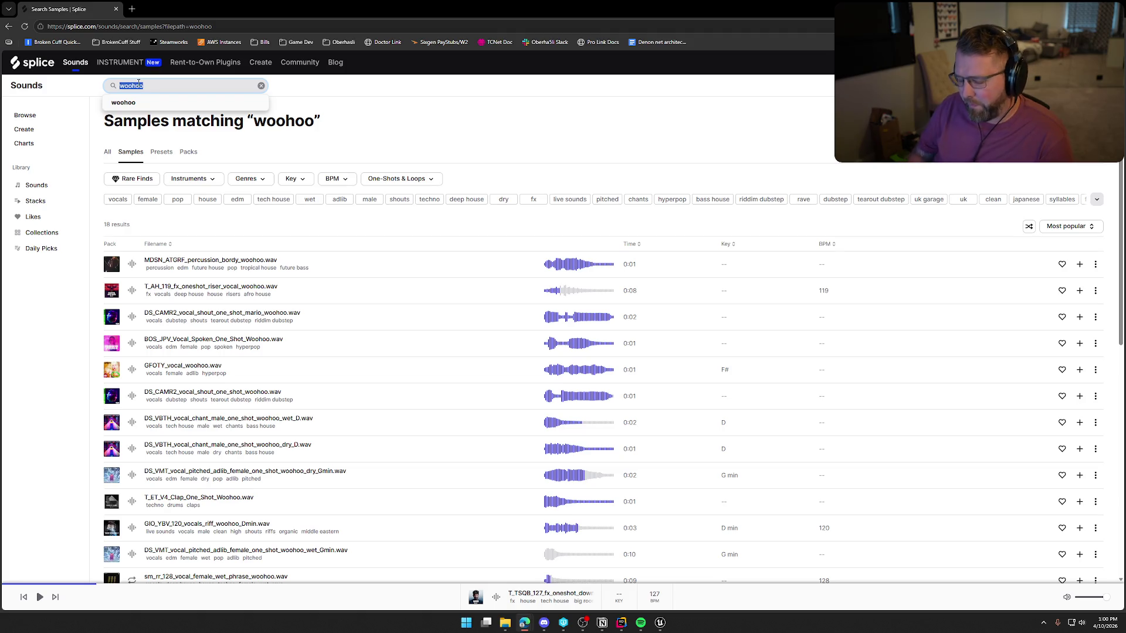
Search 'yay' and preview the kids vocal chant, drop_fx_yai, HOSHT bass, DS_CAMR2 synth bass and STCR2 hat samples
type("yay")
key("Return")
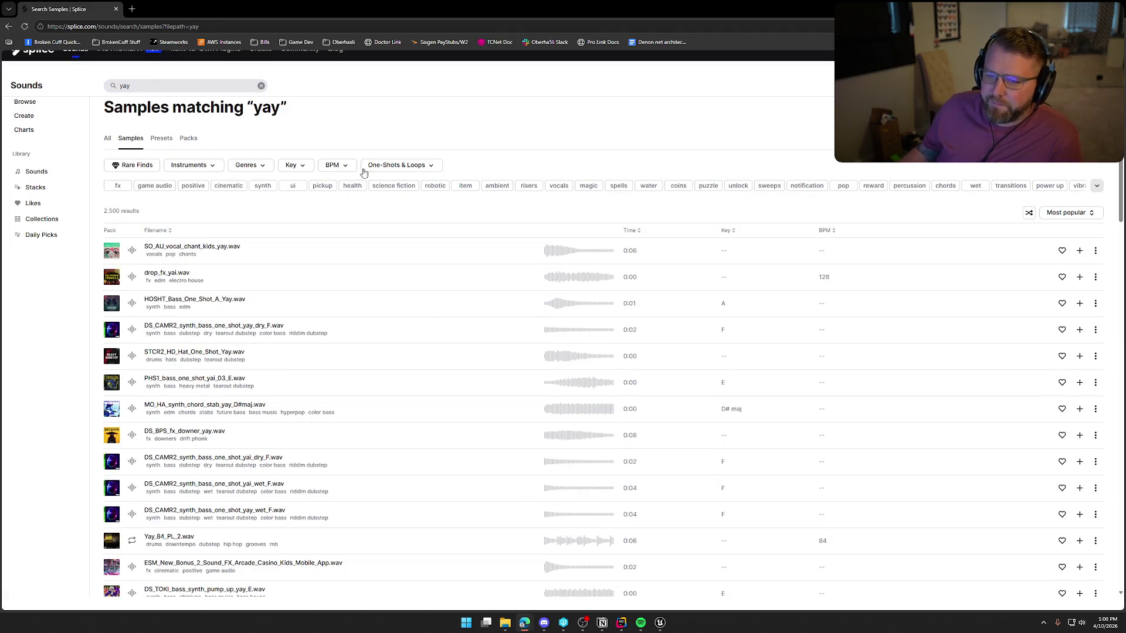
left_click(132, 250)
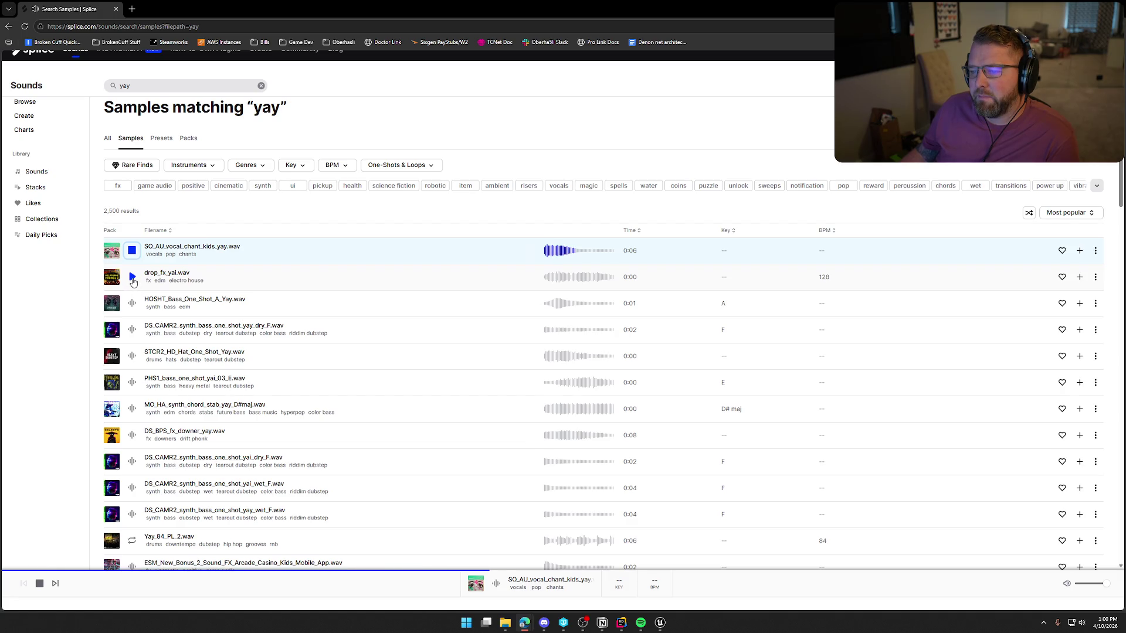
left_click(132, 278)
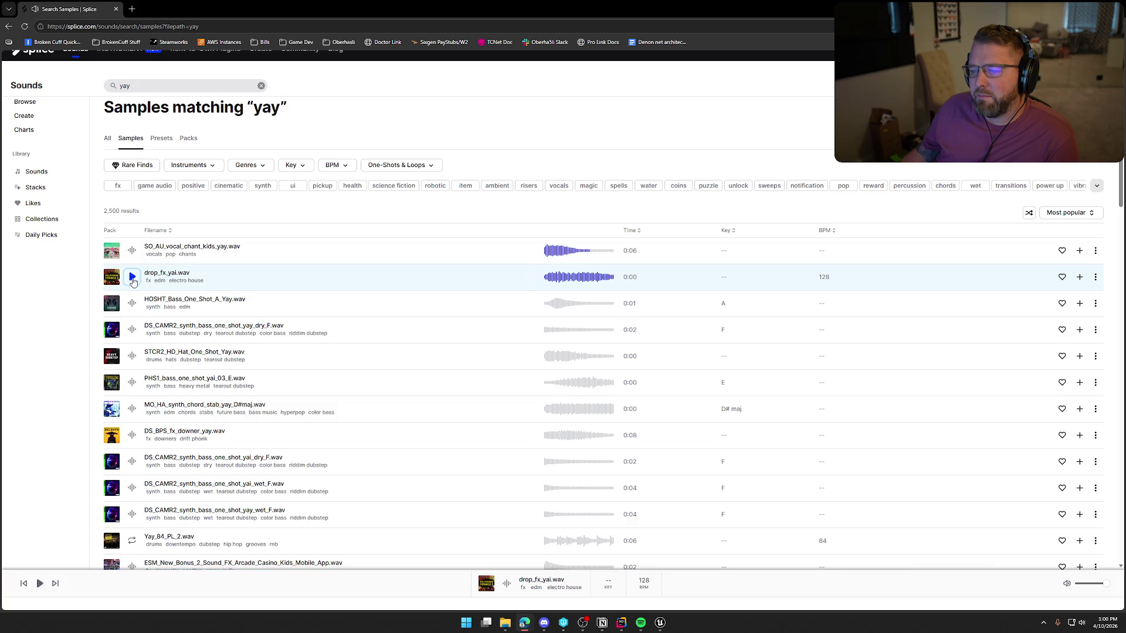
left_click(132, 305)
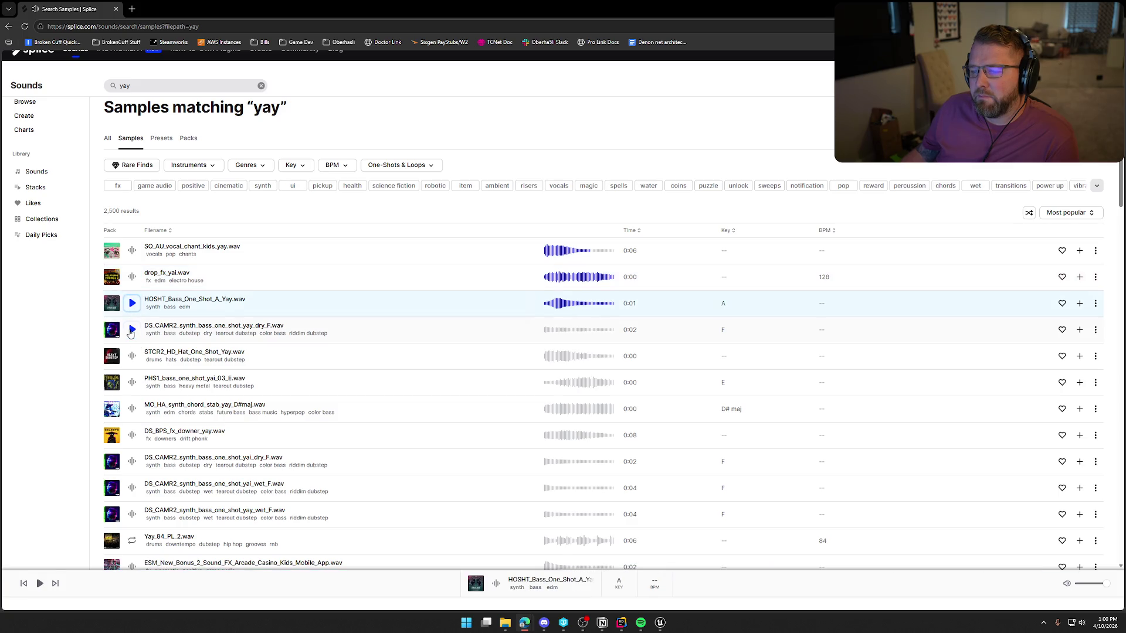
left_click(131, 332)
left_click(132, 356)
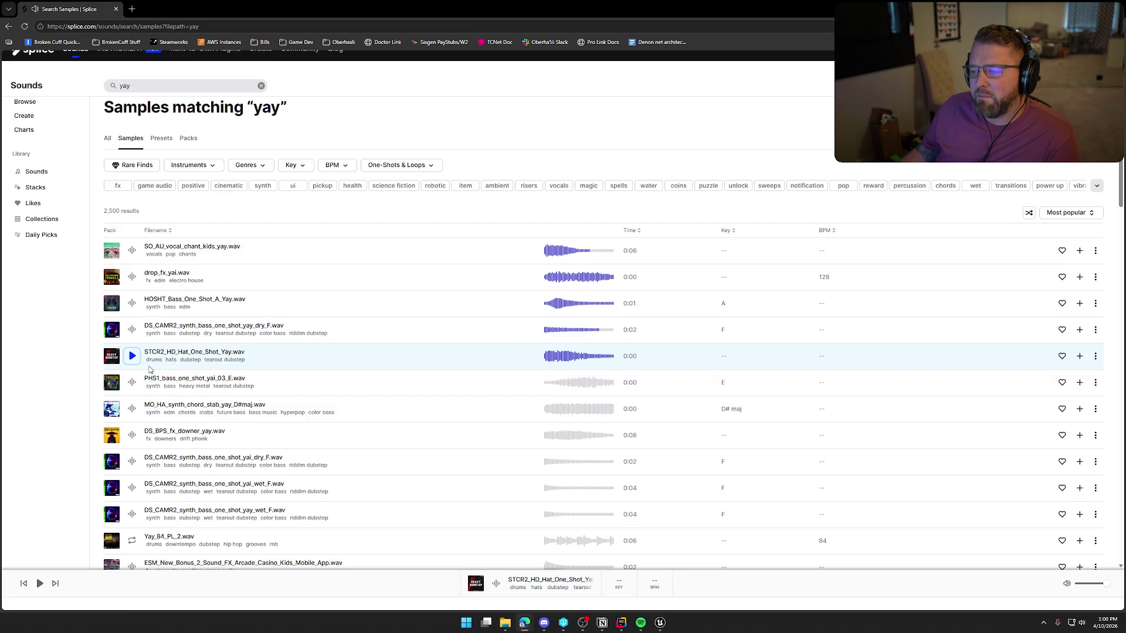
scroll(384, 413, "down", 2)
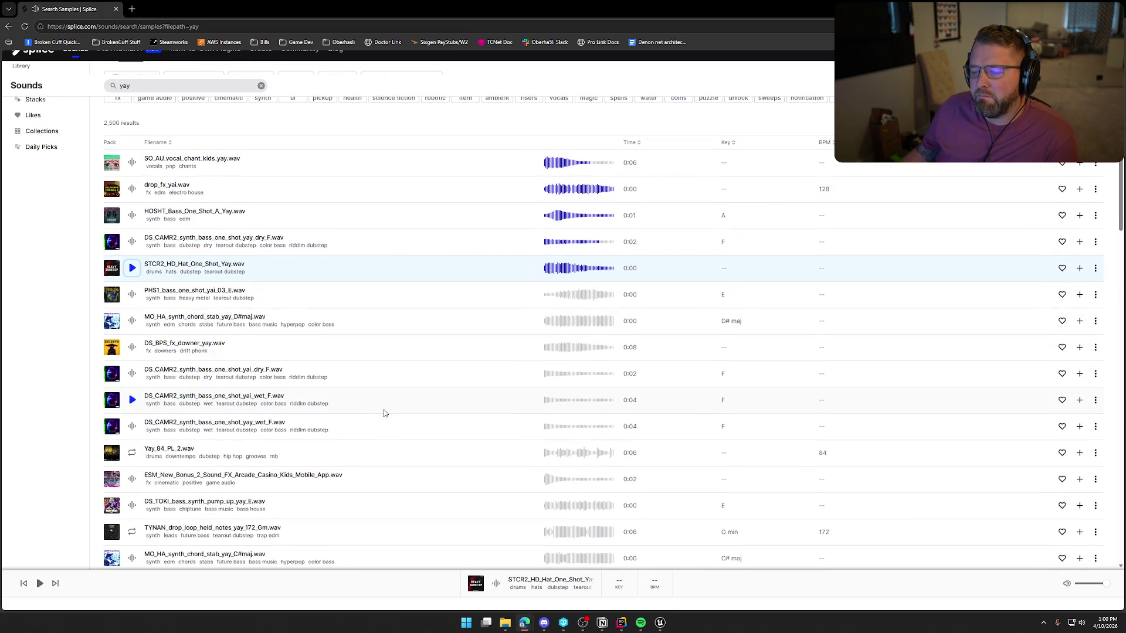
scroll(384, 414, "down", 15)
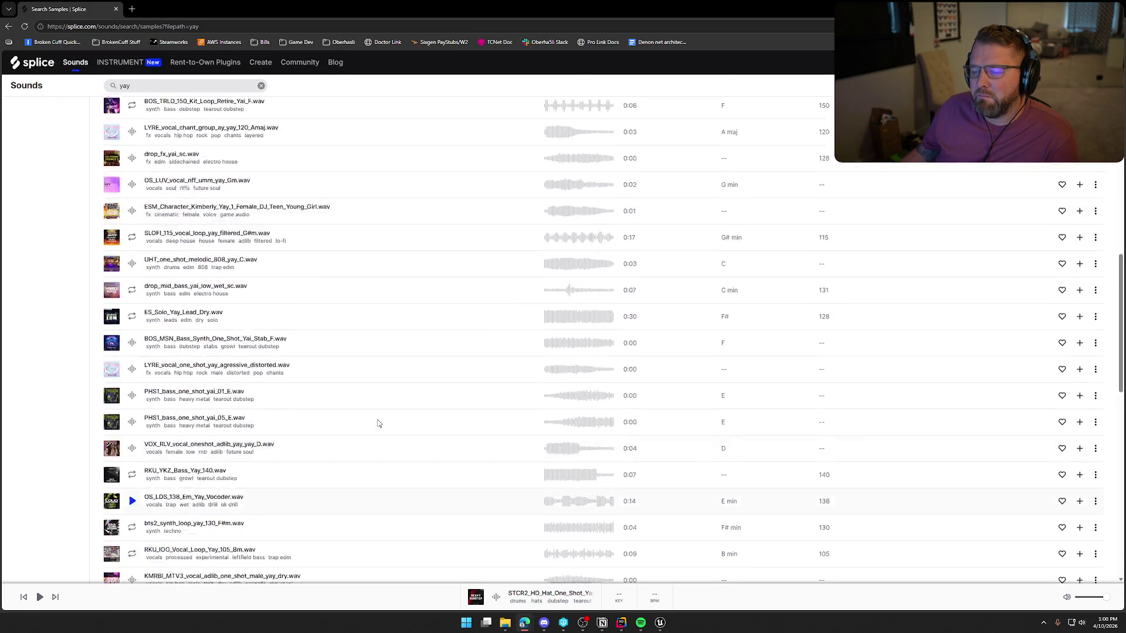
scroll(378, 423, "up", 15)
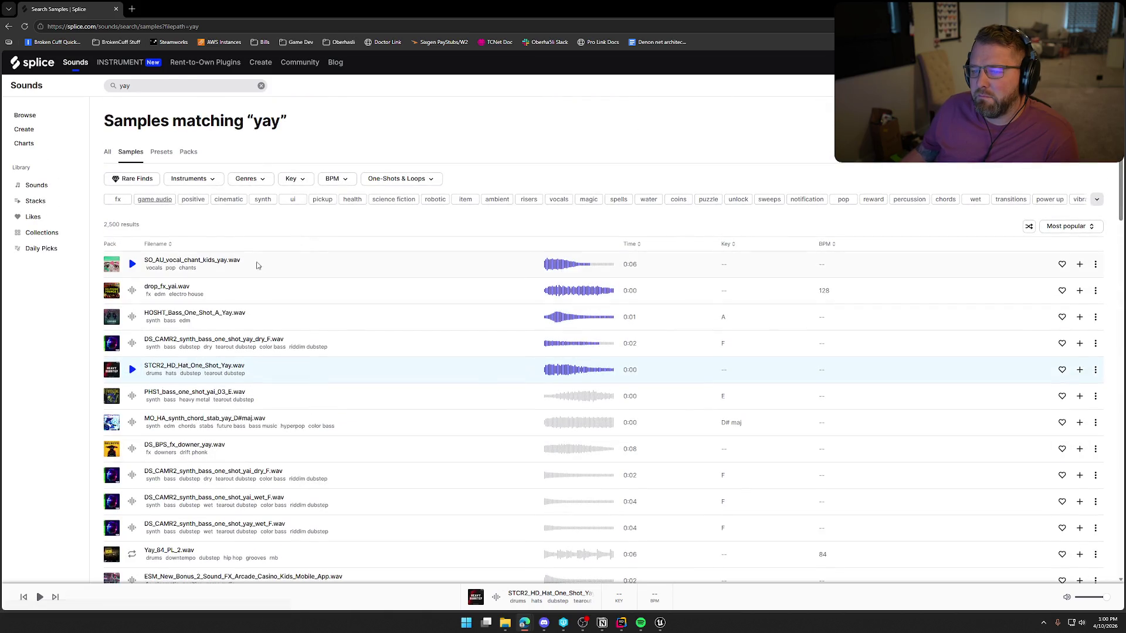
Narrow 'yay' results to game audio and preview female DJ, male voice, knight and zombie yays
left_click(131, 265)
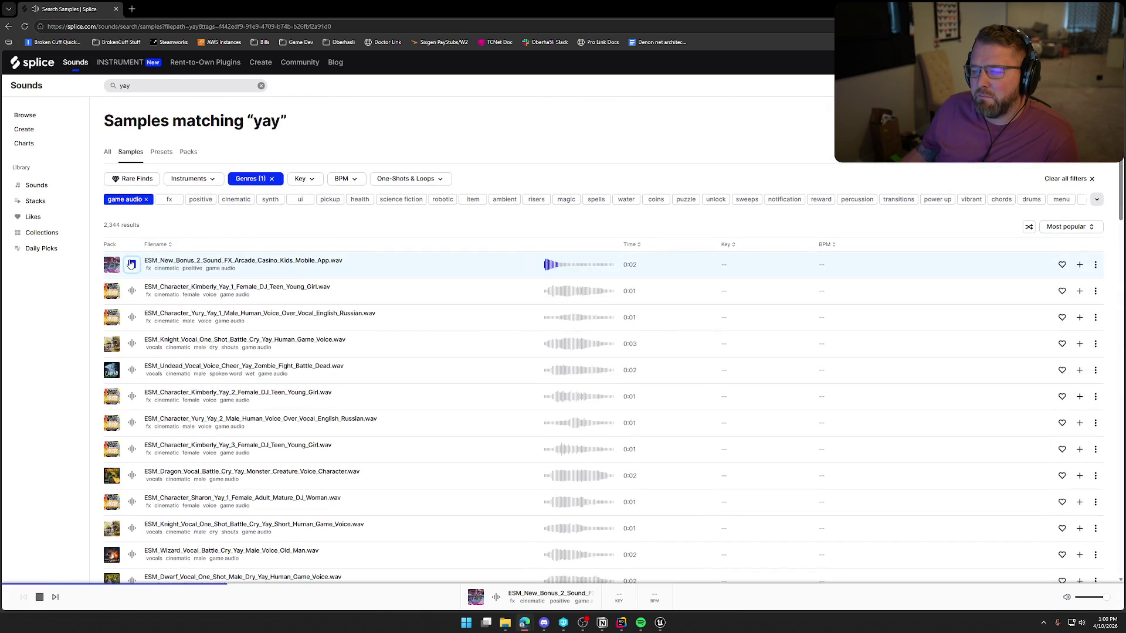
left_click(131, 291)
left_click(133, 318)
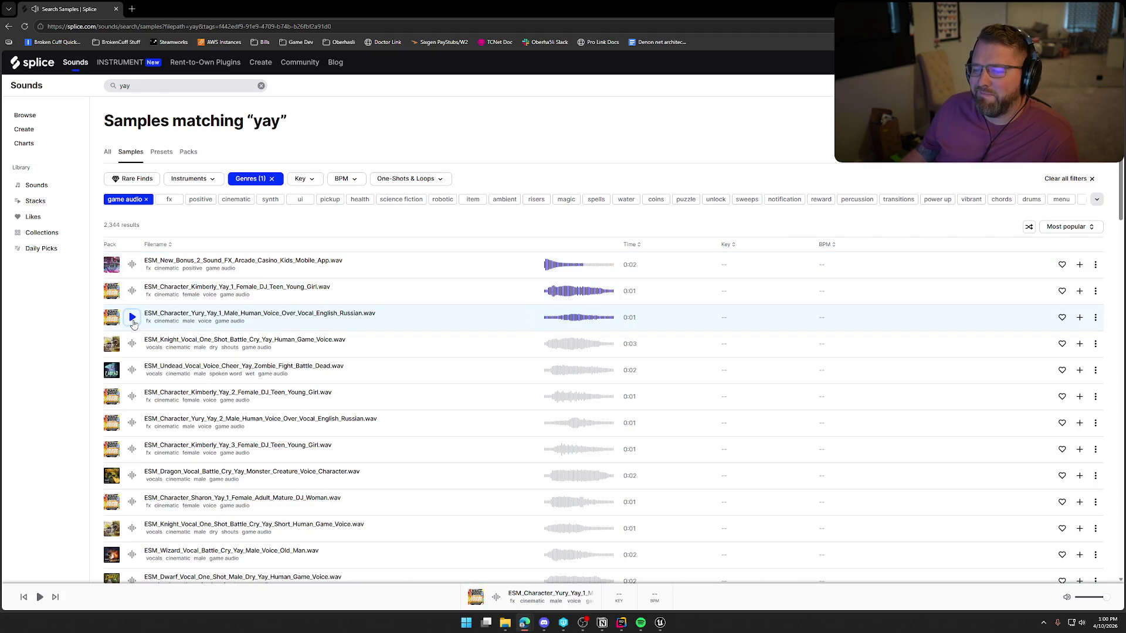
left_click(133, 321)
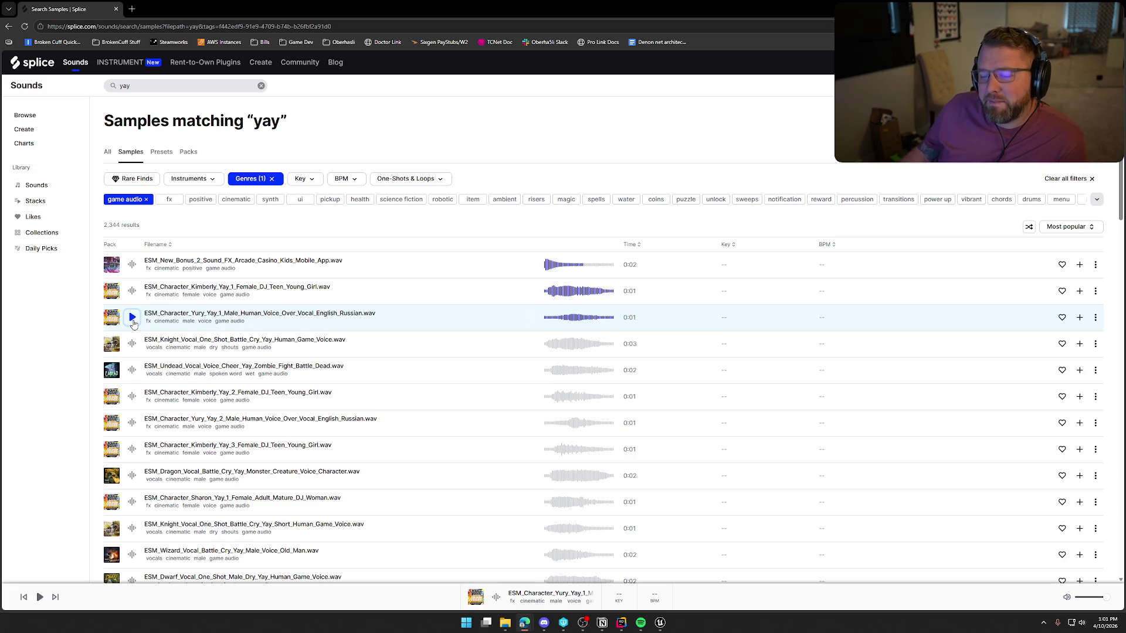
left_click(131, 344)
left_click(132, 370)
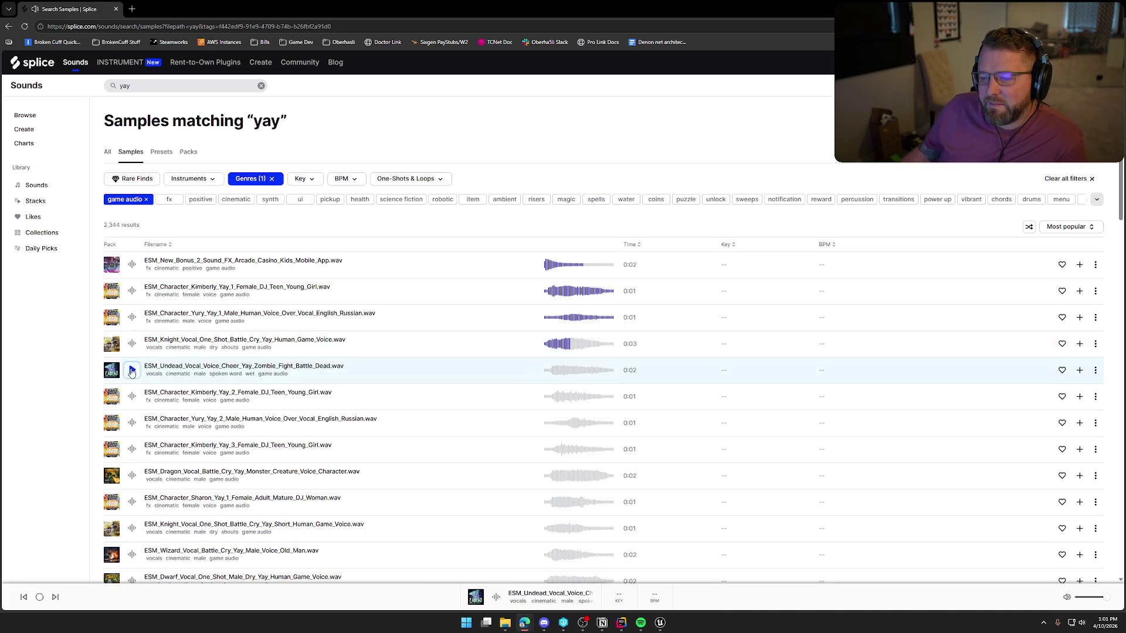
Preview more DJ and male voice yays, plus dragon, adult female, short knight and old wizard battle cries
scroll(132, 352, "down", 2)
left_click(132, 310)
left_click(132, 335)
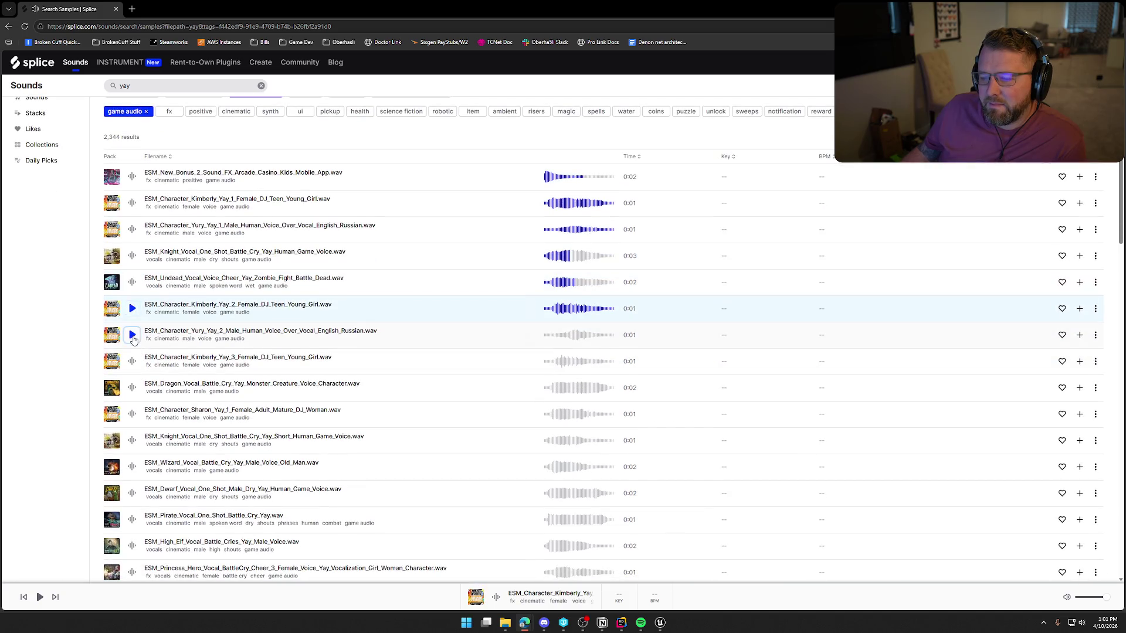
left_click(132, 361)
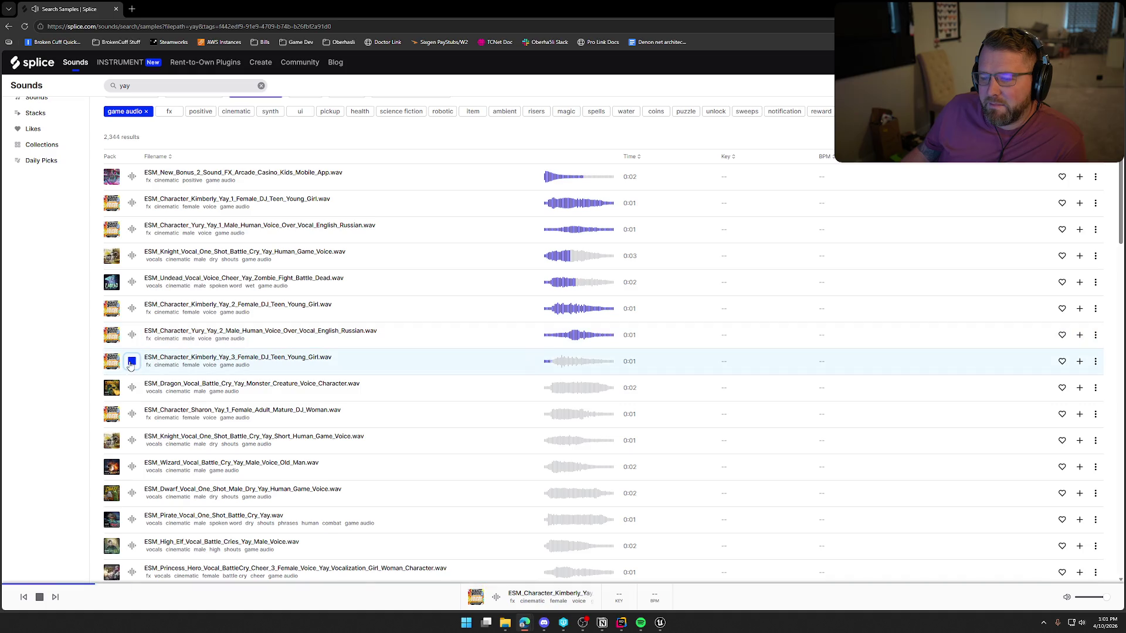
scroll(132, 357, "down", 1)
left_click(132, 344)
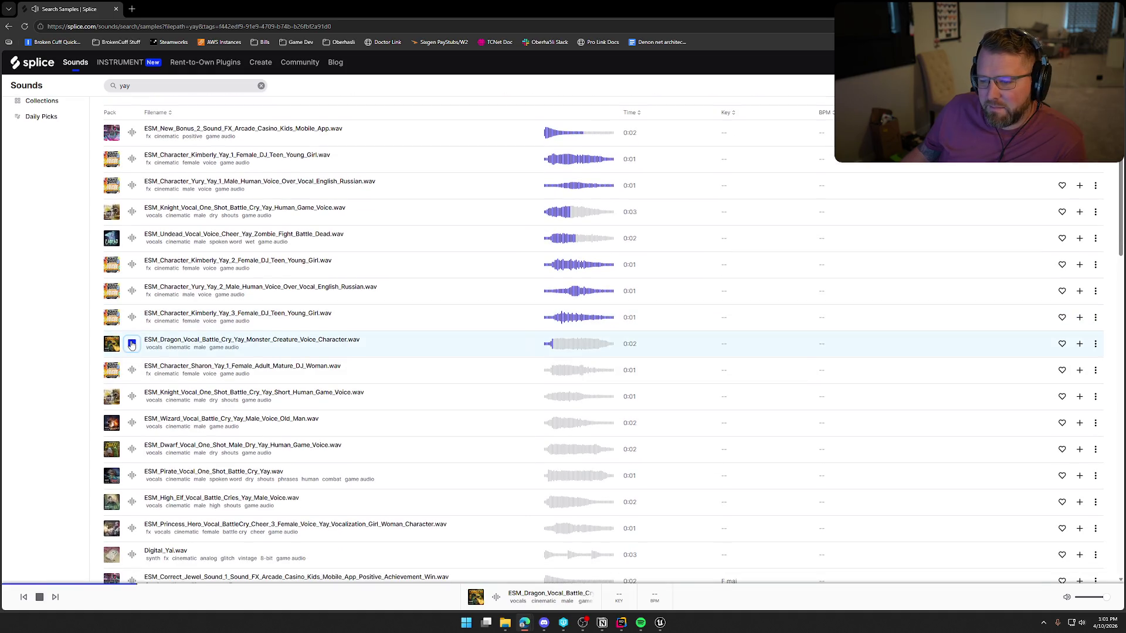
left_click(133, 370)
scroll(133, 372, "down", 1)
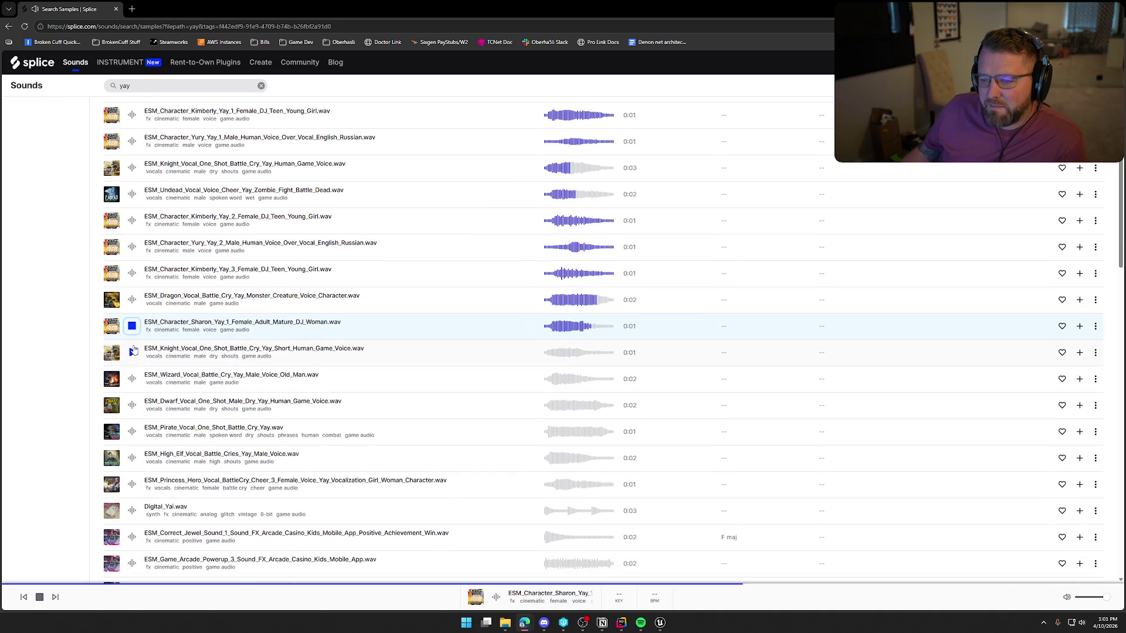
left_click(132, 349)
scroll(133, 328, "down", 2)
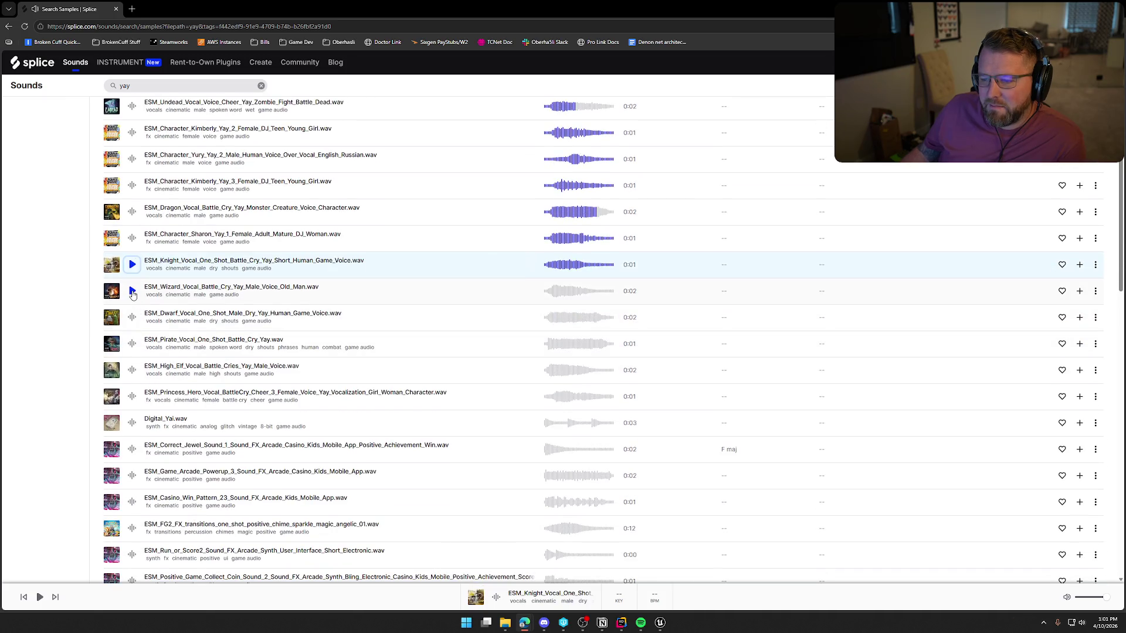
left_click(132, 292)
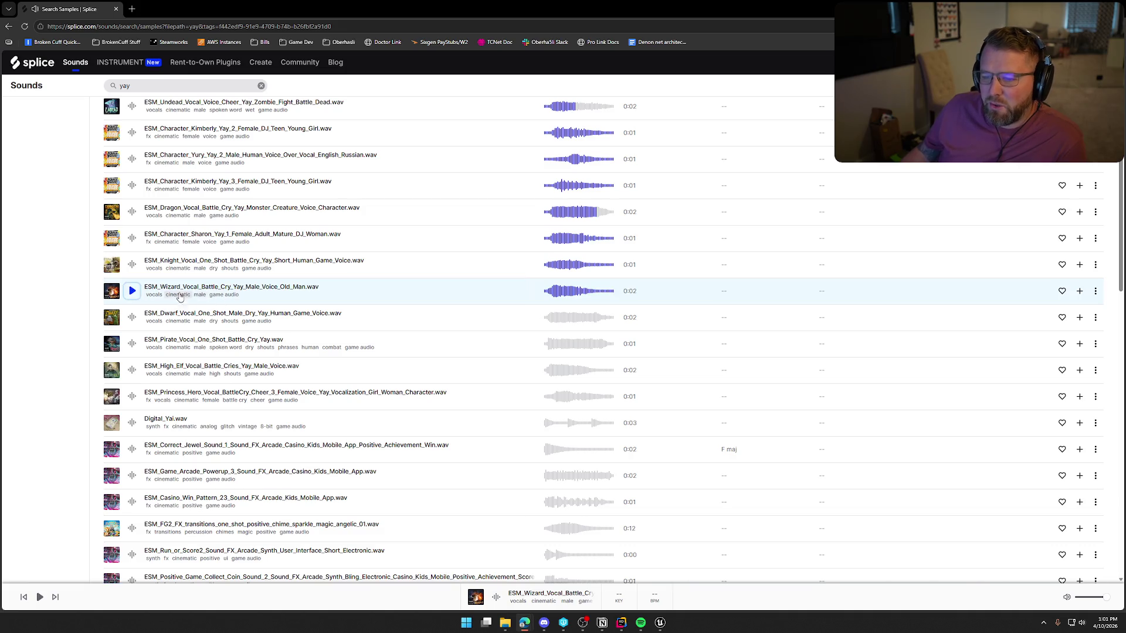
Preview the dwarf, pirate and other battle-cry yays, Princess_Hero cheer and Digital_Yai samples
scroll(134, 293, "down", 1)
left_click(132, 273)
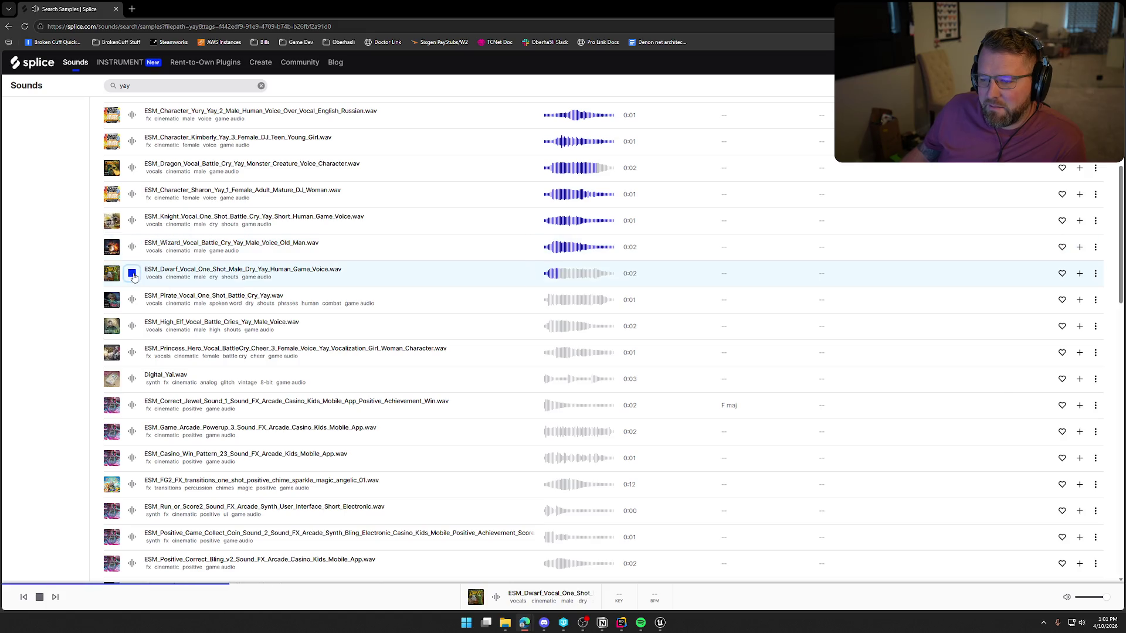
left_click(132, 300)
left_click(133, 325)
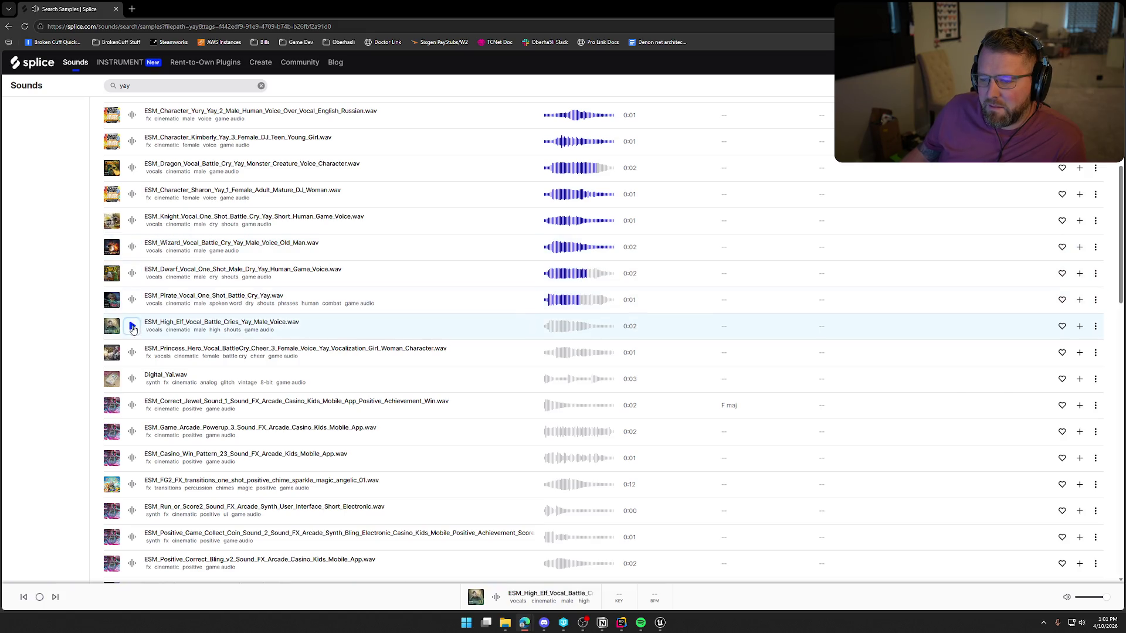
left_click(133, 352)
scroll(141, 355, "down", 1)
left_click(132, 335)
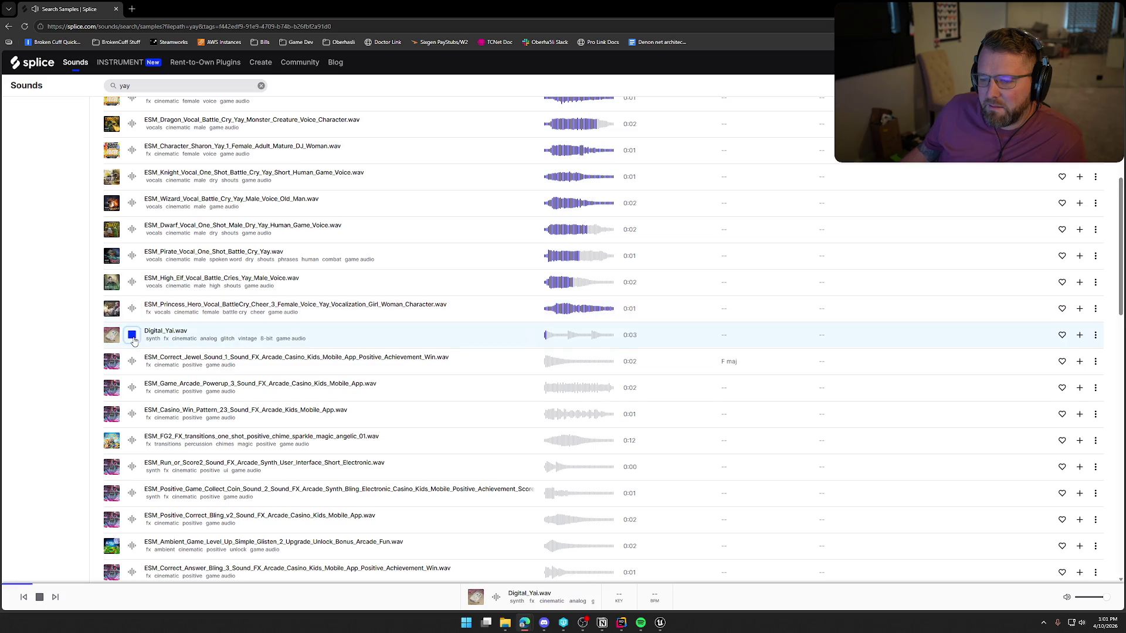
scroll(133, 336, "down", 1)
Preview game reward sounds such as Correct_Jewel, Game_Arcade_Powerup, Casino_Win_Pattern, Collect_Coin and Surface_Power_Up
left_click(132, 317)
left_click(132, 344)
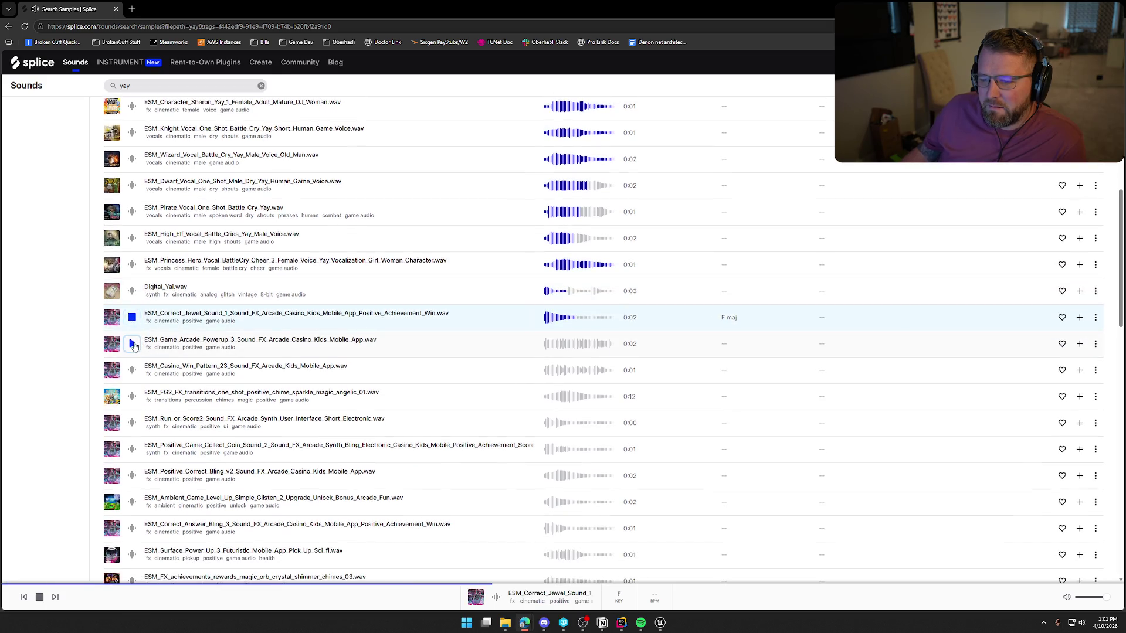
left_click(132, 370)
left_click(132, 397)
scroll(138, 394, "down", 3)
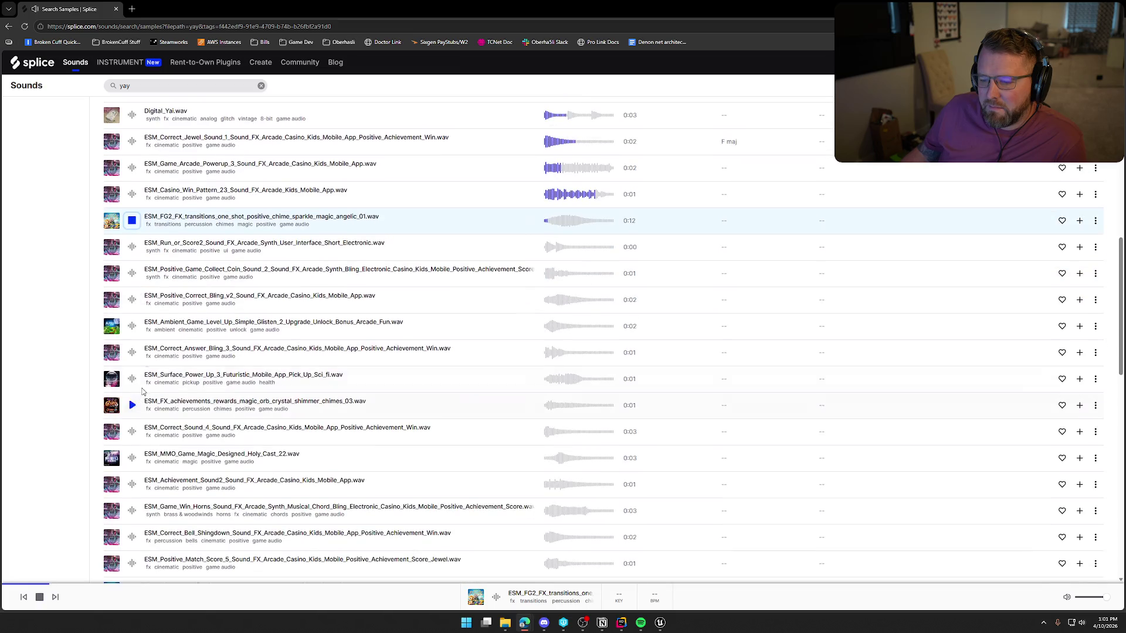
left_click(132, 247)
left_click(132, 273)
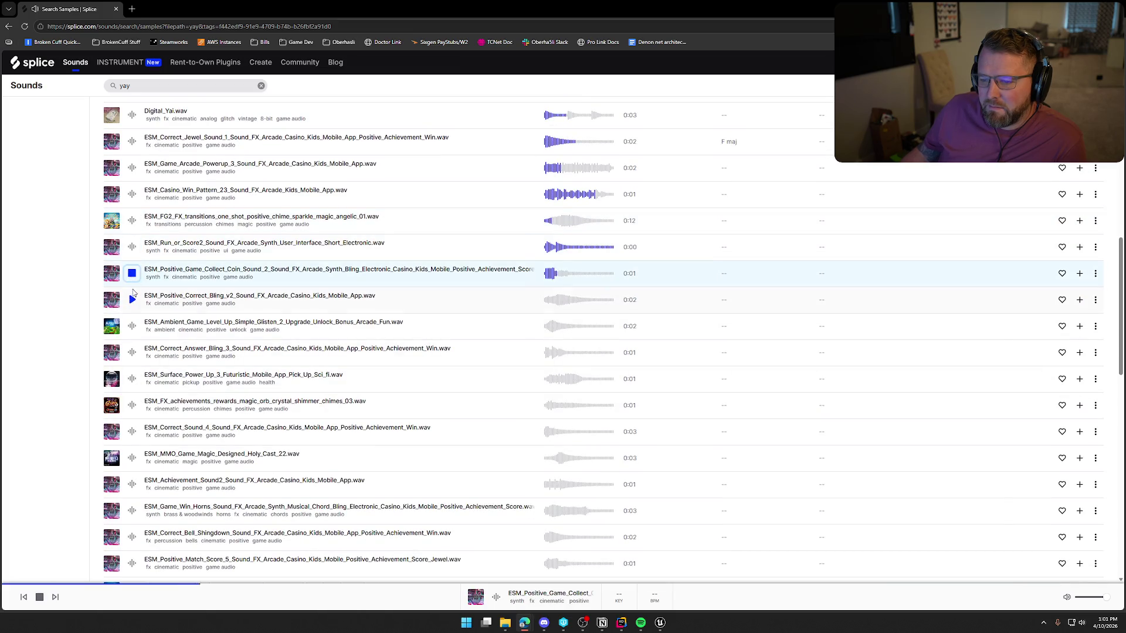
left_click(132, 300)
left_click(131, 326)
left_click(132, 352)
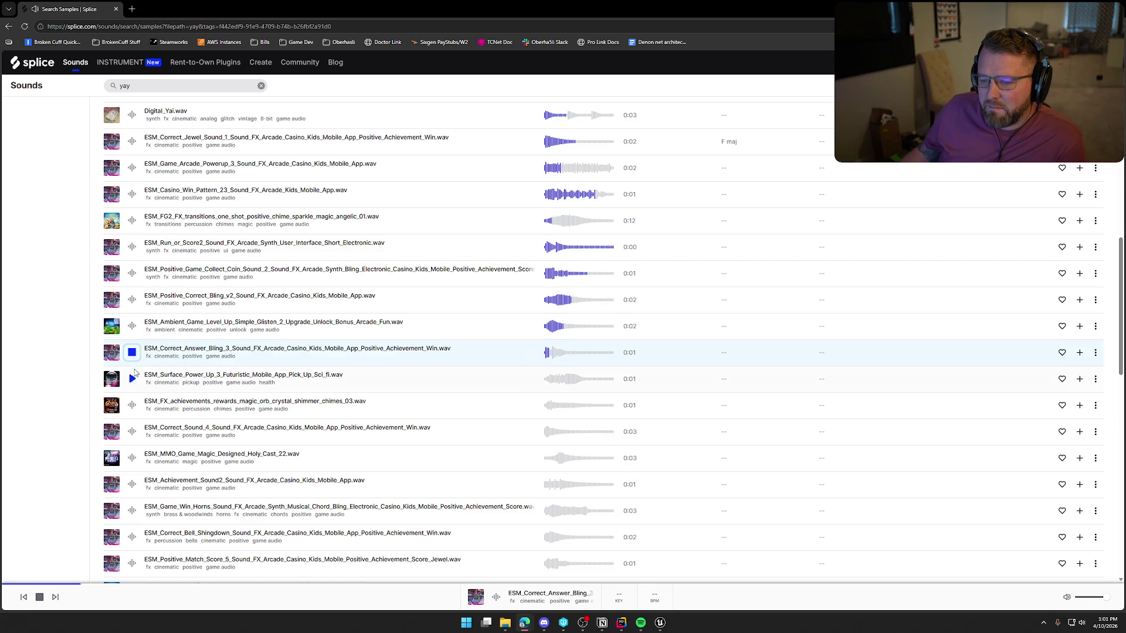
left_click(132, 379)
scroll(131, 352, "down", 2)
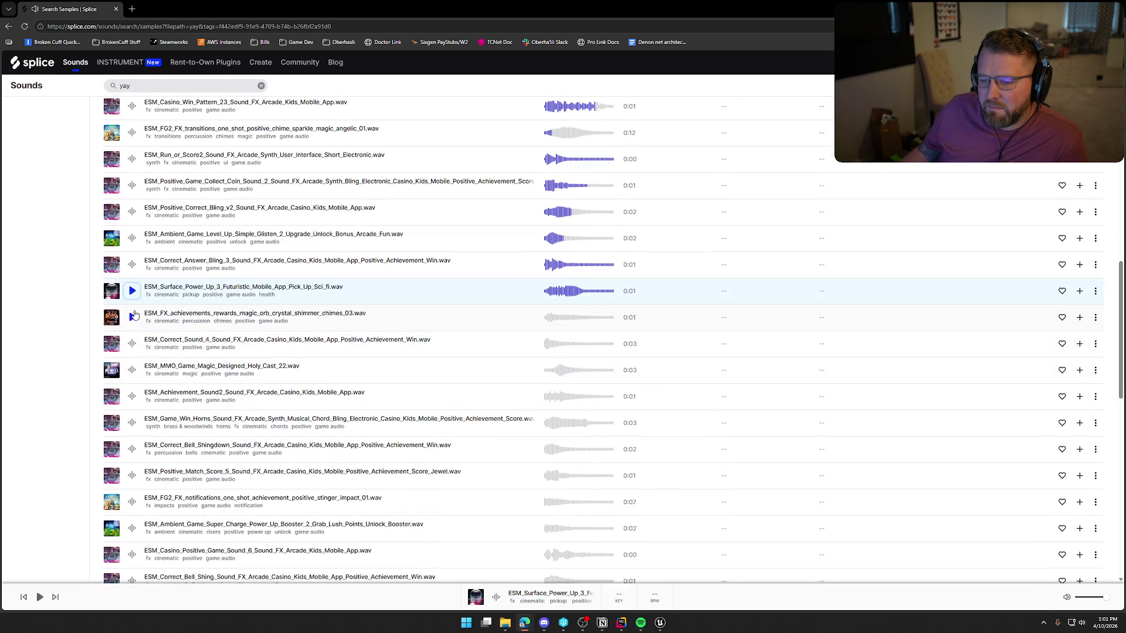
Preview the FX_achievements chimes, Correct_Sound_4, MMO_Game_Magic, Achievement_Sound2 and Game_Win_Horns samples
left_click(132, 318)
scroll(130, 326, "down", 2)
left_click(132, 256)
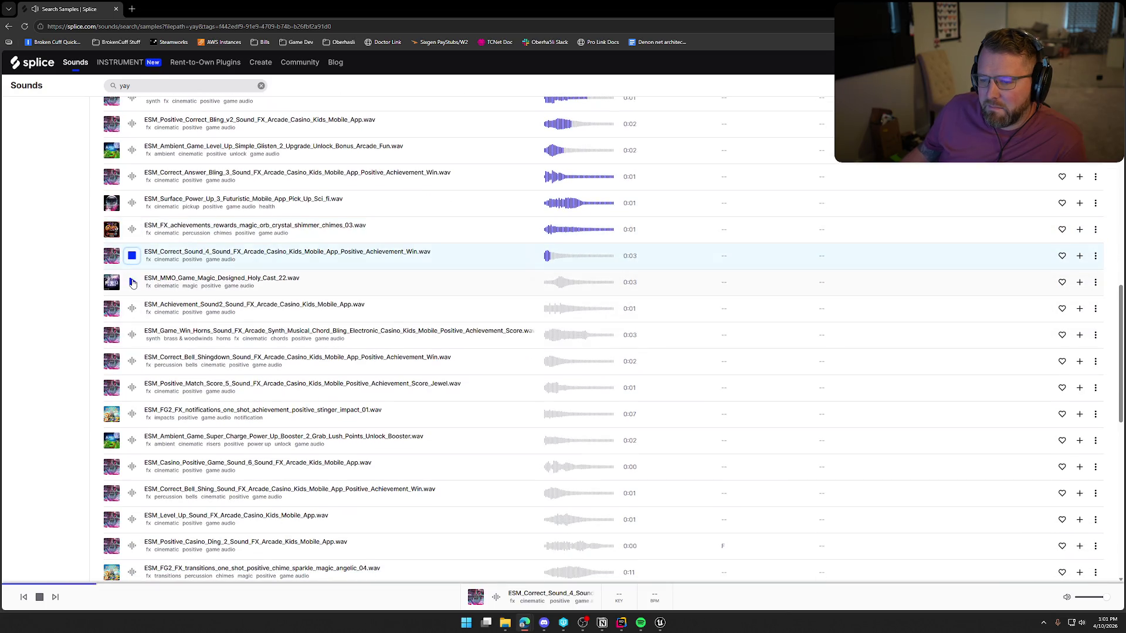
left_click(131, 281)
left_click(132, 309)
left_click(132, 335)
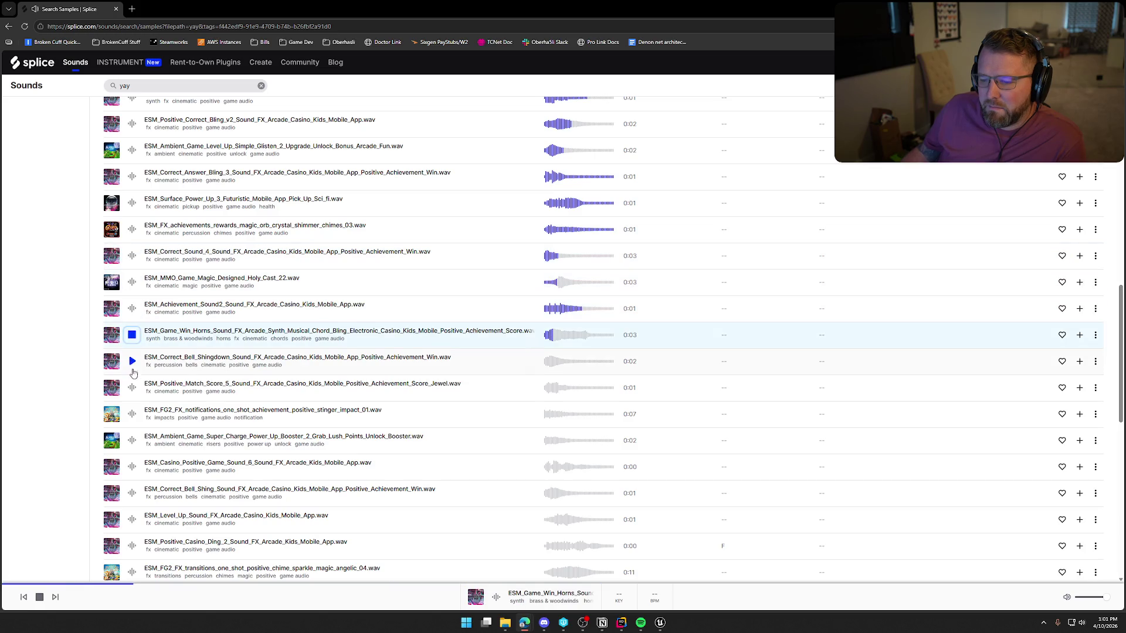
scroll(149, 431, "down", 6)
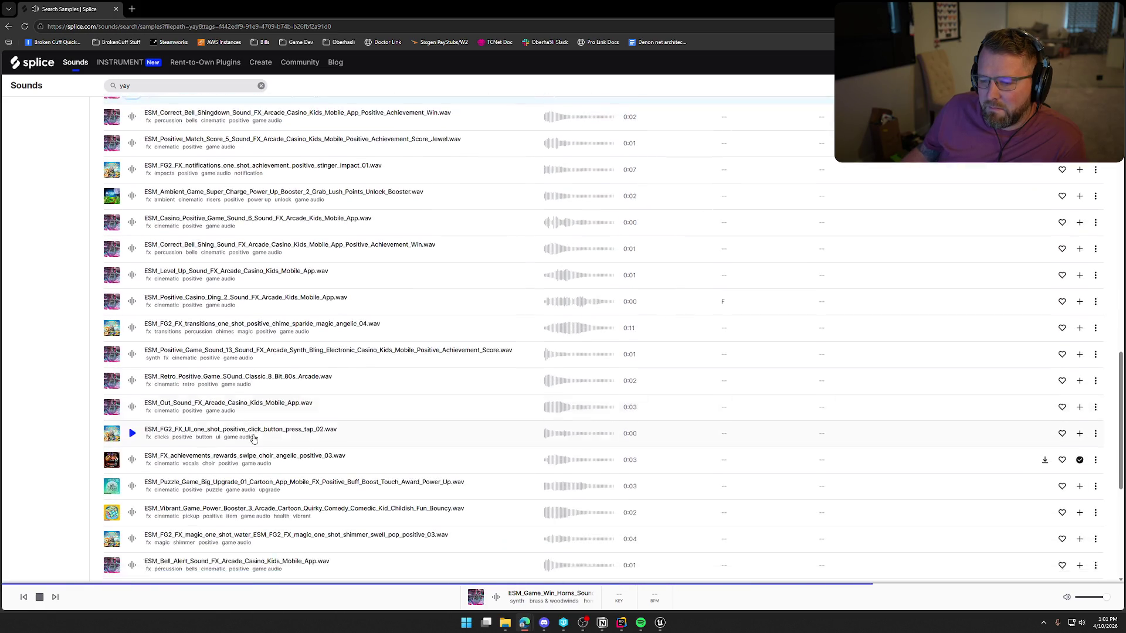
scroll(254, 434, "down", 2)
Preview the achievements choir, Puzzle_Game, Vibrant_Game_Power_Booster, magic shimmer and Bell_Alert samples, then edit the search
left_click(132, 353)
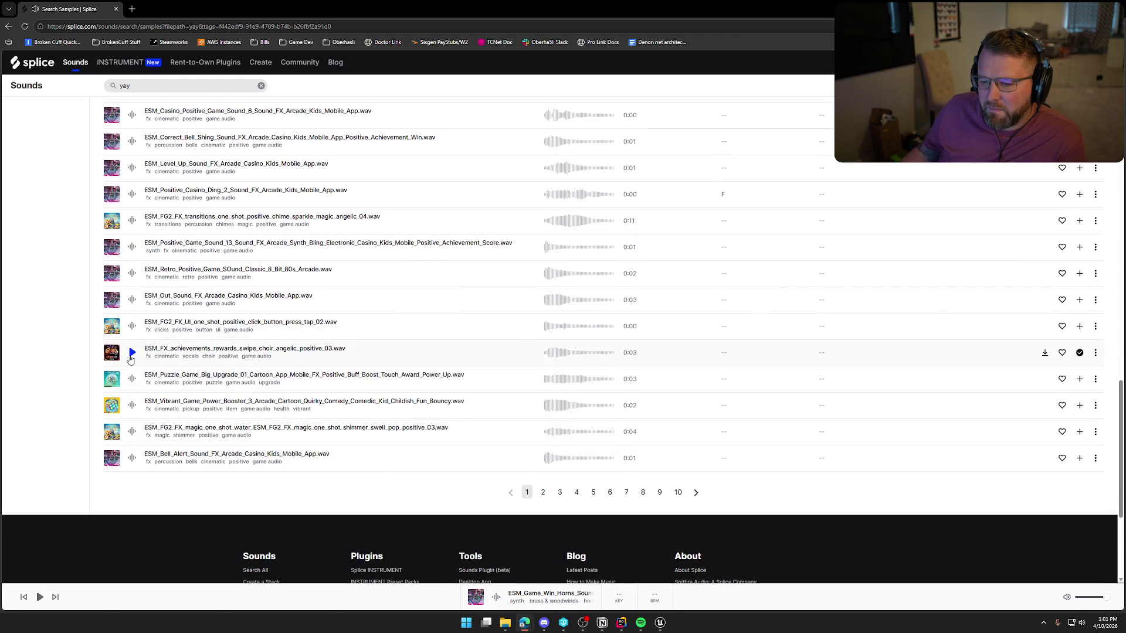
left_click(132, 378)
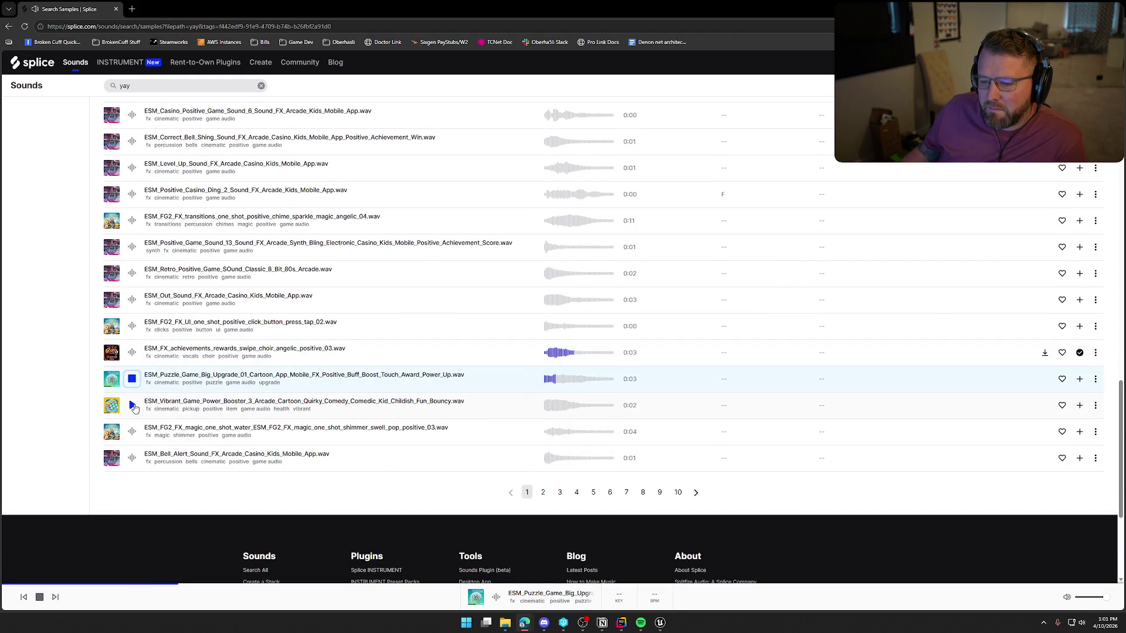
left_click(132, 405)
left_click(133, 434)
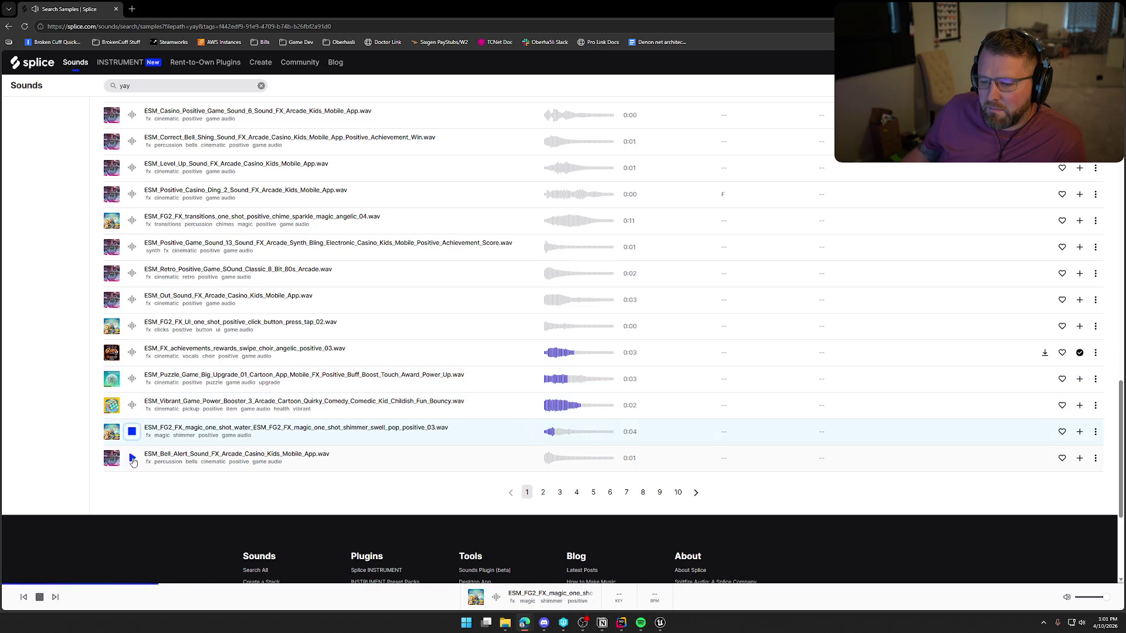
left_click(132, 458)
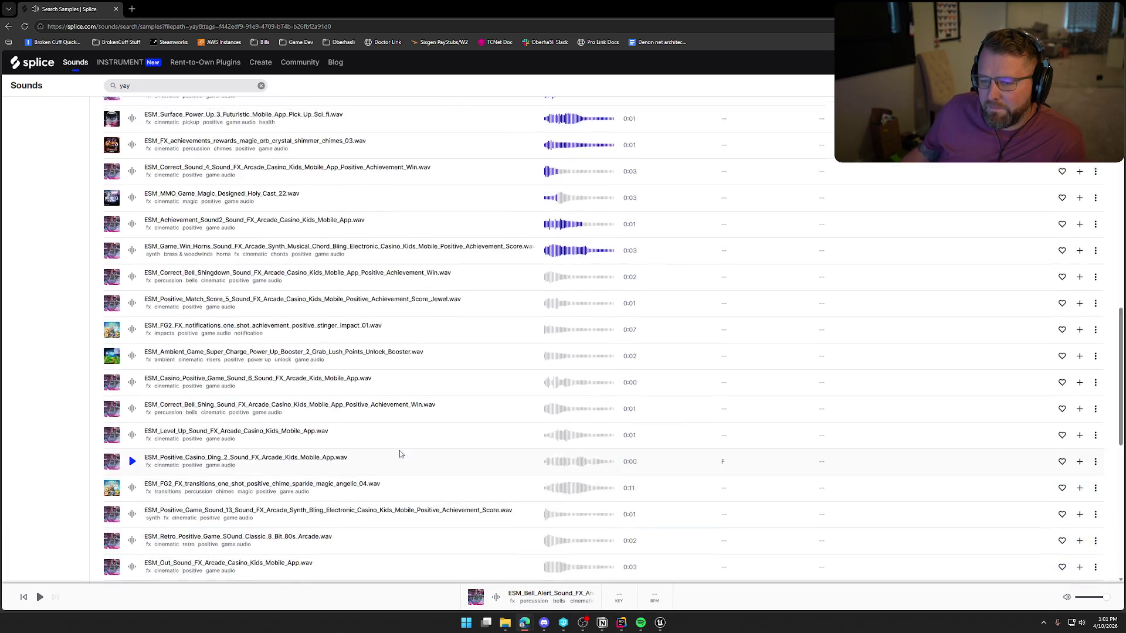
scroll(393, 450, "up", 5)
left_click(173, 85)
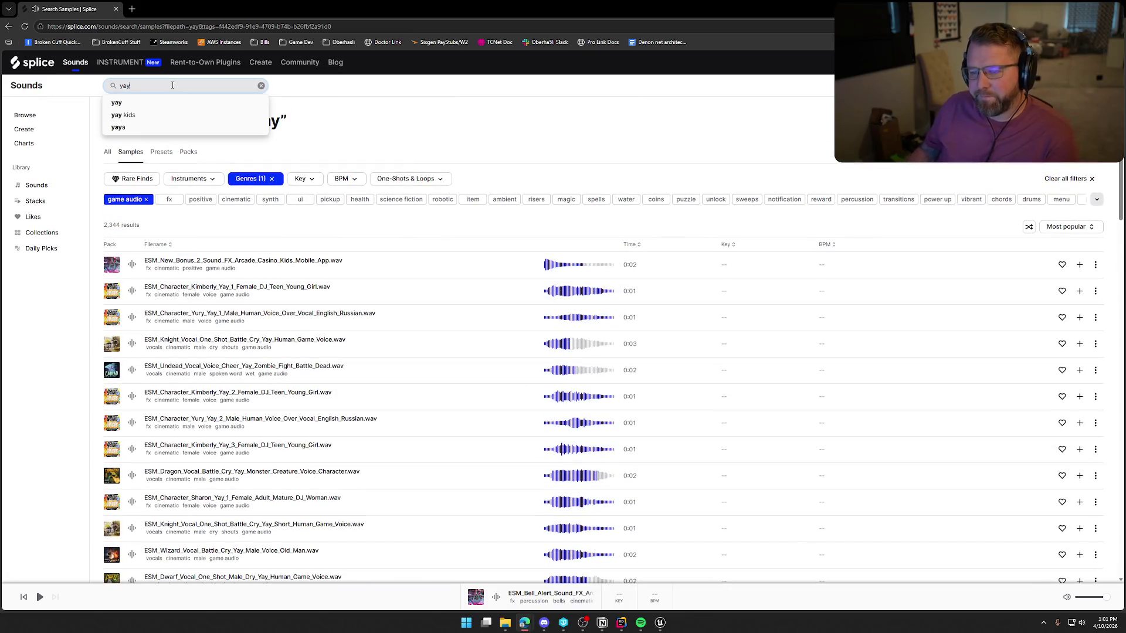
Search 'yay old man', limit to game audio, and preview New_Bonus_2, Wizard battle cry and door hinges
type(" old man")
key("Return")
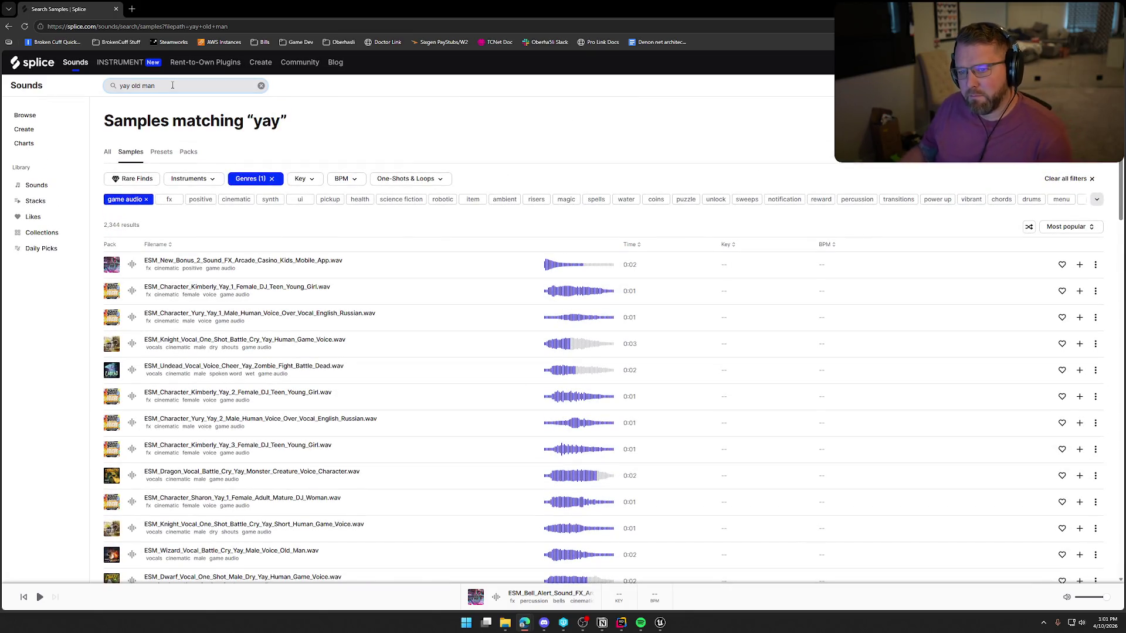
left_click(154, 199)
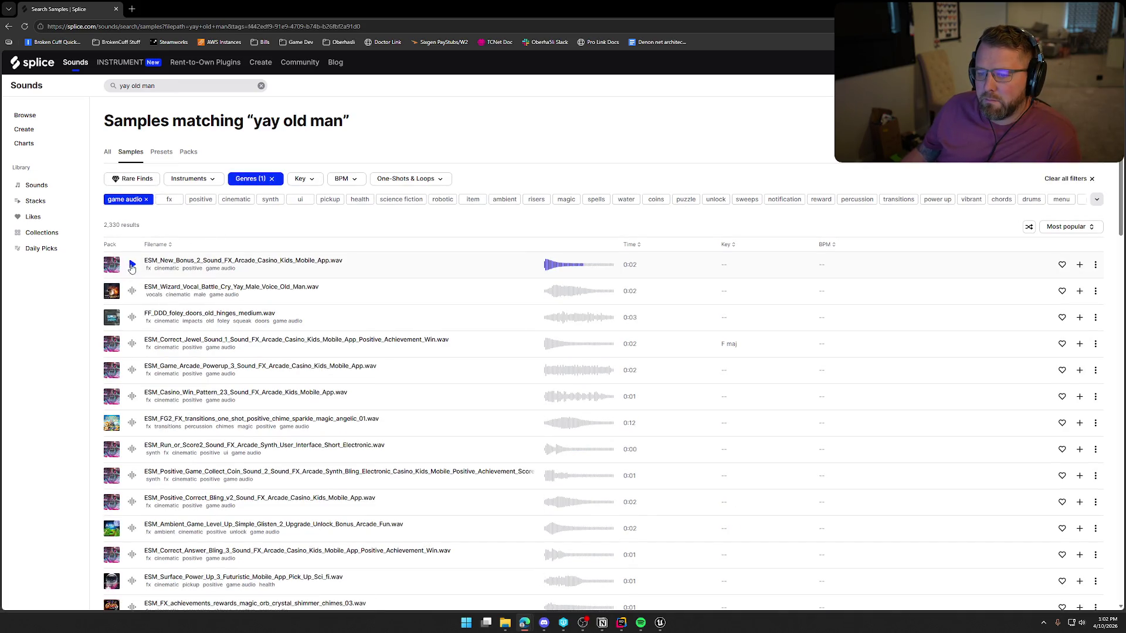
left_click(131, 265)
left_click(132, 290)
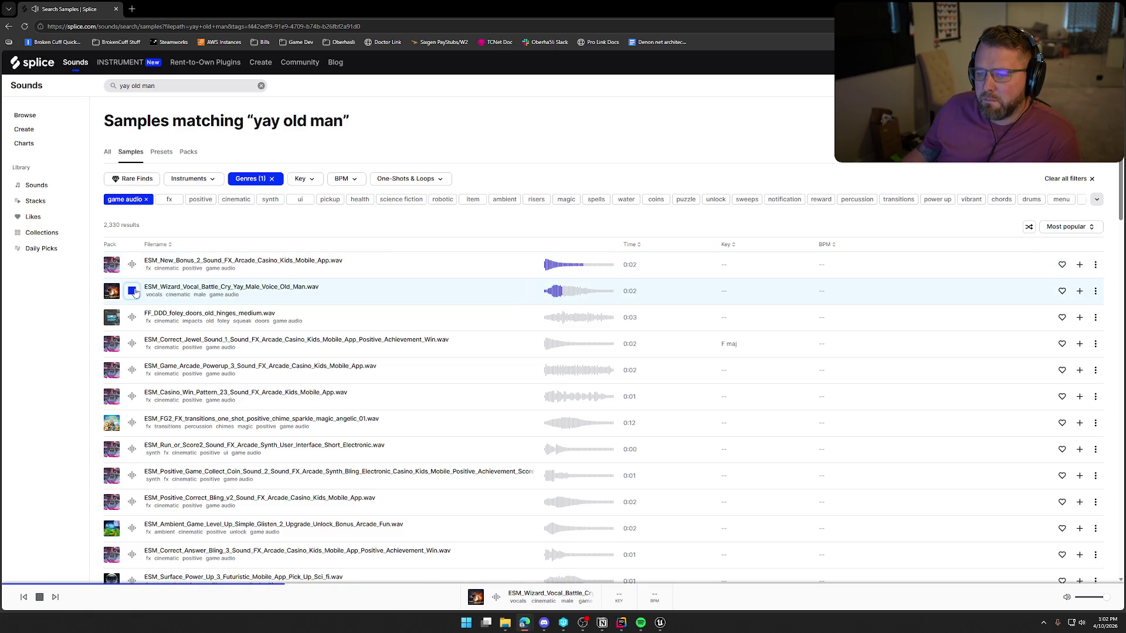
left_click(134, 317)
Preview Correct_Jewel, Game_Arcade_Powerup_3 and Casino_Win_Pattern_23 further down the results
scroll(135, 318, "down", 1)
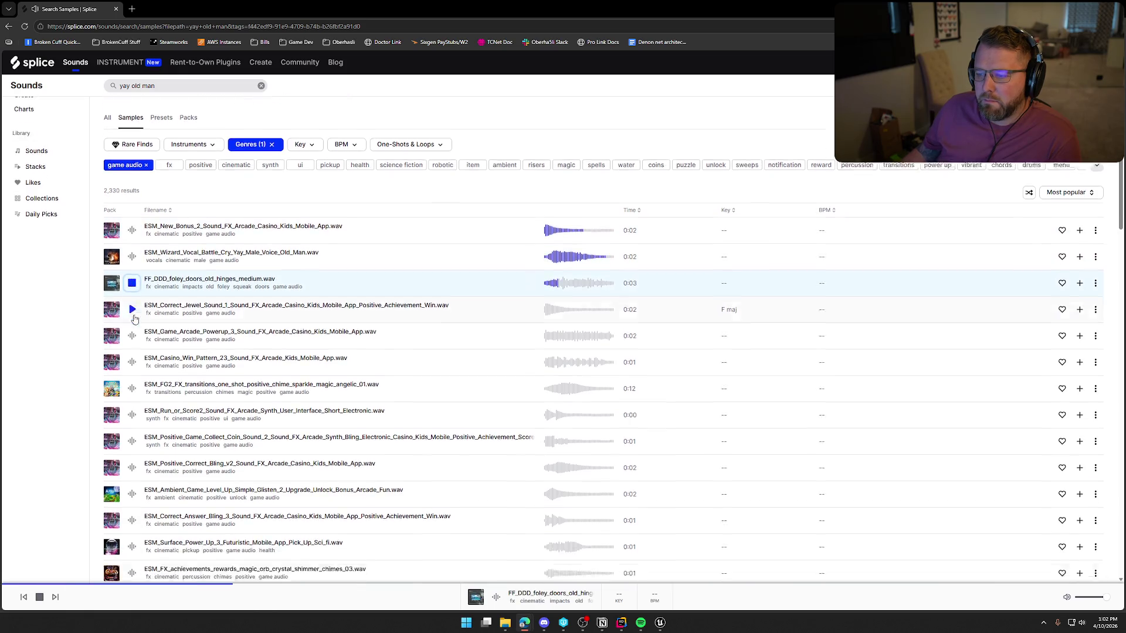
scroll(134, 318, "down", 1)
left_click(132, 302)
left_click(132, 327)
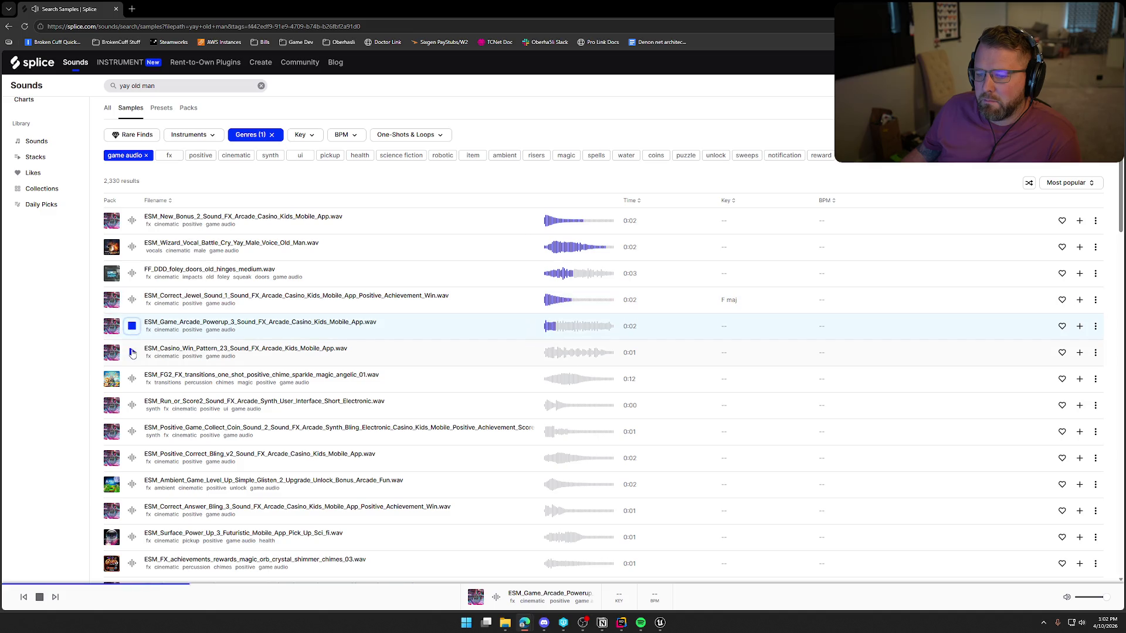
left_click(132, 352)
scroll(417, 337, "down", 2)
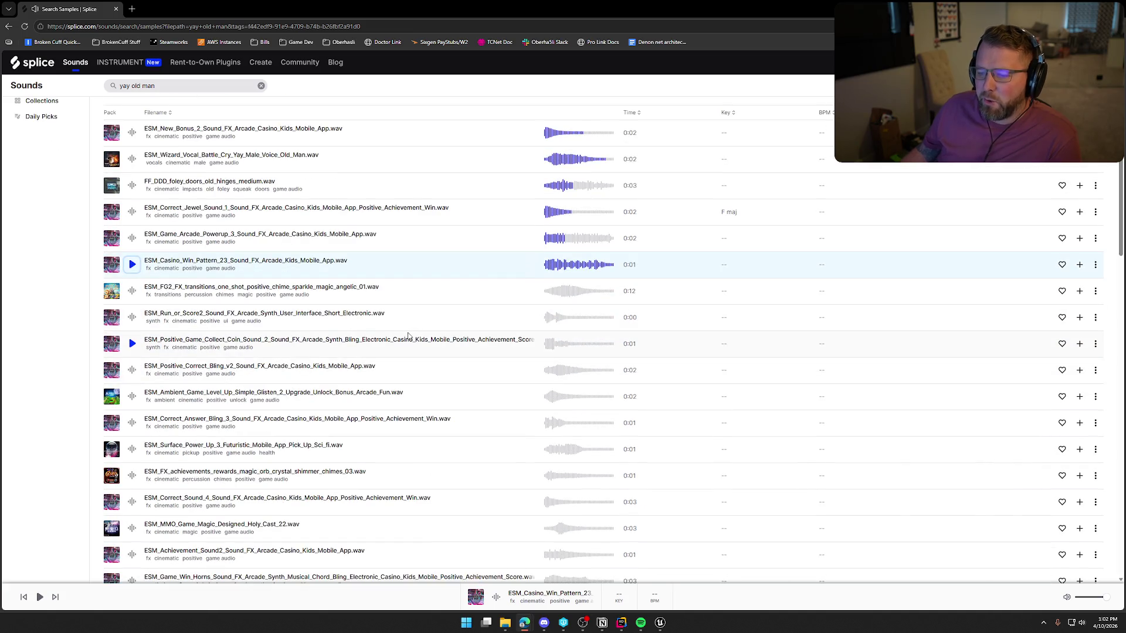
scroll(408, 335, "down", 5)
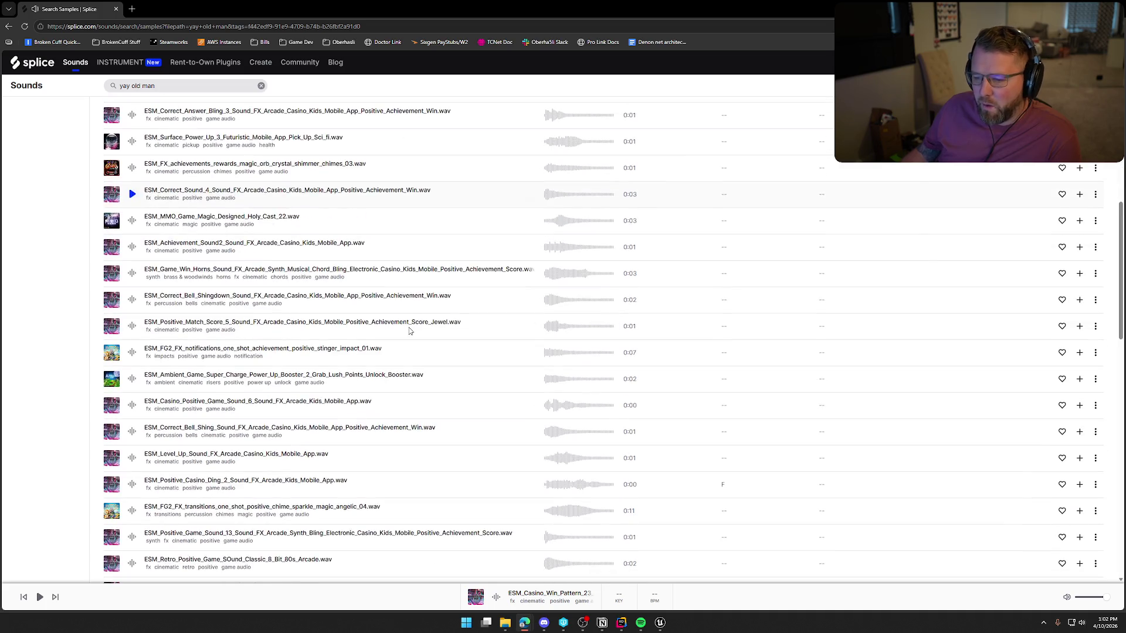
scroll(409, 332, "up", 5)
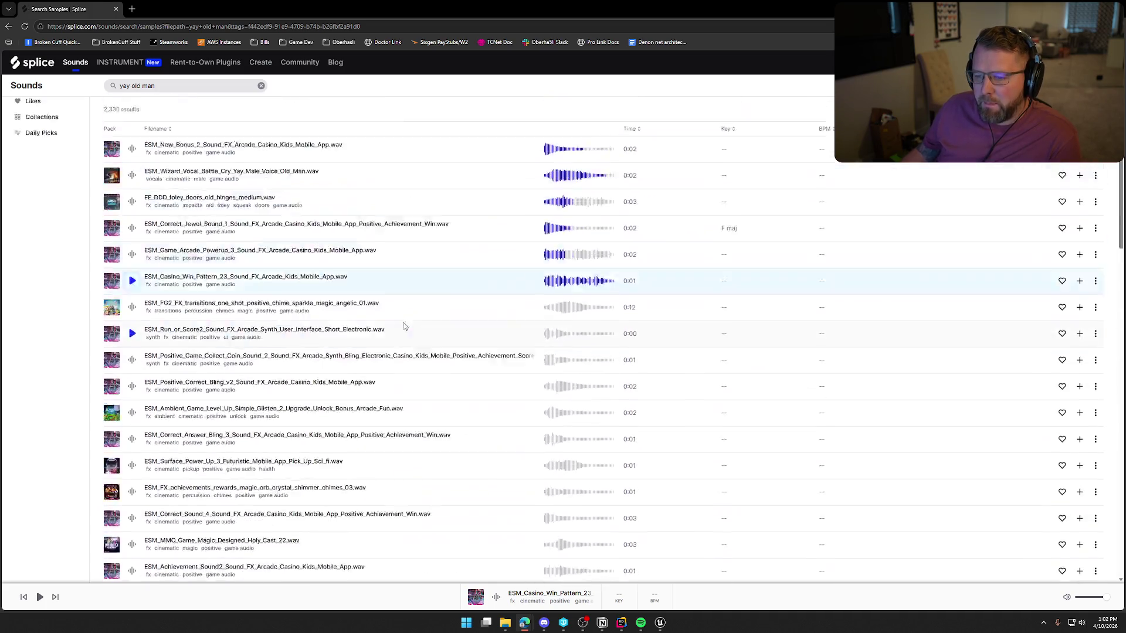
scroll(404, 326, "up", 1)
Replay the Wizard old-man battle cry, then add it to the library and download it
left_click(133, 247)
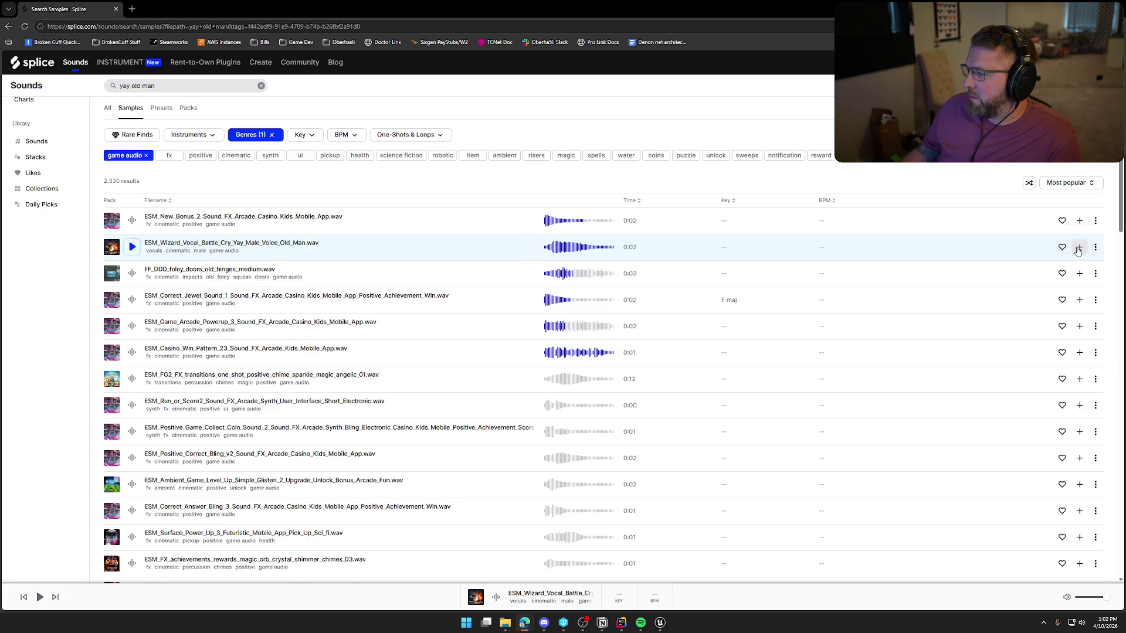
left_click(1078, 251)
left_click(1044, 246)
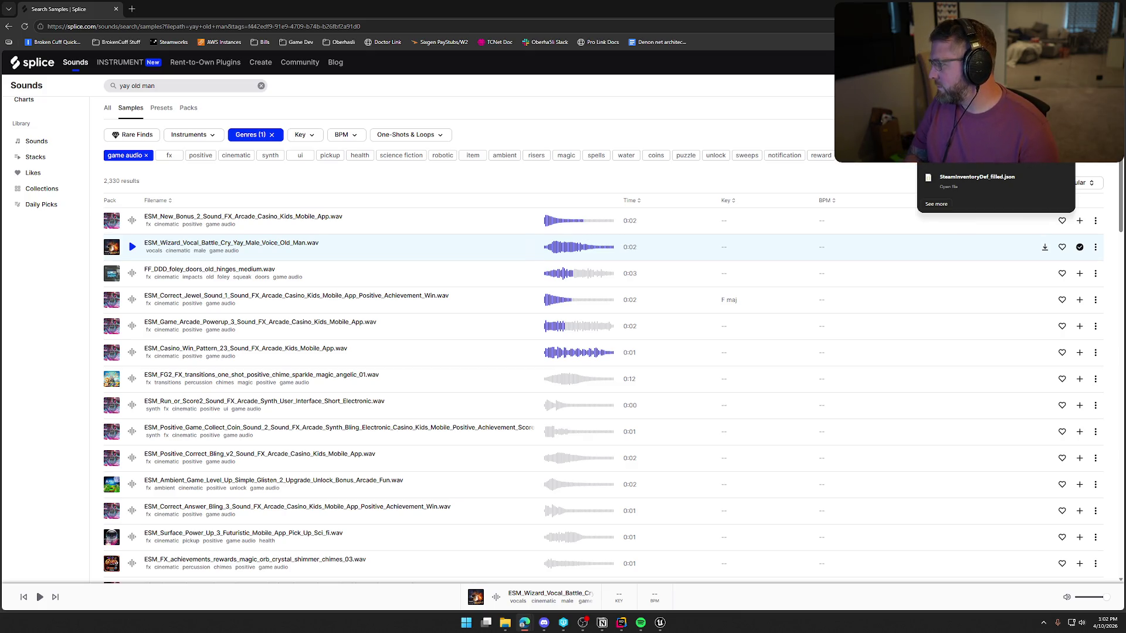
Close the Splice browser window and launch Audacity from the Windows search
left_click(115, 10)
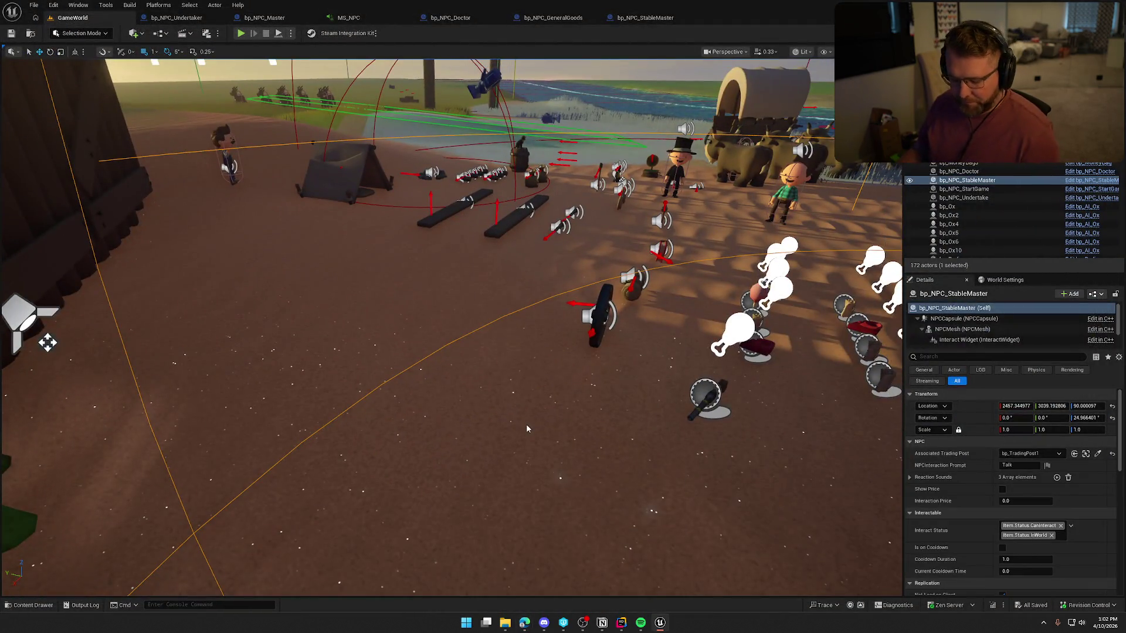
key("super")
type("audacity")
key("Escape")
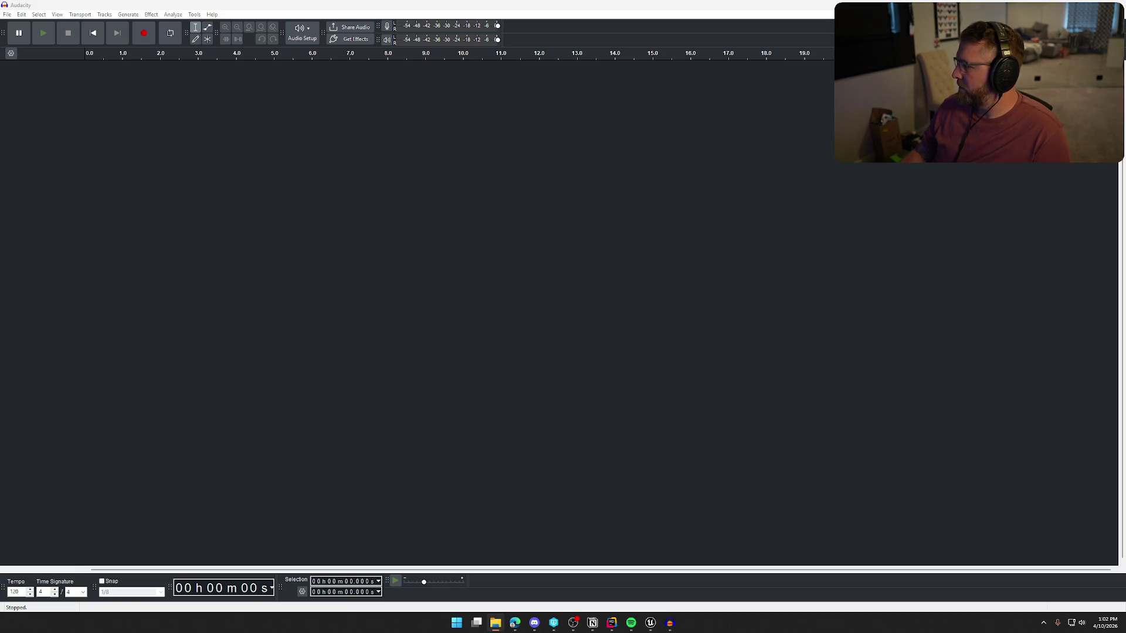
Play the CureDisease clip, then dismiss the warning and select the whole clip
key("space")
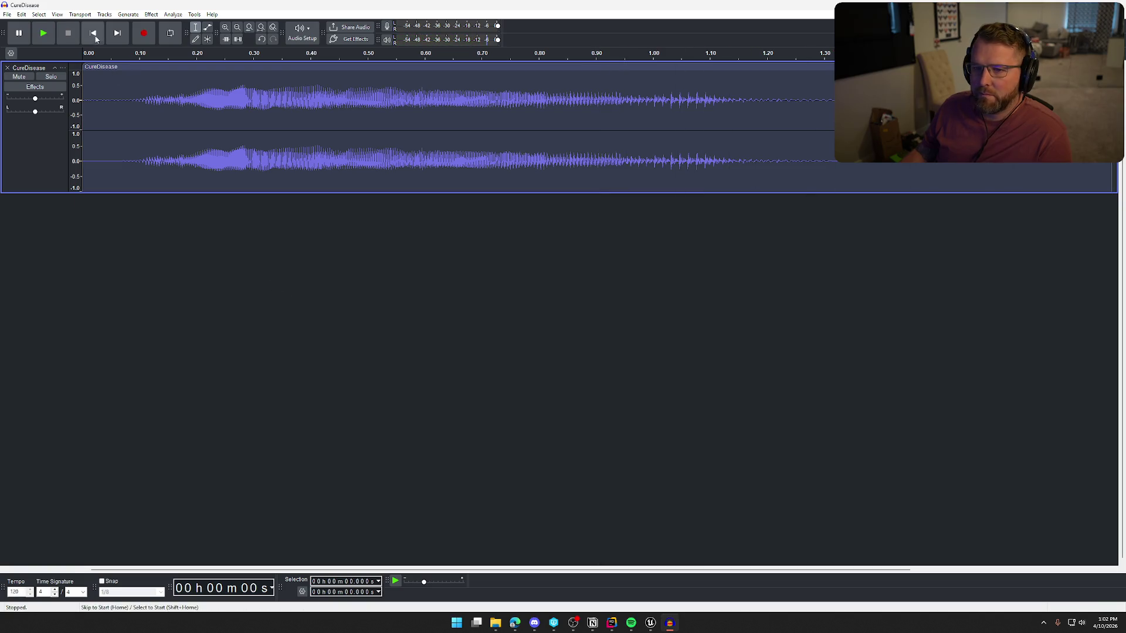
left_click(150, 14)
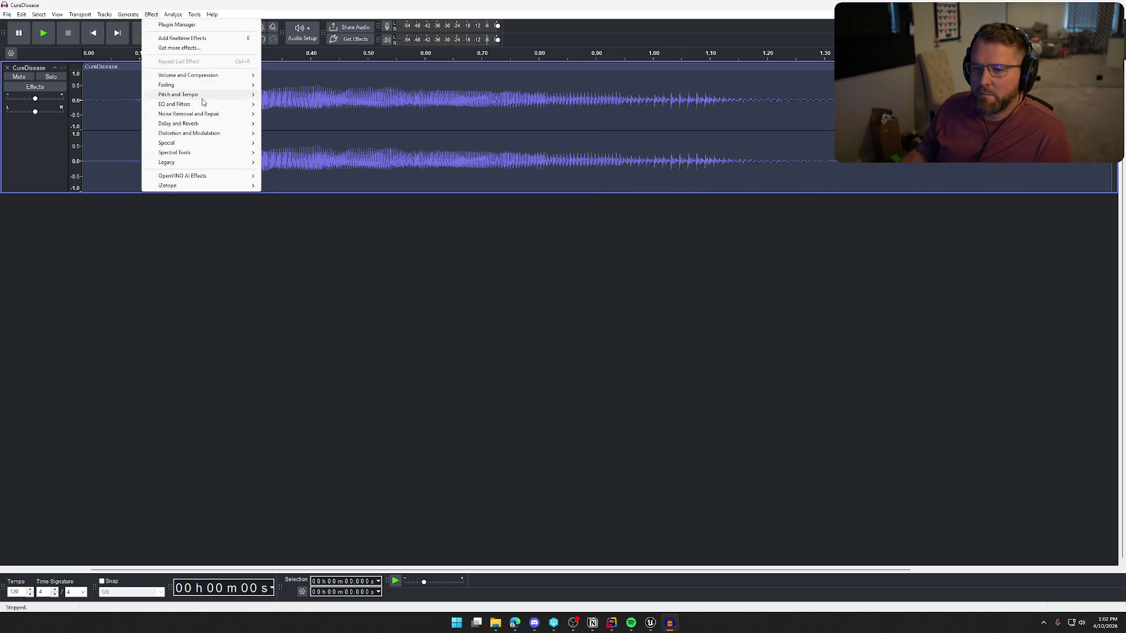
mouse_move(204, 95)
left_click(320, 115)
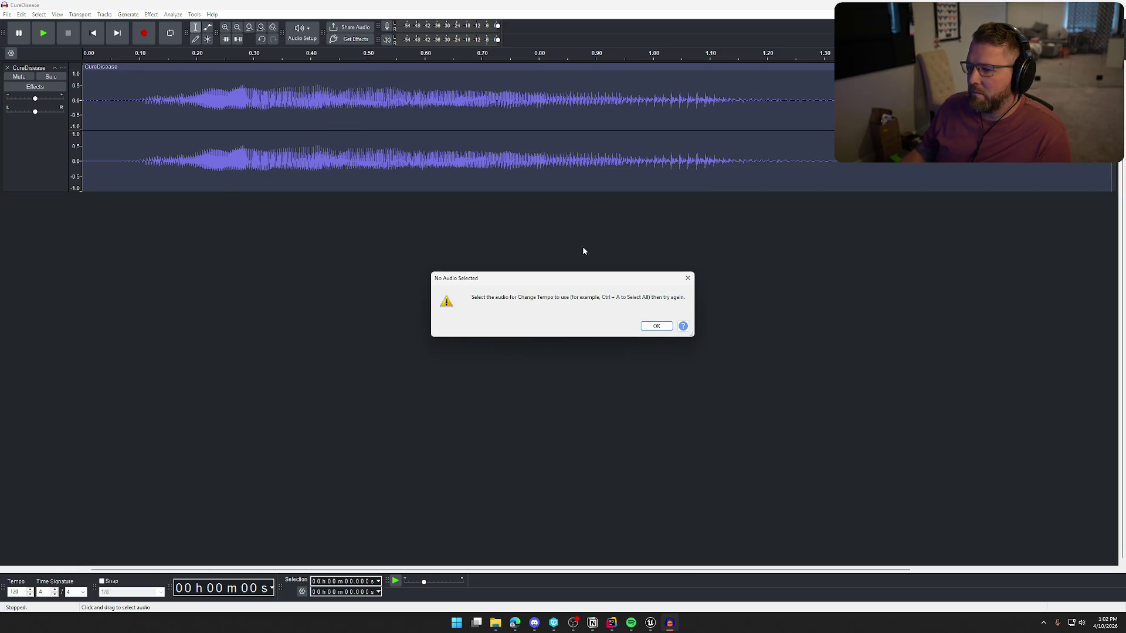
left_click(656, 326)
key("ctrl+a")
Speed up the CureDisease clip by 50% with Change Tempo and play the result
left_click(150, 14)
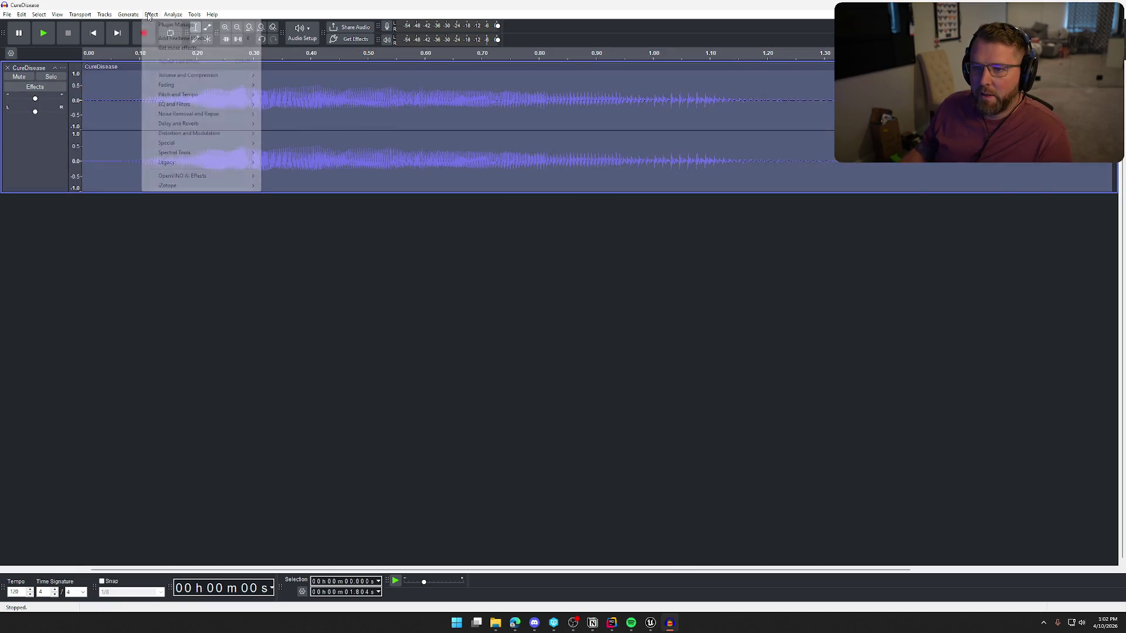
mouse_move(221, 100)
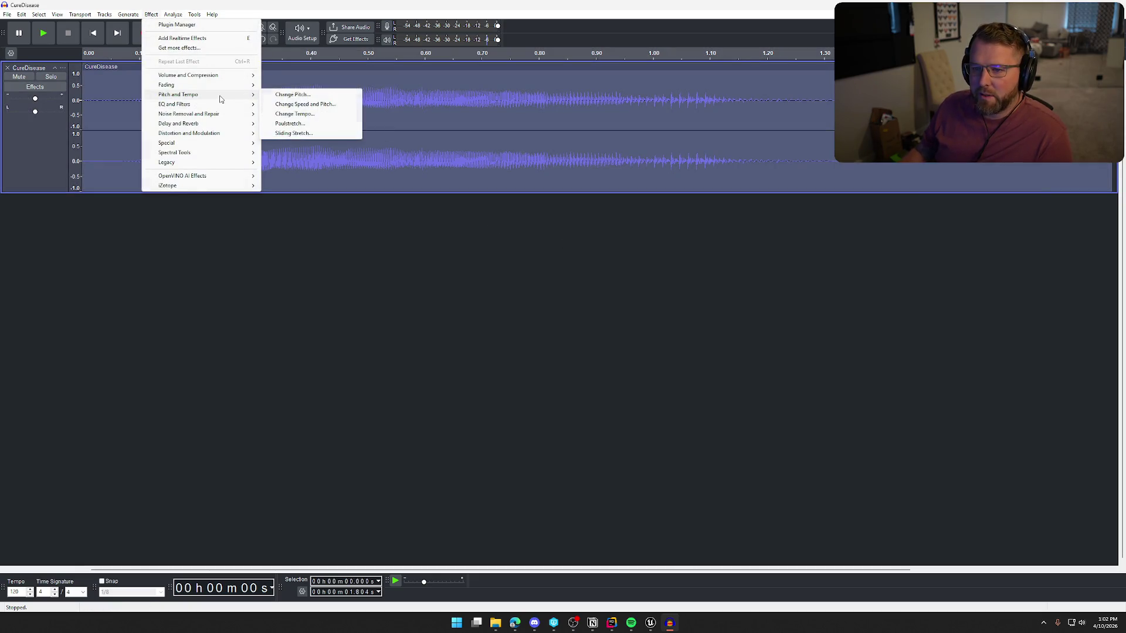
left_click(294, 113)
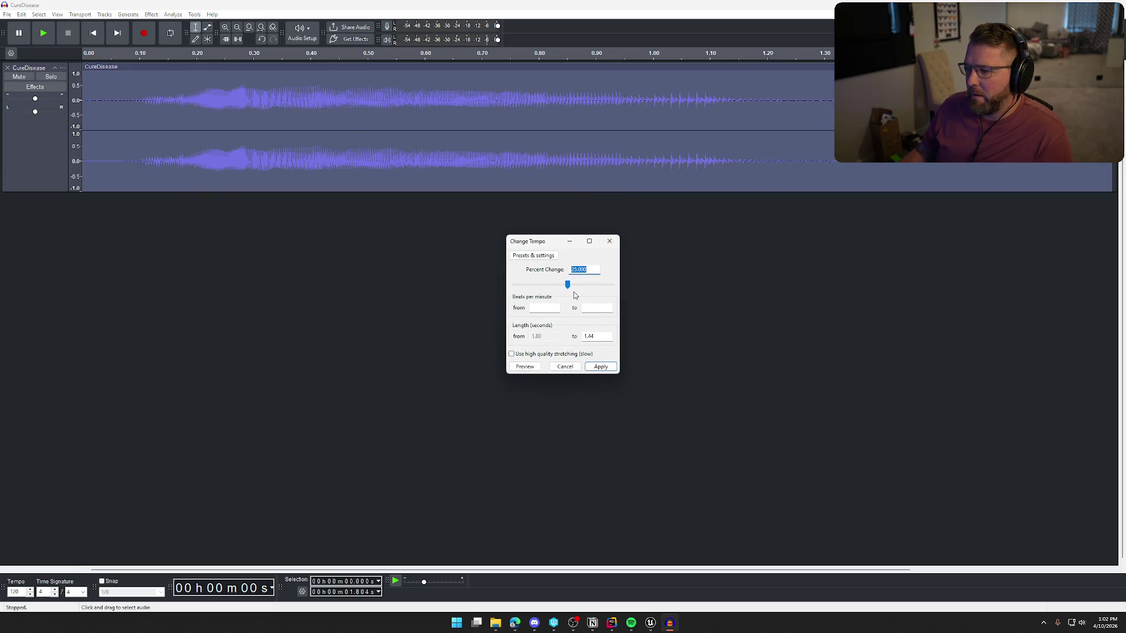
type("50")
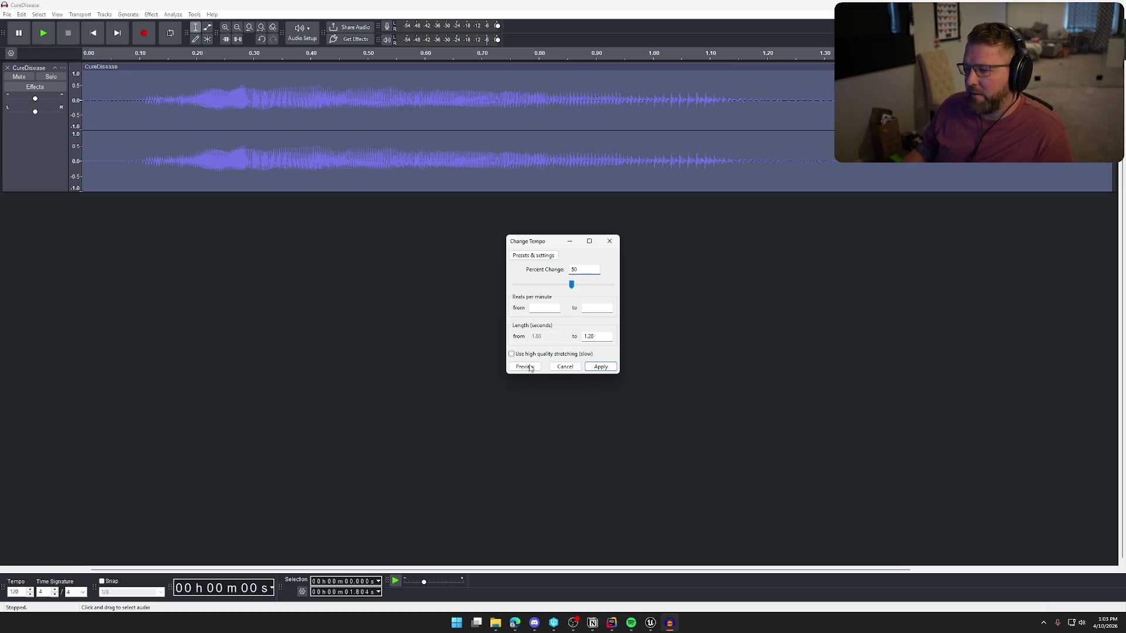
left_click(525, 366)
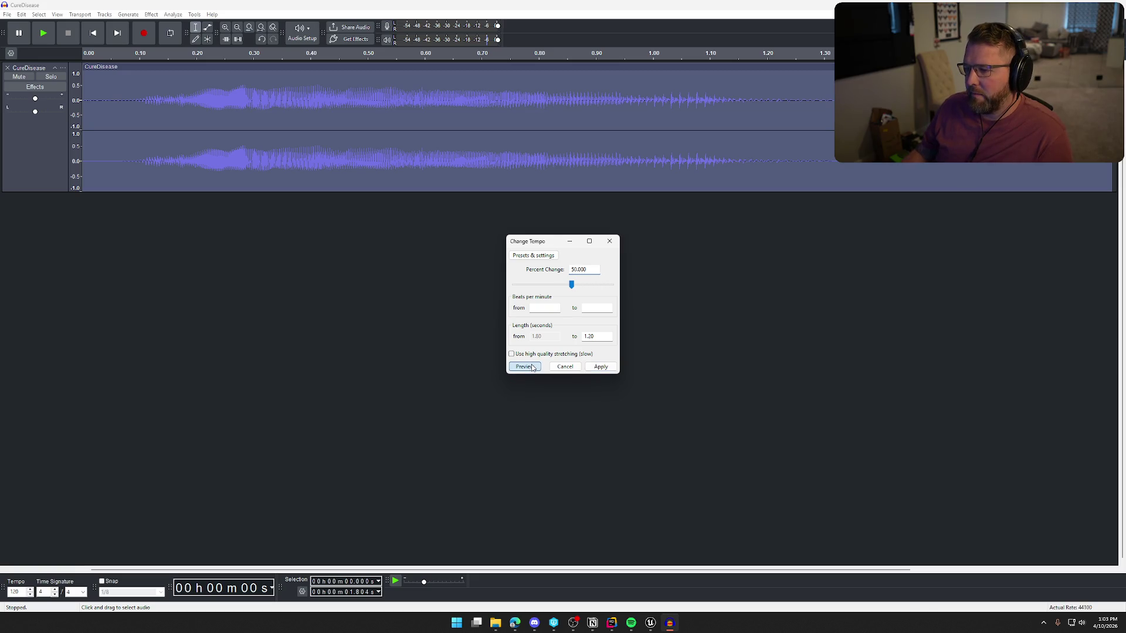
left_click(600, 366)
key("space")
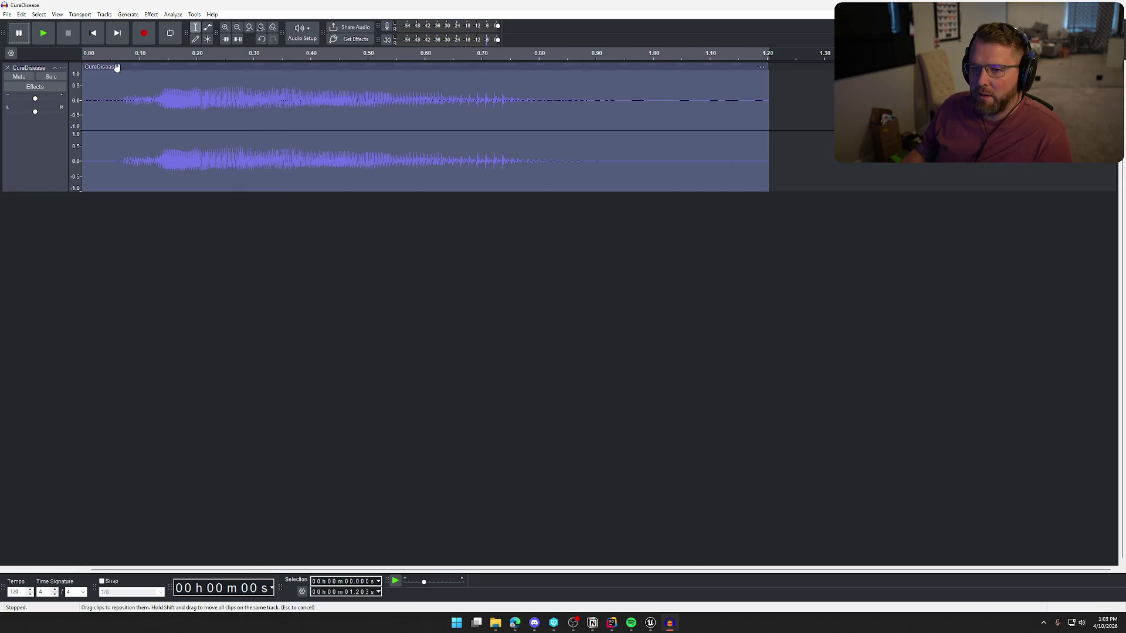
Lower the clip's pitch by 5% with Change Pitch
left_click(151, 15)
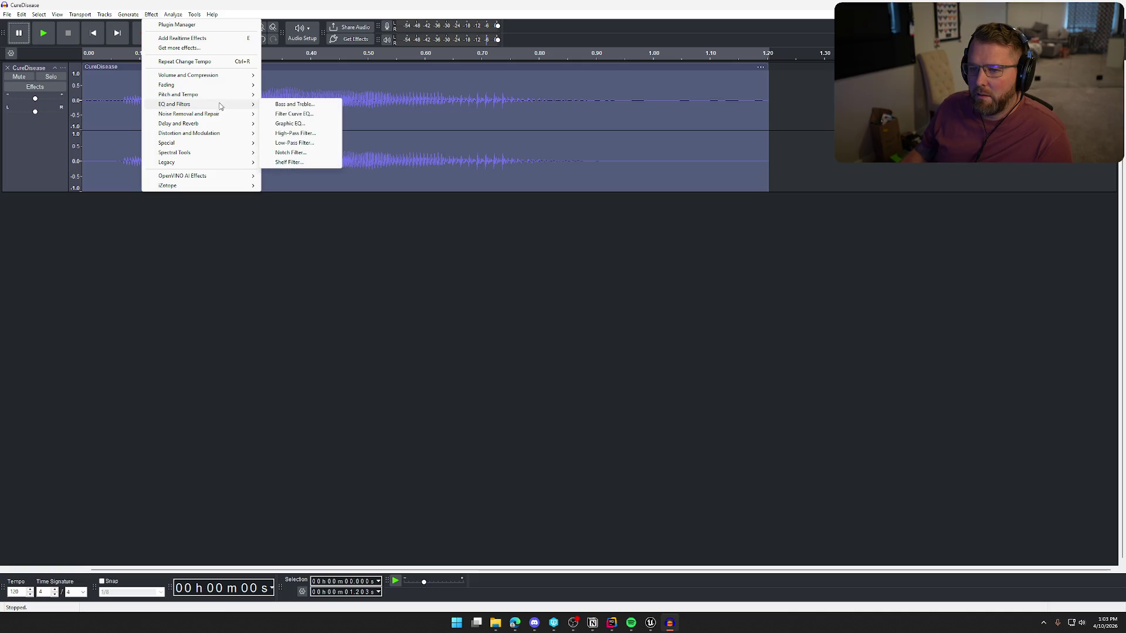
mouse_move(223, 114)
mouse_move(222, 95)
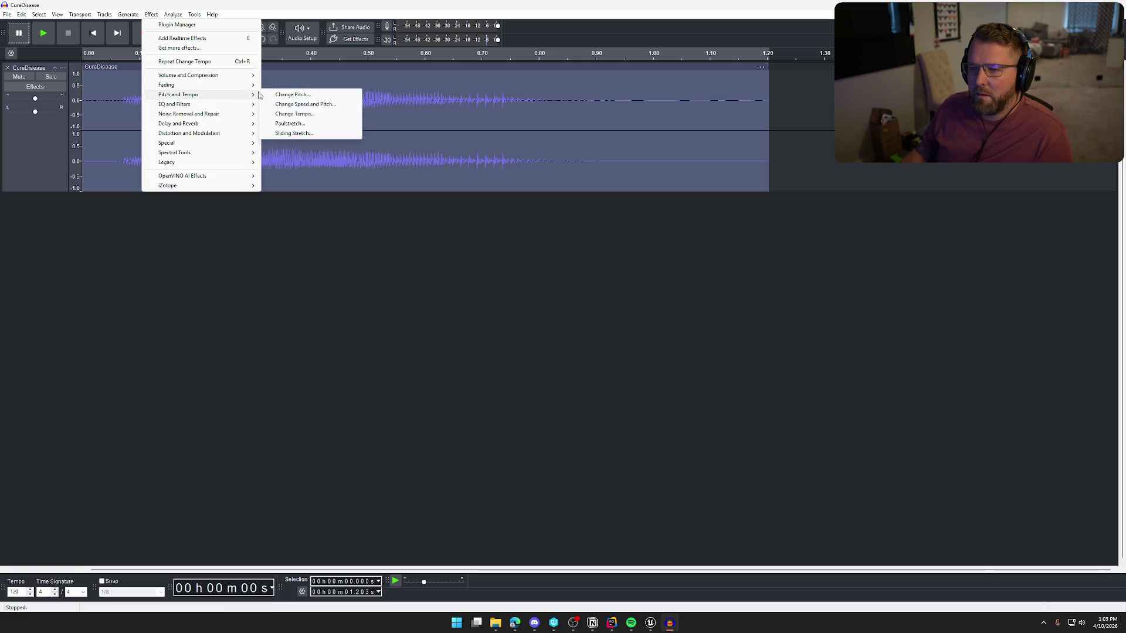
left_click(290, 94)
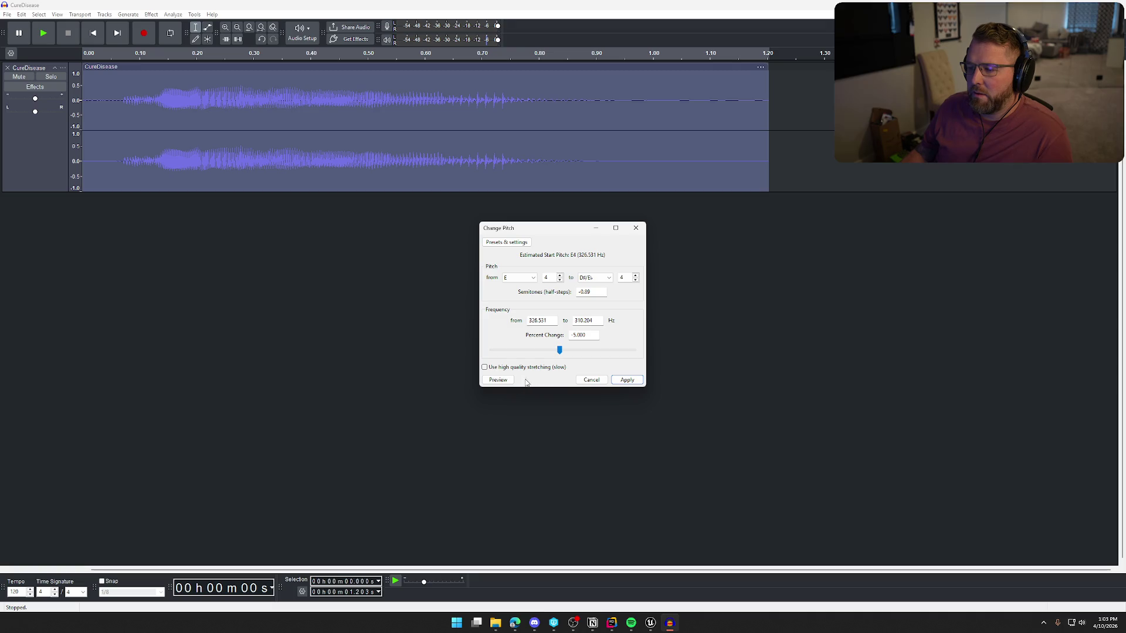
left_click(505, 379)
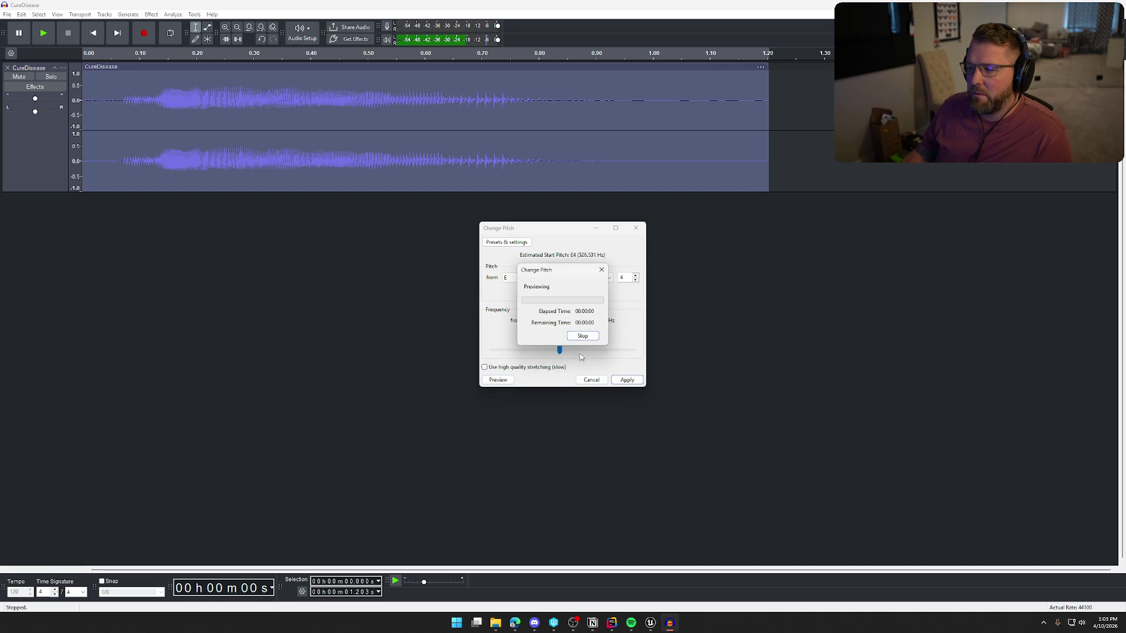
left_click(626, 379)
Apply Bass and Treble with treble cut by 4 dB and play the processed clip
left_click(152, 14)
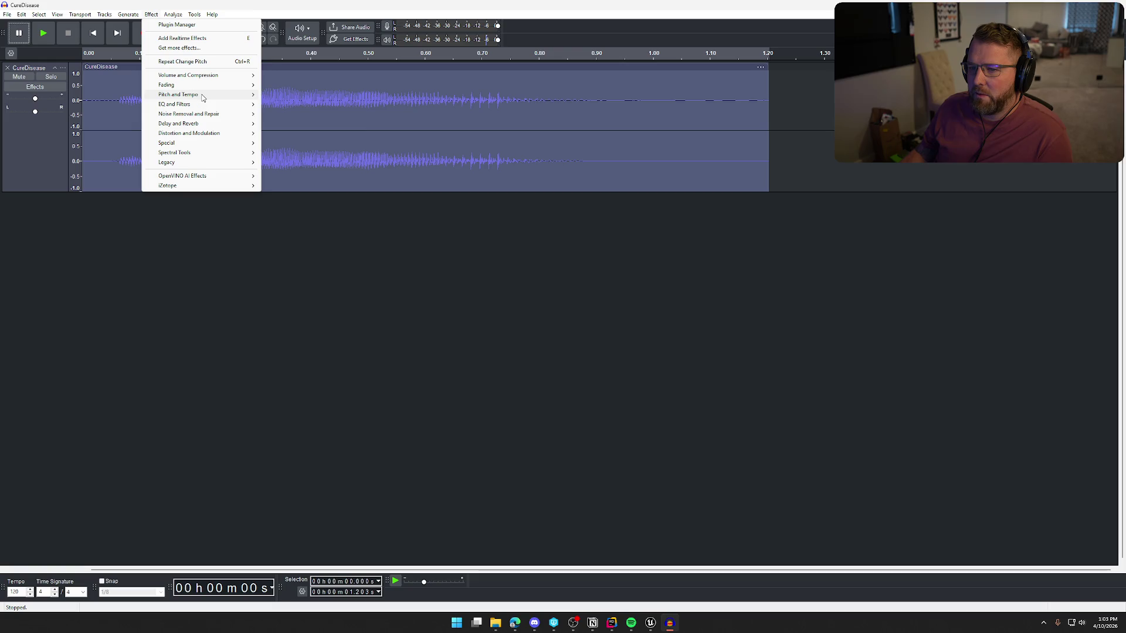
mouse_move(205, 104)
left_click(290, 105)
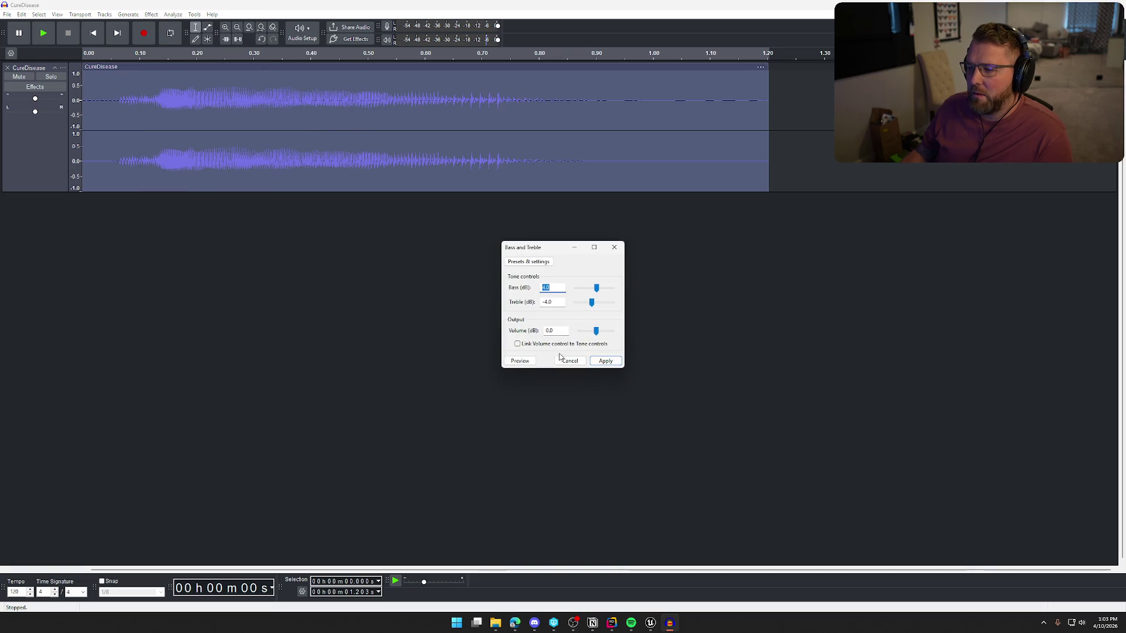
left_click(530, 362)
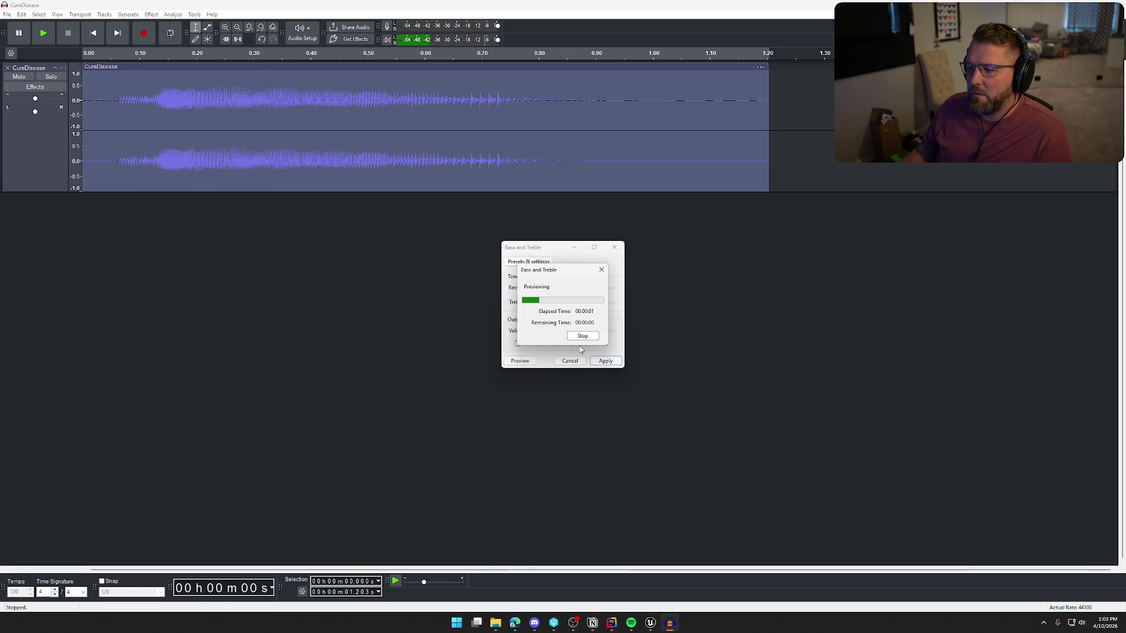
left_click(606, 361)
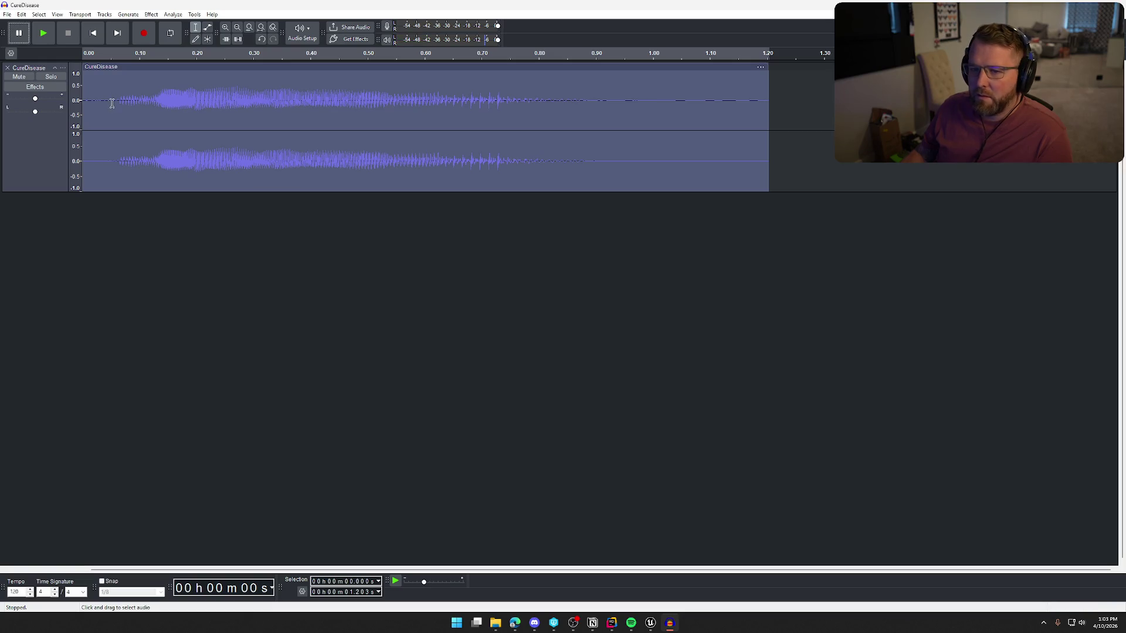
key("space")
left_click(149, 15)
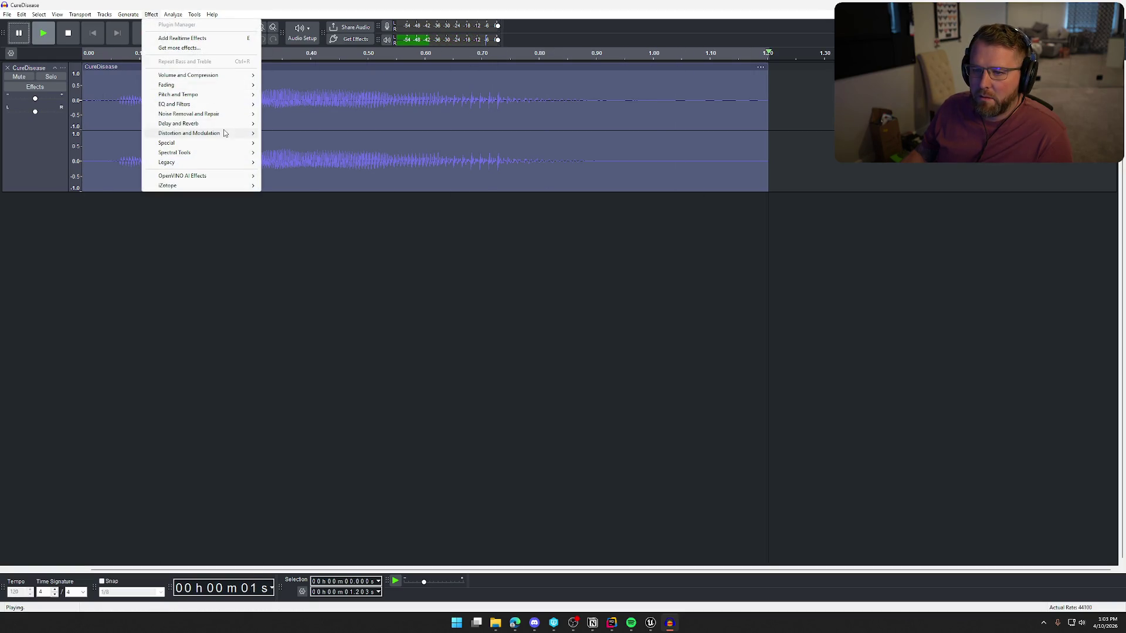
mouse_move(228, 122)
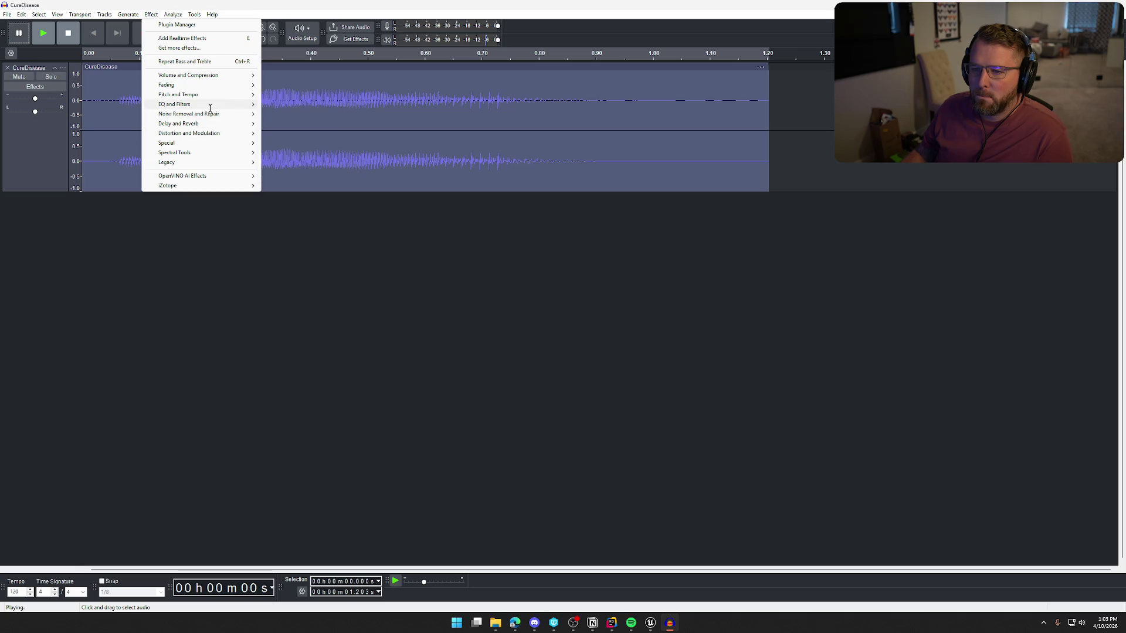
mouse_move(212, 76)
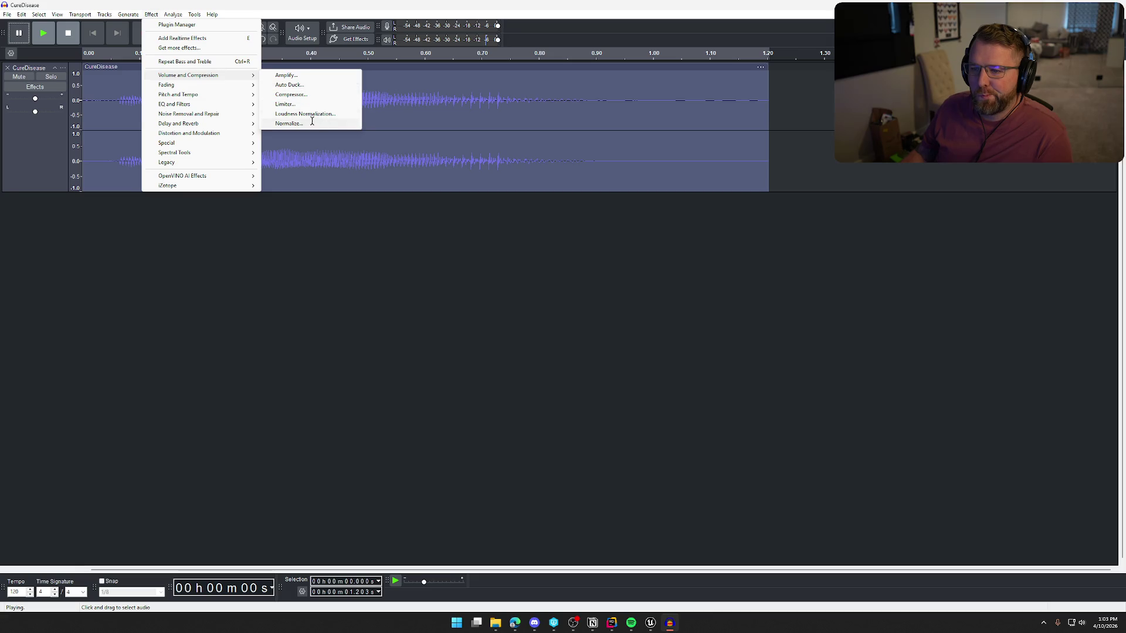
mouse_move(198, 102)
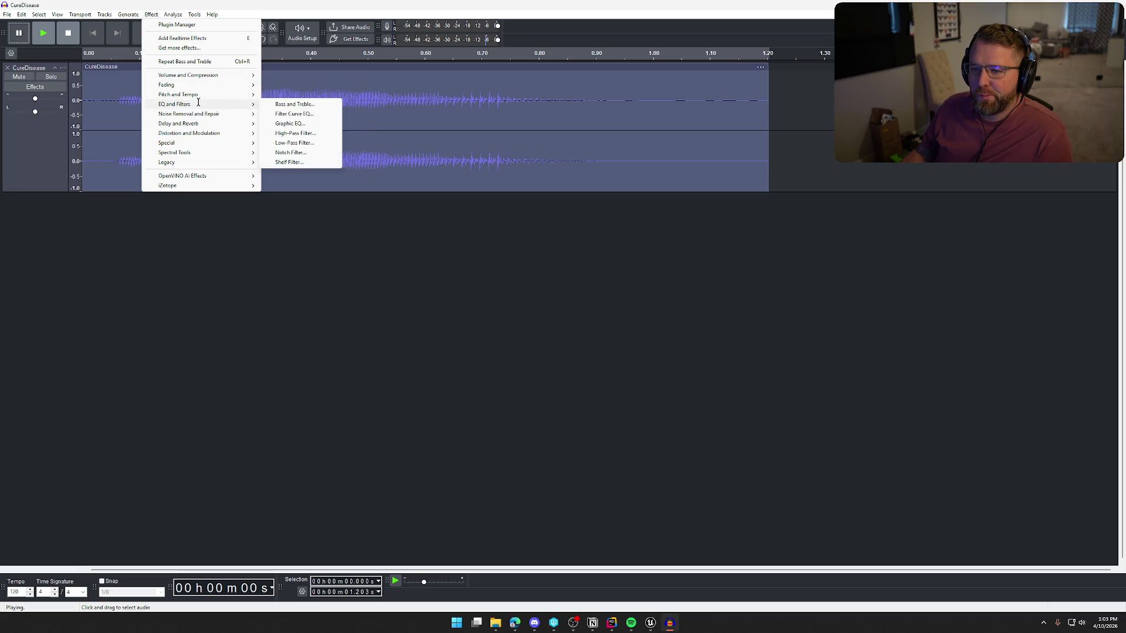
left_click(310, 114)
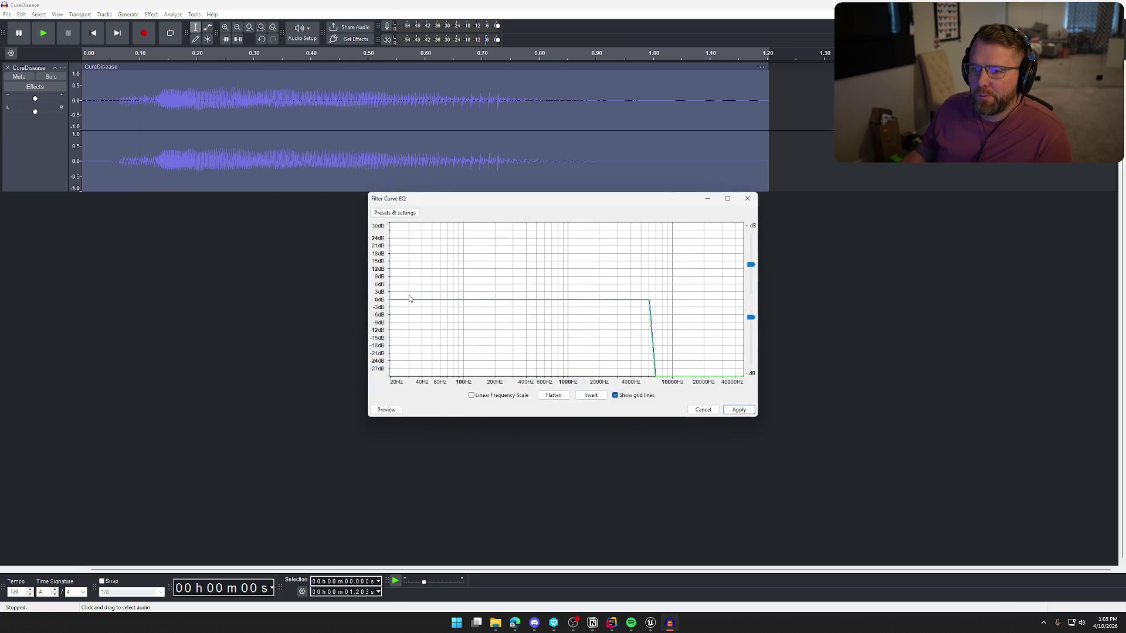
left_click(400, 411)
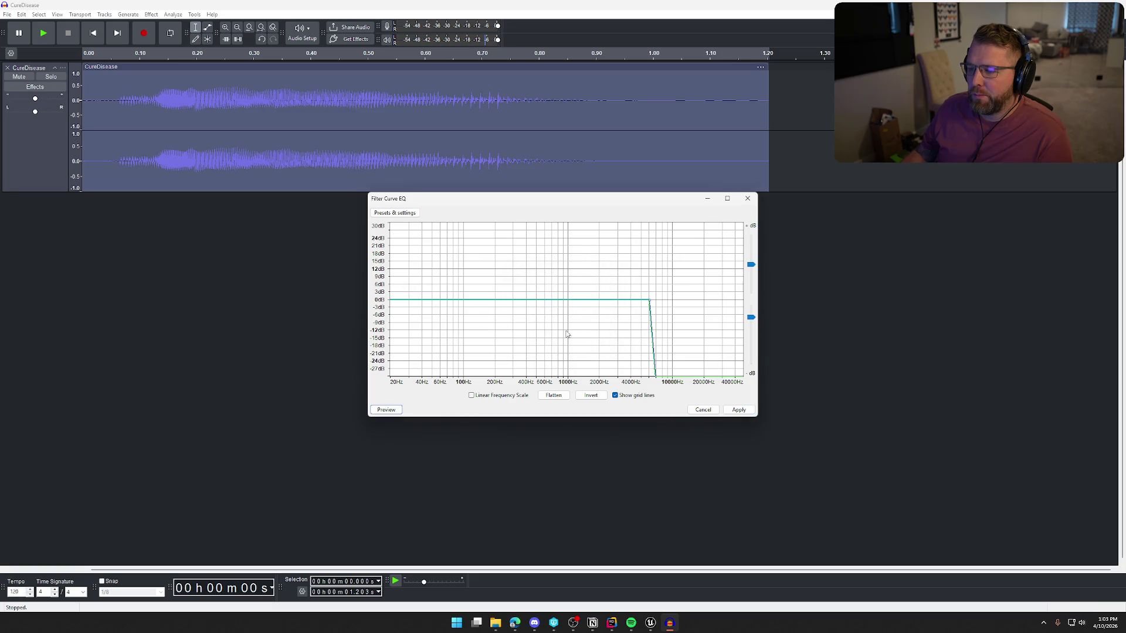
left_click(395, 213)
mouse_move(405, 258)
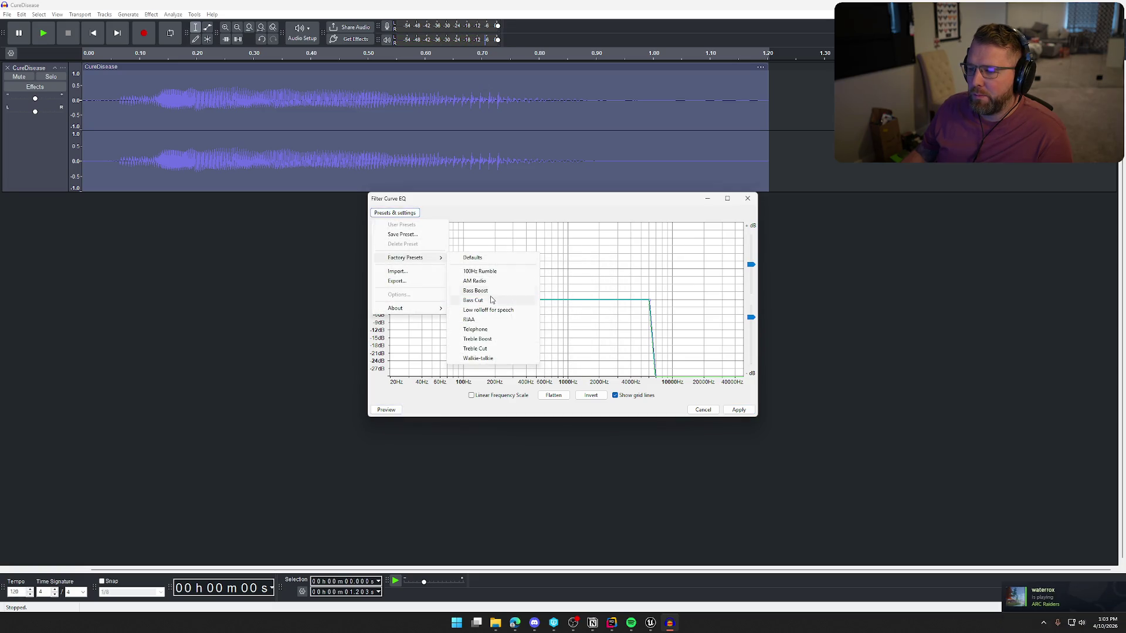
left_click(508, 331)
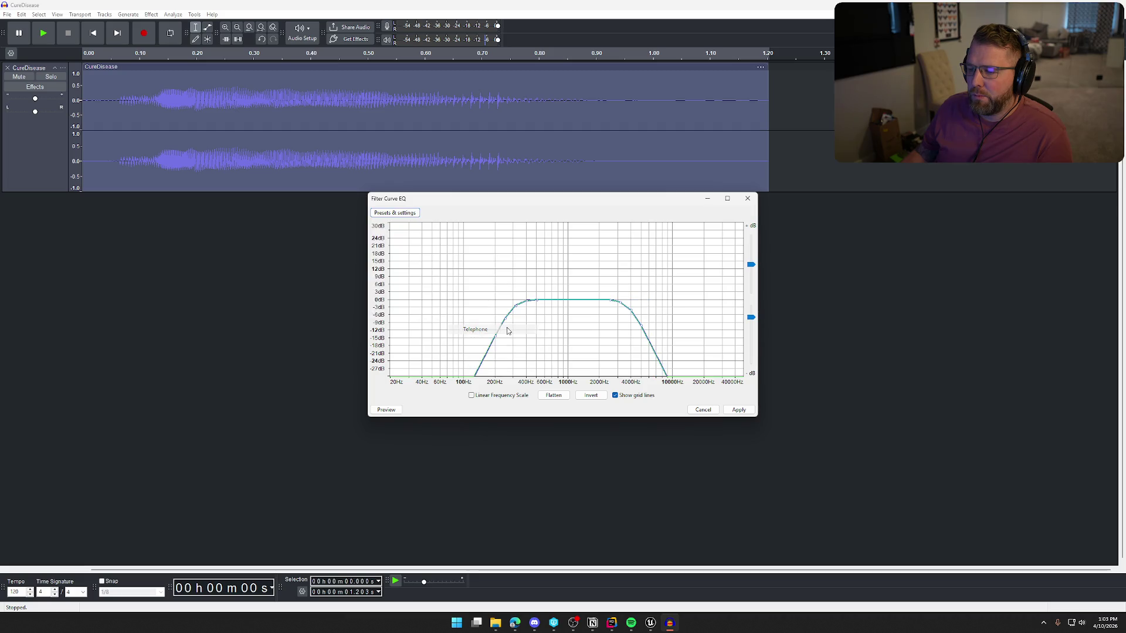
left_click(386, 410)
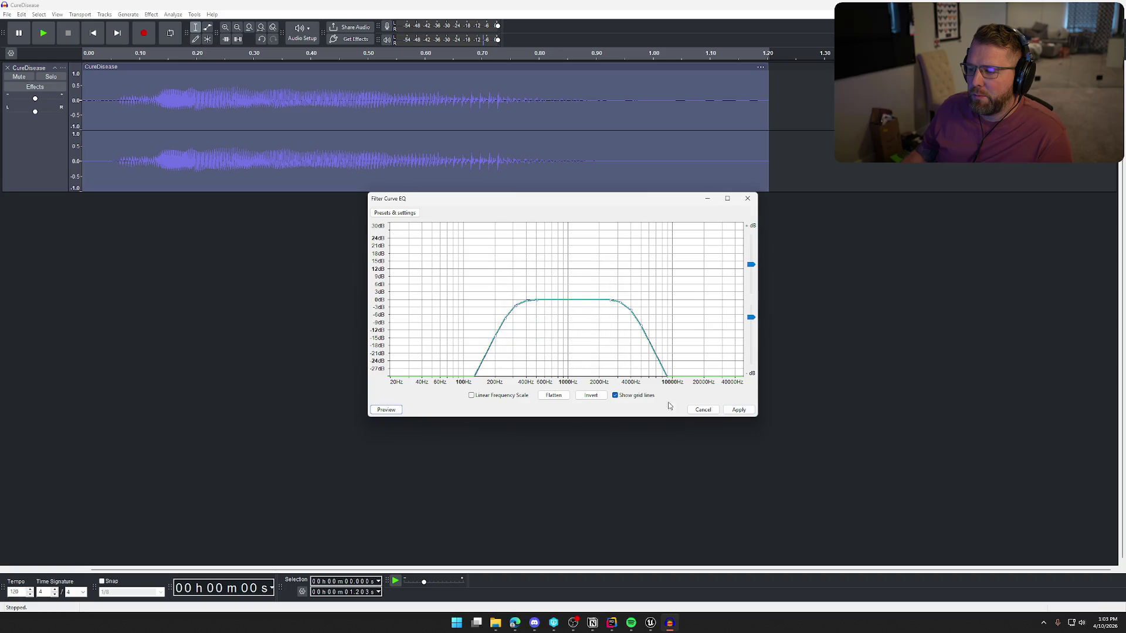
left_click(702, 409)
left_click(12, 72)
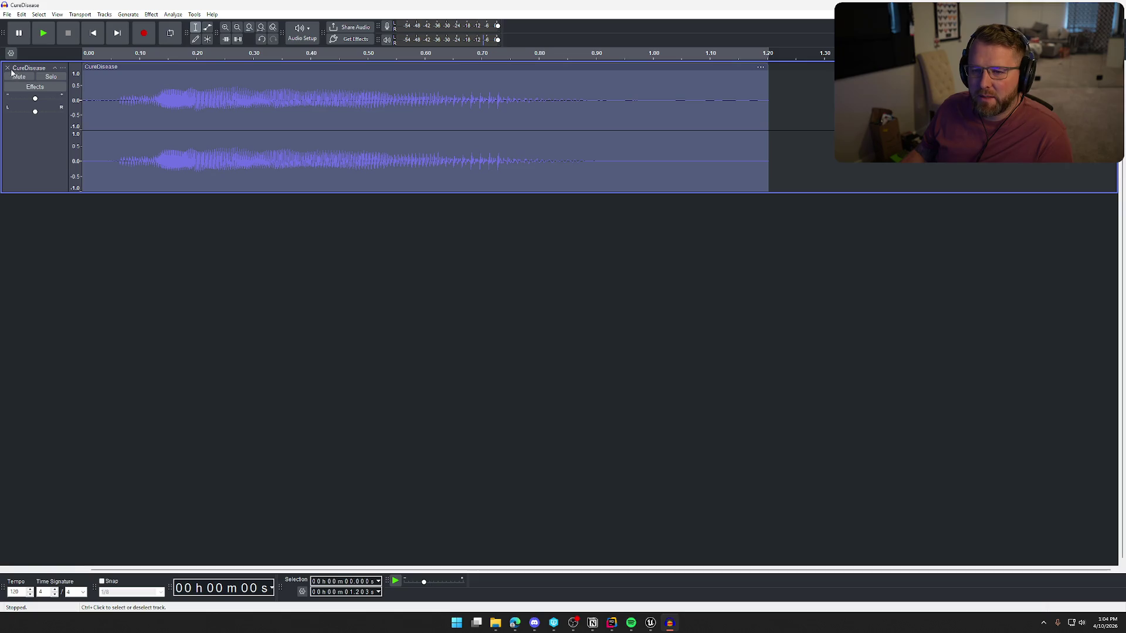
left_click(7, 68)
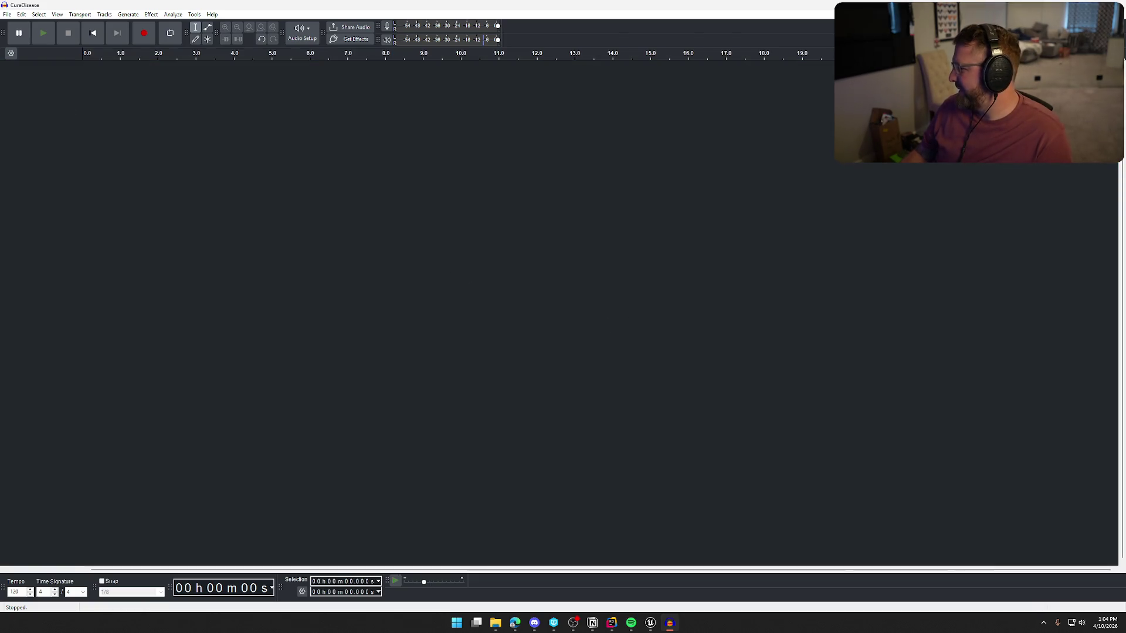
Load the RevivePlayers sound into Audacity and play it
mouse_move(563, 3)
left_mouse_down()
mouse_move(597, 238)
mouse_move(579, 248)
left_mouse_up()
key("space")
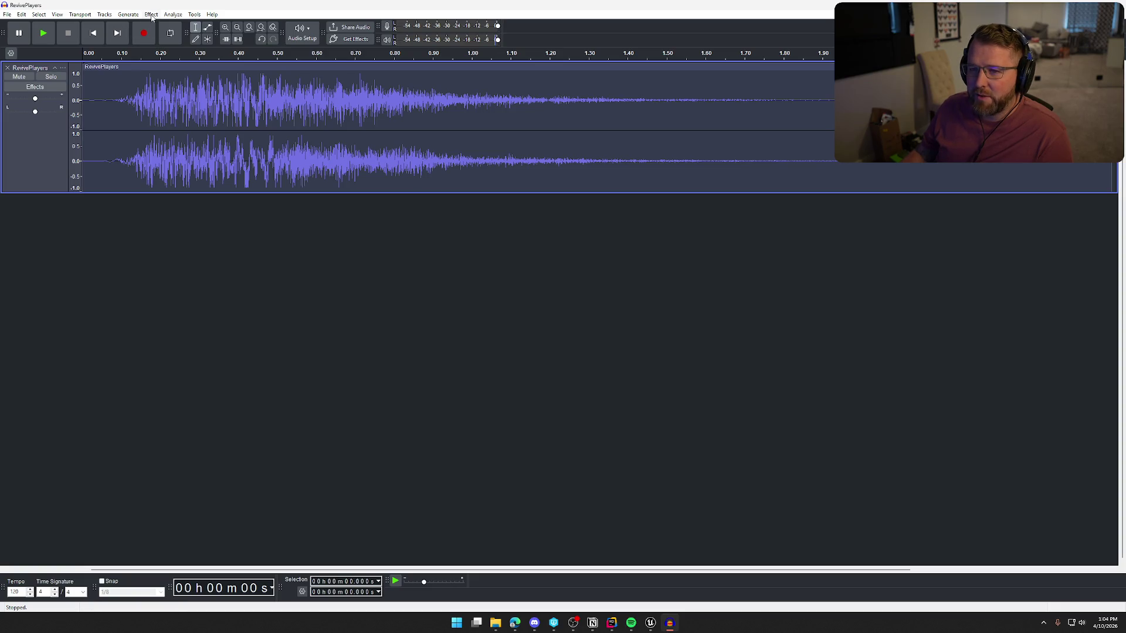
left_click(151, 15)
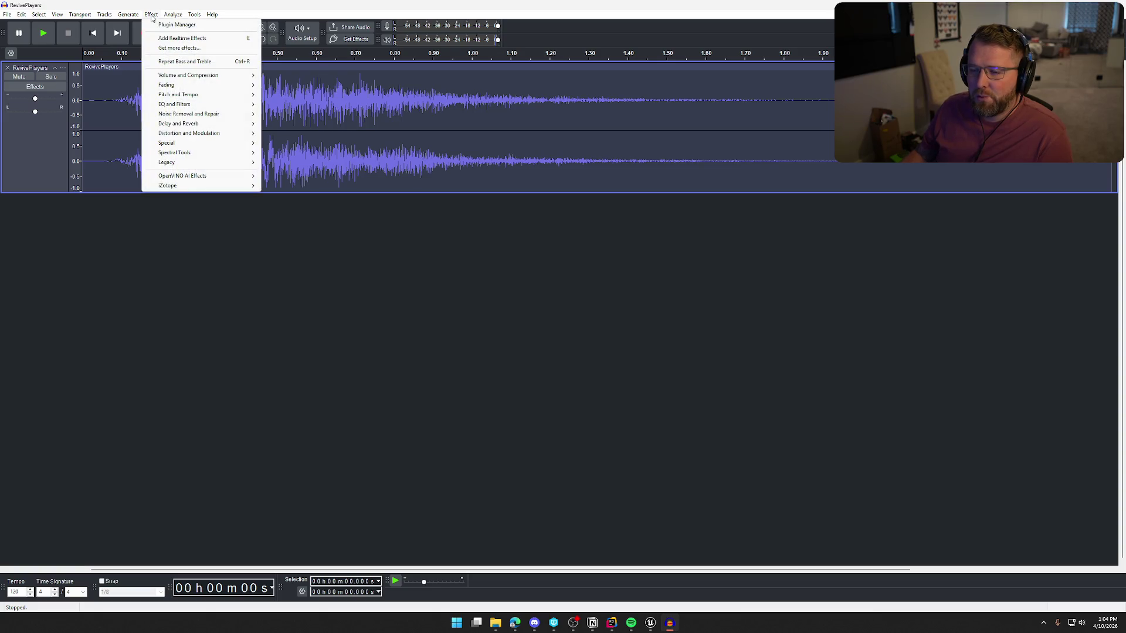
mouse_move(200, 95)
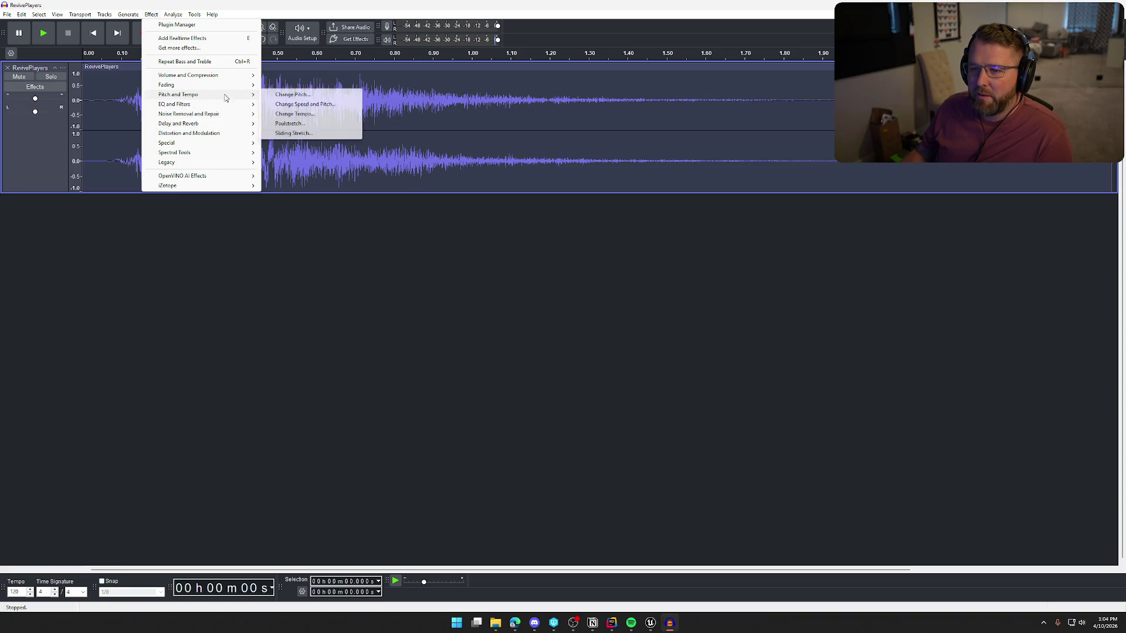
left_click(305, 115)
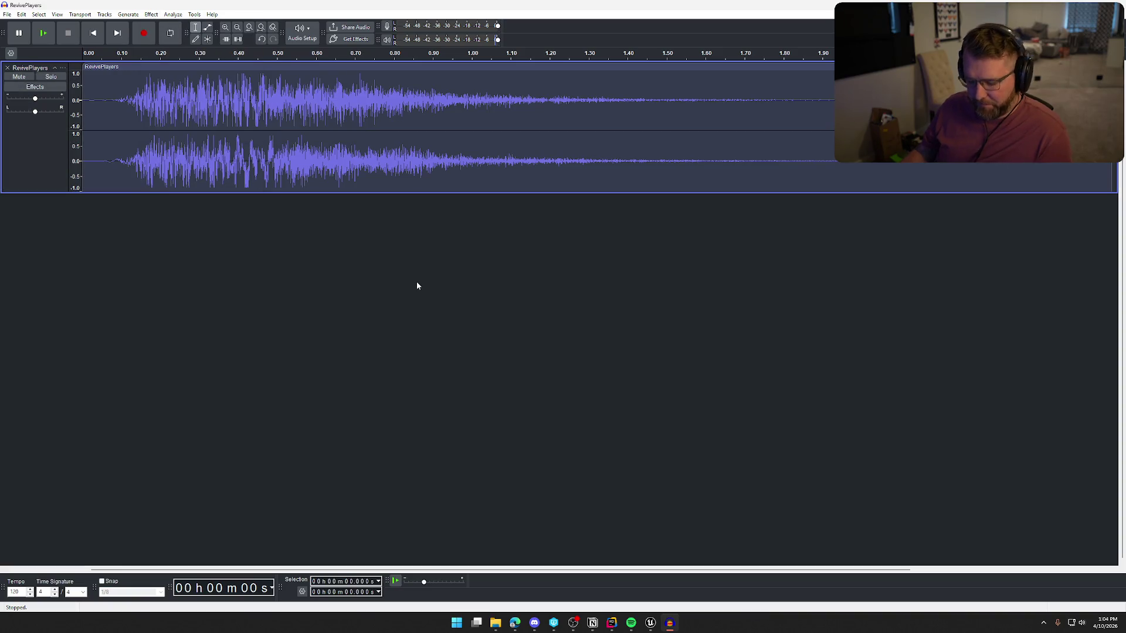
Speed up RevivePlayers by 25% with Change Tempo and play it back
left_click(151, 14)
mouse_move(199, 95)
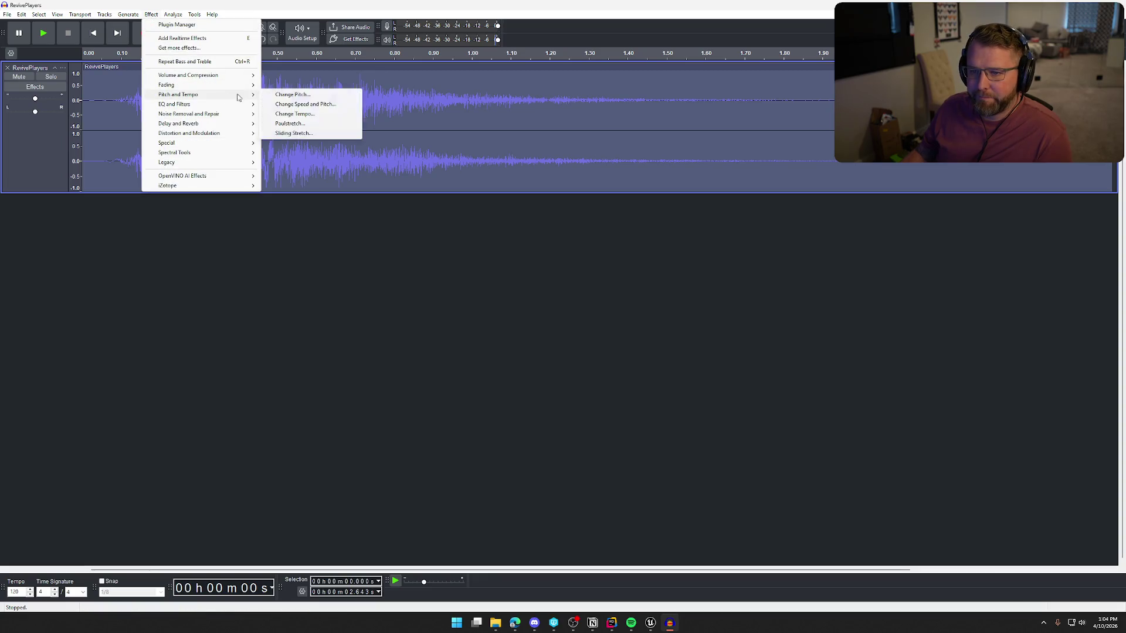
left_click(302, 115)
type("25")
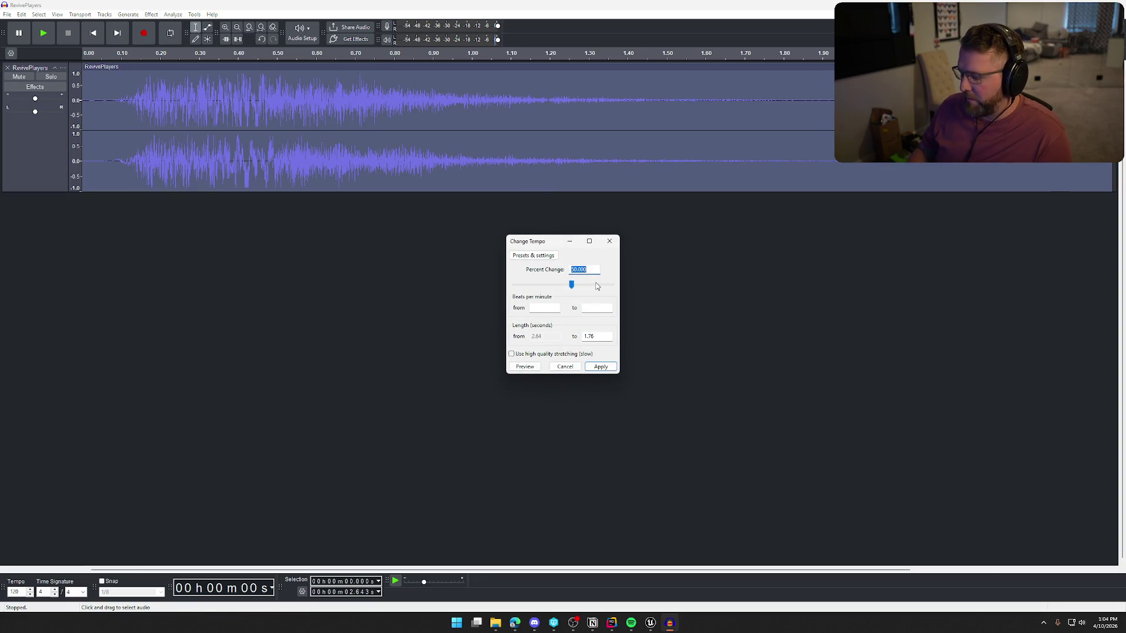
left_click(509, 368)
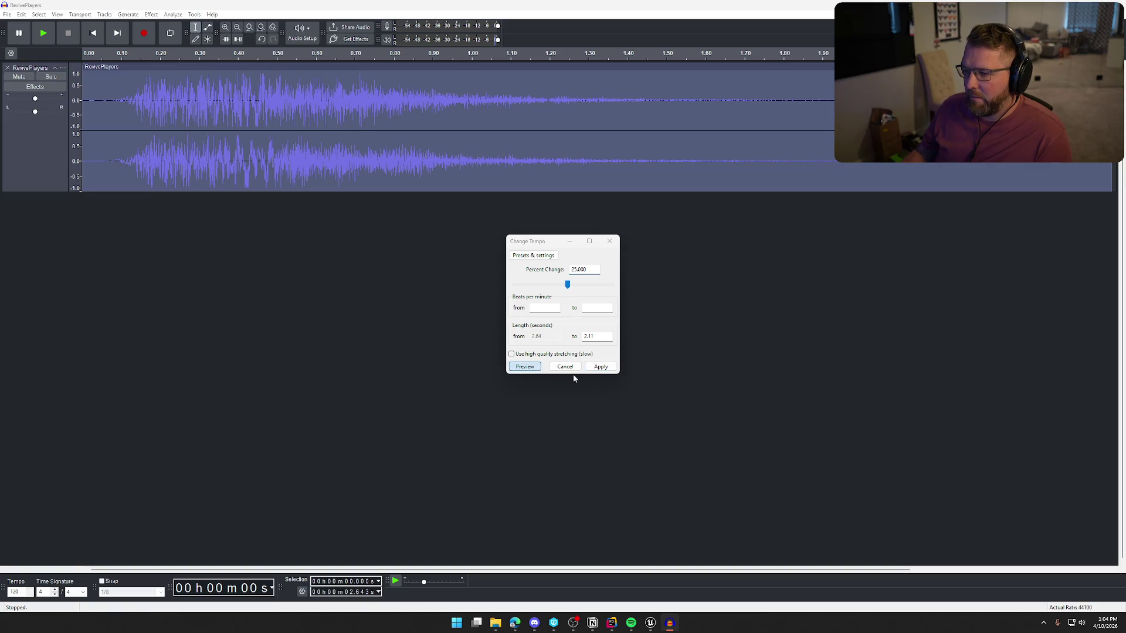
left_click(603, 366)
key("space")
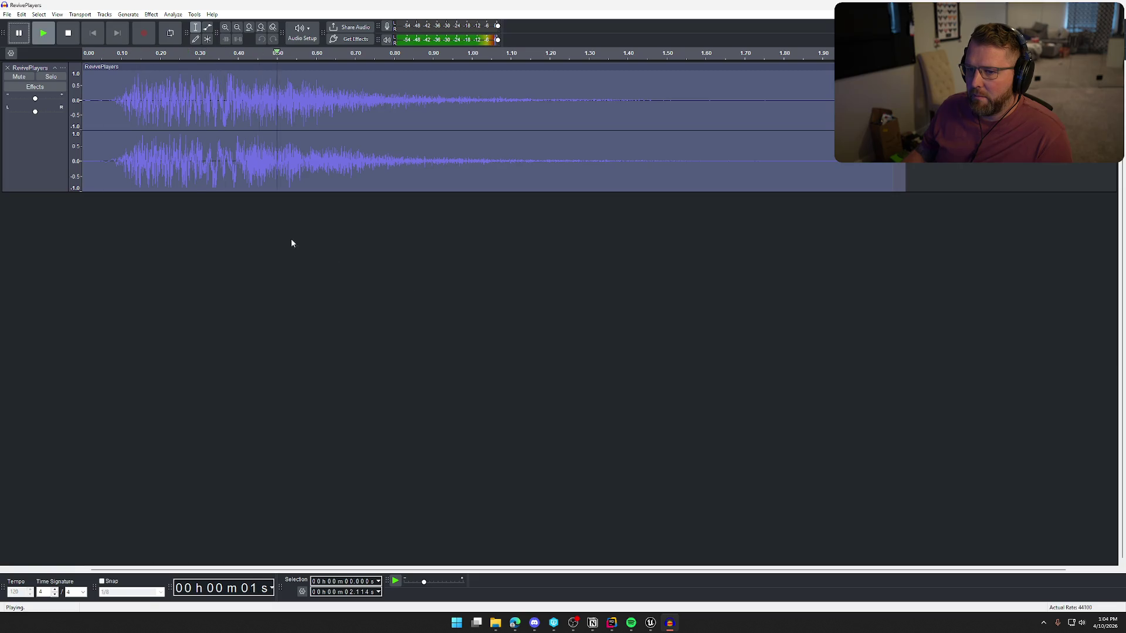
Find where the sound begins and select the leading silence before it
left_click(109, 176)
key("space")
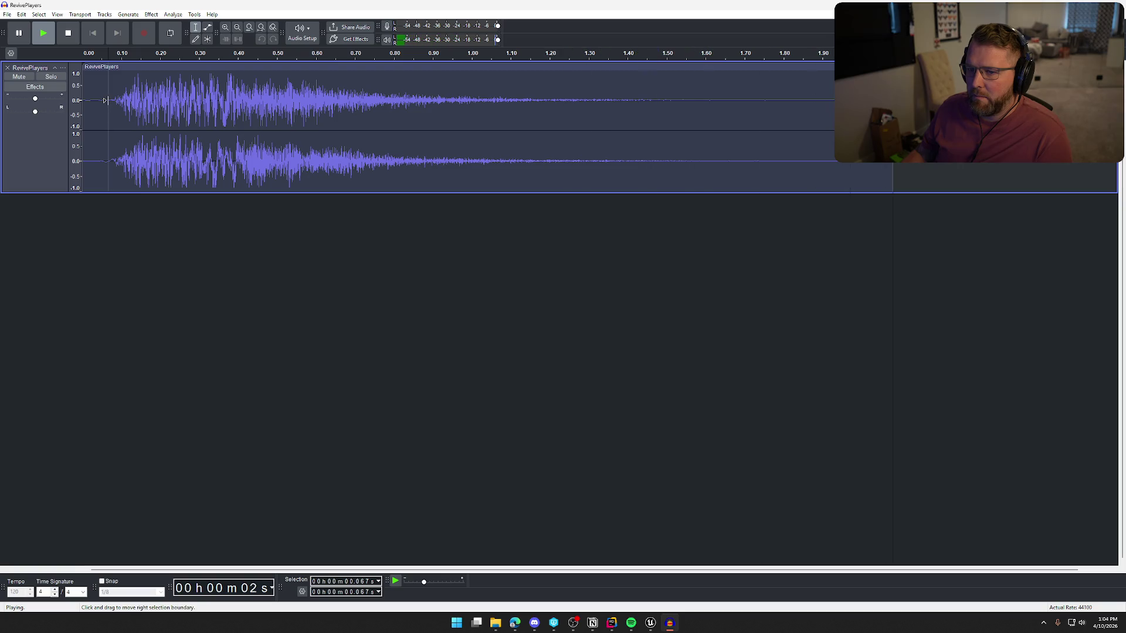
left_click(132, 297)
left_click_drag(105, 101, 85, 101)
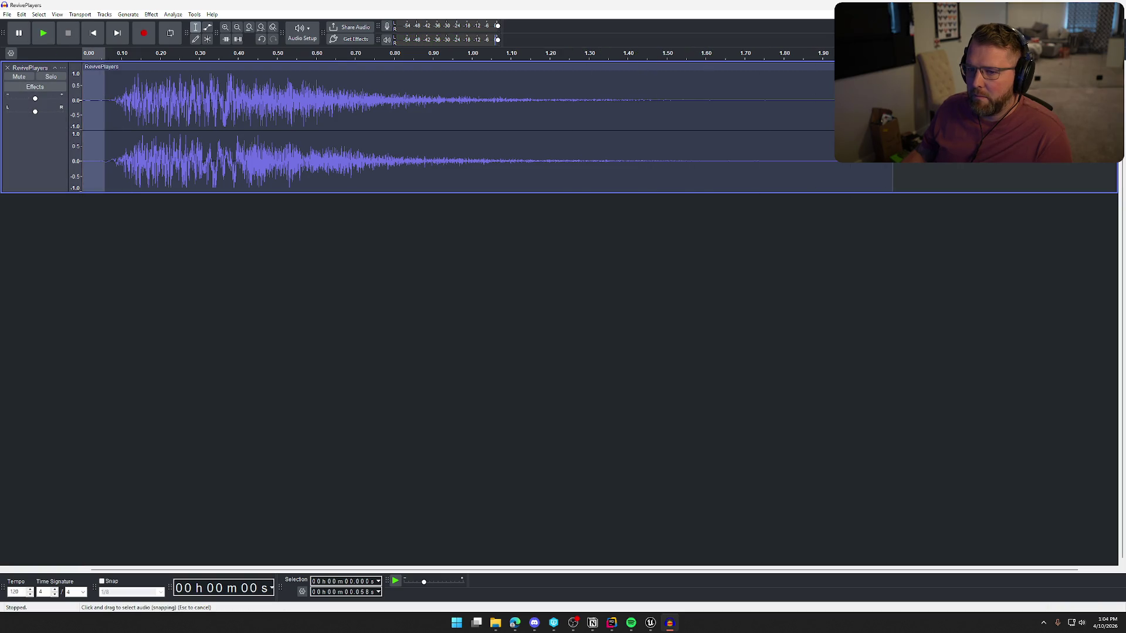
Delete the leading silence and the quiet tail after 1.518 s, checking playback
key("Delete")
key("space")
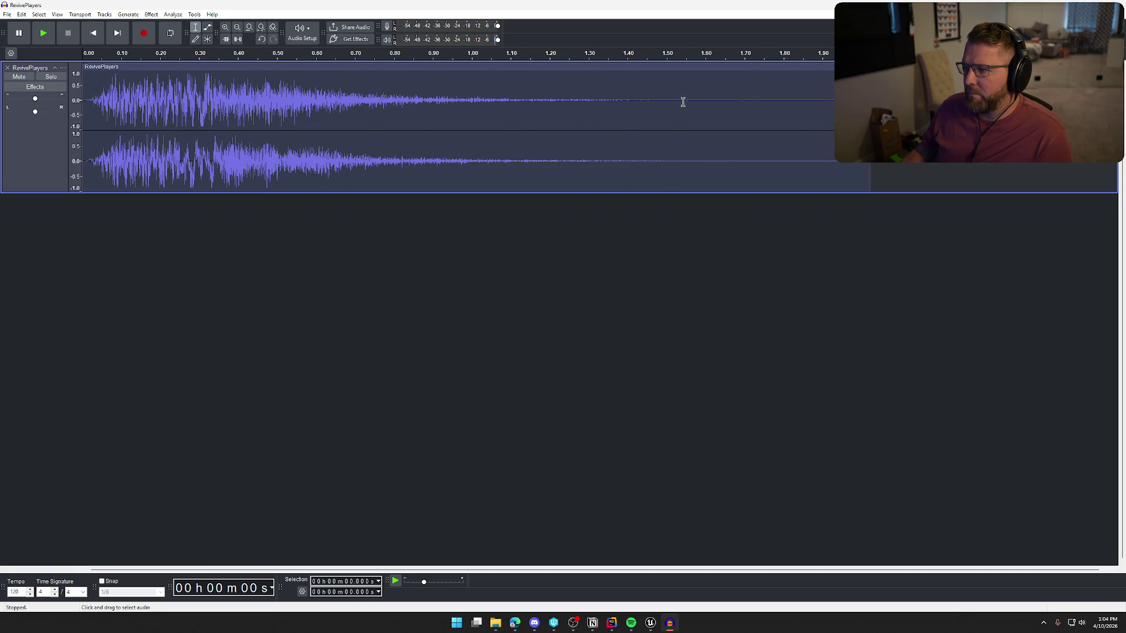
left_click_drag(674, 102, 870, 102)
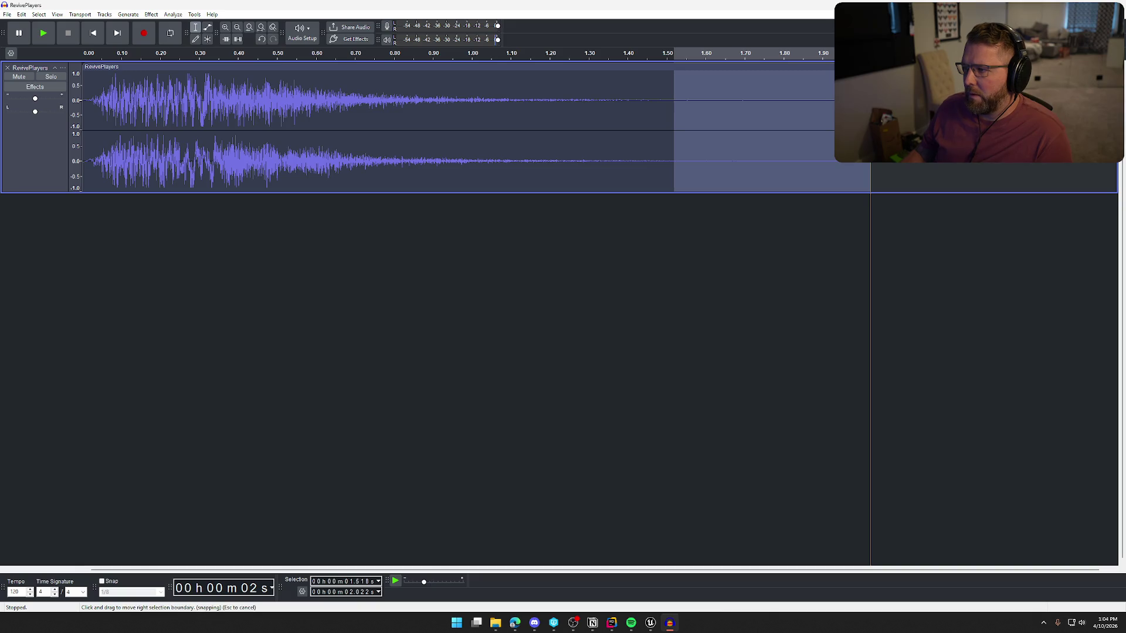
key("Delete")
key("space")
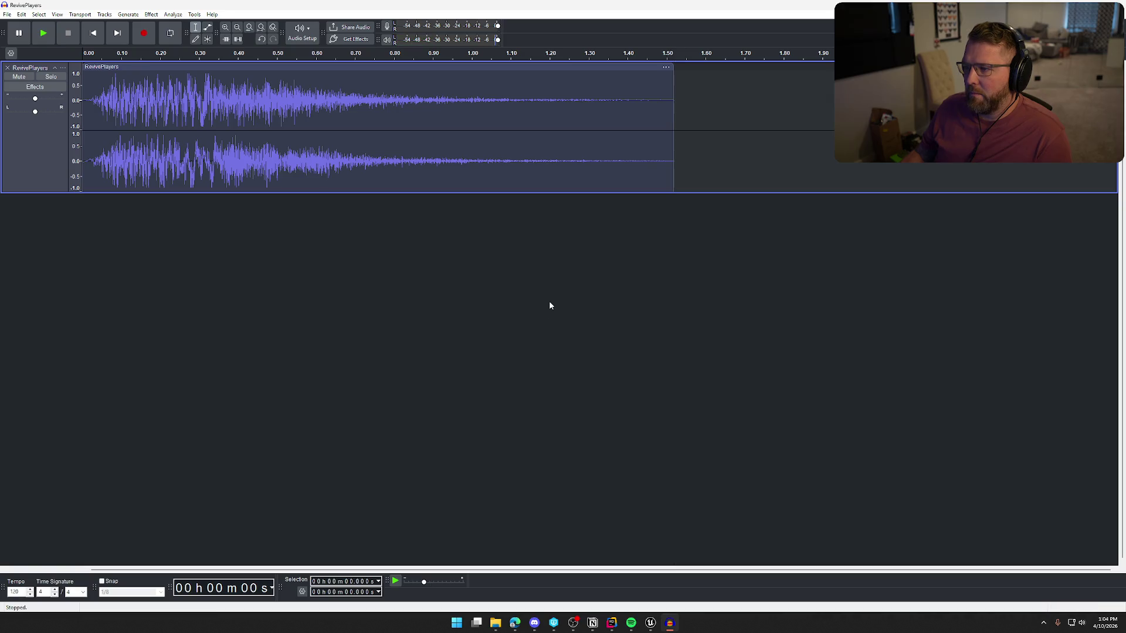
Export the audio over the existing RevivePlayers.wav, confirming the replace
left_click(7, 14)
left_click(35, 105)
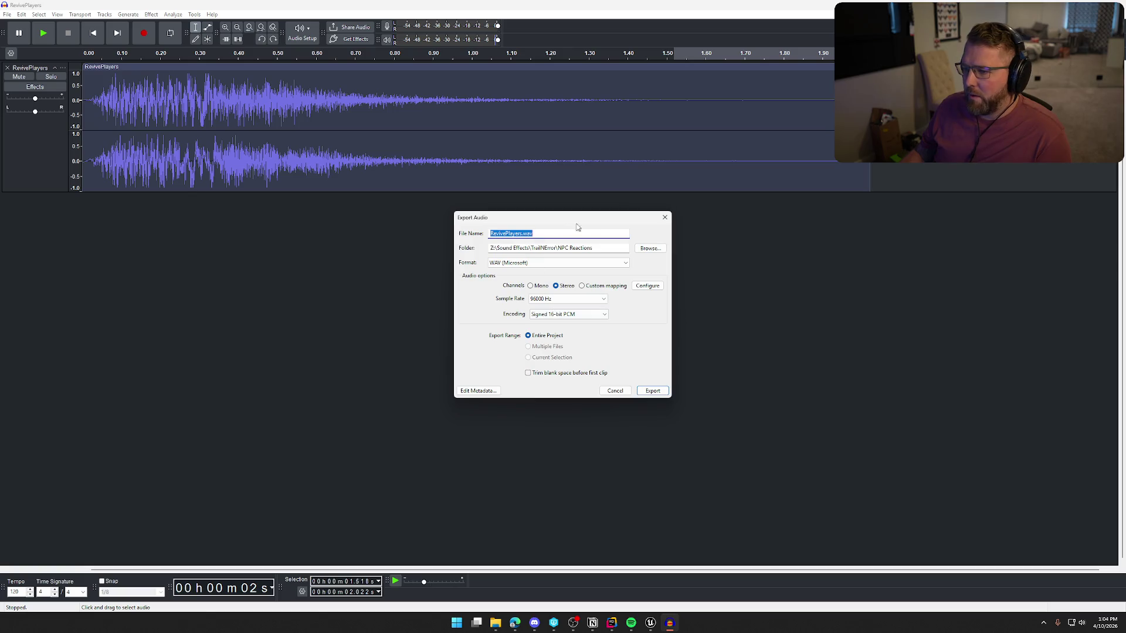
left_click(650, 250)
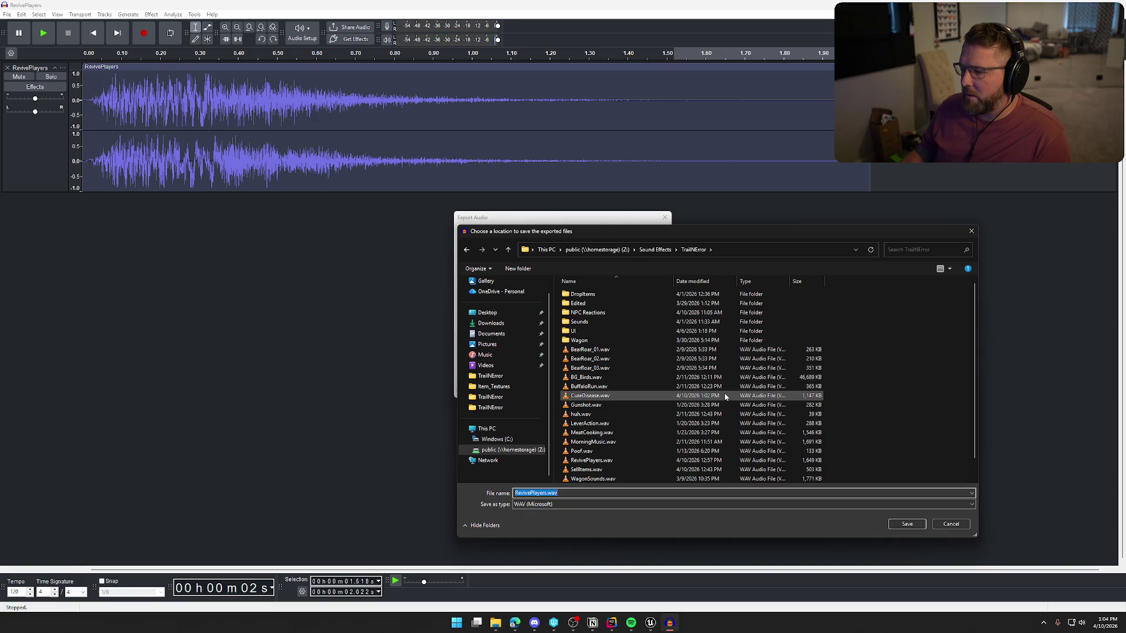
left_click(899, 525)
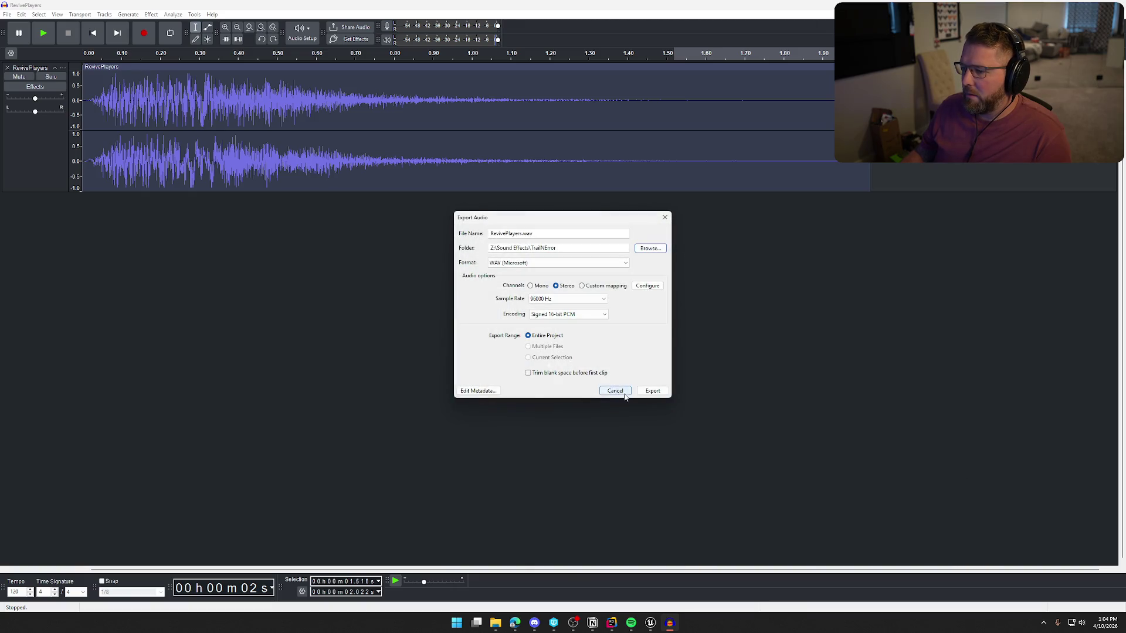
left_click(657, 393)
left_click(616, 307)
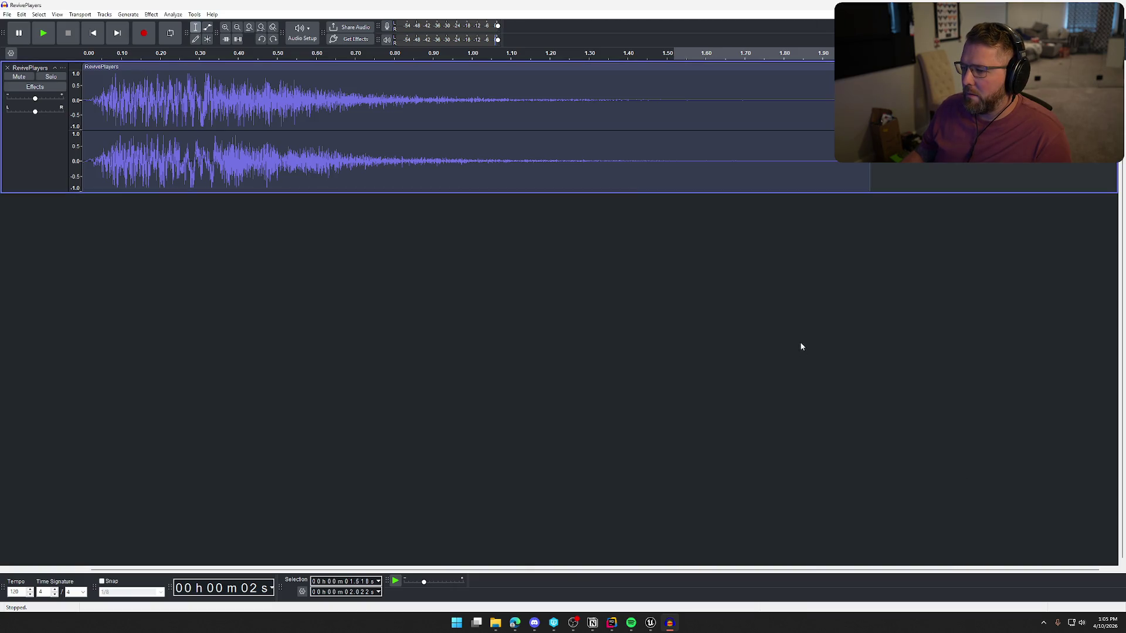
Remove the RevivePlayers track, audition SellItems.wav, remove its track and close Audacity
left_click(7, 67)
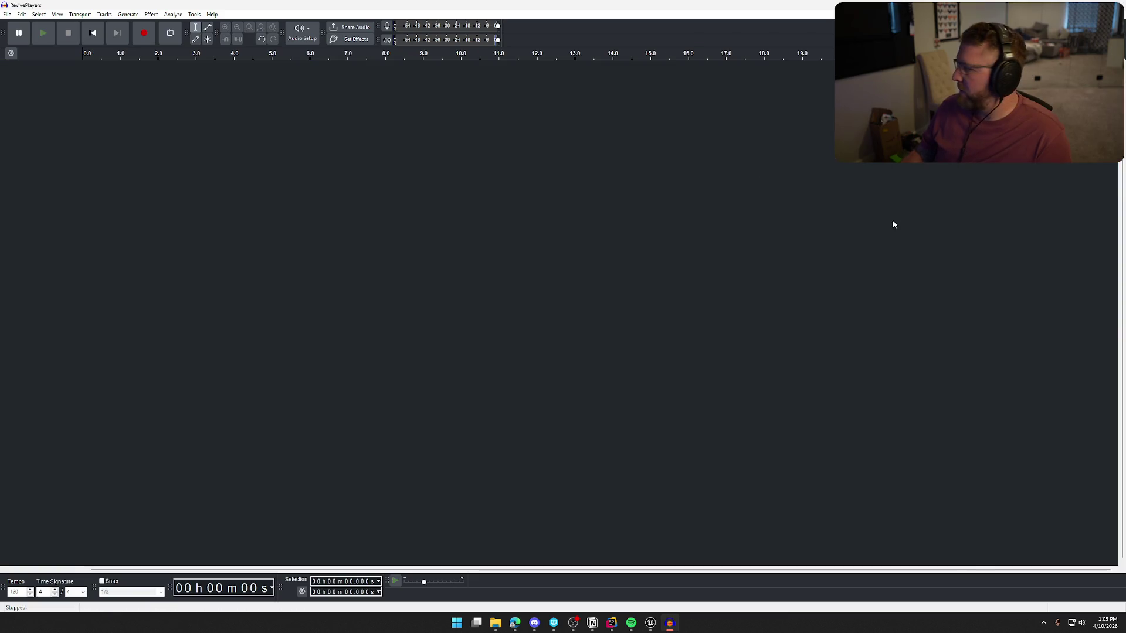
left_click(495, 622)
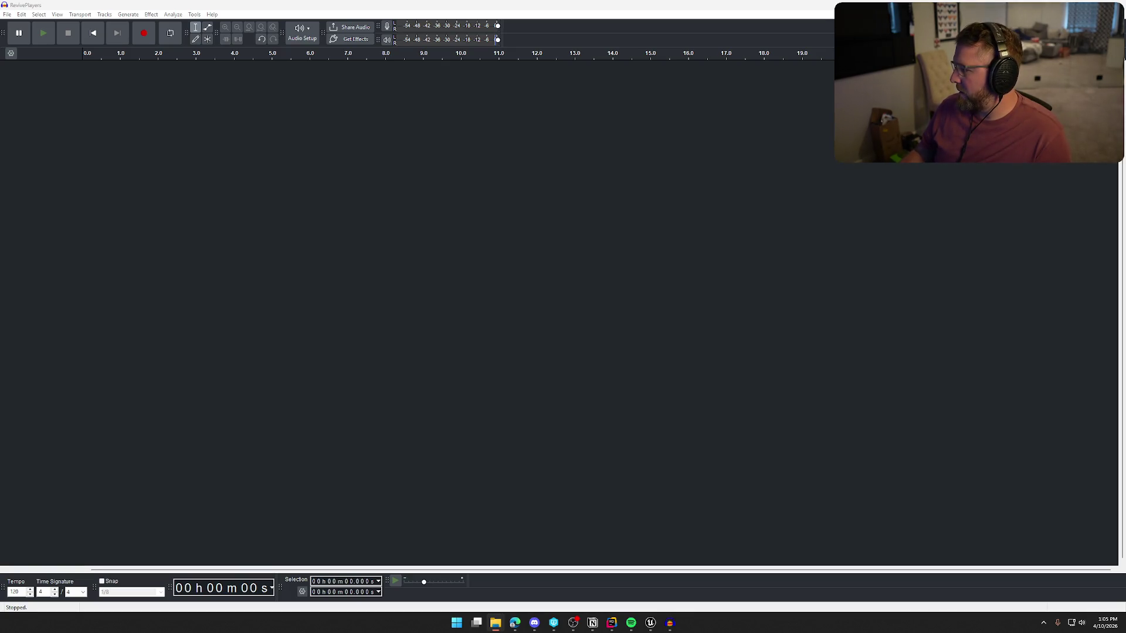
mouse_move(545, 14)
left_mouse_down()
mouse_move(487, 246)
mouse_move(519, 255)
left_mouse_up()
key("space")
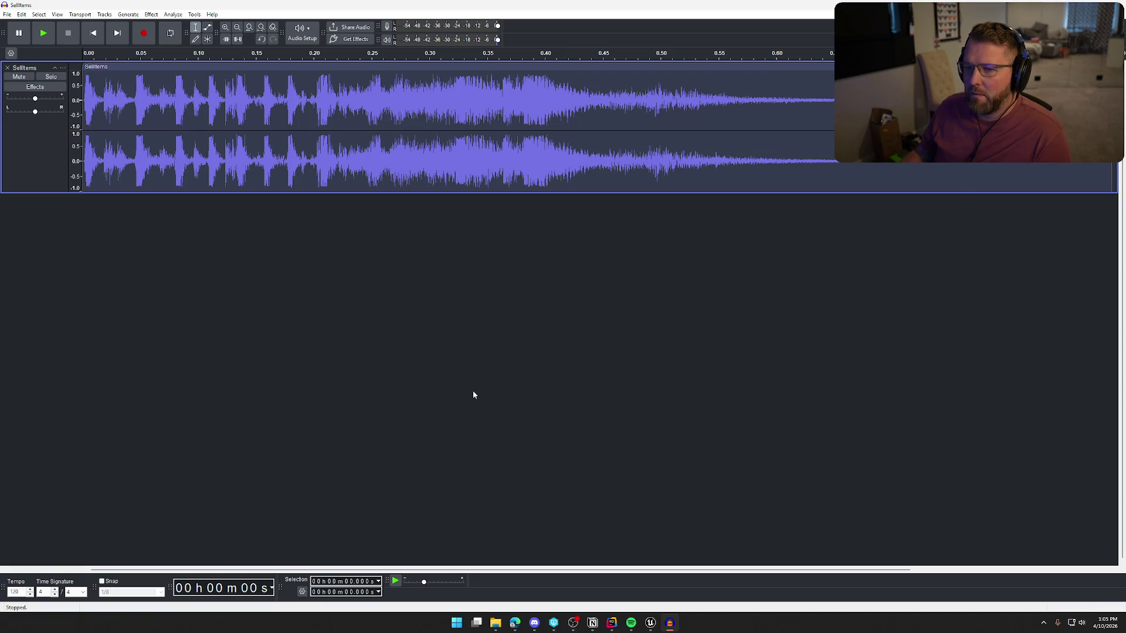
left_click(7, 67)
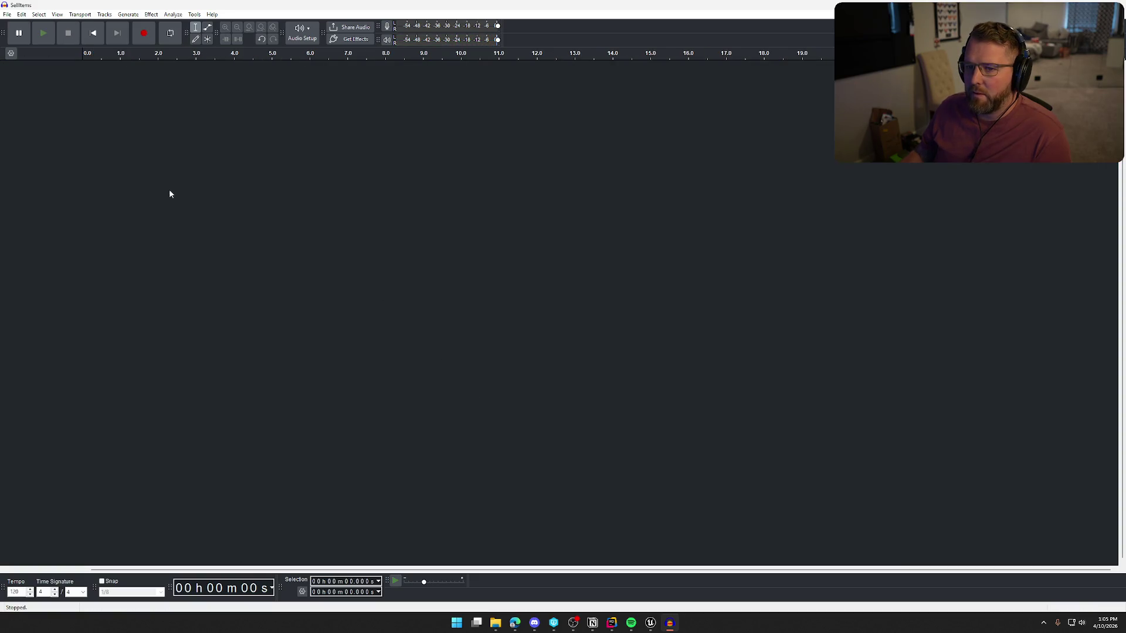
left_click(1114, 6)
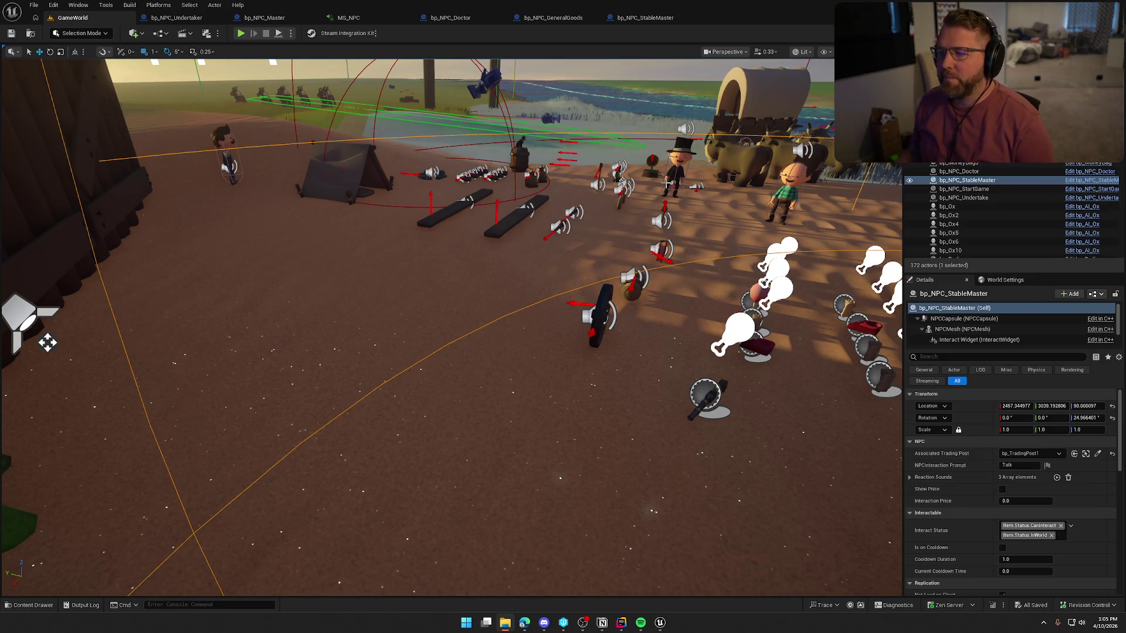
Import RevivePlayers and SellItems into Sounds/SoundEffects/NPCs, save them, and open RevivePlayers
left_click(176, 18)
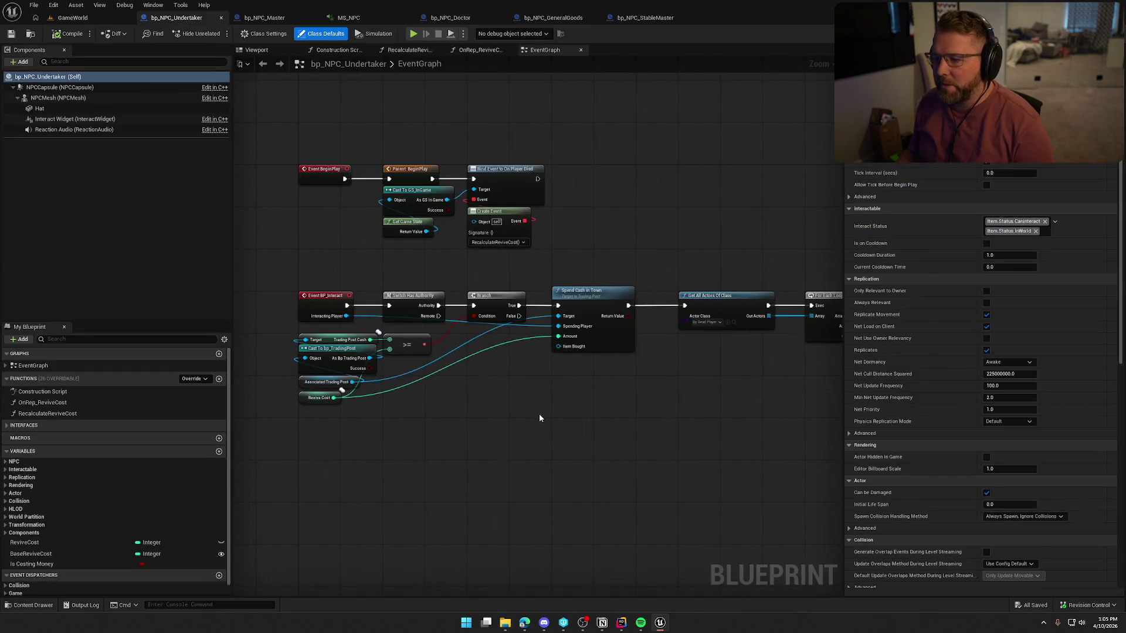
key("ctrl+space")
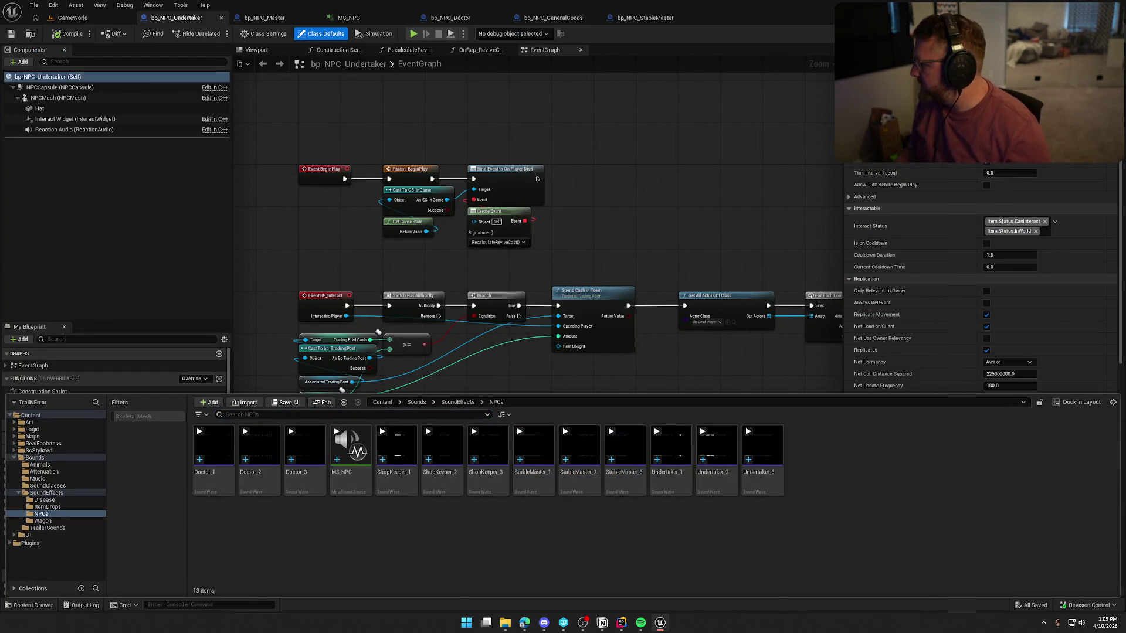
key("super+e")
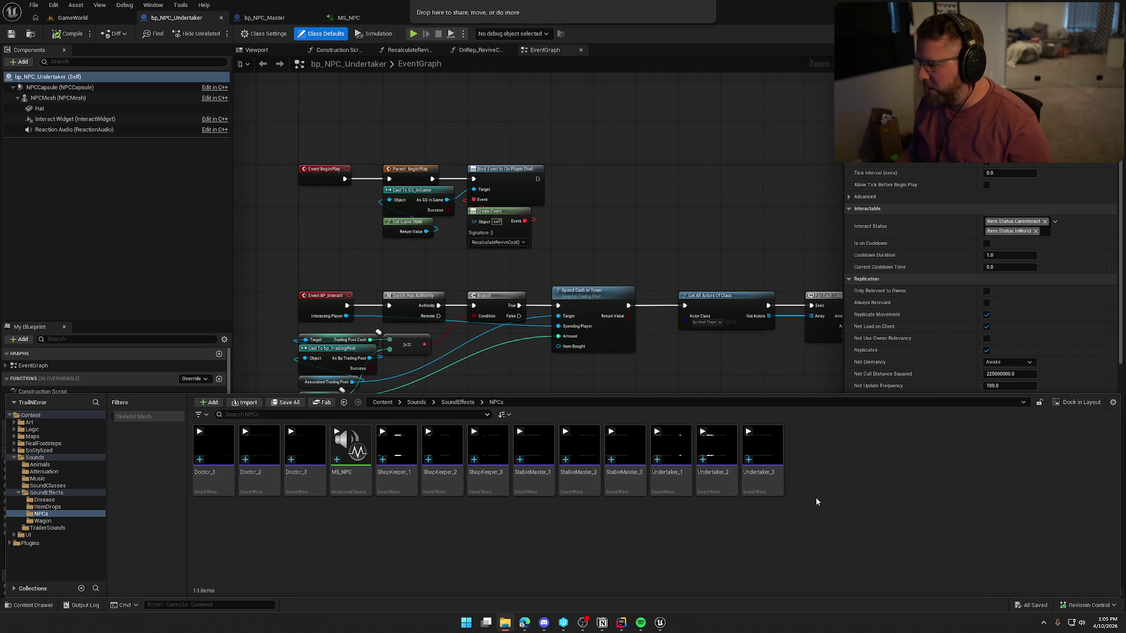
left_click_drag(814, 497, 804, 505)
left_click(602, 550)
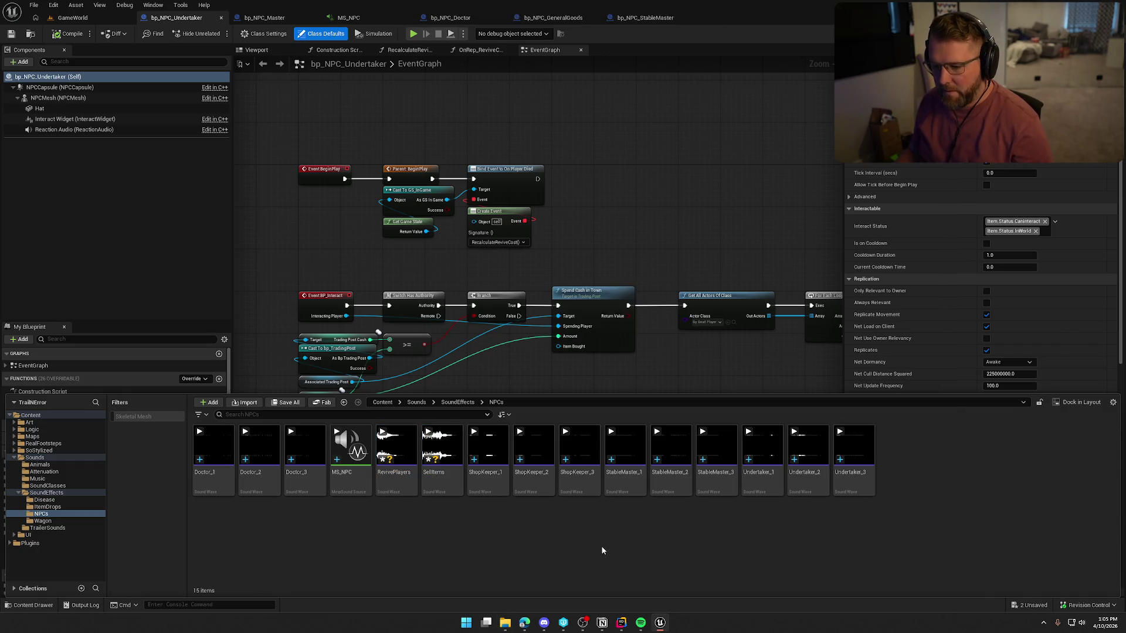
key("ctrl+shift+s")
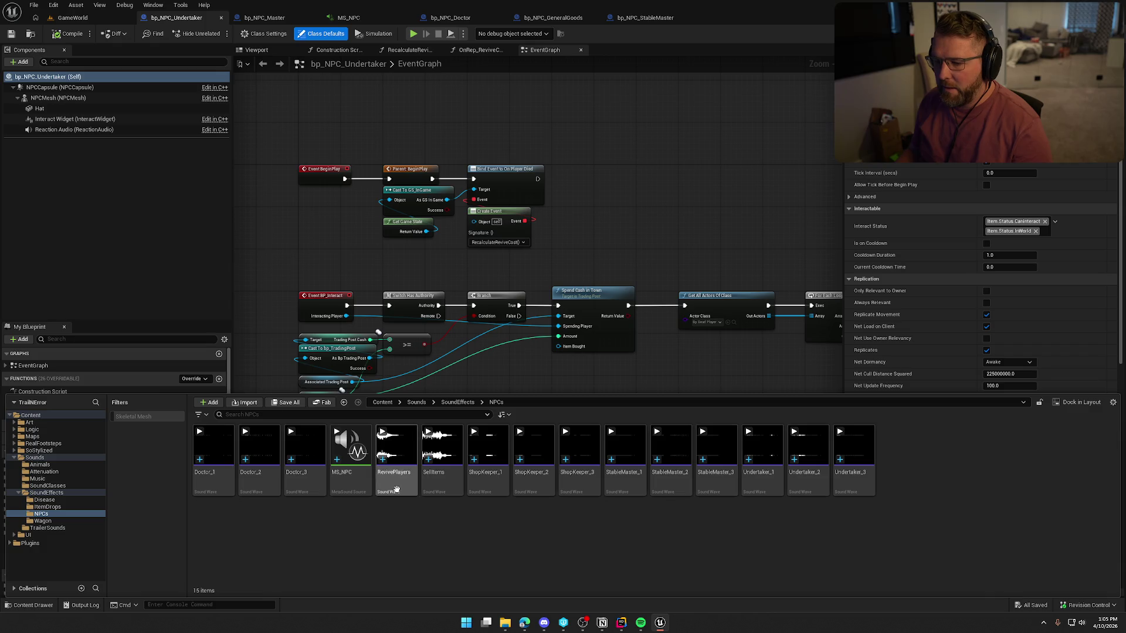
left_click(390, 479)
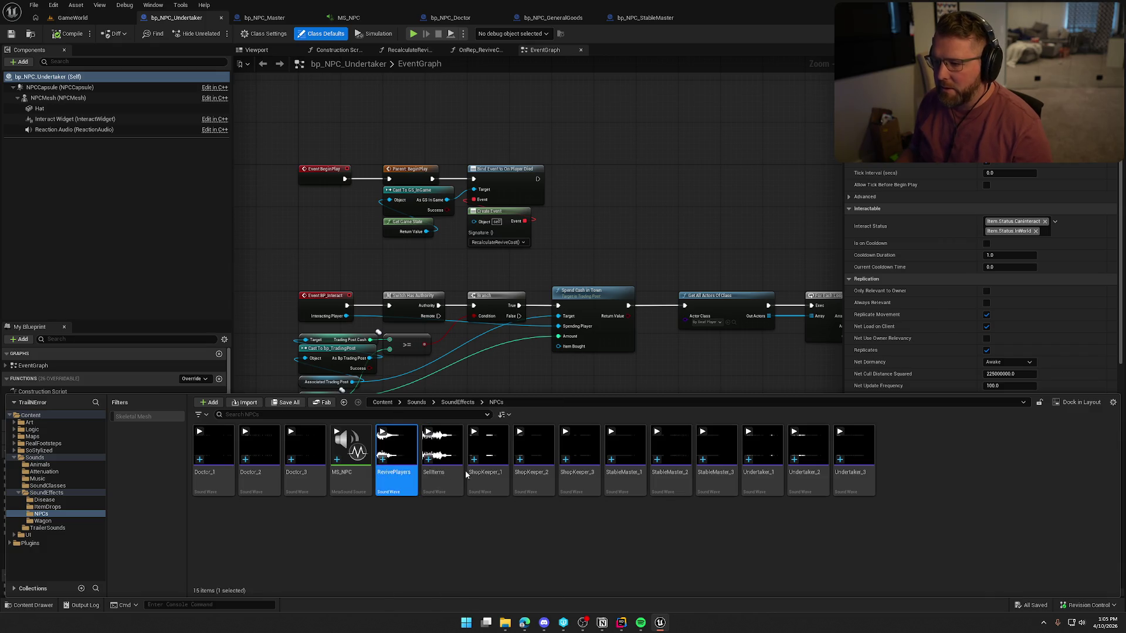
key("ctrl+space")
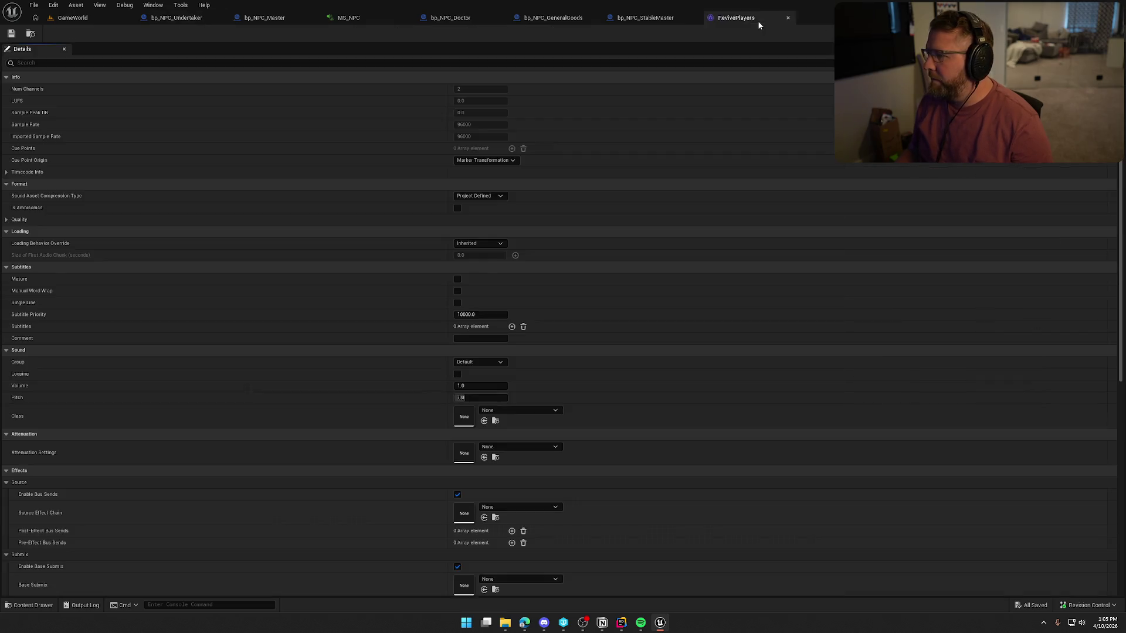
Give RevivePlayers the SFX sound class and Voice_Atten attenuation settings
scroll(602, 419, "down", 3)
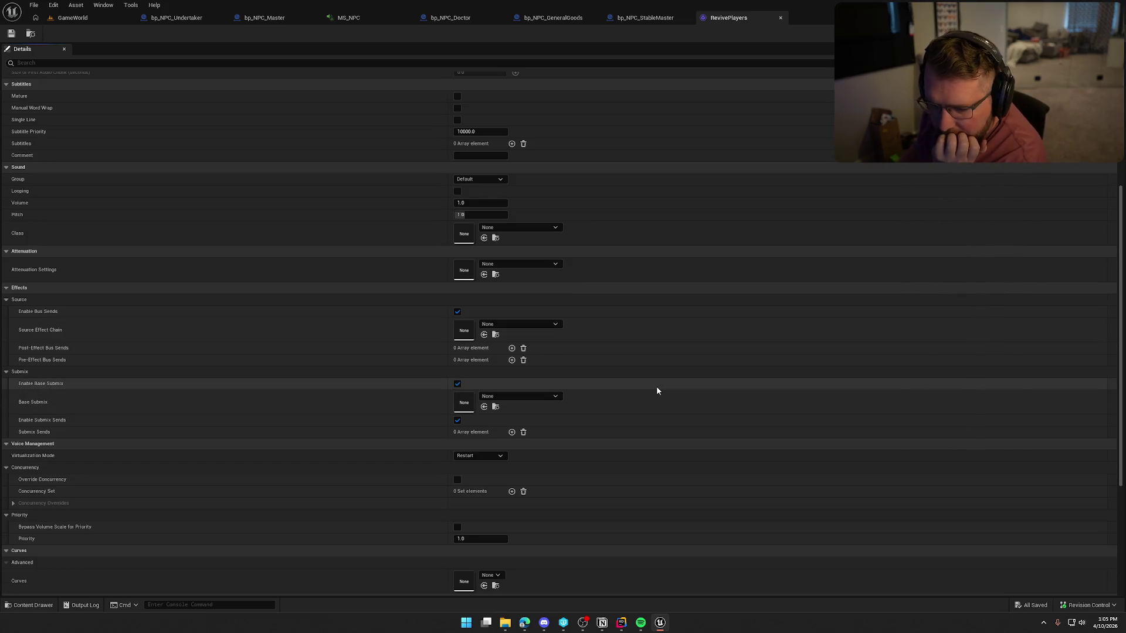
left_click(525, 232)
left_click(543, 375)
left_click(522, 263)
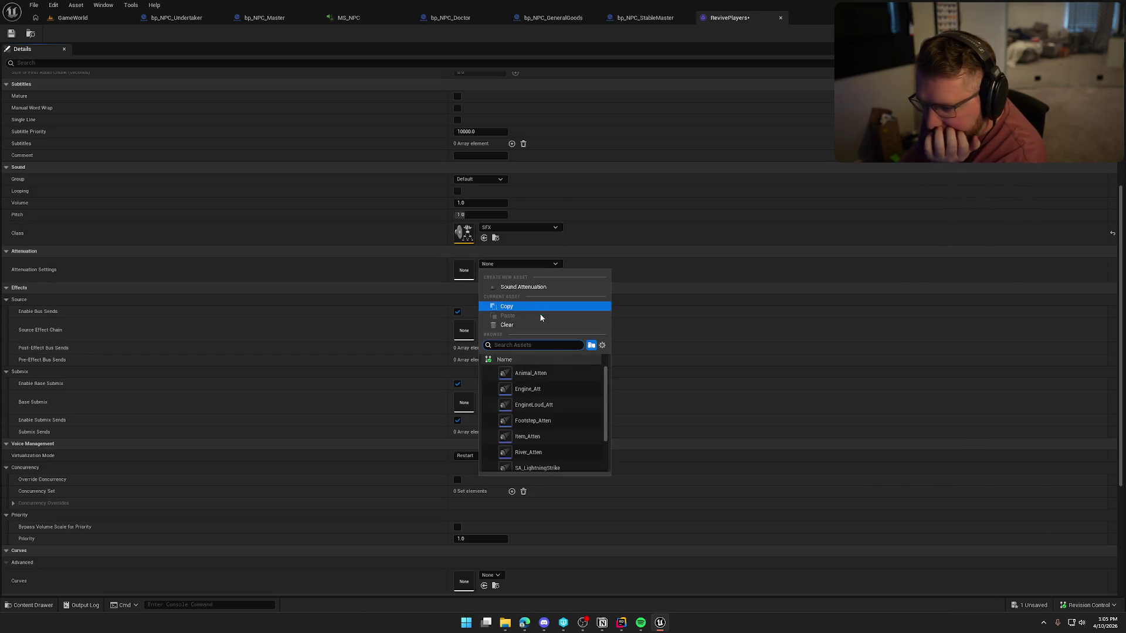
scroll(569, 413, "down", 3)
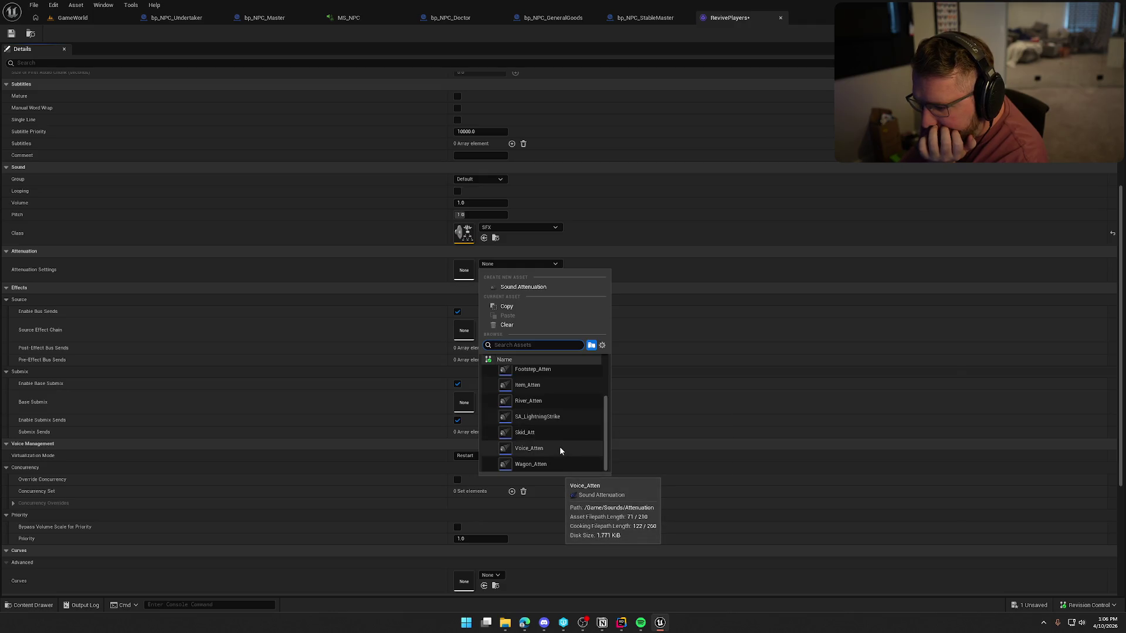
scroll(560, 450, "up", 3)
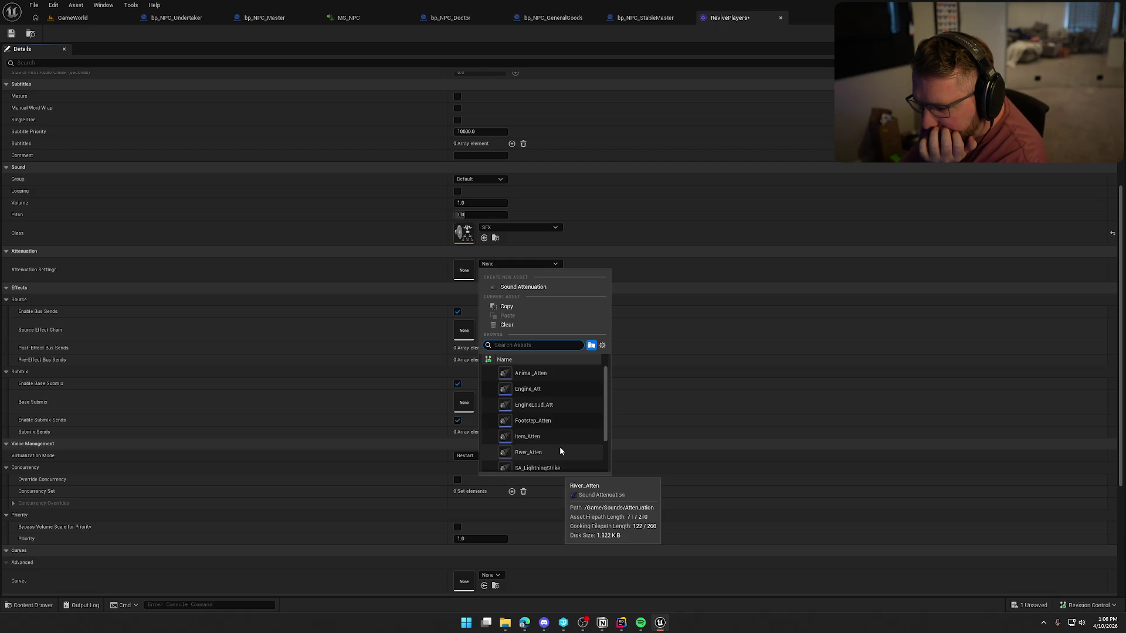
scroll(569, 437, "down", 3)
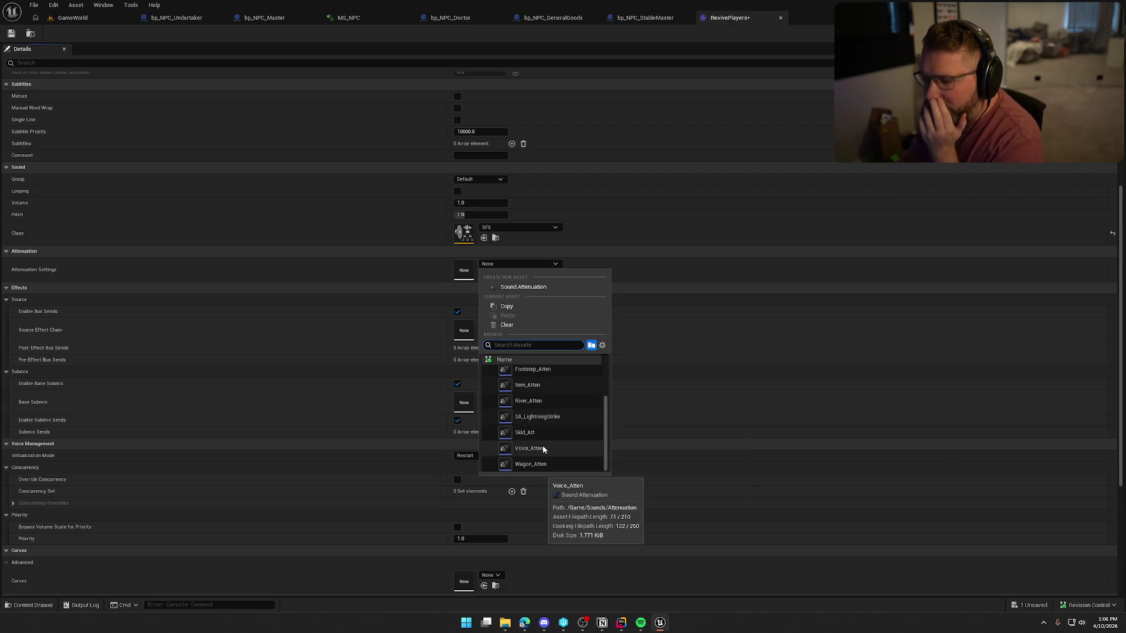
left_click(544, 449)
Set RevivePlayers' virtualization to Play when Silent, save it, and open SellItems
scroll(263, 291, "down", 3)
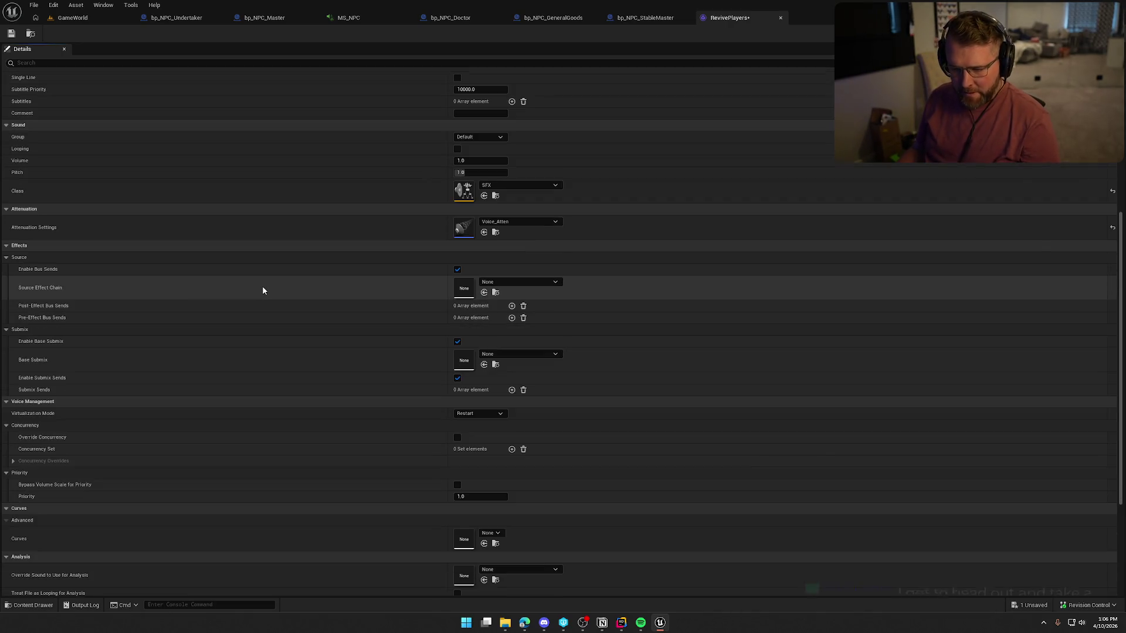
left_click(475, 414)
left_click(478, 425)
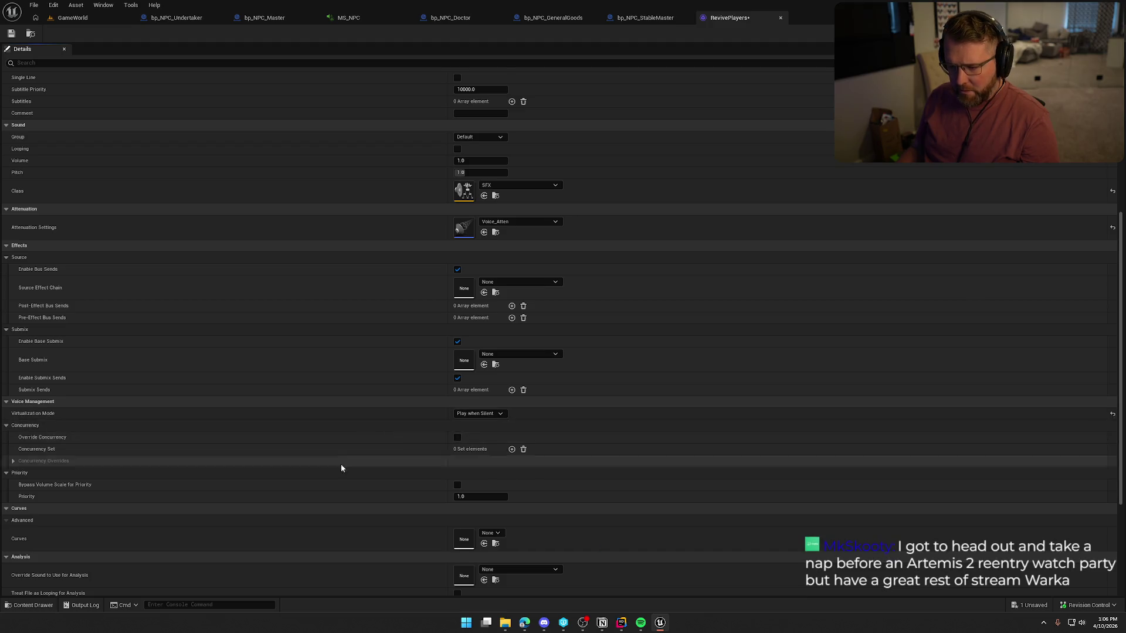
scroll(341, 468, "down", 2)
key("ctrl+s")
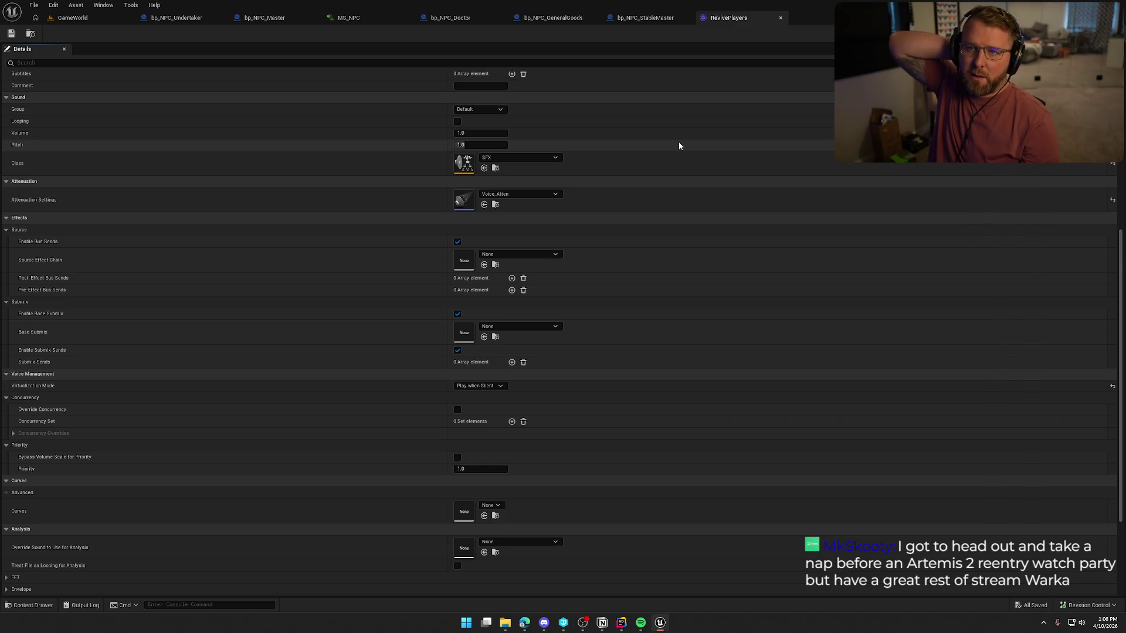
key("ctrl+space")
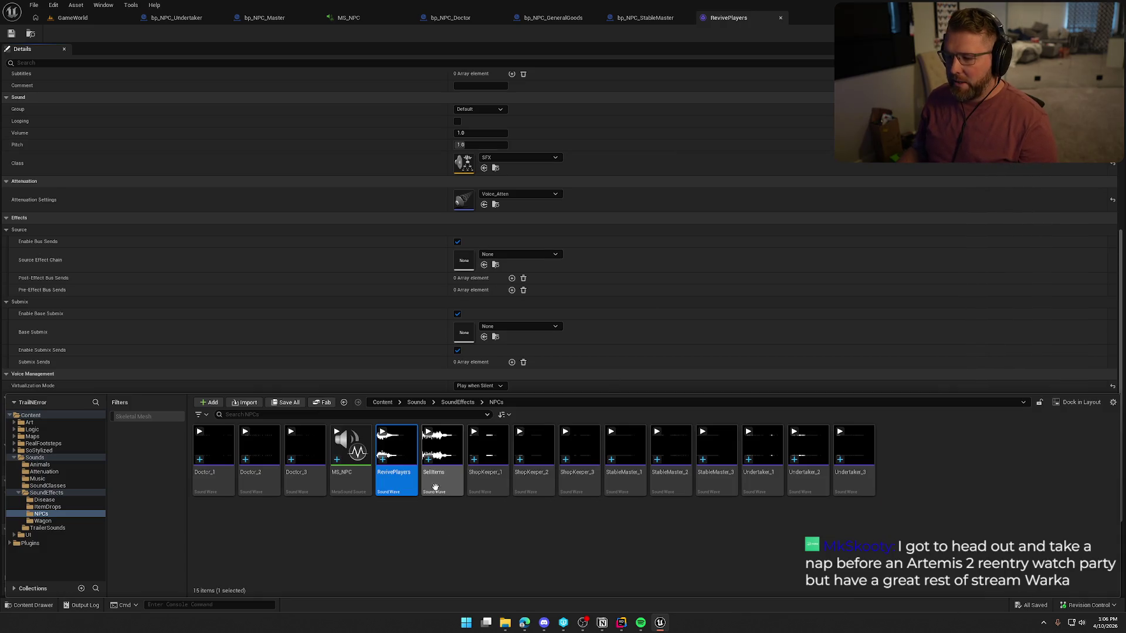
double_click(442, 451)
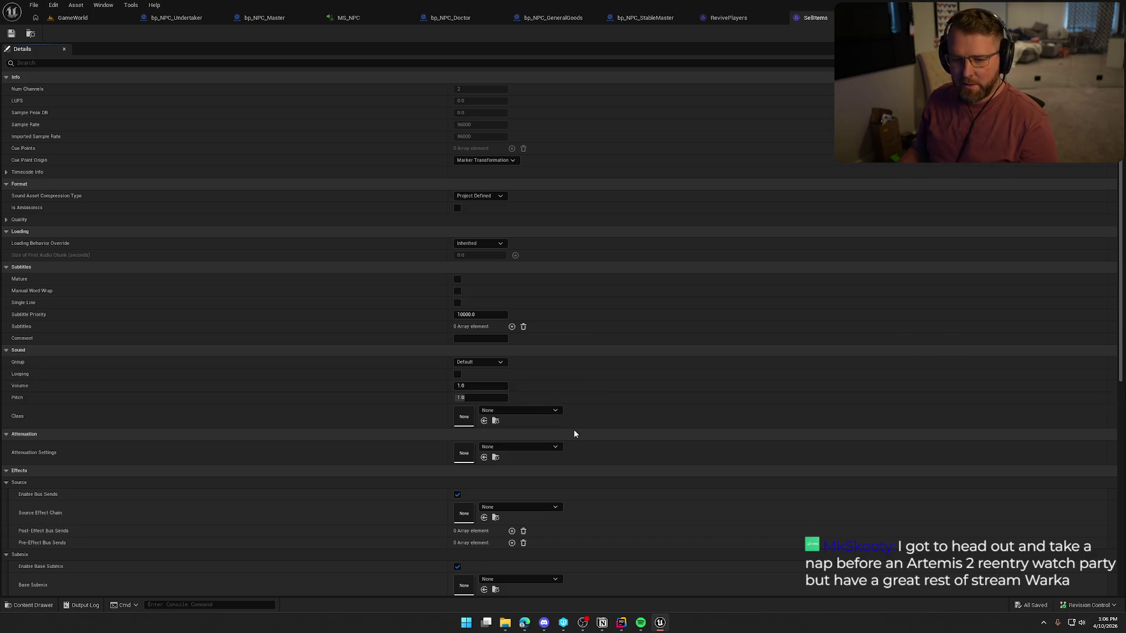
Give SellItems the SFX sound class and Item_Atten attenuation, then save it
left_click(546, 411)
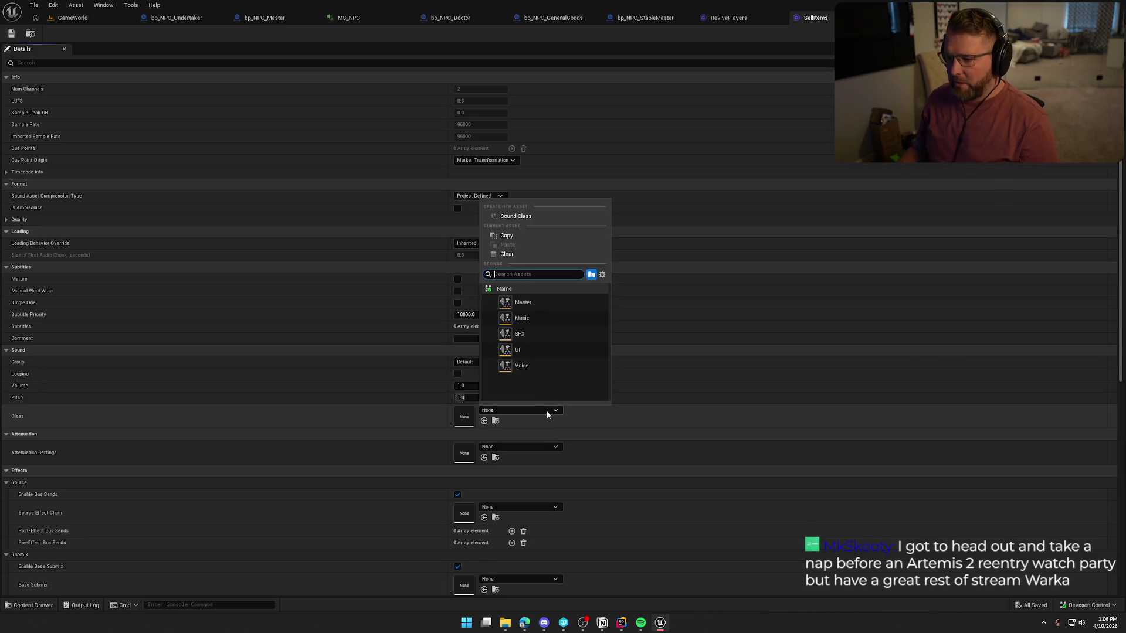
left_click(523, 332)
left_click(531, 446)
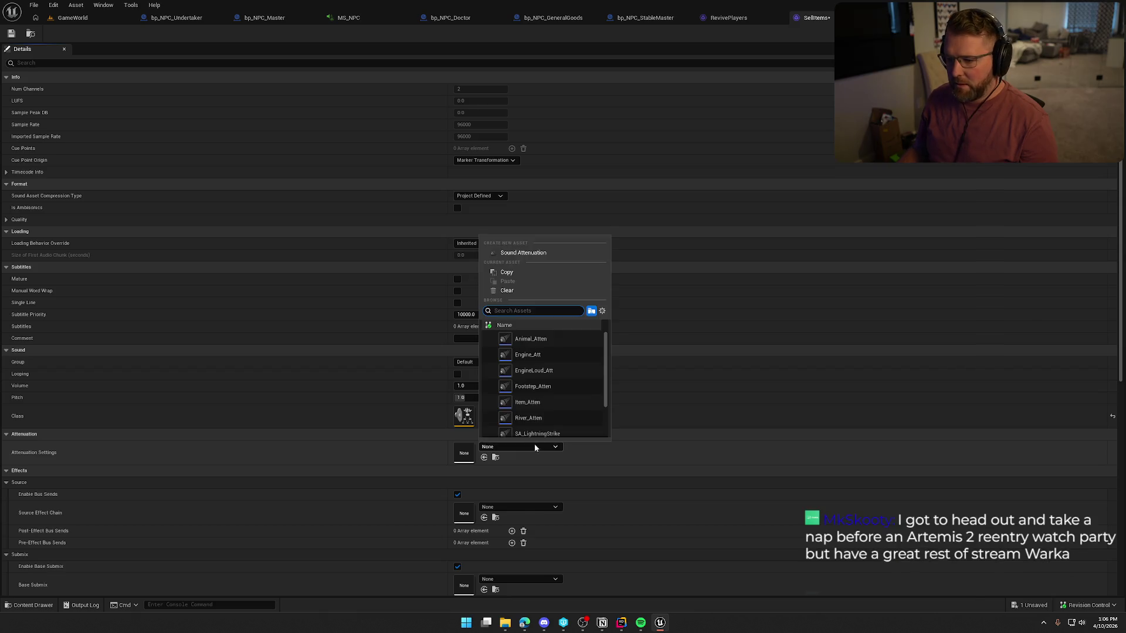
left_click(547, 396)
scroll(411, 454, "down", 6)
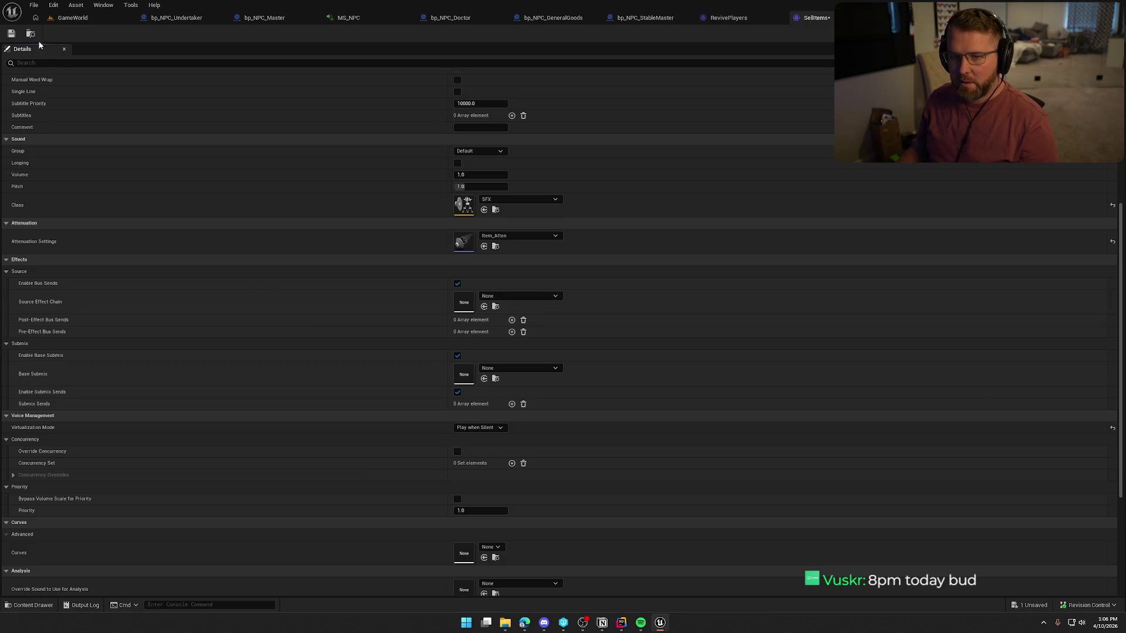
left_click(11, 34)
Close the MS_NPC, bp_NPC_Doctor, StableMaster and bp_NPC_Master tabs, returning to bp_NPC_Undertaker
left_click(346, 22)
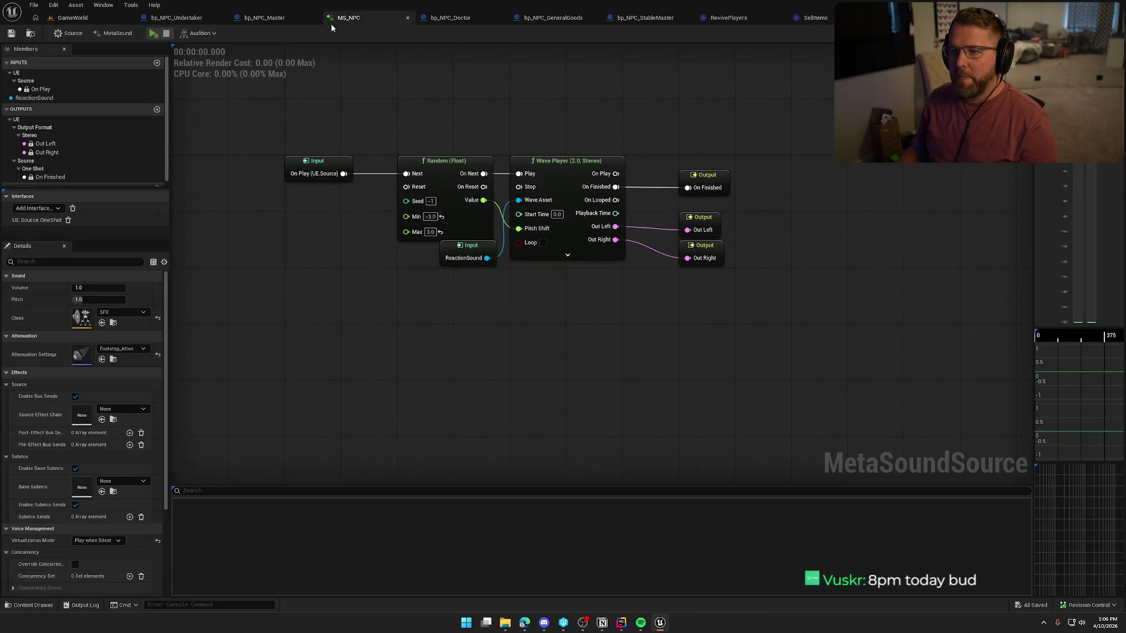
middle_click(347, 21)
middle_click(349, 21)
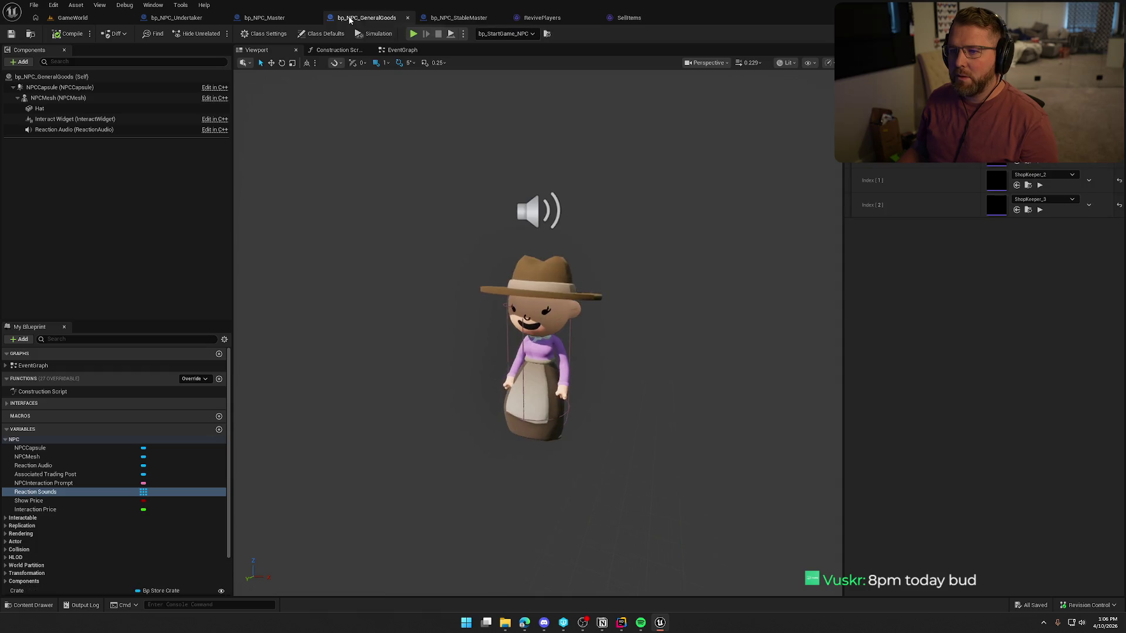
left_click(453, 21)
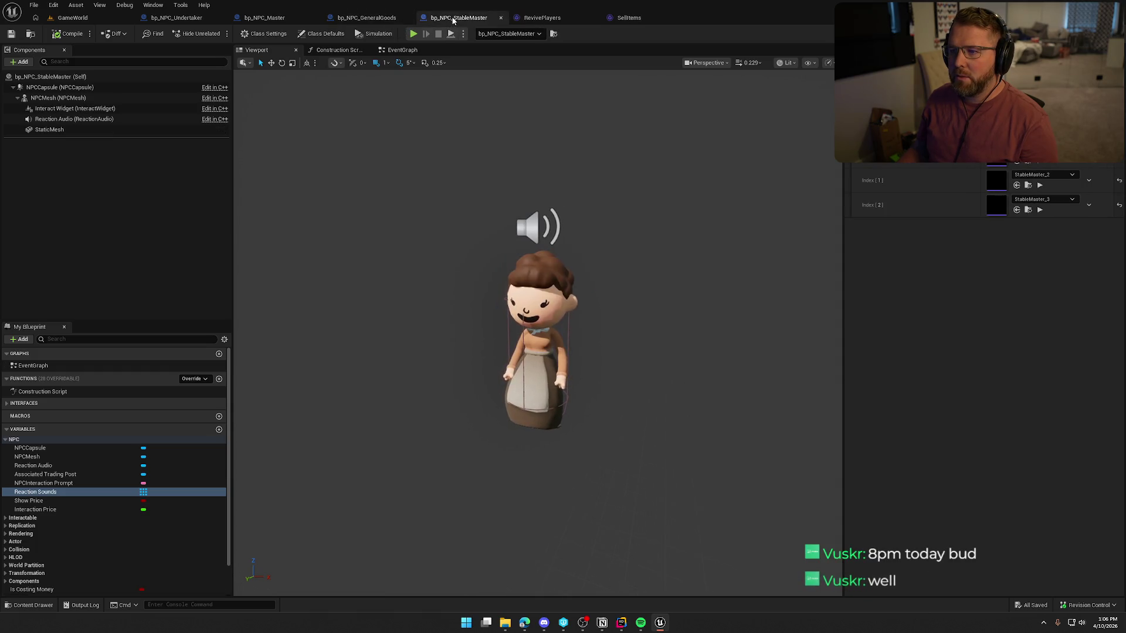
middle_click(454, 21)
middle_click(285, 22)
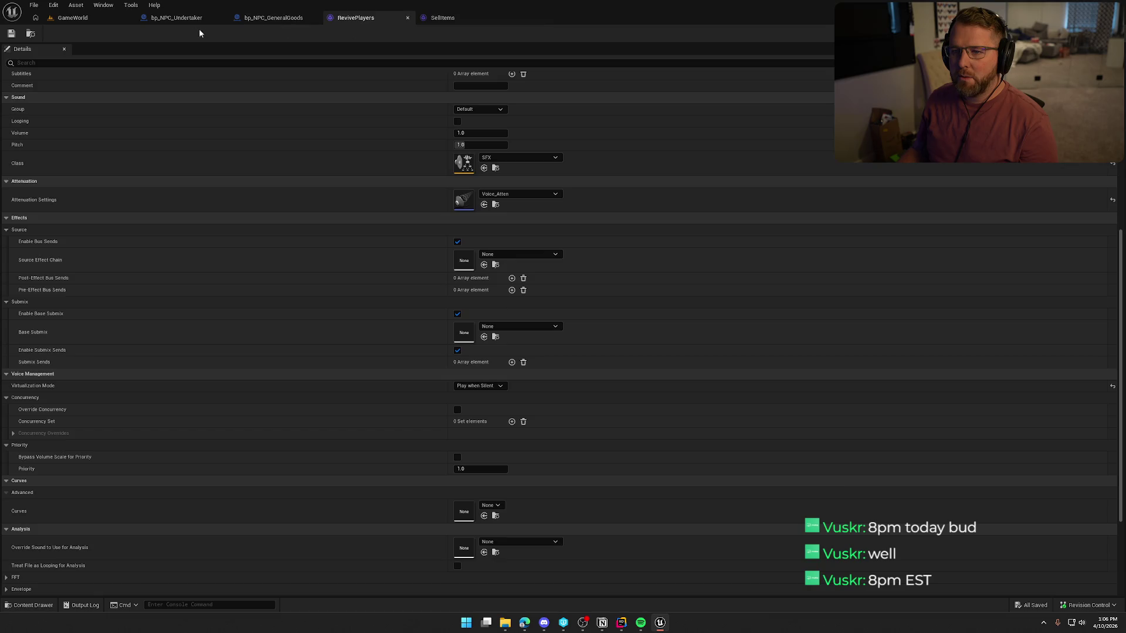
left_click(199, 21)
scroll(566, 385, "up", 3)
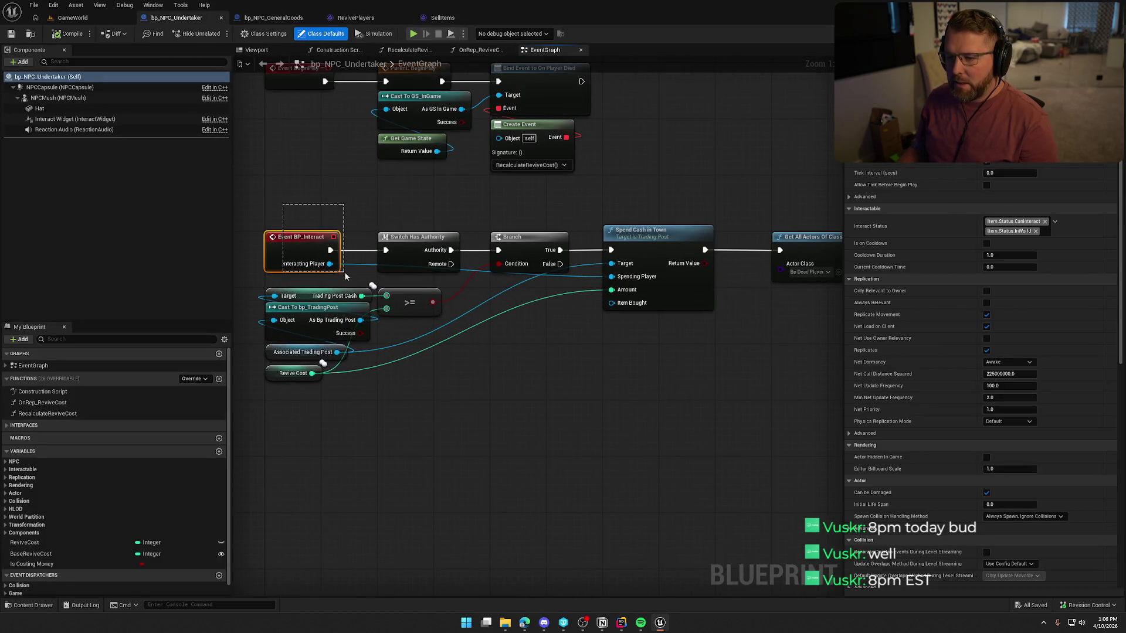
Pan through bp_NPC_Undertaker's BP_Interact chain: authority switch, Get All Actors loop, respawn and Spend Cash nodes
left_click_drag(428, 205, 463, 272)
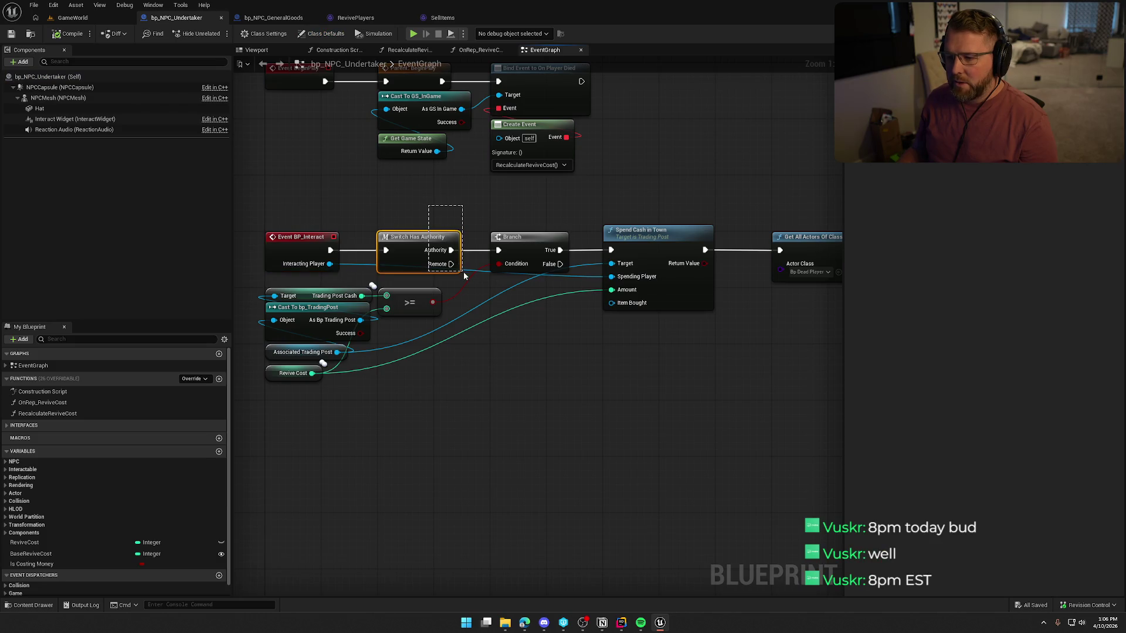
left_click(557, 336)
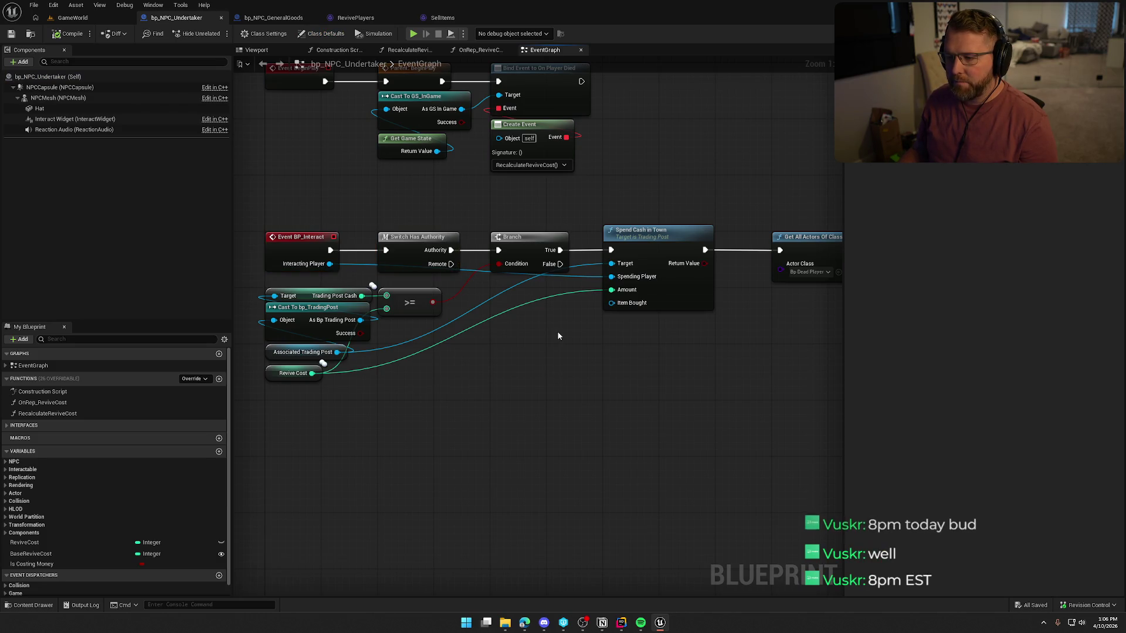
left_click_drag(577, 350, 621, 418)
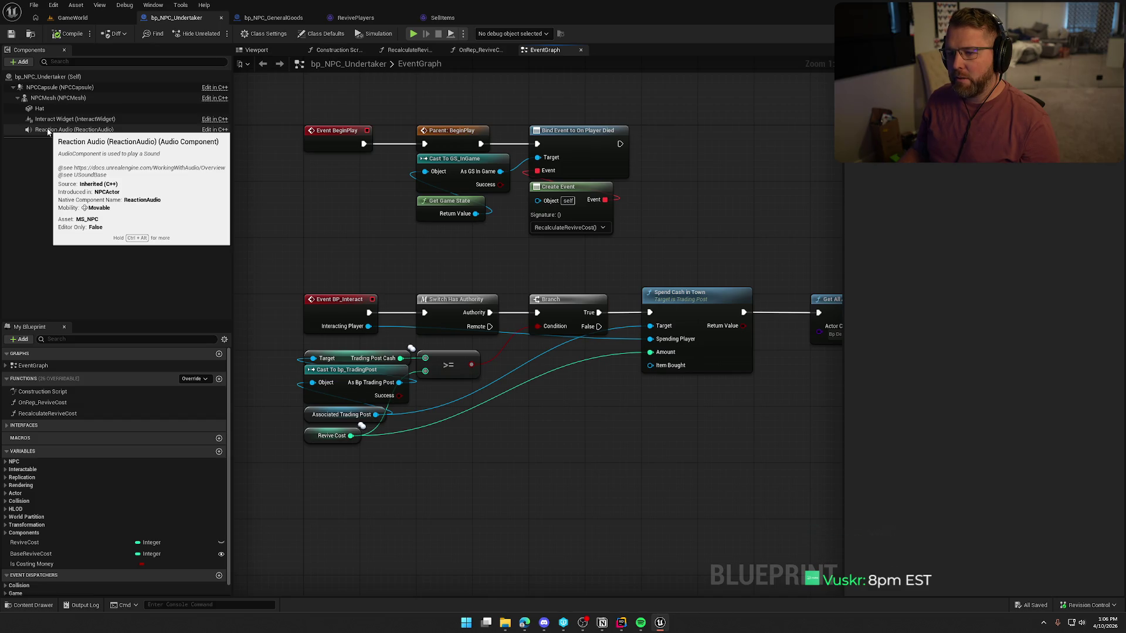
left_click_drag(743, 490, 364, 396)
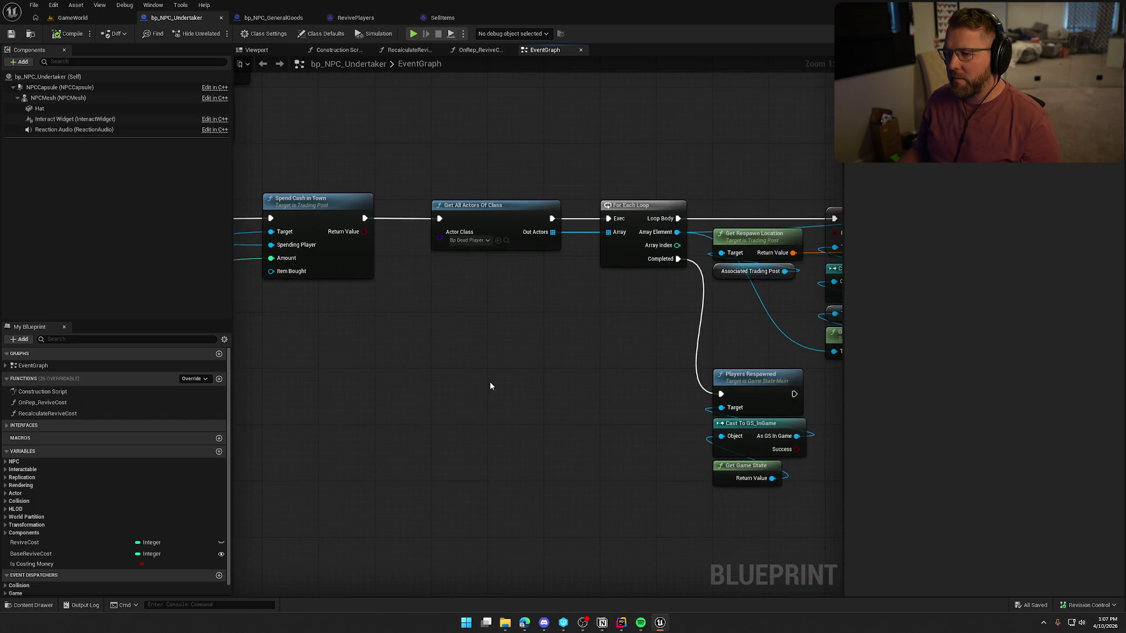
left_click_drag(572, 355, 269, 346)
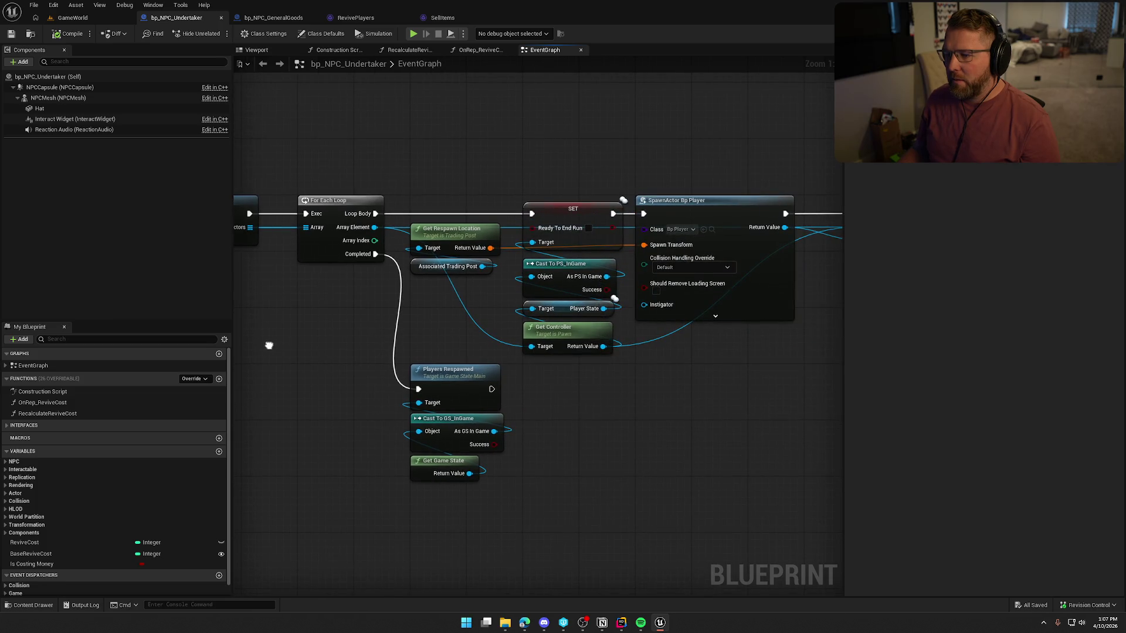
mouse_move(347, 346)
left_mouse_down()
mouse_move(693, 354)
mouse_move(557, 367)
mouse_move(641, 353)
left_mouse_up()
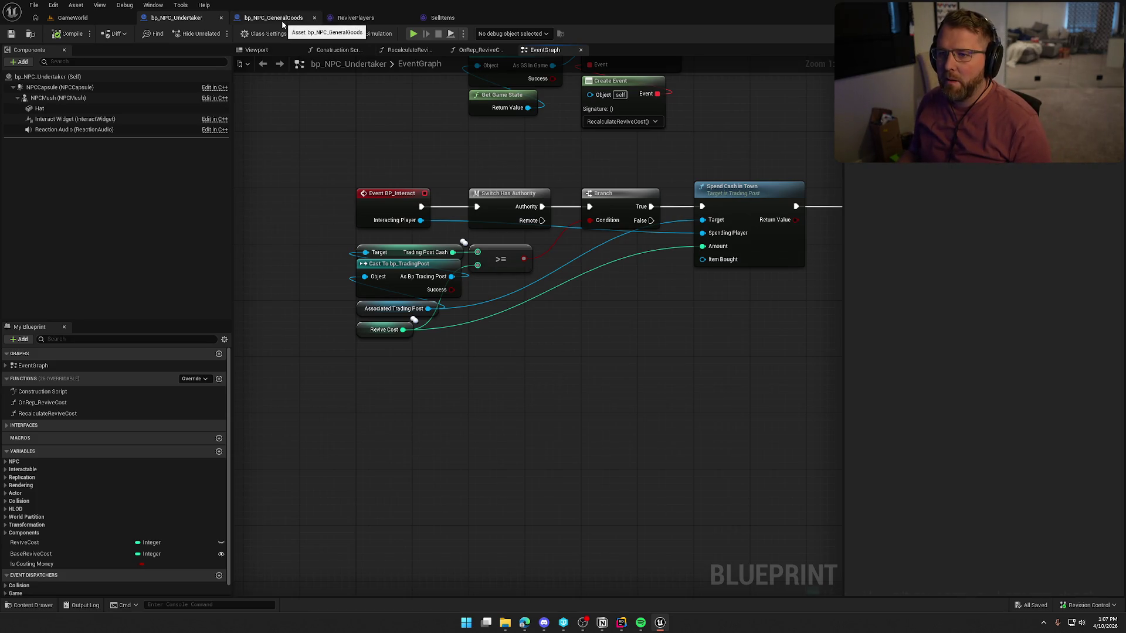
mouse_move(579, 314)
left_mouse_down()
mouse_move(433, 318)
mouse_move(530, 346)
mouse_move(452, 347)
mouse_move(582, 340)
left_mouse_up()
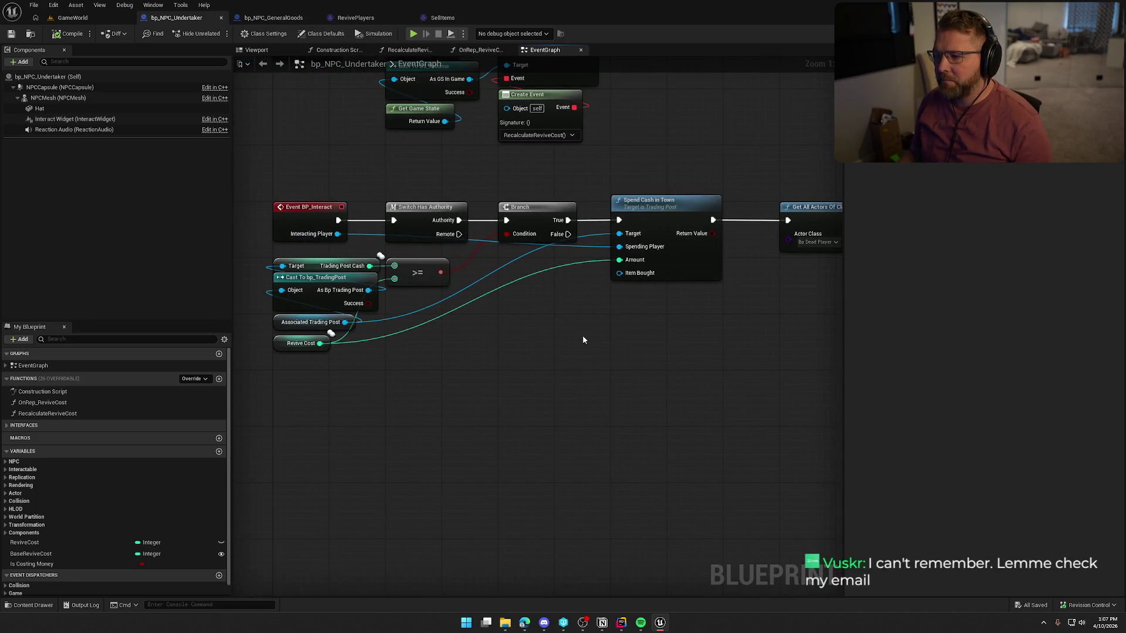
left_click(296, 209)
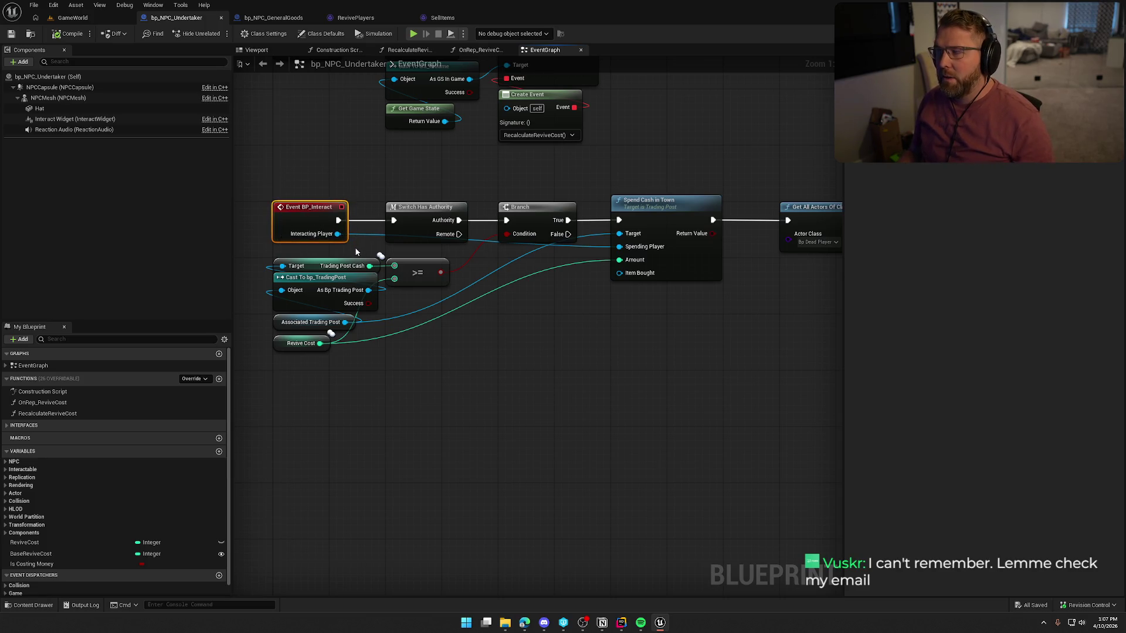
left_click(580, 327)
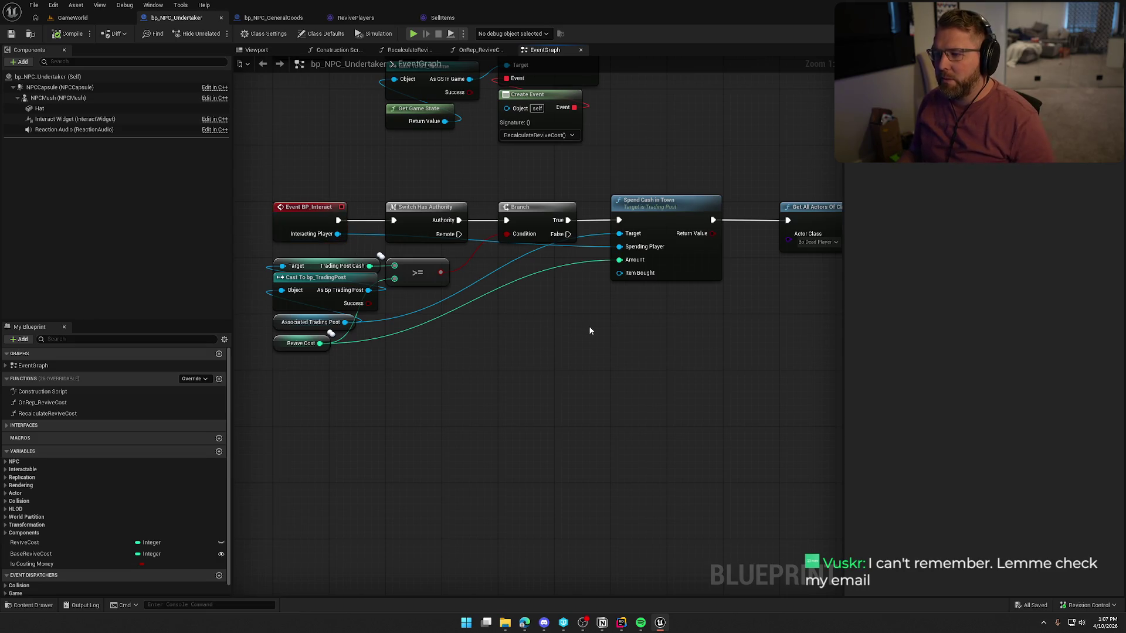
right_click(352, 358)
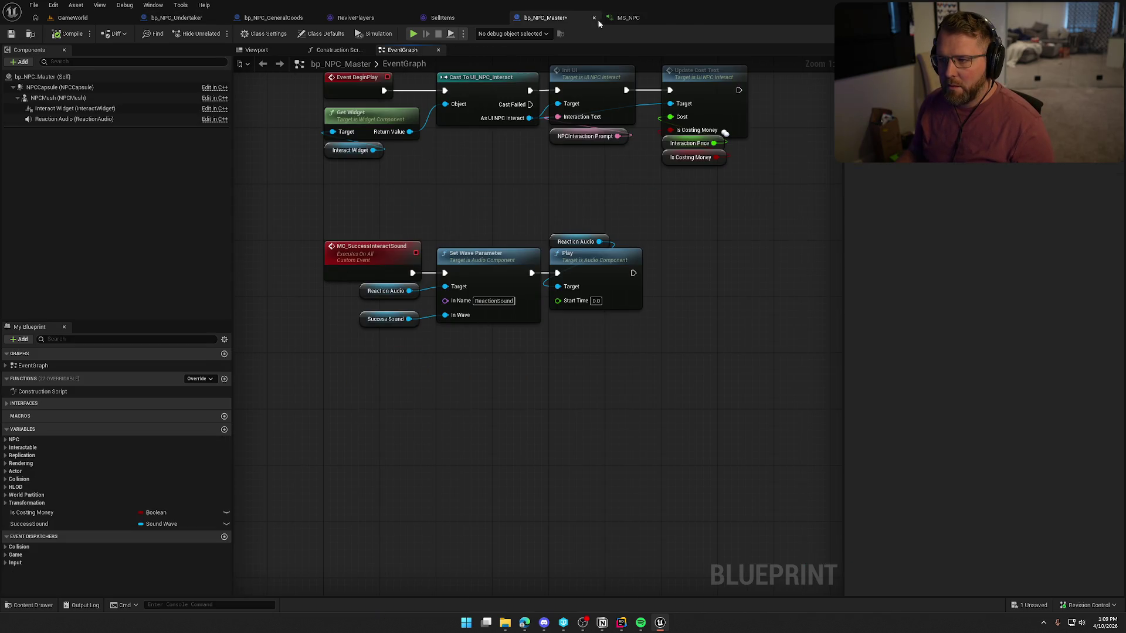
Inspect the MS_NPC MetaSound graph, then save bp_NPC_Master and select its Reaction Audio component
left_click(605, 21)
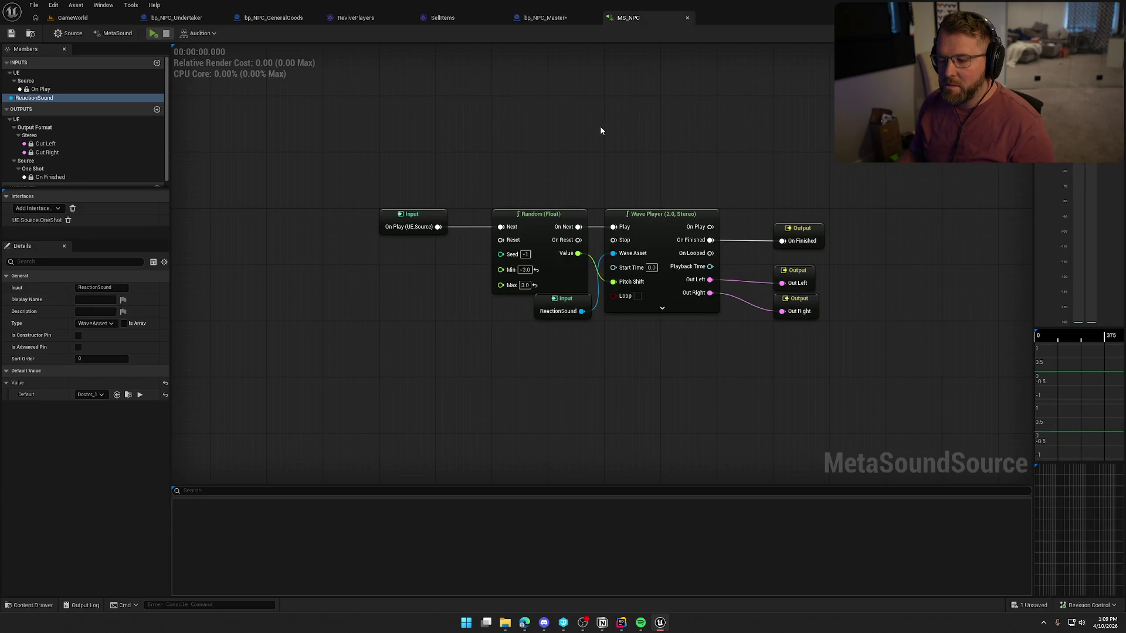
left_click_drag(376, 162, 856, 349)
left_click(645, 381)
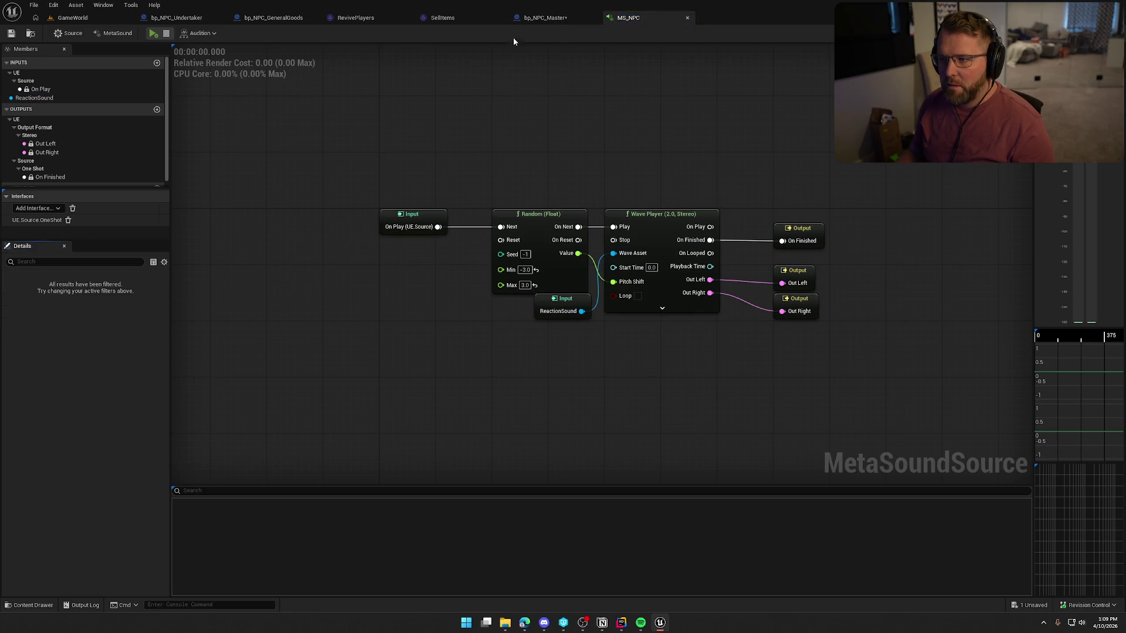
left_click(543, 18)
key("ctrl+s")
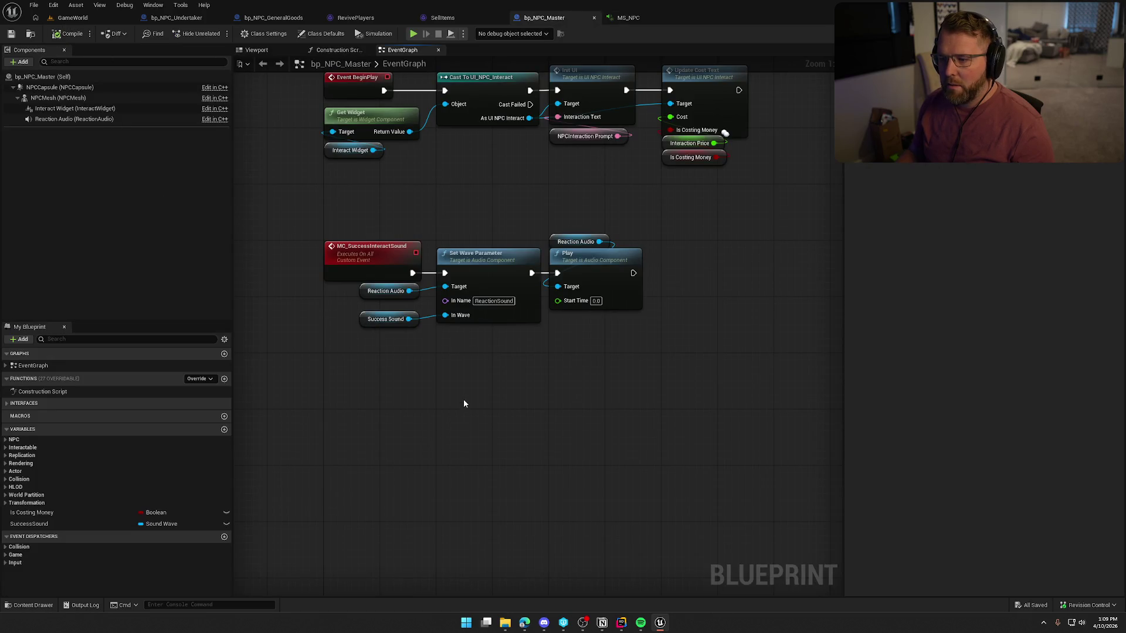
left_click(74, 119)
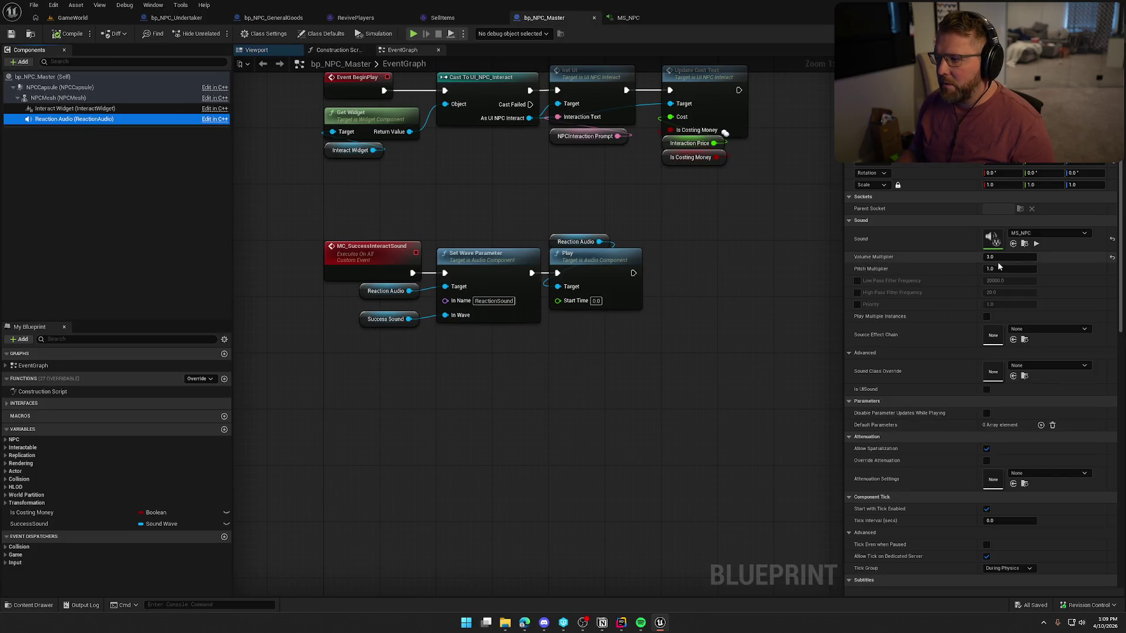
left_click(669, 375)
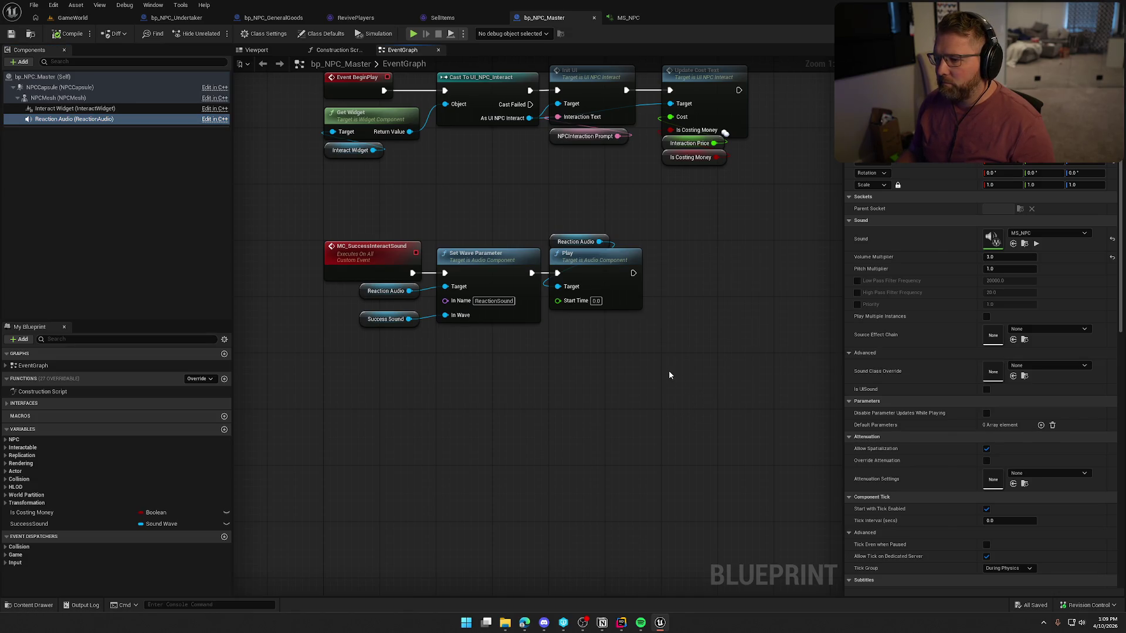
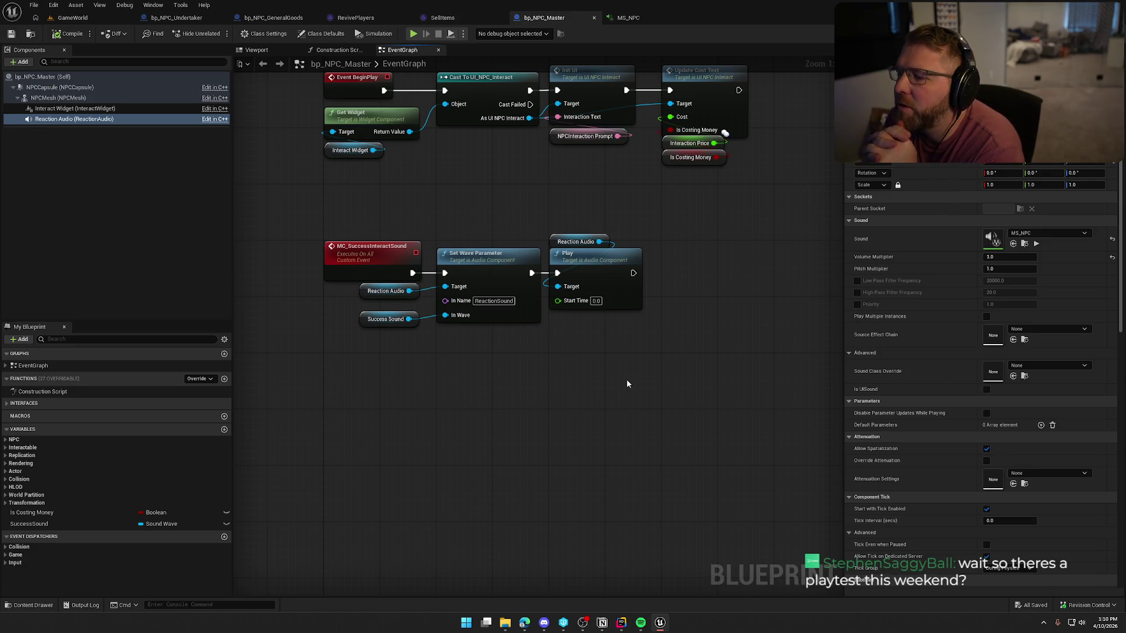
Insert an Audio-by-Float Multiply node on MS_NPC's left output
left_click(643, 19)
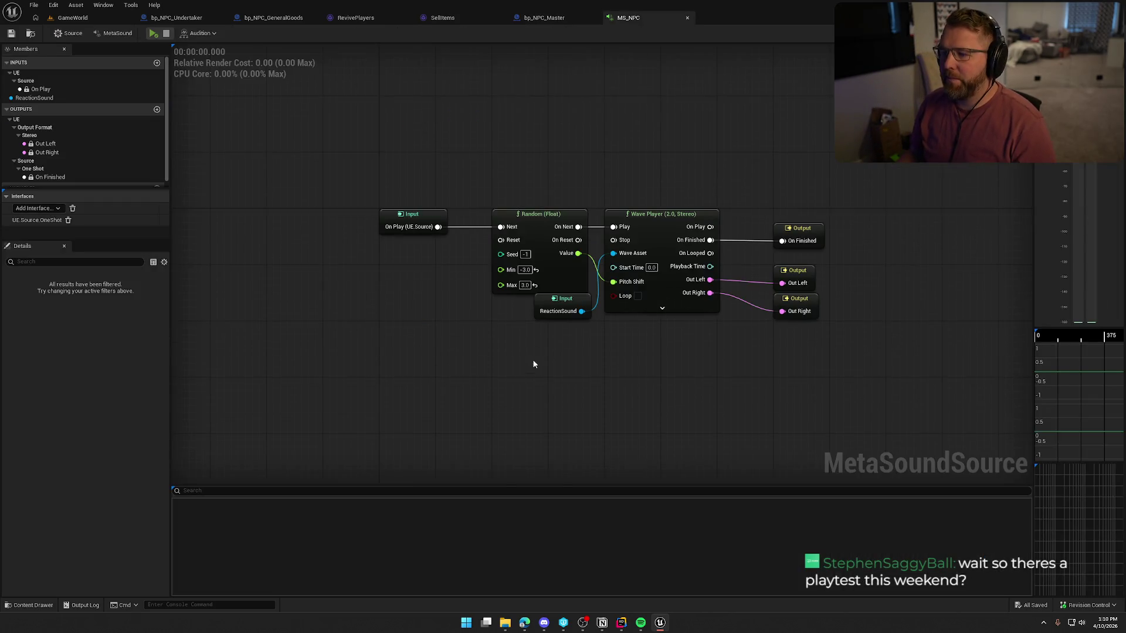
mouse_move(627, 262)
left_mouse_down()
mouse_move(560, 209)
mouse_move(643, 197)
left_mouse_up()
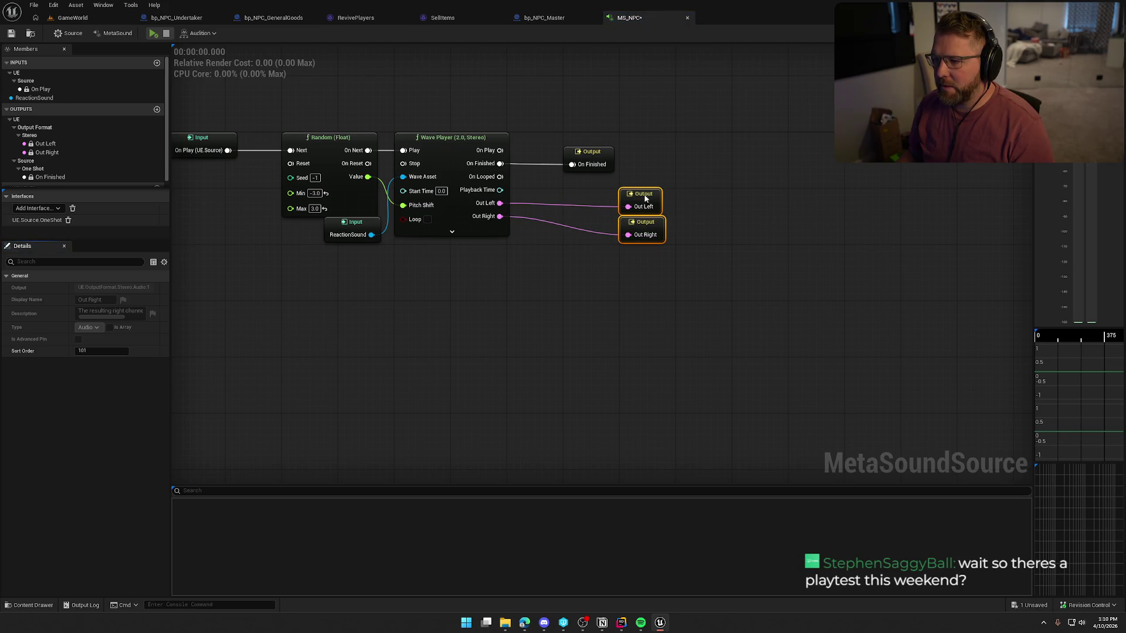
left_click(550, 237)
left_click_drag(500, 204, 527, 254)
type("*")
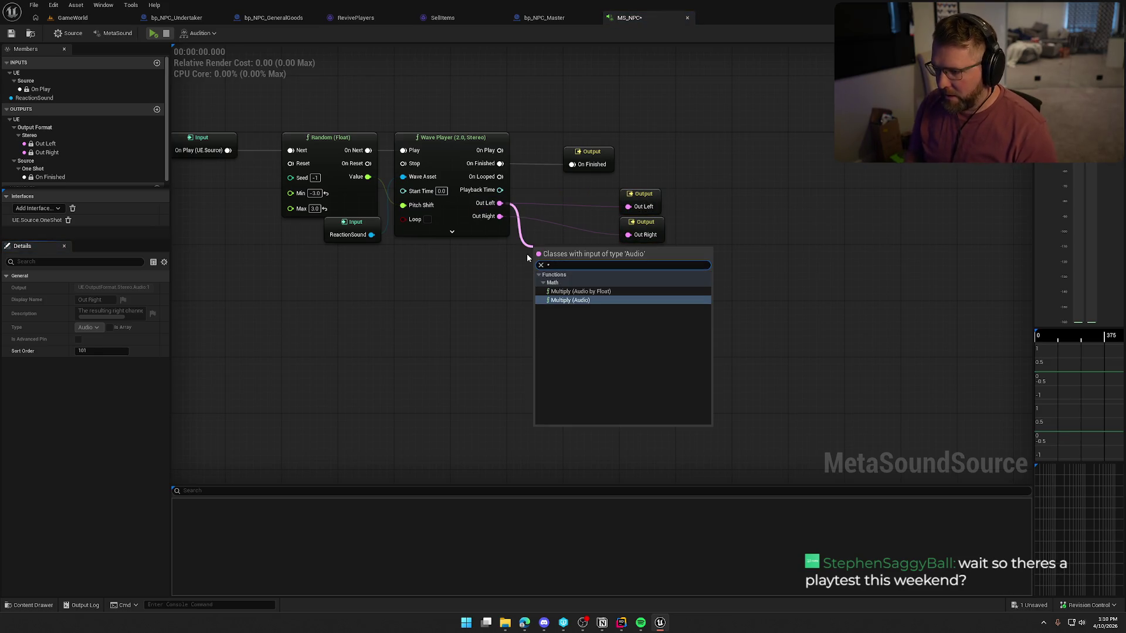
key("Return")
Promote the multiplier's float amount to a new graph input named Volume
left_click_drag(541, 267, 439, 296)
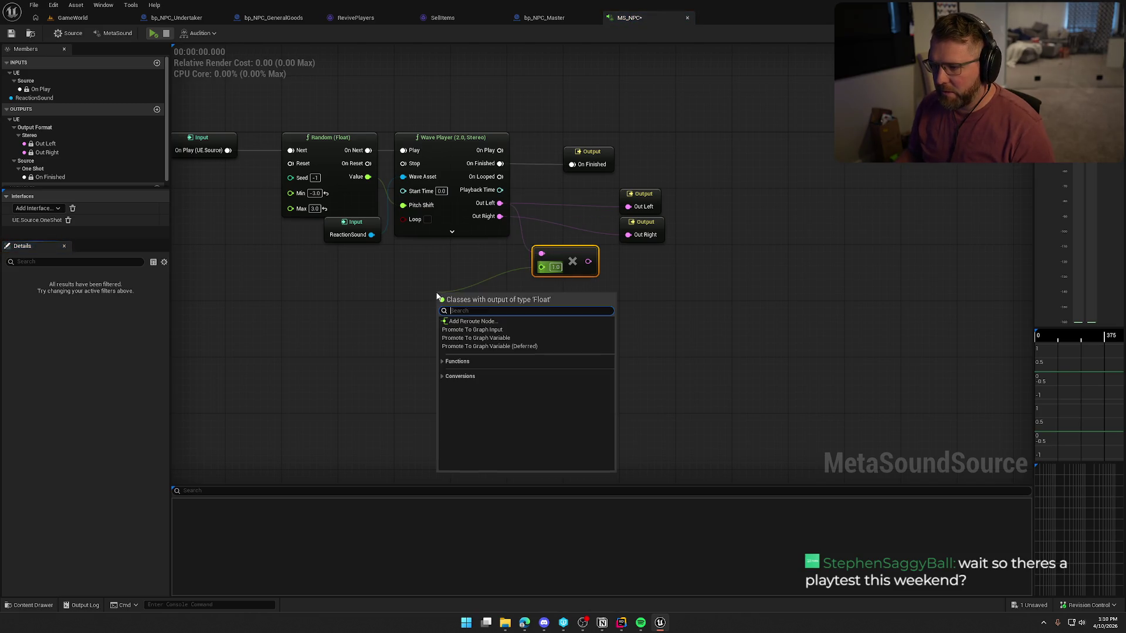
left_click(499, 332)
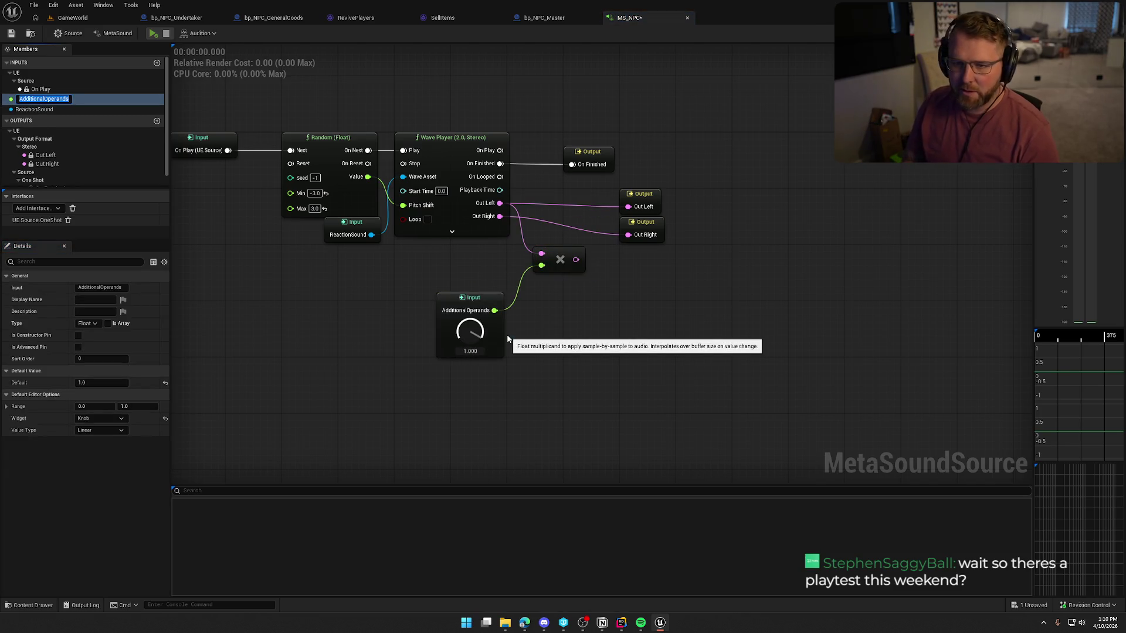
type("Vol")
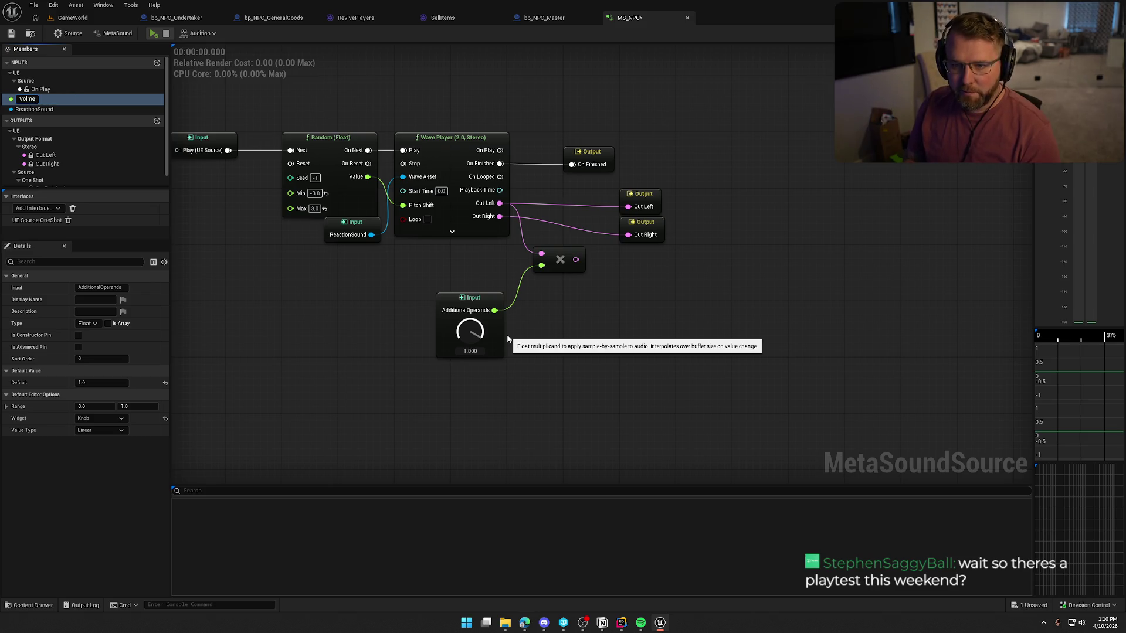
type("ume")
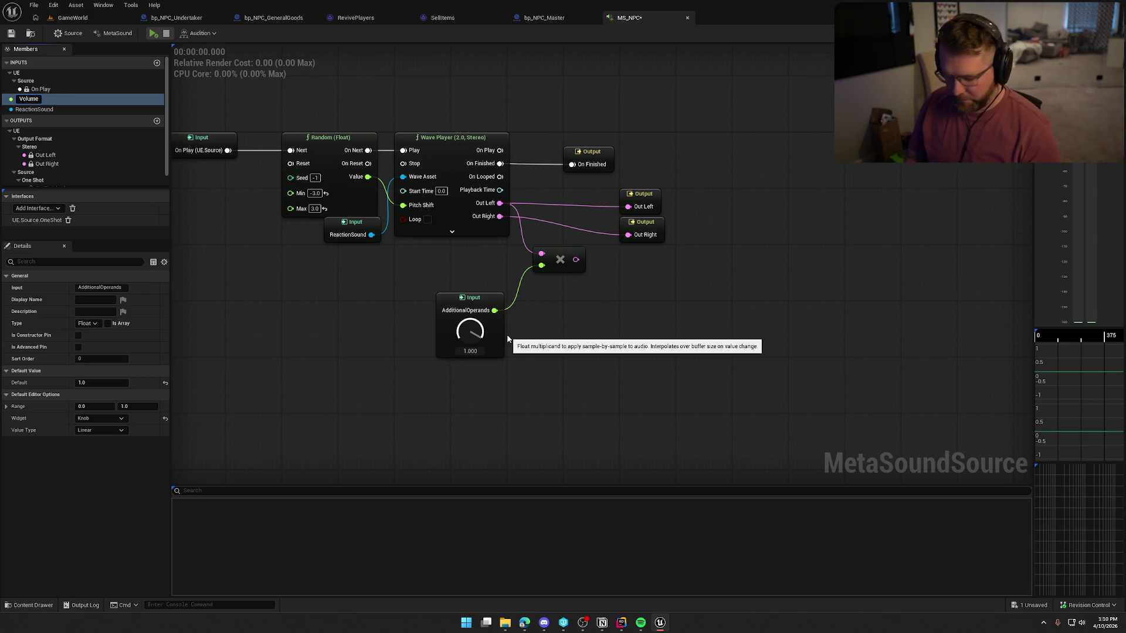
key("Return")
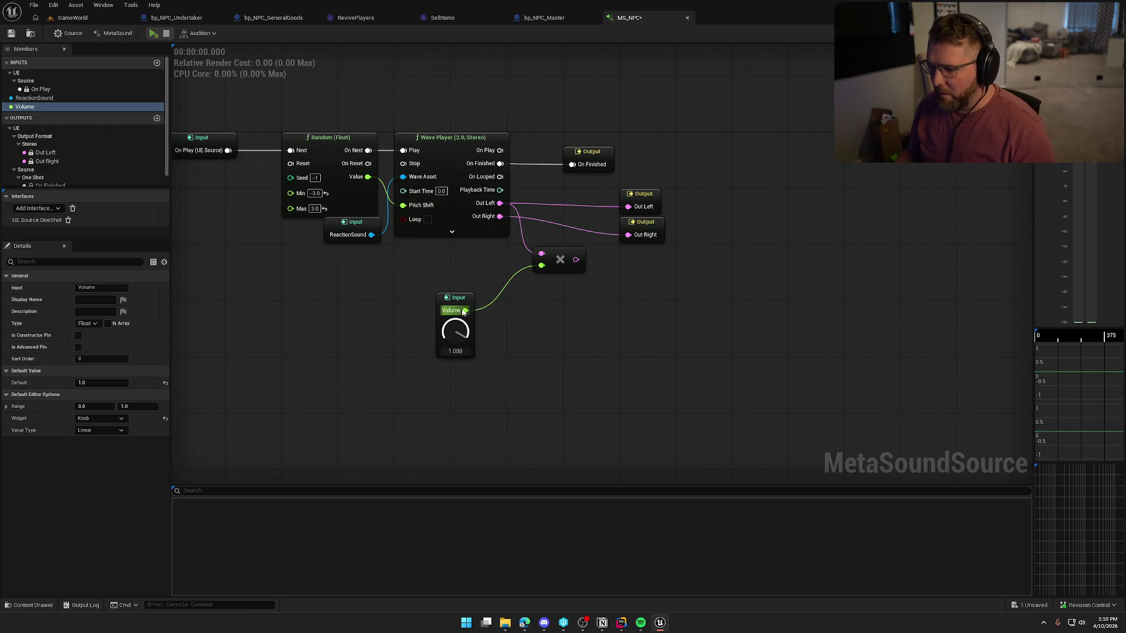
left_click_drag(459, 300, 474, 259)
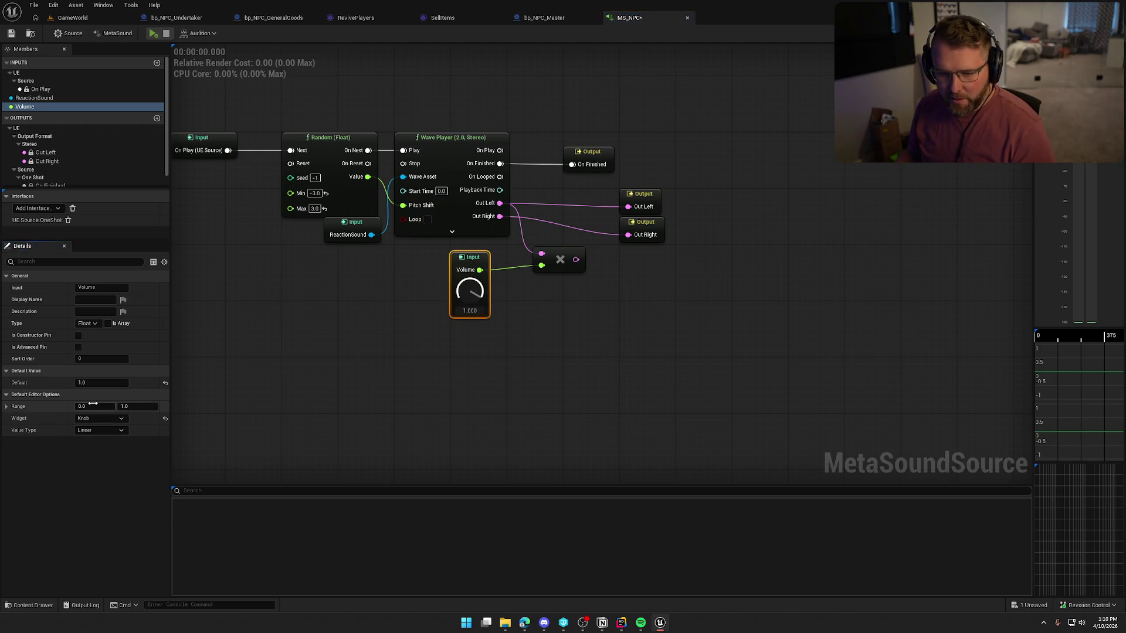
Set the Volume input's range maximum to 3 and its default to 3.0
left_click(137, 406)
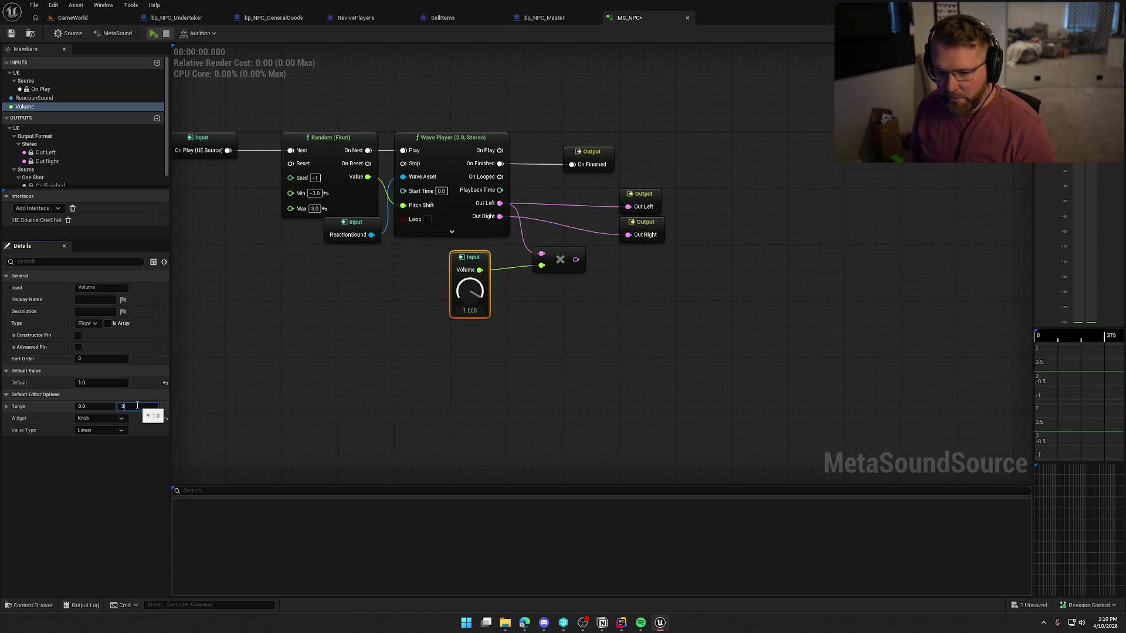
key("Return")
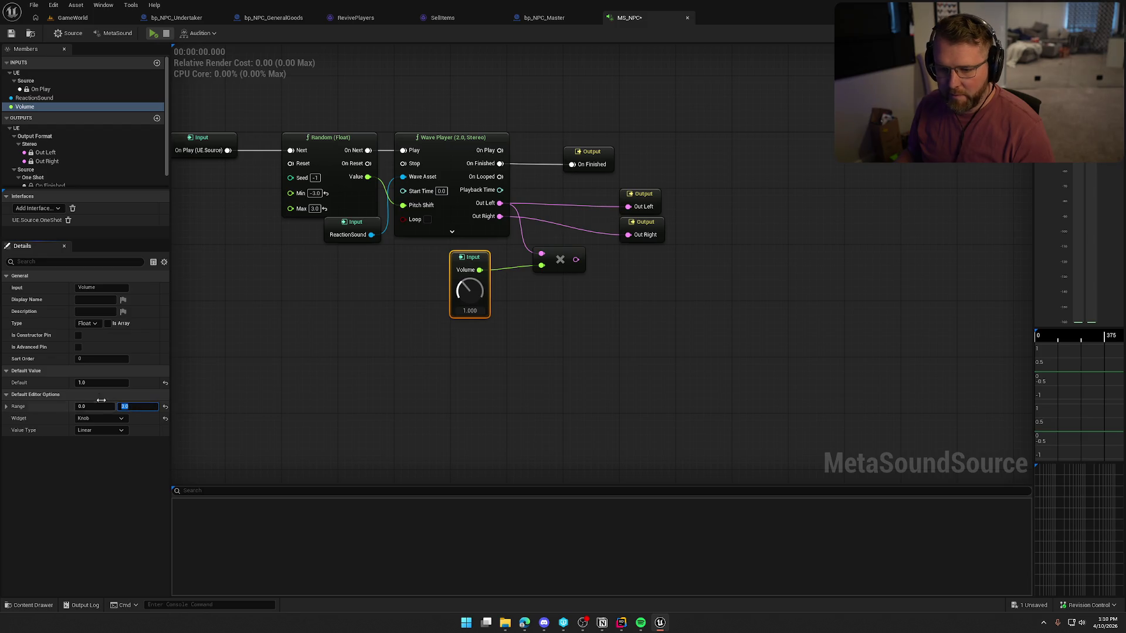
left_click(95, 383)
type("3")
key("Return")
left_click(463, 392)
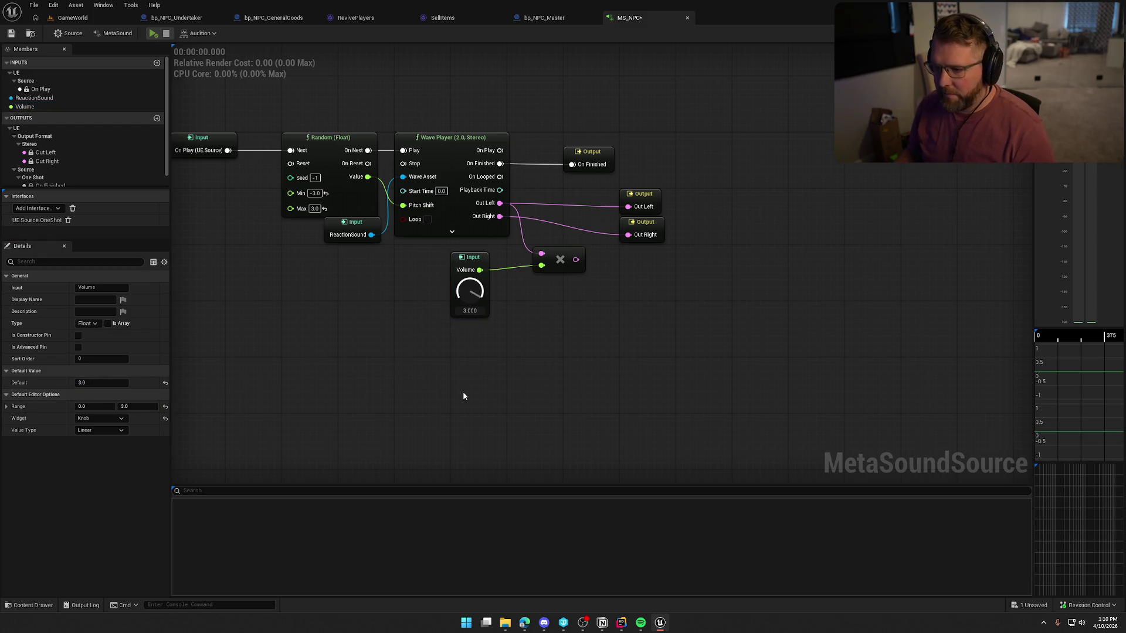
left_click_drag(473, 200, 514, 274)
Duplicate the multiply node and route Out Right through it, with each multiplier feeding its output
left_click(528, 252)
key("ctrl+d")
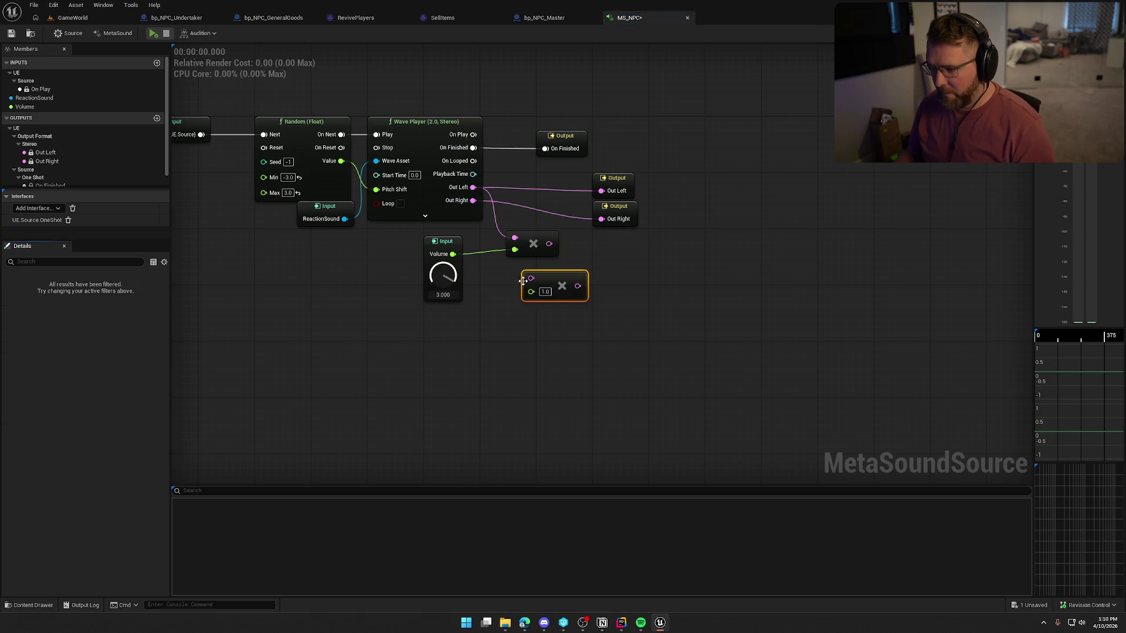
mouse_move(473, 200)
left_mouse_down()
mouse_move(530, 278)
mouse_move(551, 200)
mouse_move(601, 191)
left_mouse_up()
mouse_move(567, 292)
left_mouse_down()
mouse_move(580, 234)
mouse_move(472, 266)
mouse_move(453, 254)
left_mouse_up()
left_click_drag(563, 225, 563, 217)
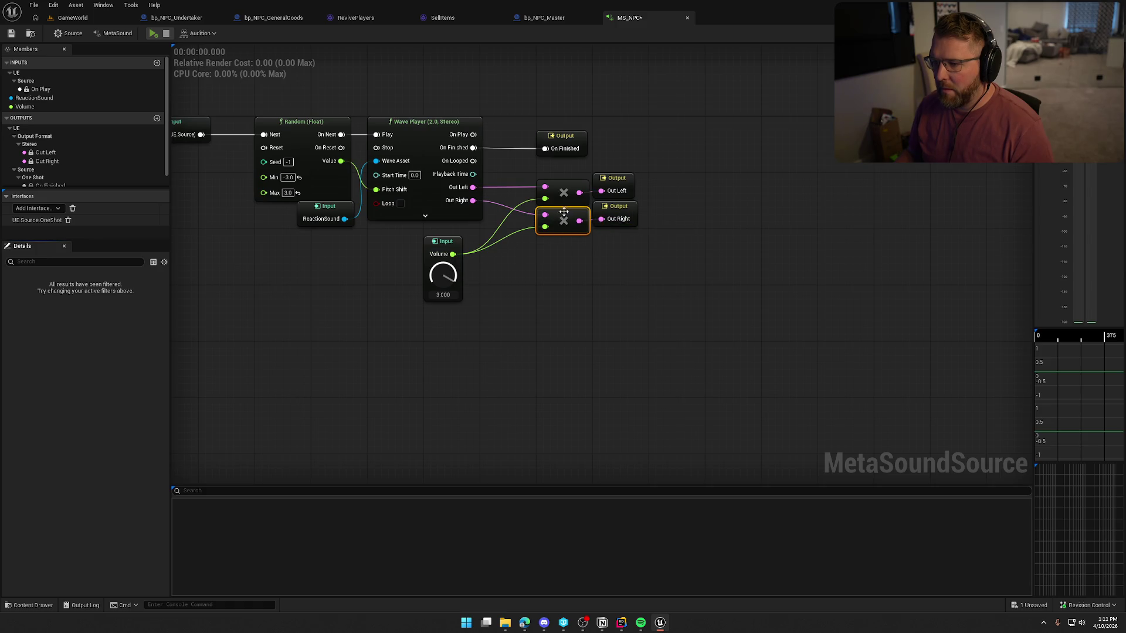
Tidy the Volume input's position and save the MS_NPC MetaSound
left_click(615, 299)
left_click_drag(443, 241, 458, 234)
left_click(567, 307)
left_click_drag(568, 309, 600, 319)
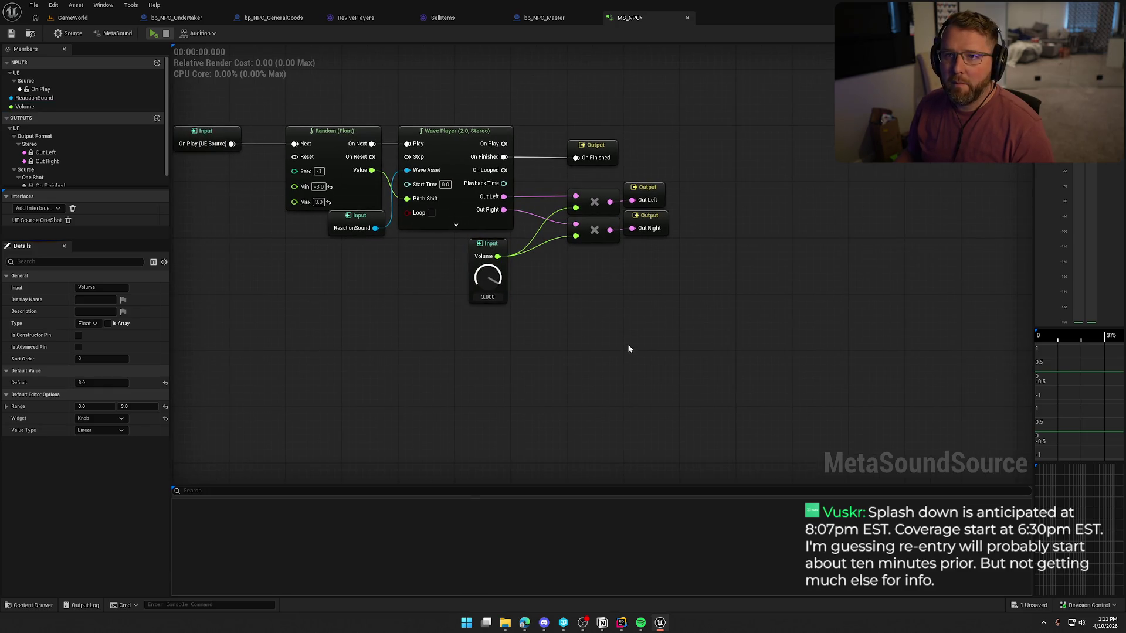
left_click(11, 33)
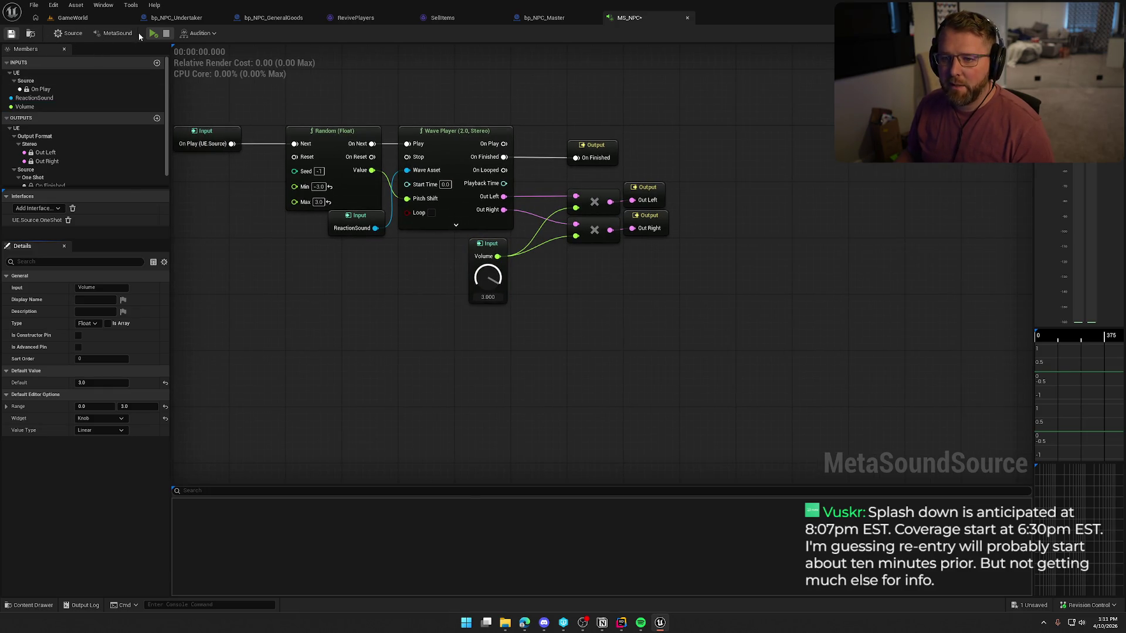
left_click_drag(615, 369, 583, 359)
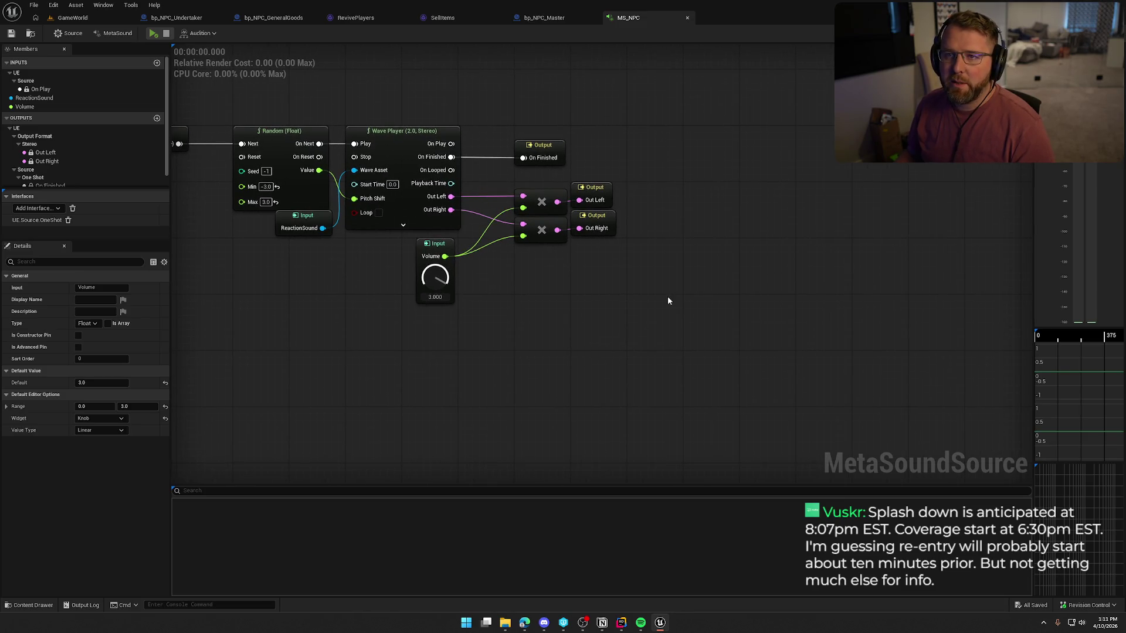
Reposition the Volume input node and re-save the MS_NPC MetaSound
left_click_drag(667, 297, 717, 311)
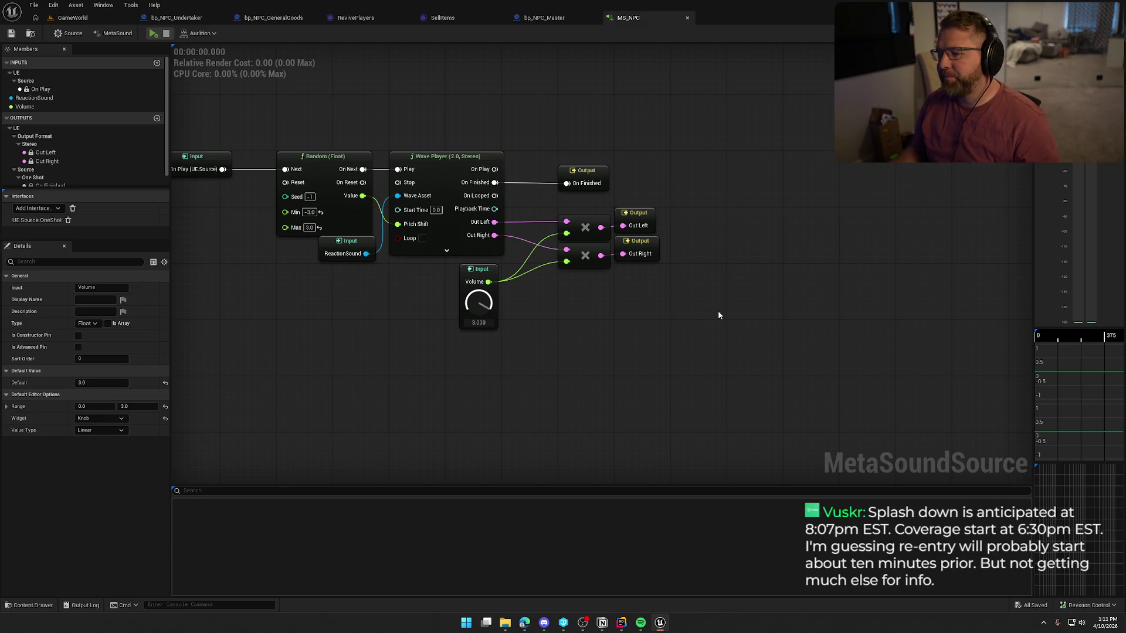
left_click_drag(485, 281, 492, 281)
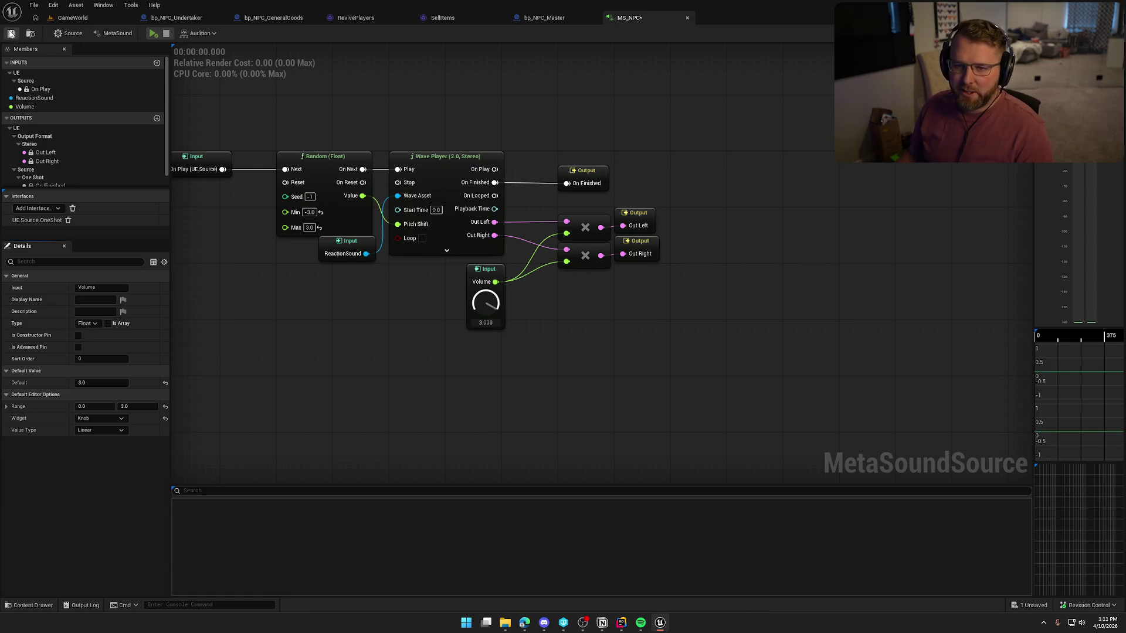
left_click(11, 33)
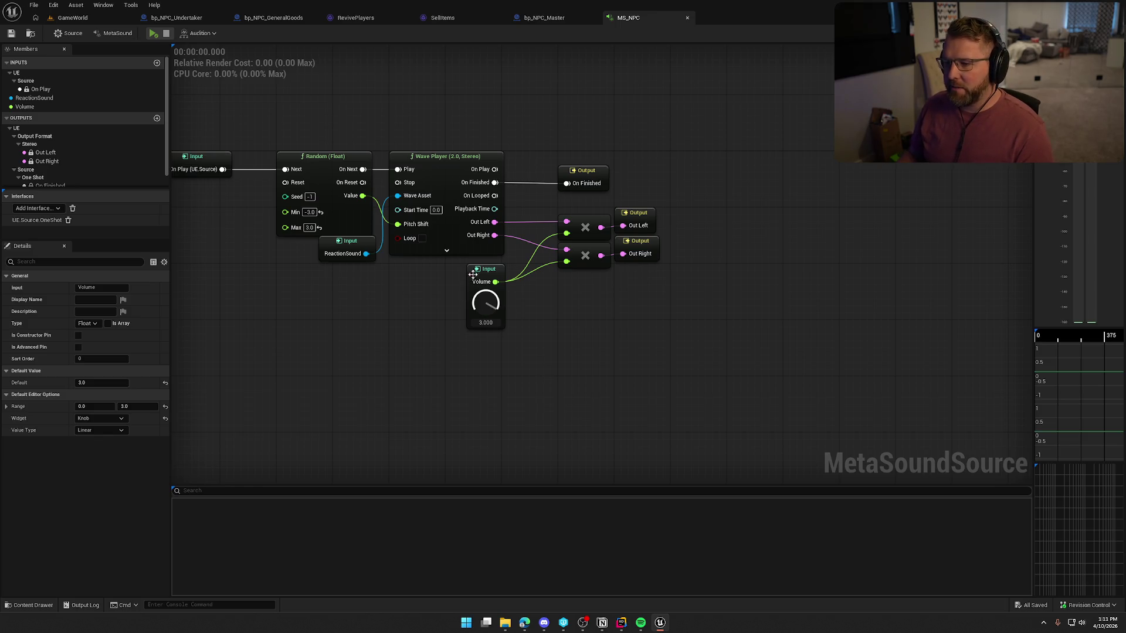
left_click_drag(473, 271, 452, 271)
left_click(566, 330)
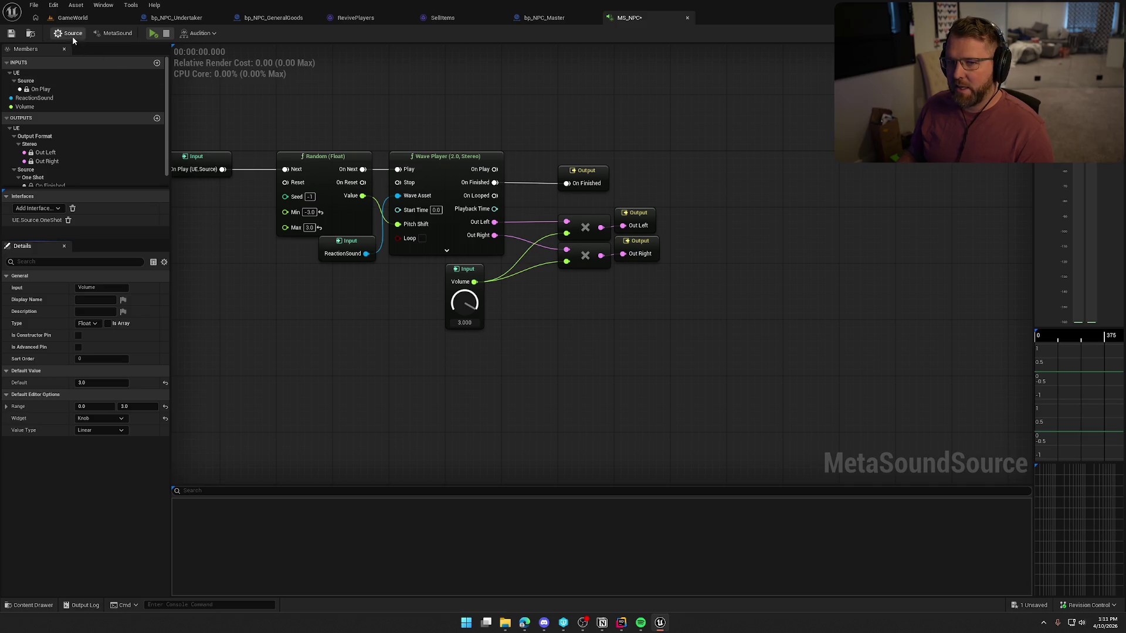
left_click(12, 35)
mouse_move(550, 133)
left_mouse_down()
mouse_move(593, 153)
mouse_move(596, 174)
mouse_move(628, 137)
left_mouse_up()
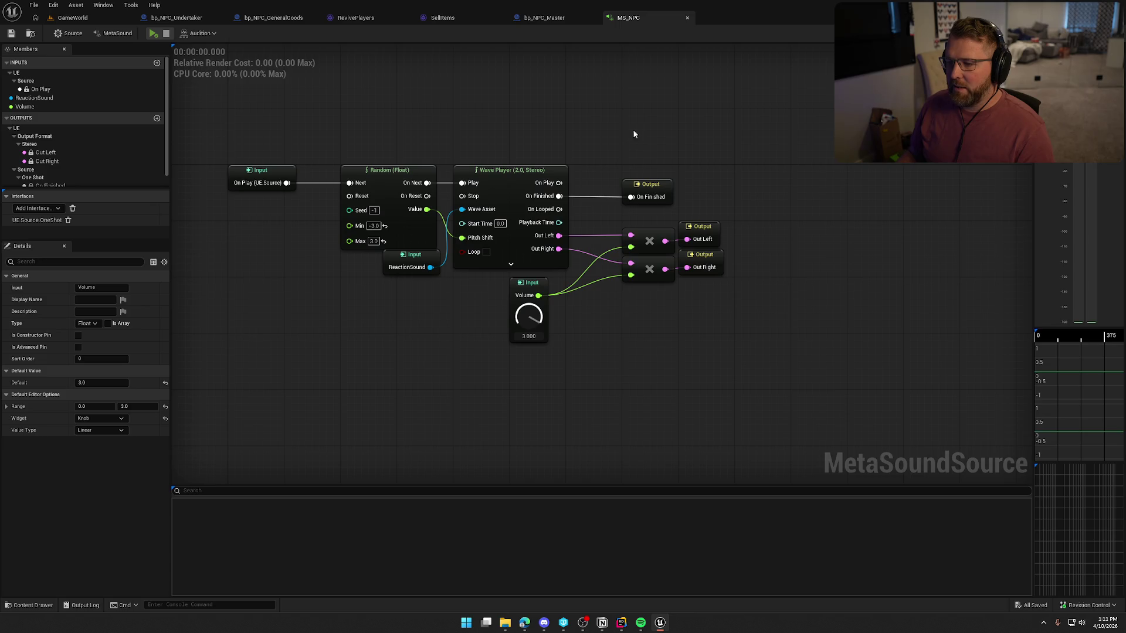
left_click_drag(733, 377, 672, 376)
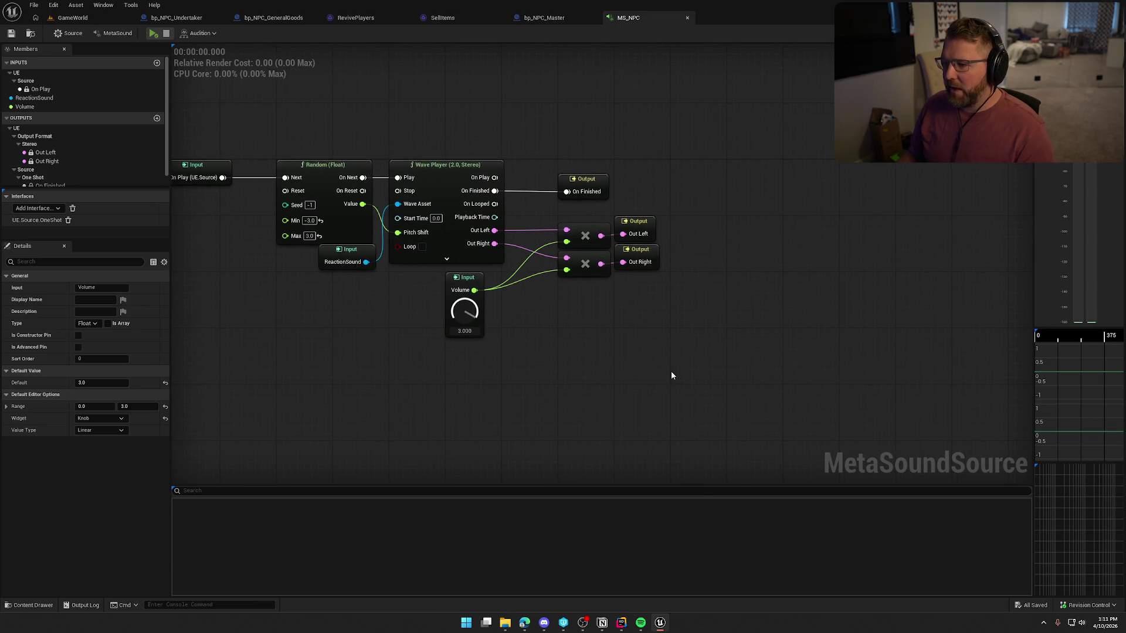
Check the NPCActor code in Rider, then go back to the bp_NPC_Master event graph
left_click(621, 622)
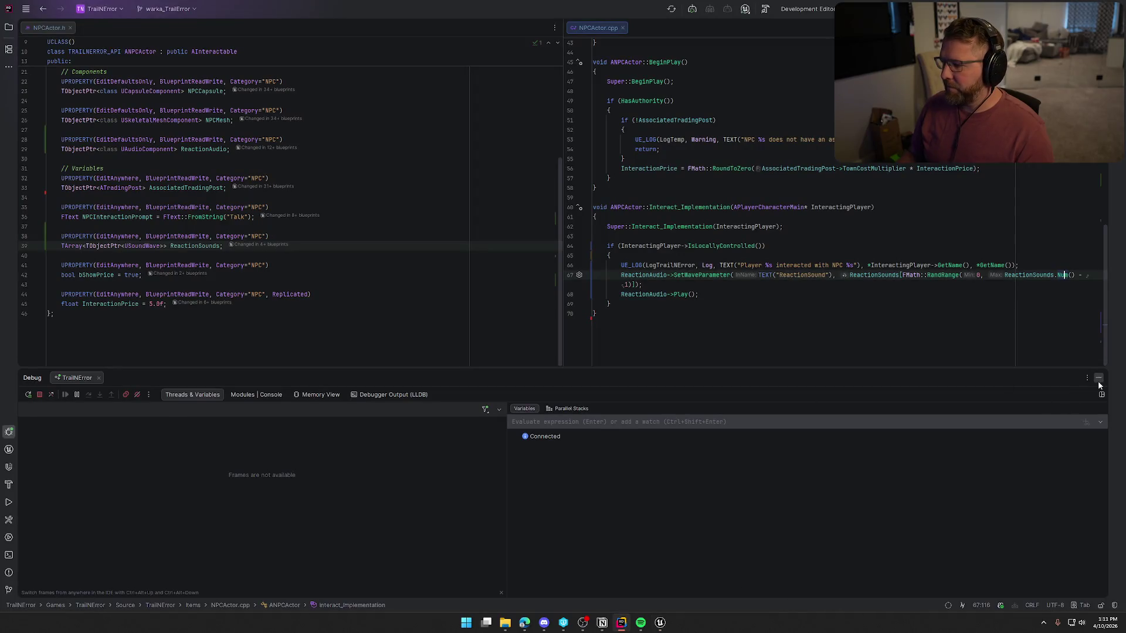
left_click(1097, 378)
left_click(660, 622)
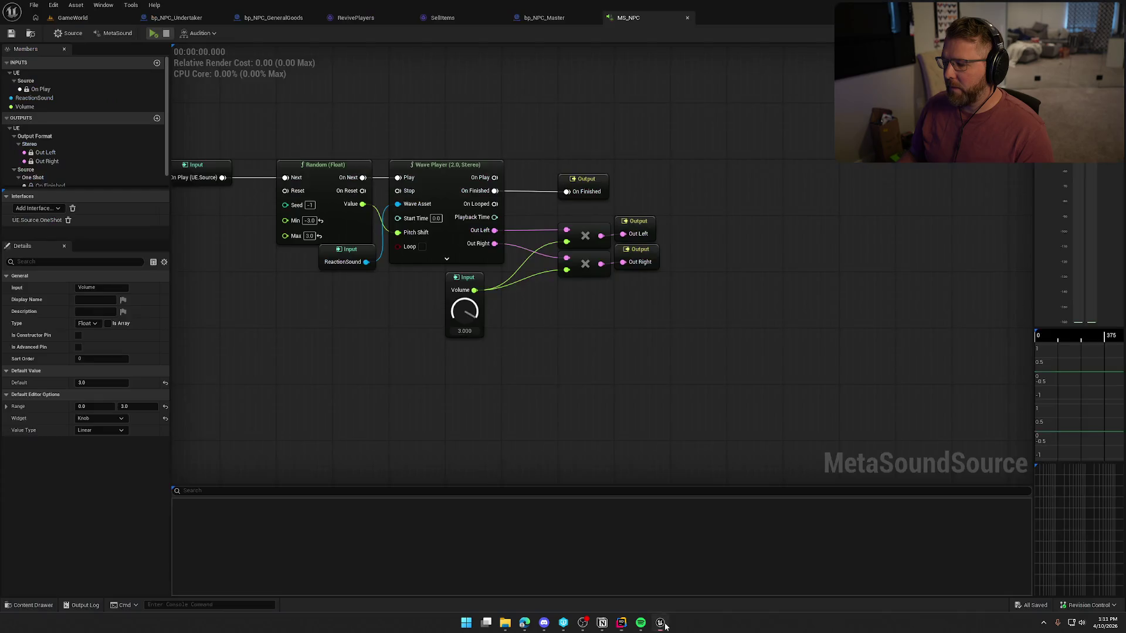
left_click(538, 22)
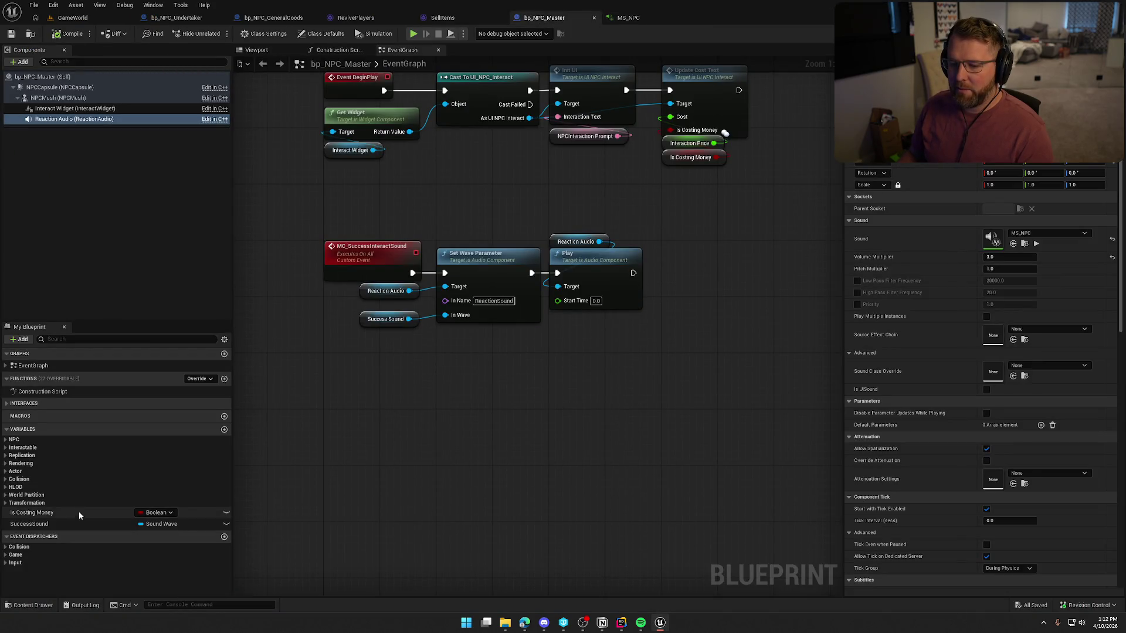
Move the Play node right to make room for a new parameter node
left_click(30, 524)
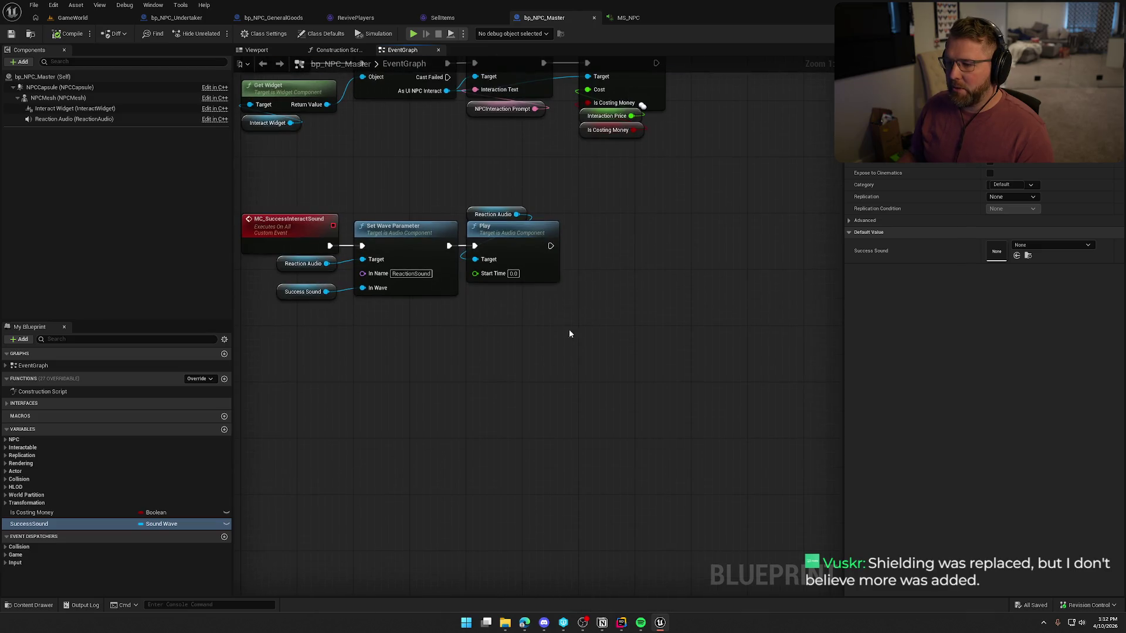
left_click(516, 239)
mouse_move(515, 239)
left_mouse_down()
mouse_move(650, 241)
mouse_move(628, 239)
left_mouse_up()
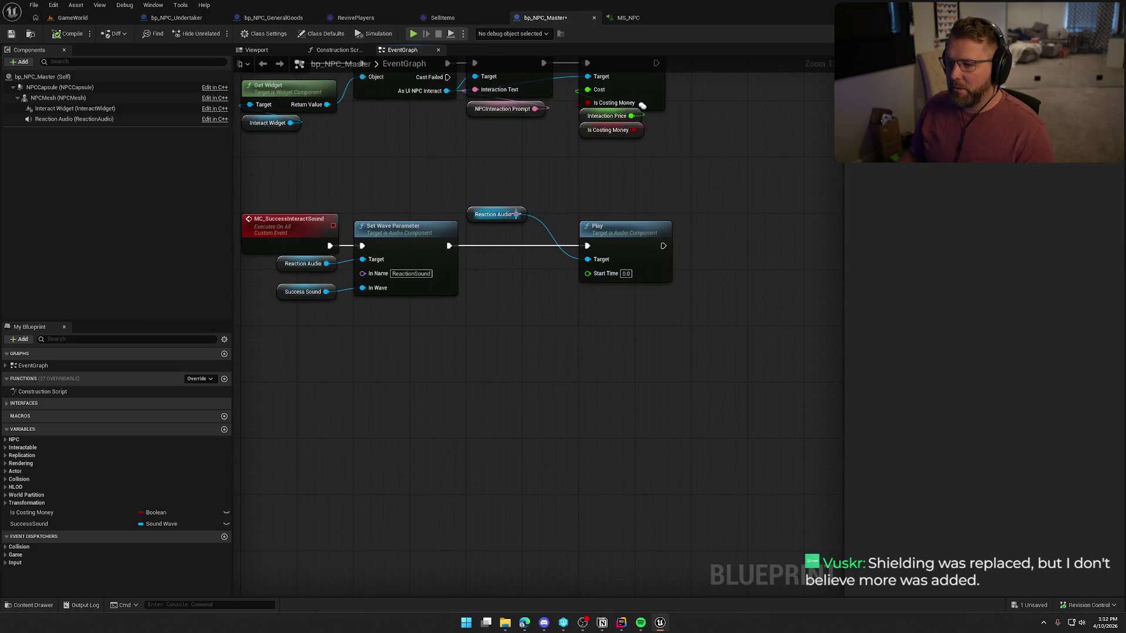
left_click_drag(515, 214, 508, 249)
type("set float")
key("Return")
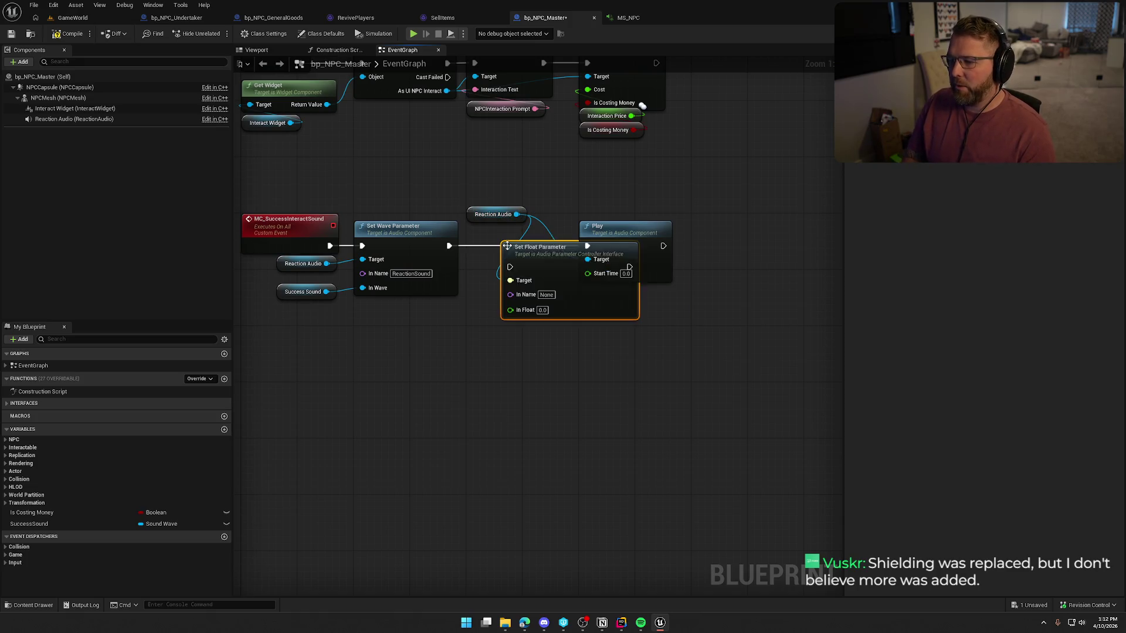
key("Delete")
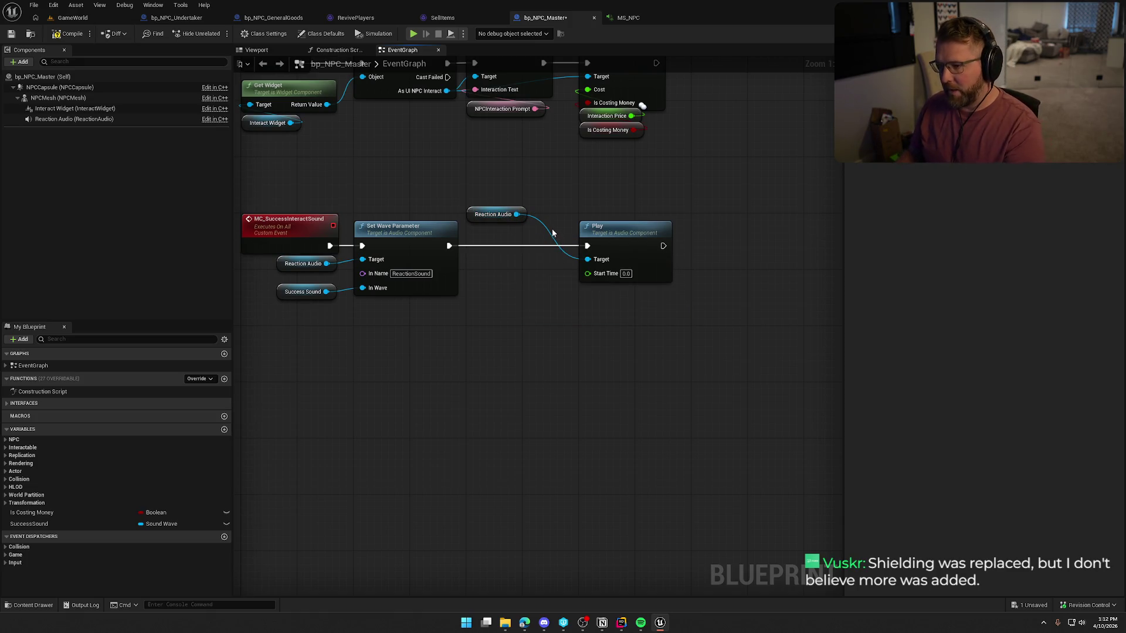
Add a Set Float Parameter node on Reaction Audio between Set Wave Parameter and Play
left_click_drag(517, 214, 507, 262)
type("set flos")
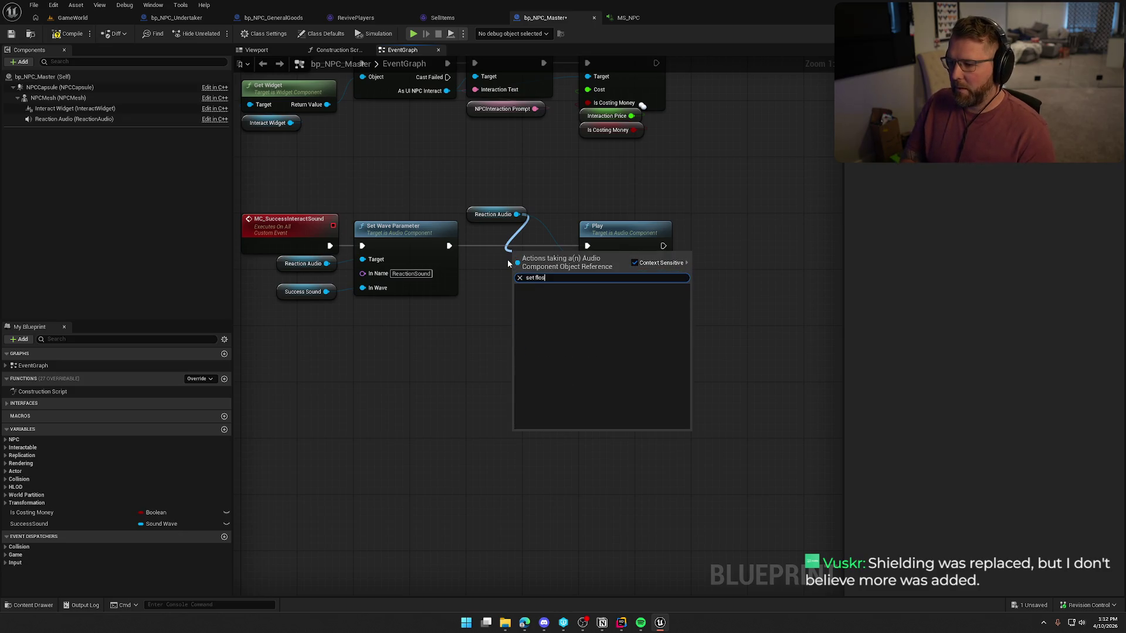
key("BackSpace")
key("BackSpace")
type("a")
left_click(563, 327)
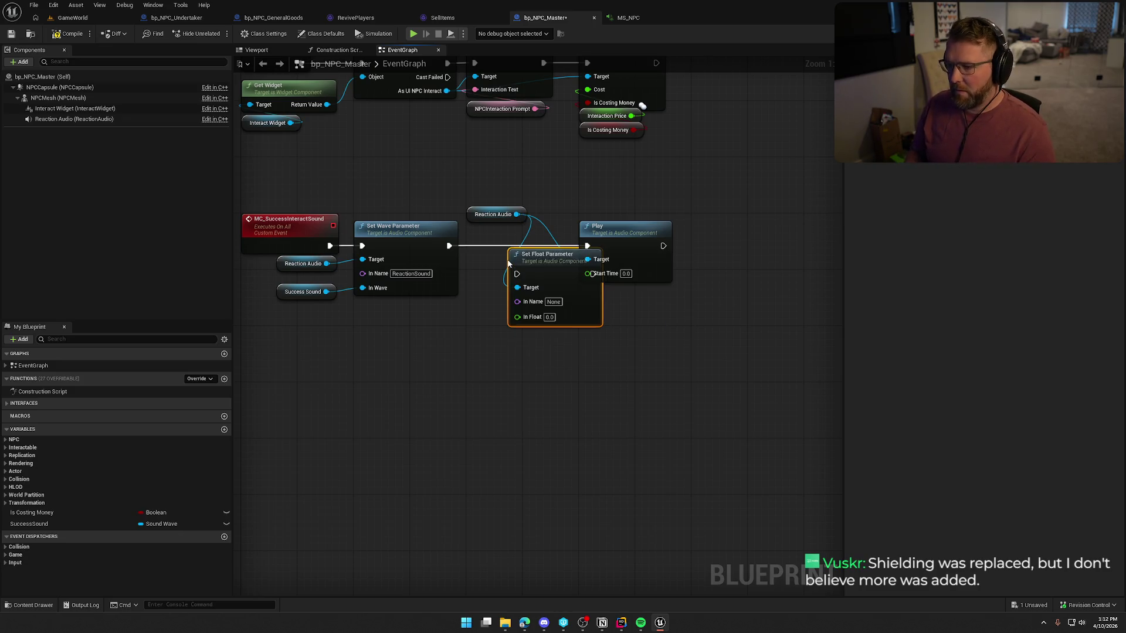
left_click_drag(516, 273, 449, 246)
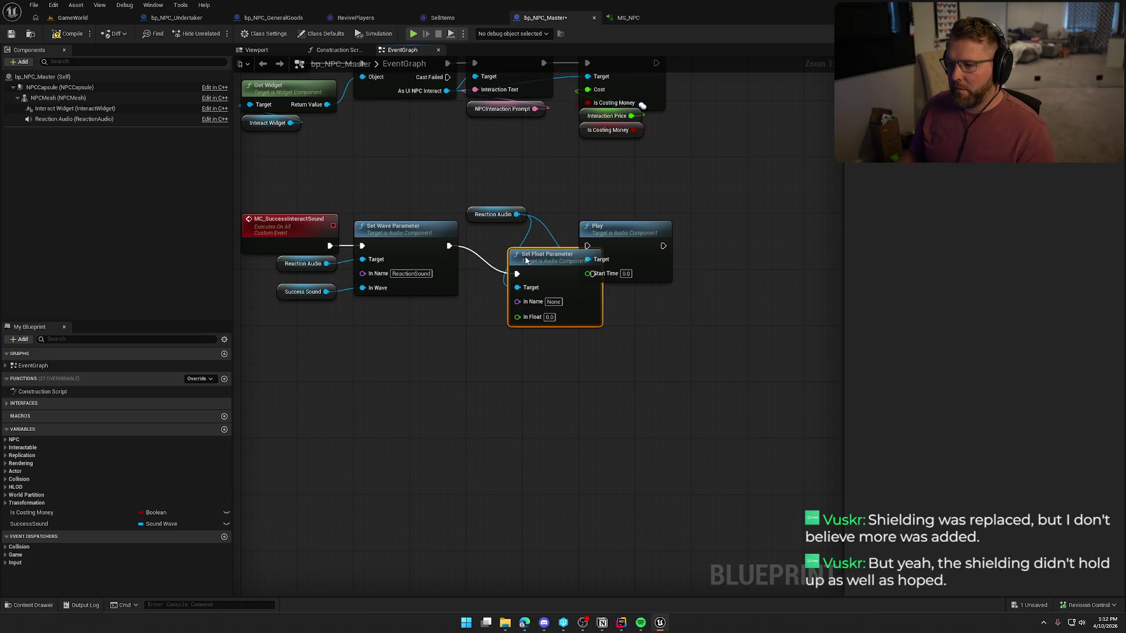
mouse_move(548, 258)
left_mouse_down()
mouse_move(507, 230)
mouse_move(587, 246)
left_mouse_up()
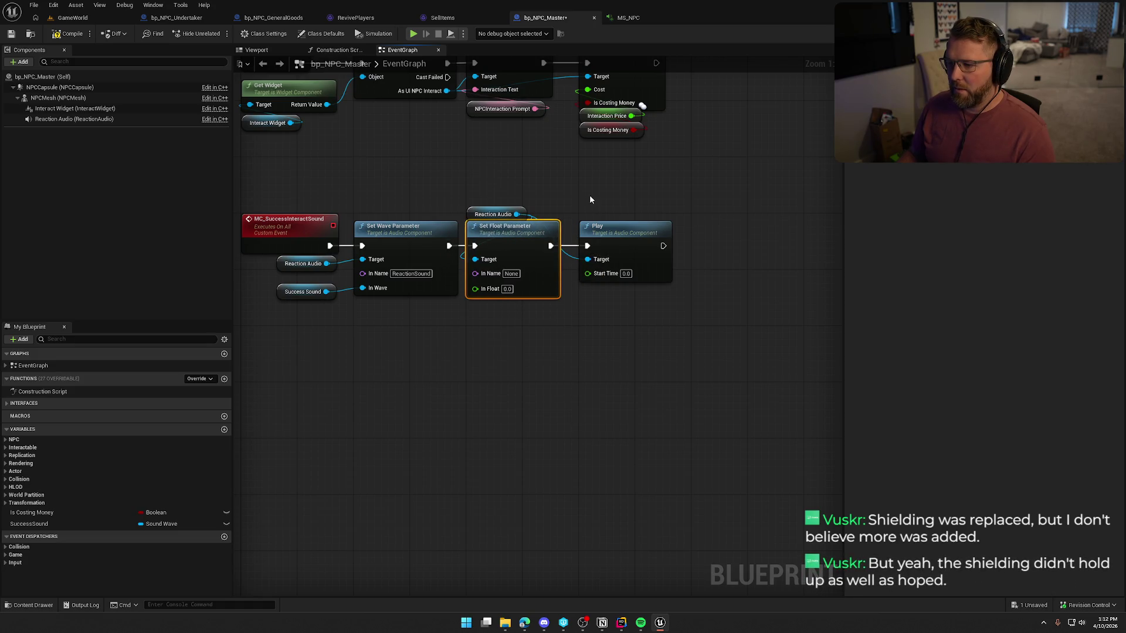
Copy the exact Volume input name from the MS_NPC MetaSound
key("ctrl+v")
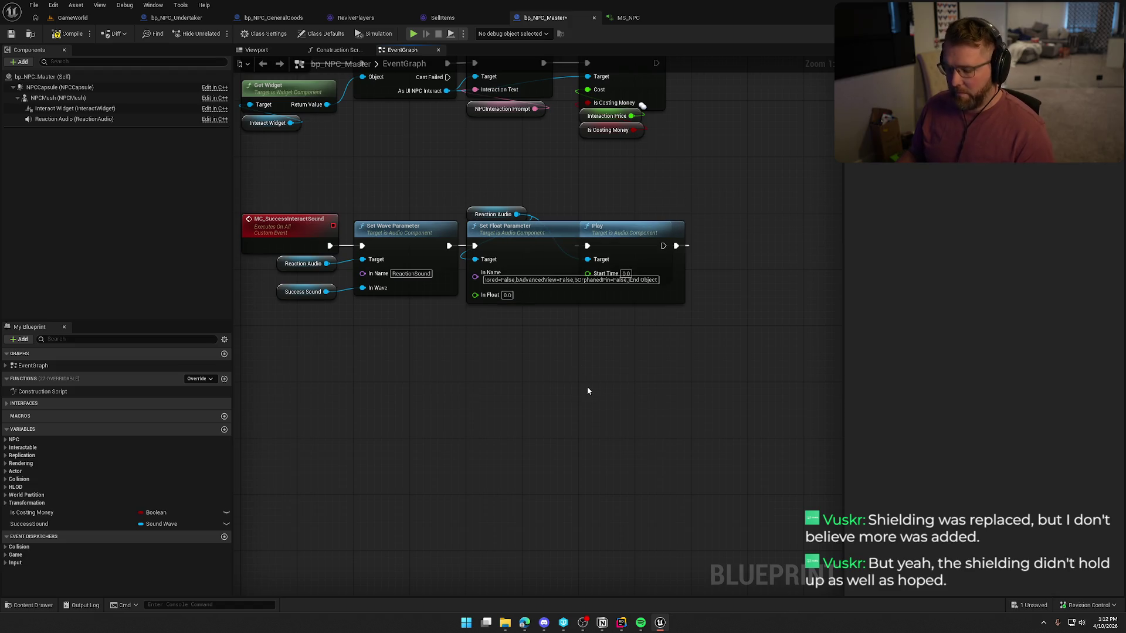
key("ctrl+z")
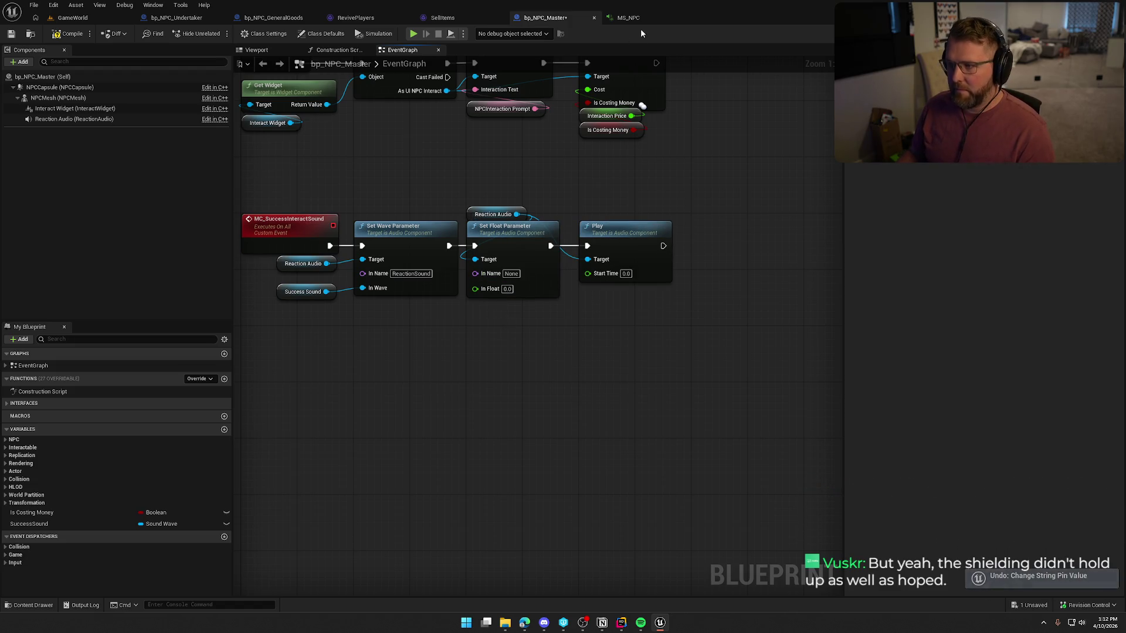
left_click(628, 17)
double_click(29, 107)
key("ctrl+c")
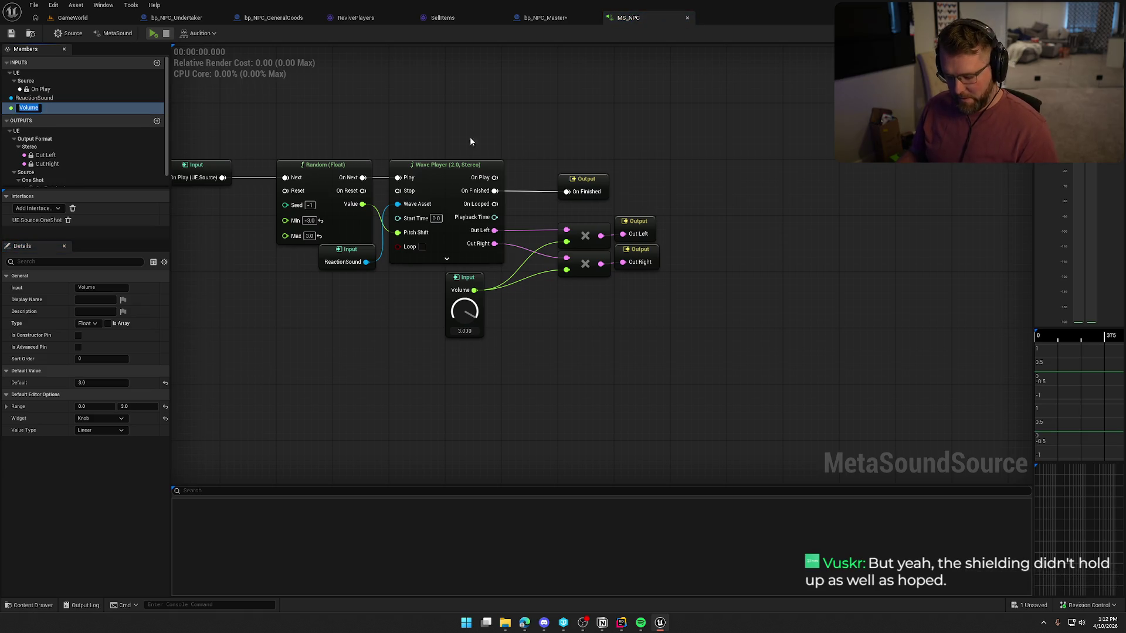
left_click(545, 17)
Set the node's In Name to Volume and In Float to 0.5
left_click(511, 273)
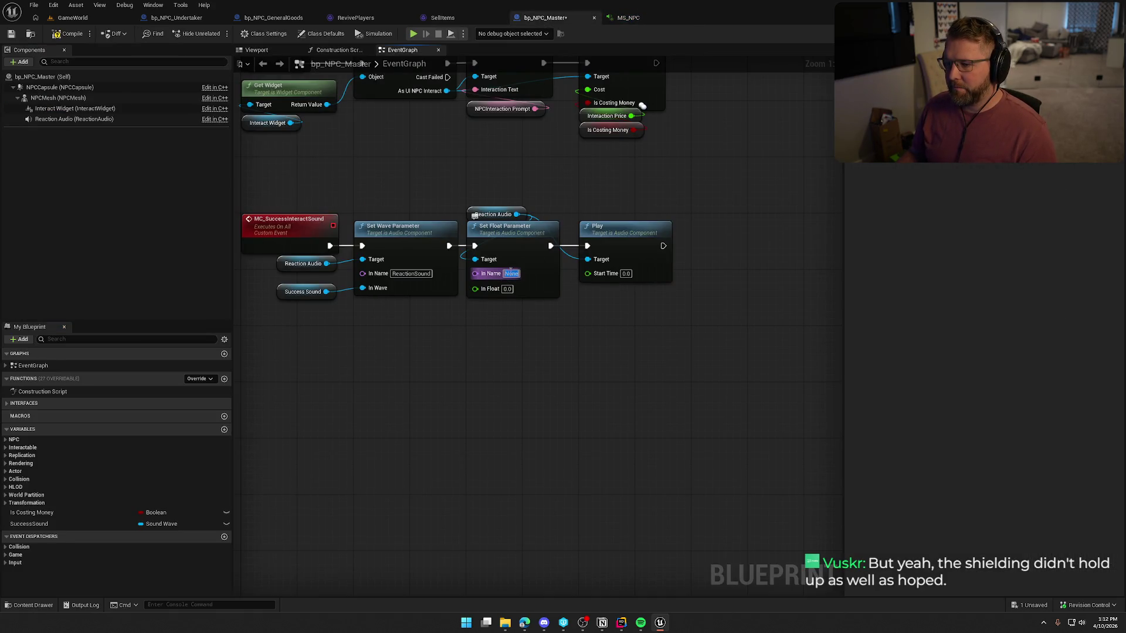
key("ctrl+v")
key("Tab")
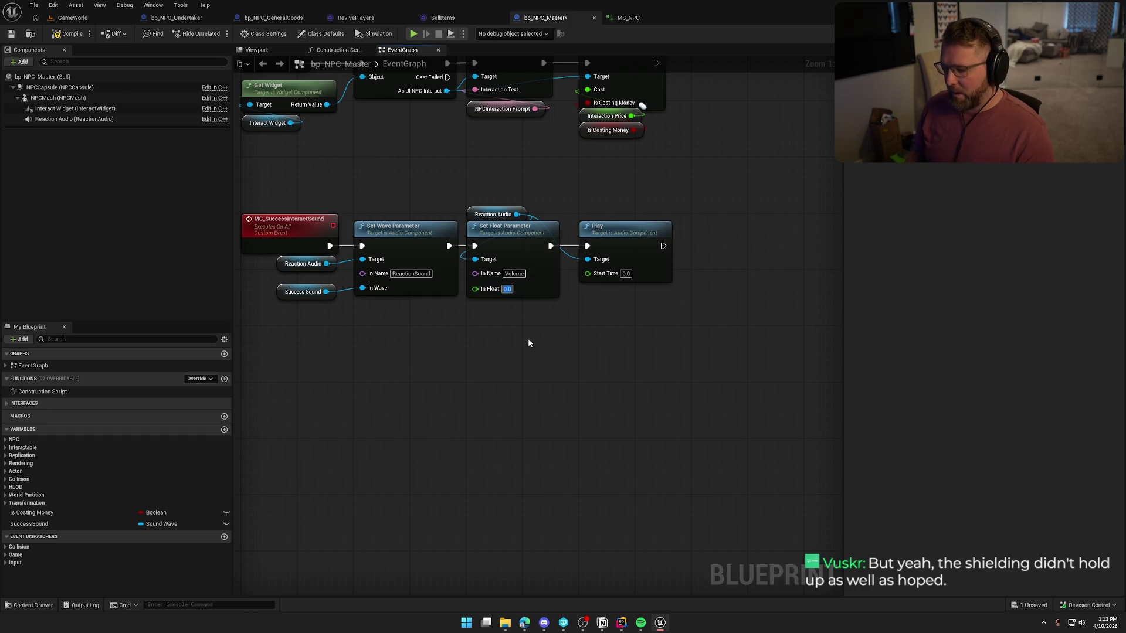
type("0.5")
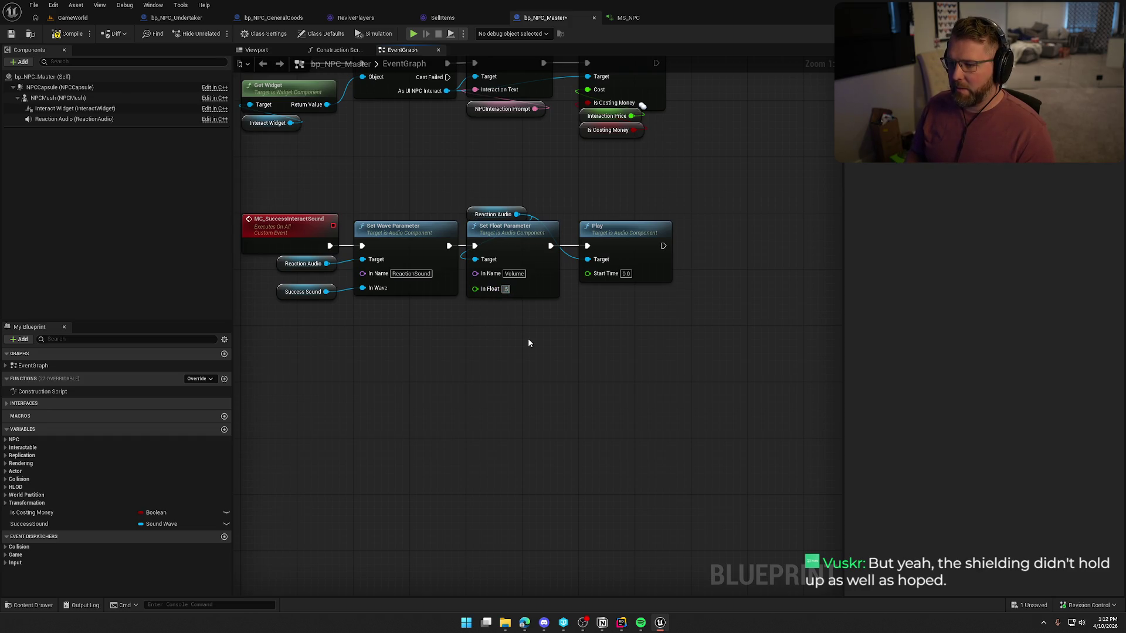
key("Return")
mouse_move(625, 385)
left_mouse_down()
mouse_move(554, 381)
mouse_move(537, 335)
mouse_move(606, 316)
left_mouse_up()
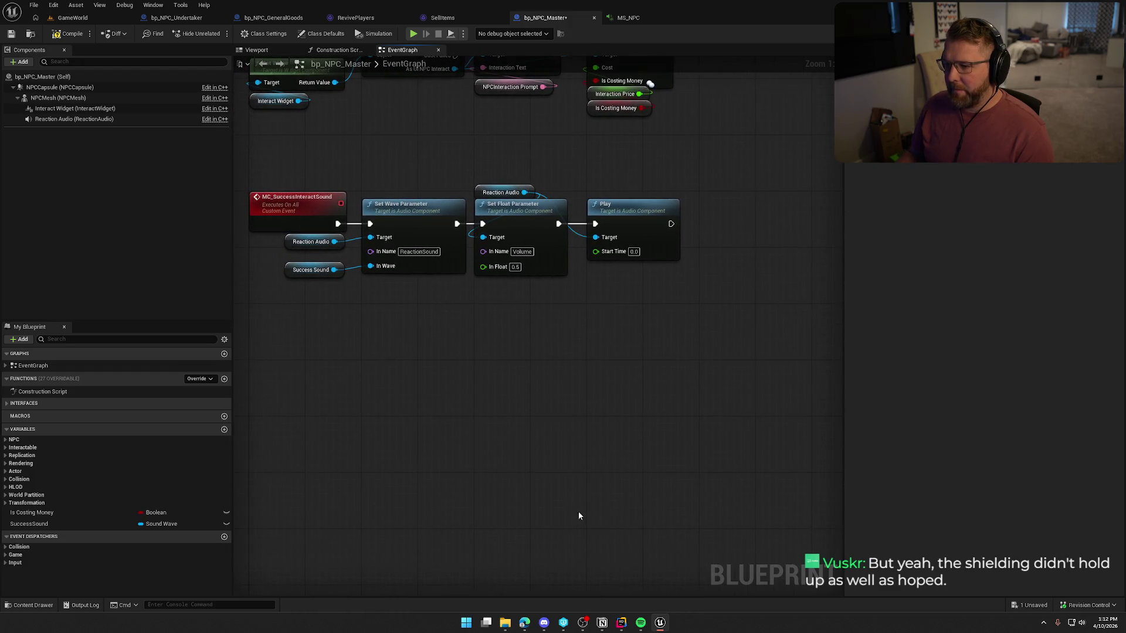
left_click(621, 622)
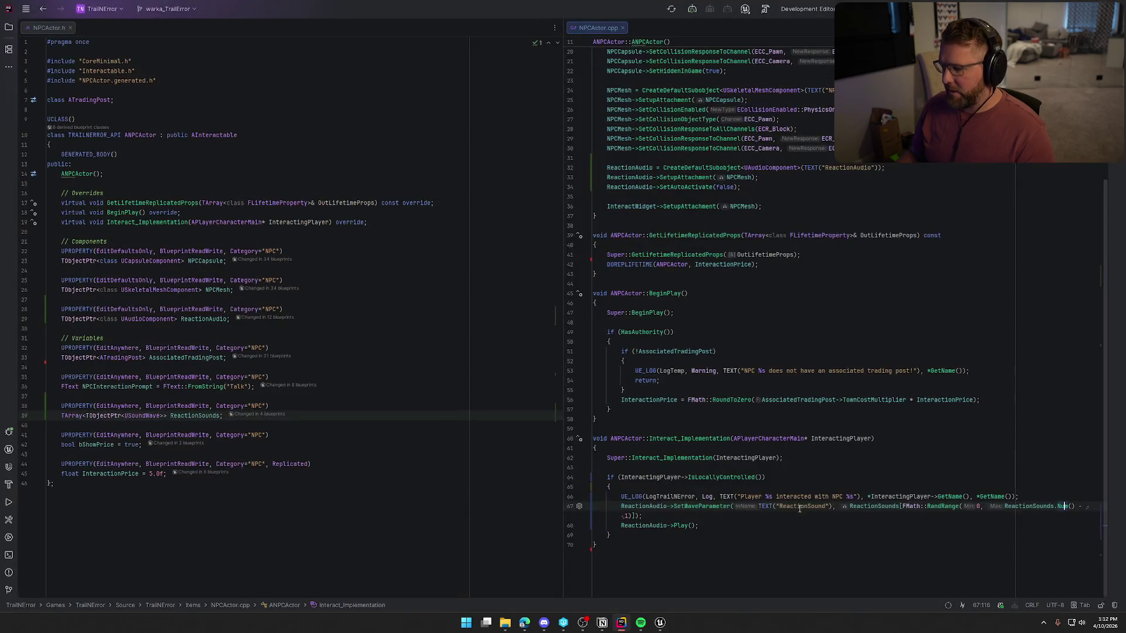
Add ReactionAudio->SetFloatParameter(TEXT("Volume"), 3.0f); below the SetWaveParameter line
left_click(662, 517)
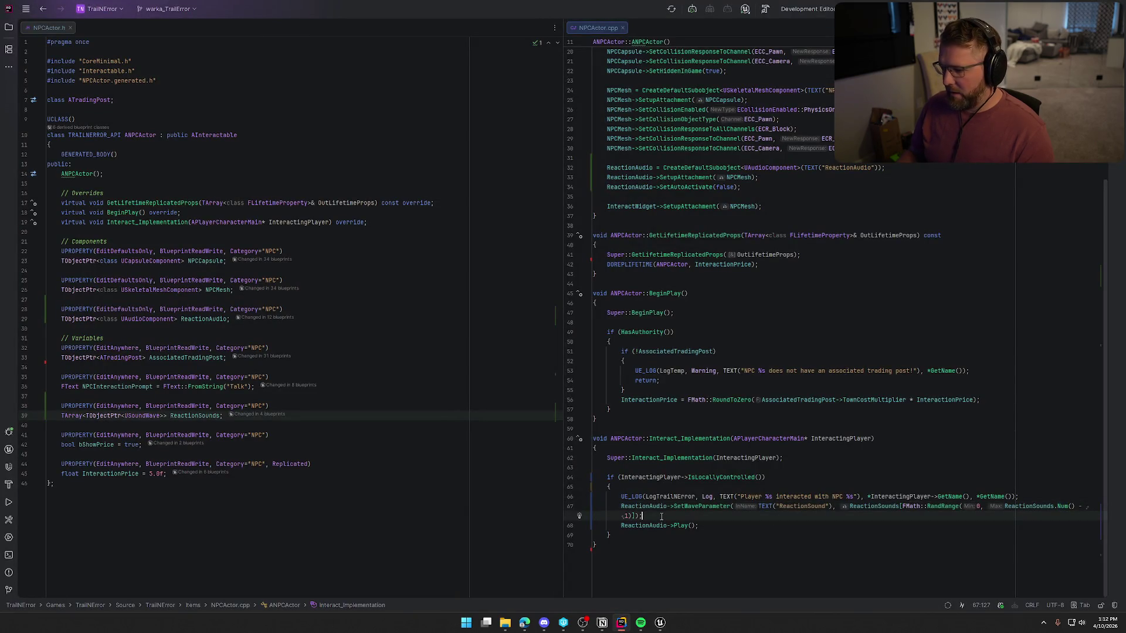
key("Return")
type("Reac")
key("Return")
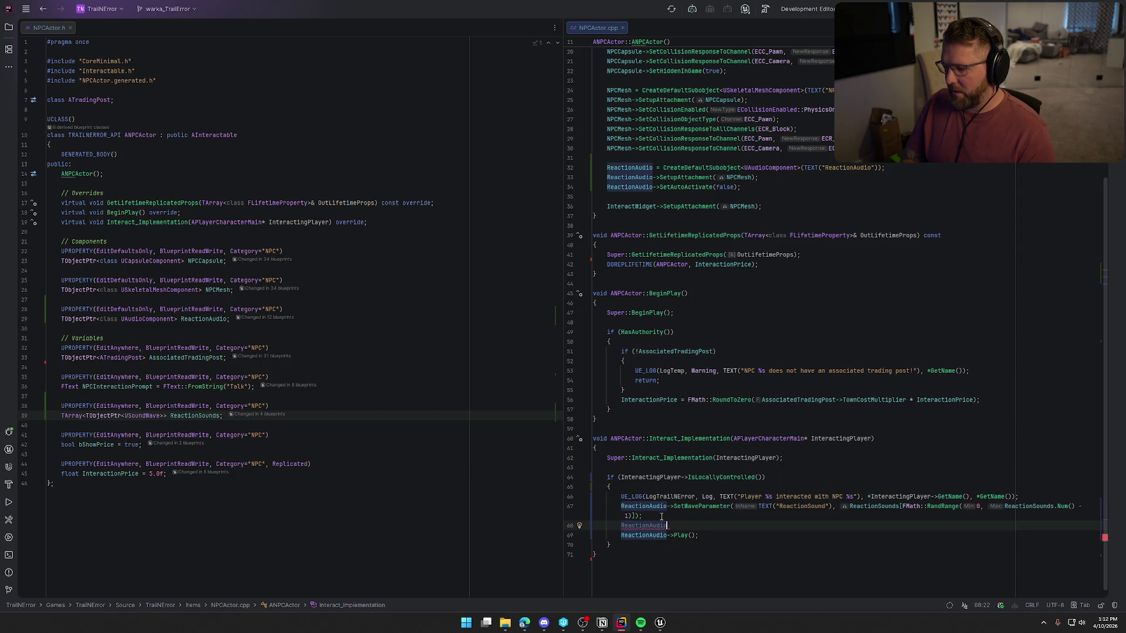
type("->SetFloat")
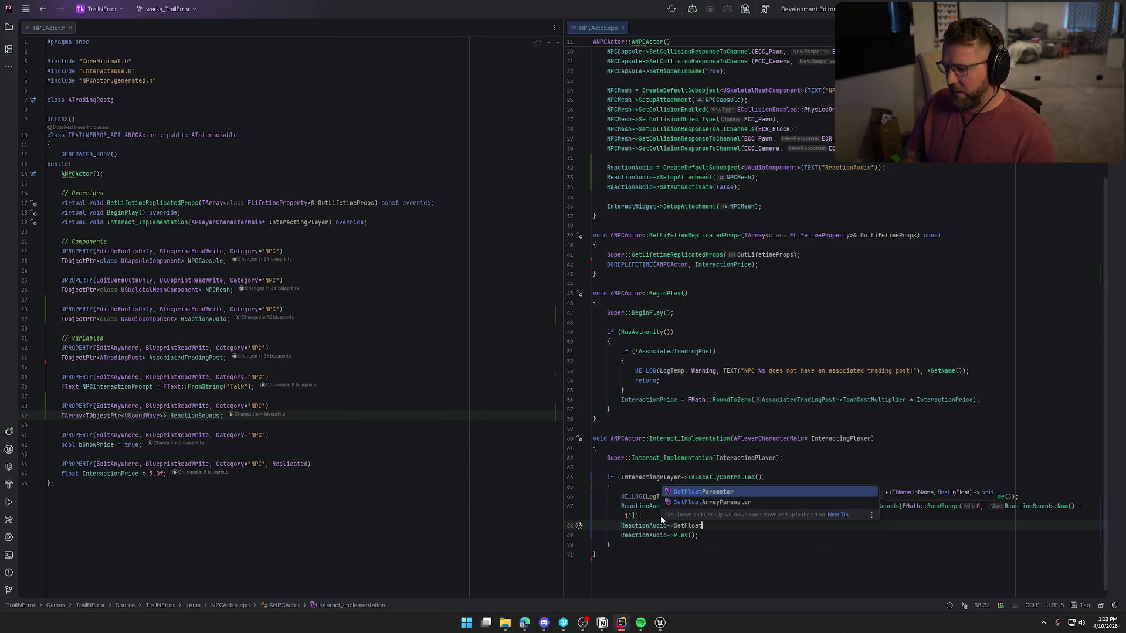
key("Return")
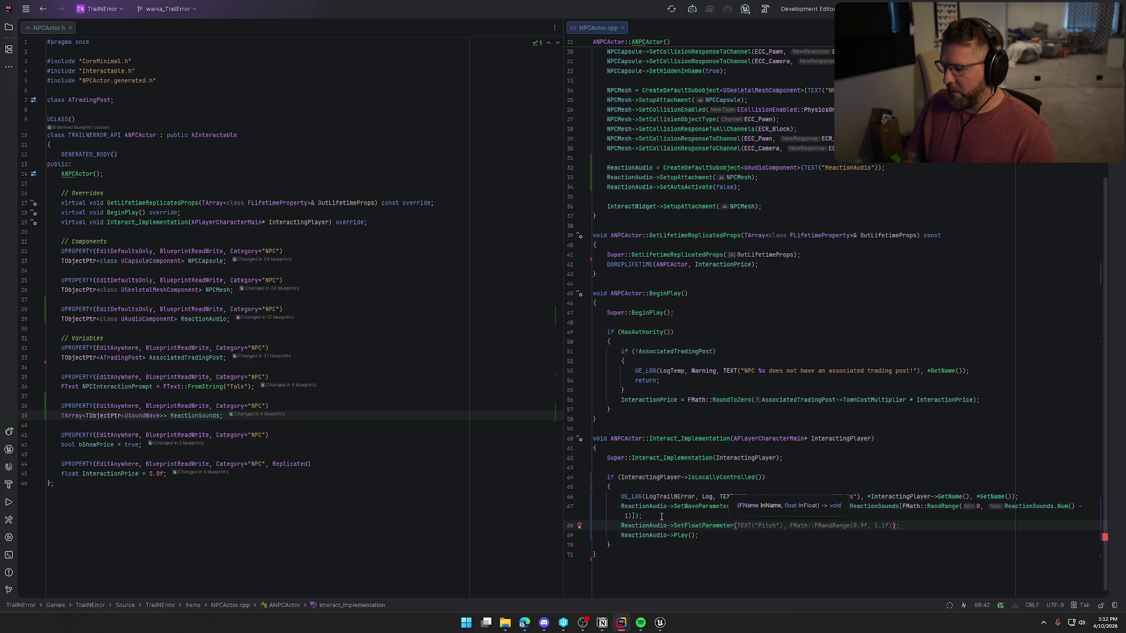
type("TEXT")
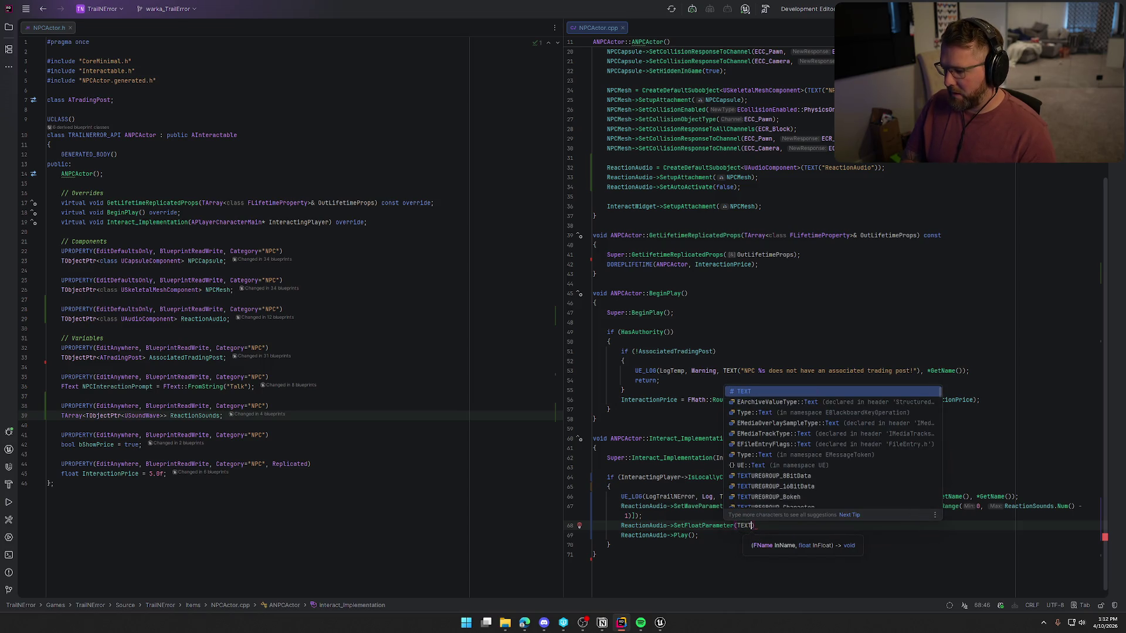
type("(\"Volume")
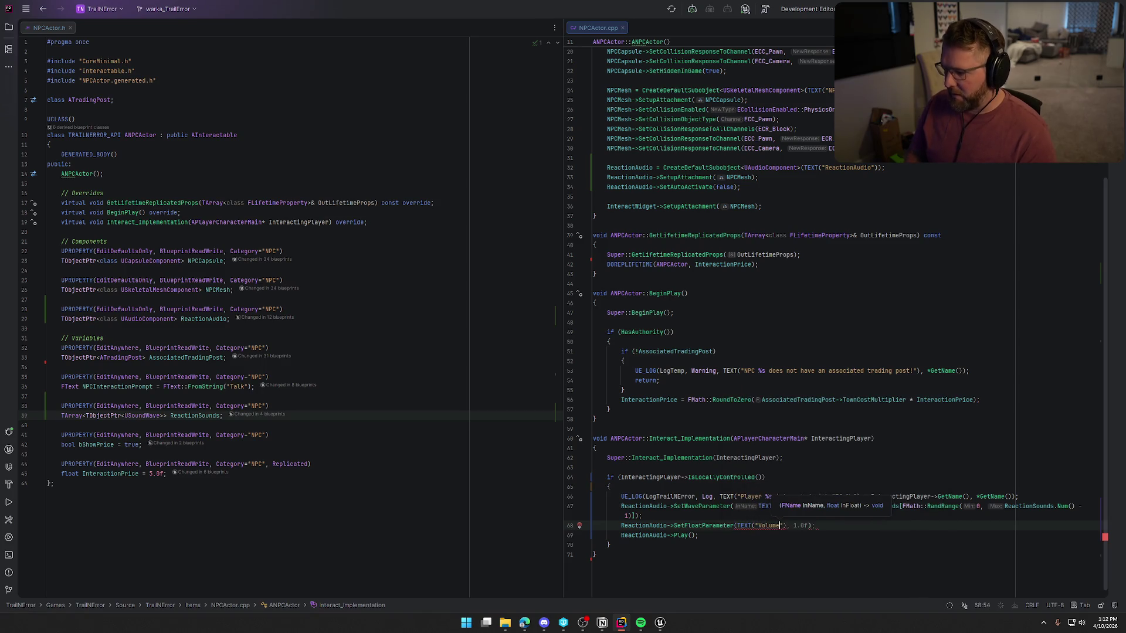
type("\")")
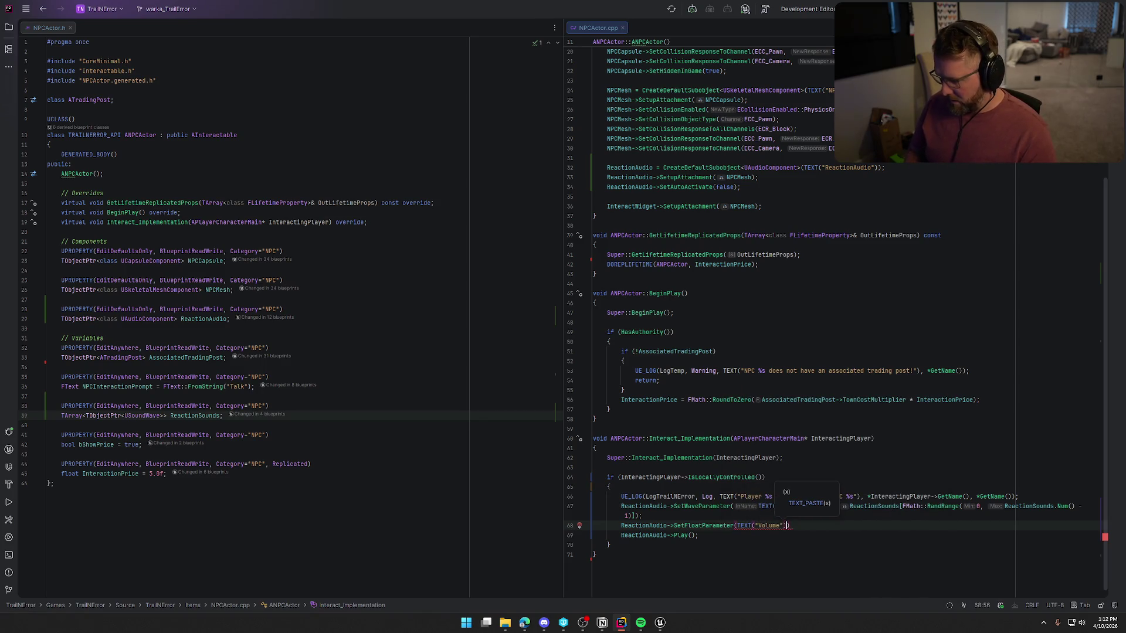
type(", 3.0")
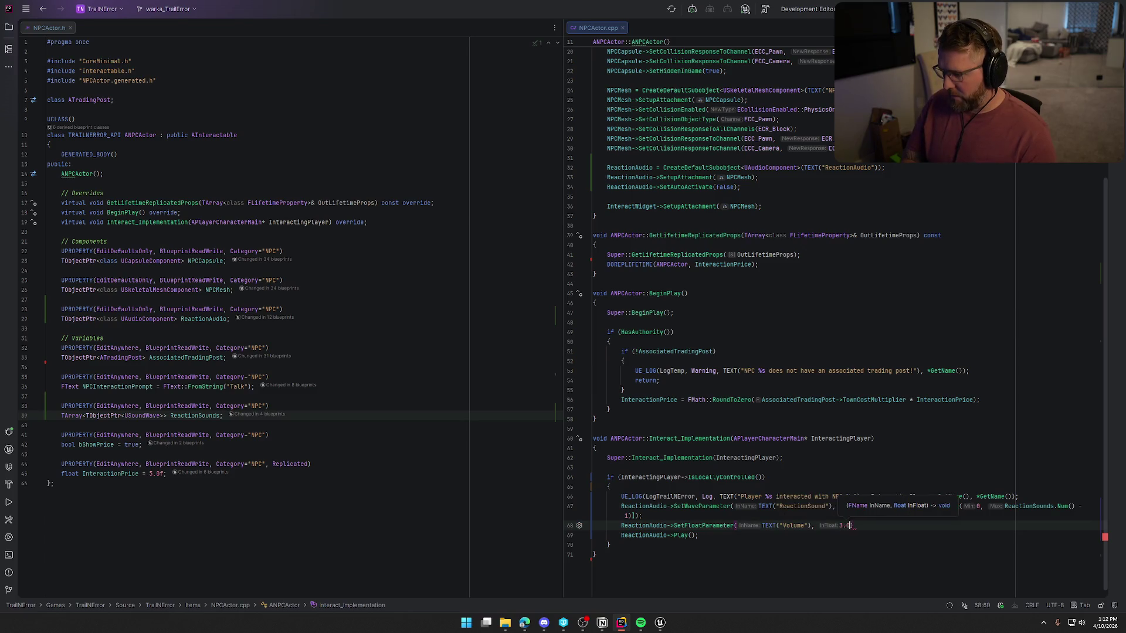
type("f);")
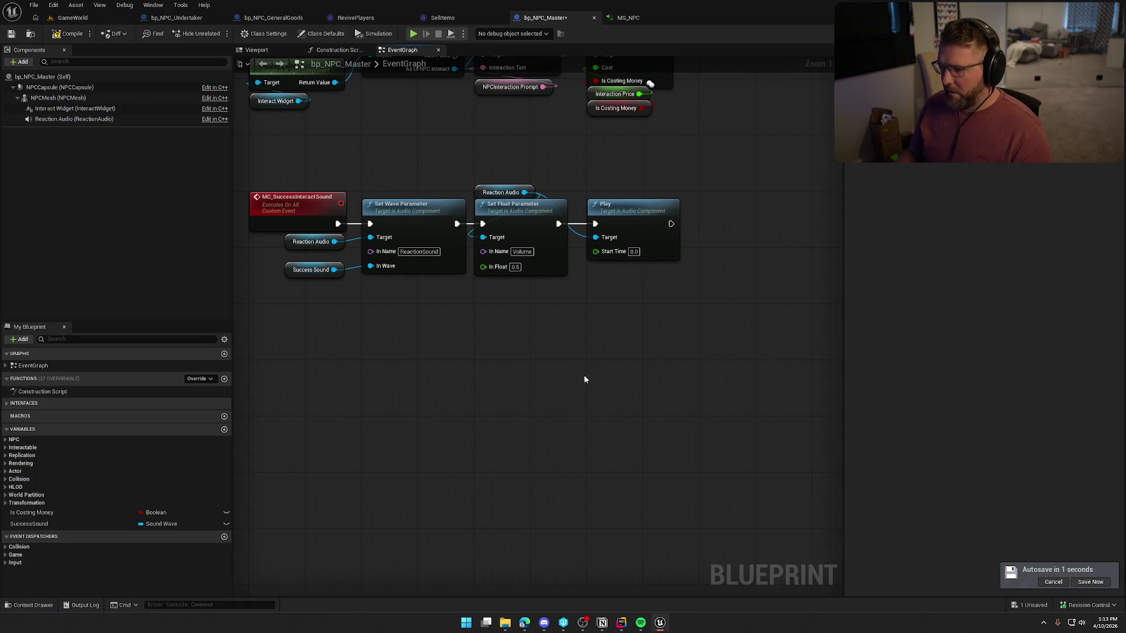
Switch to the GameWorld level and close the Live Coding window once patching succeeds
left_click(72, 18)
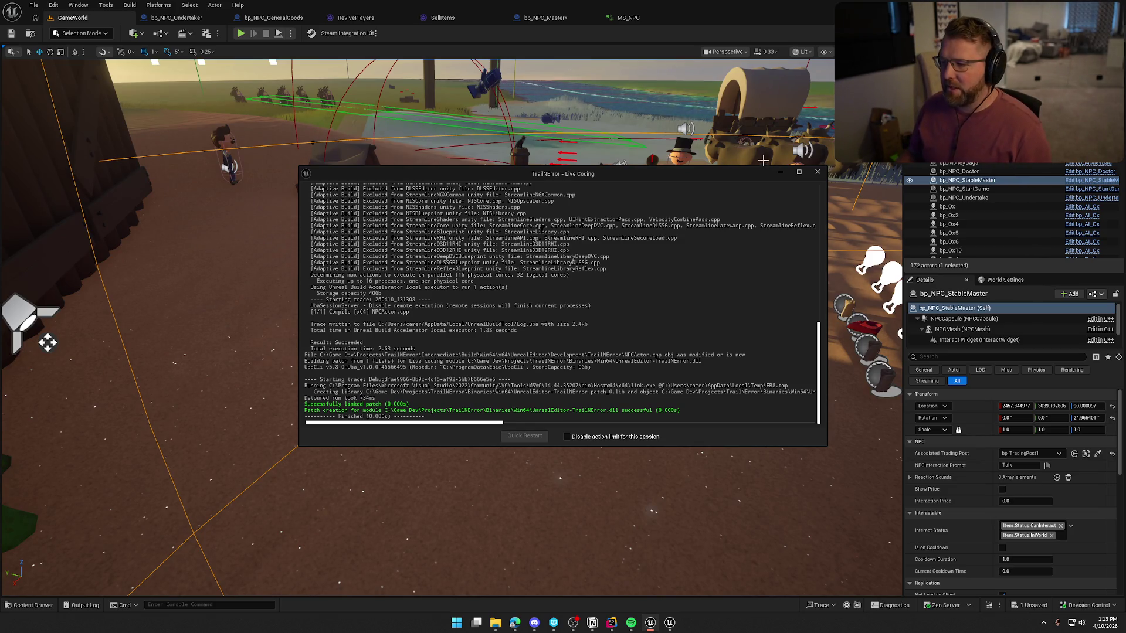
left_click(816, 173)
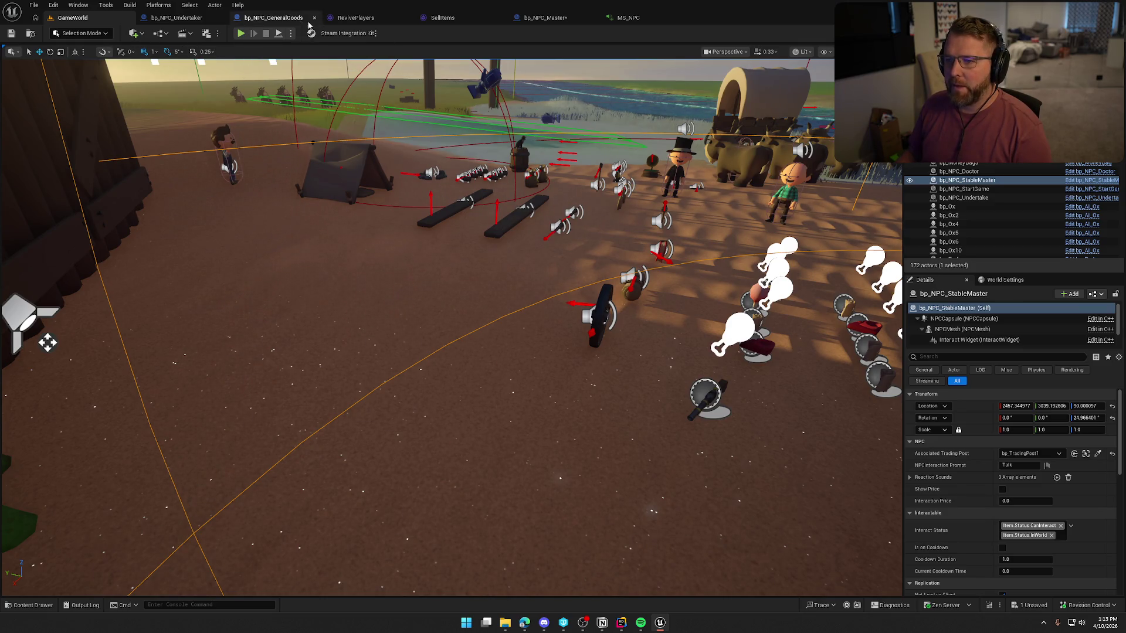
Assign RevivePlayers as the Undertaker's Success Sound
left_click(177, 18)
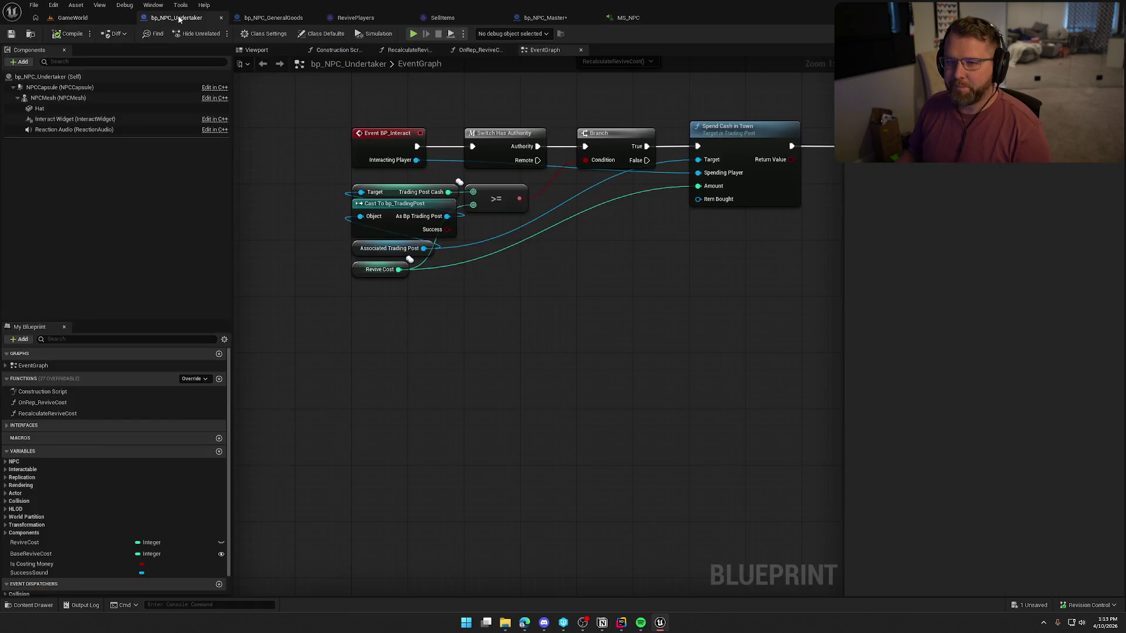
left_click(61, 572)
key("ctrl+space")
mouse_move(394, 451)
left_mouse_down()
mouse_move(967, 223)
mouse_move(996, 171)
left_mouse_up()
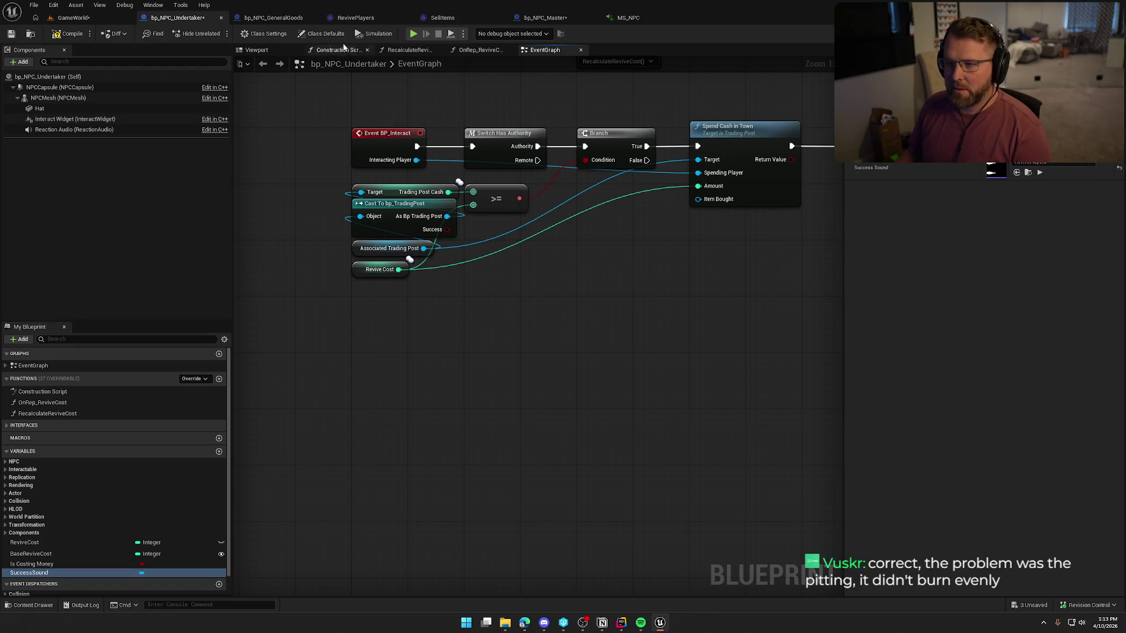
Call MC Success Interact Sound after Players Respawned and compile the Undertaker blueprint
mouse_move(521, 335)
left_mouse_down()
mouse_move(307, 384)
mouse_move(517, 401)
left_mouse_up()
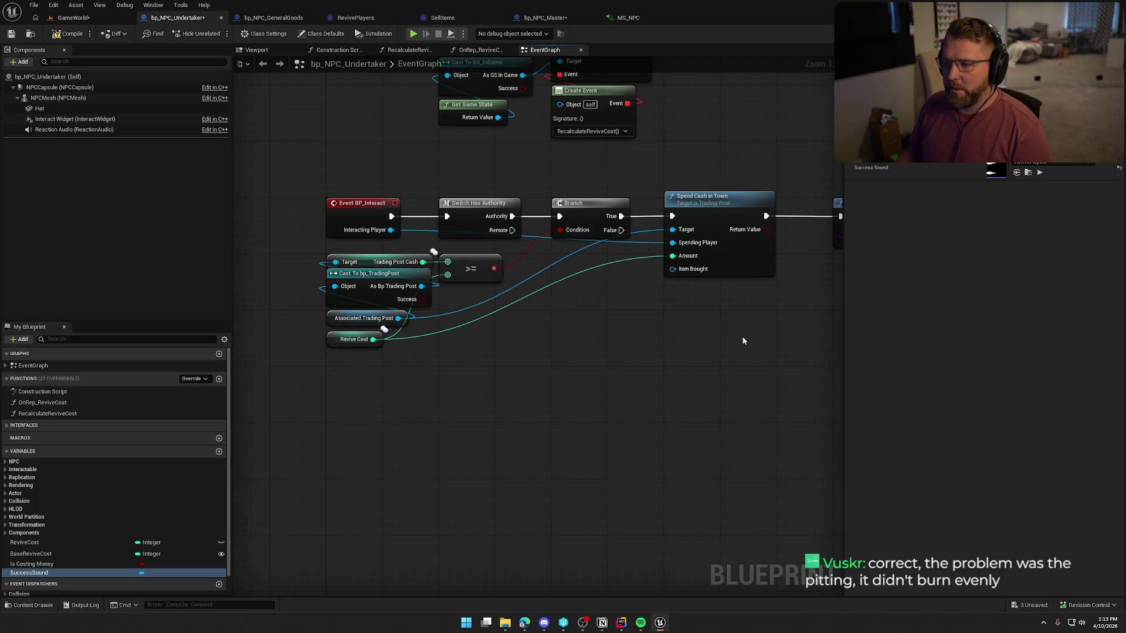
mouse_move(741, 336)
left_mouse_down()
mouse_move(395, 319)
mouse_move(333, 301)
left_mouse_up()
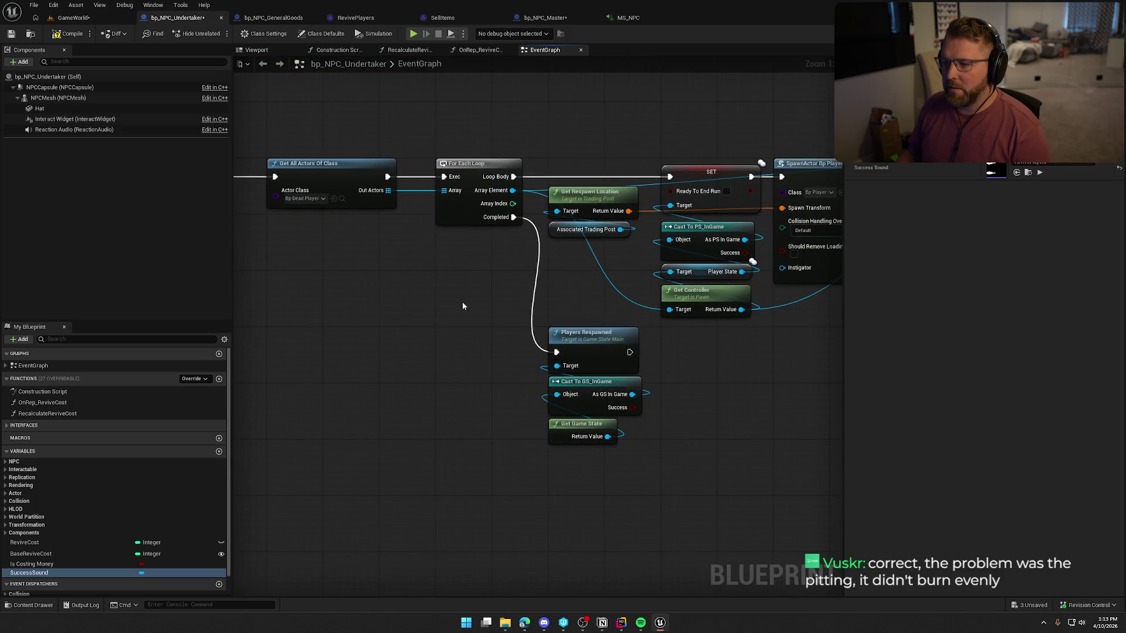
left_click_drag(463, 302, 328, 214)
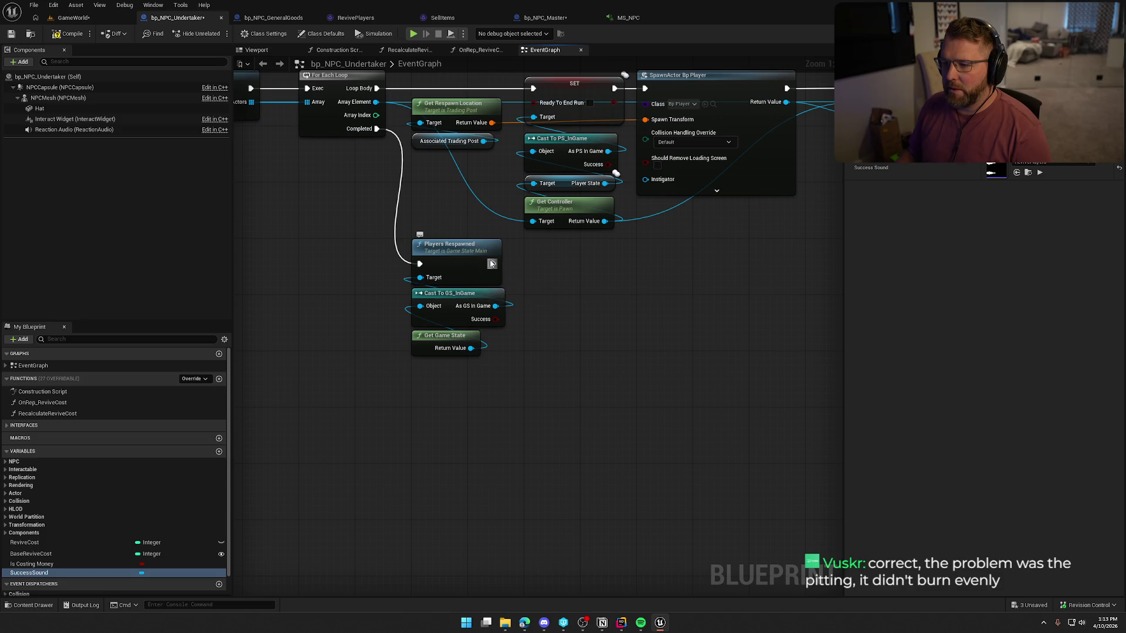
left_click_drag(493, 264, 524, 264)
type("mc")
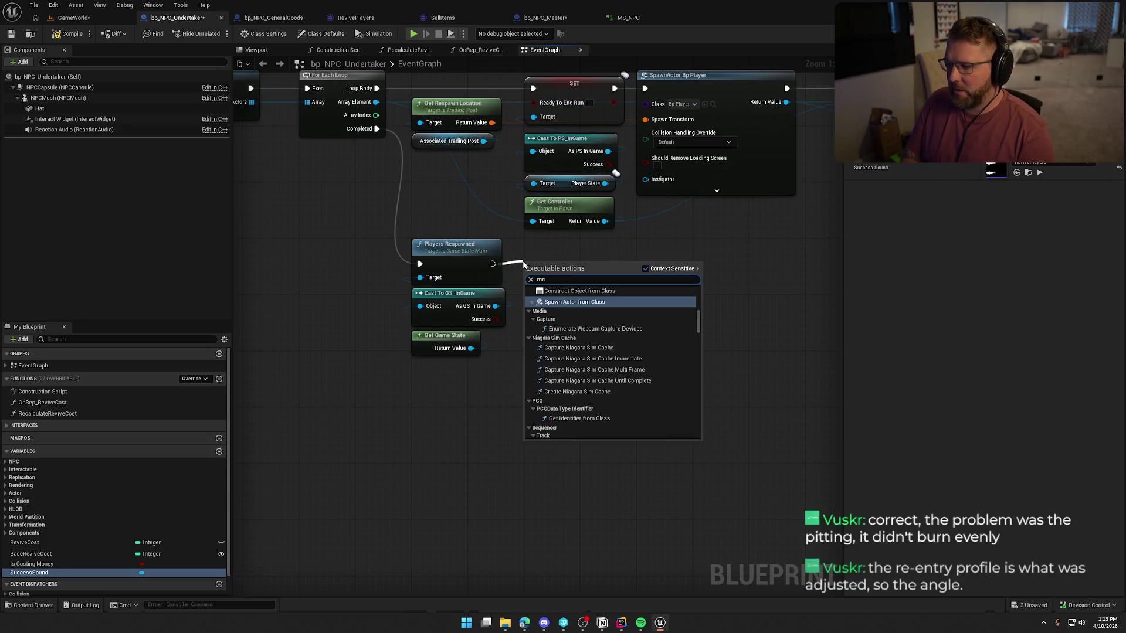
type("succ")
key("Return")
left_click_drag(554, 267, 563, 239)
left_click(616, 370)
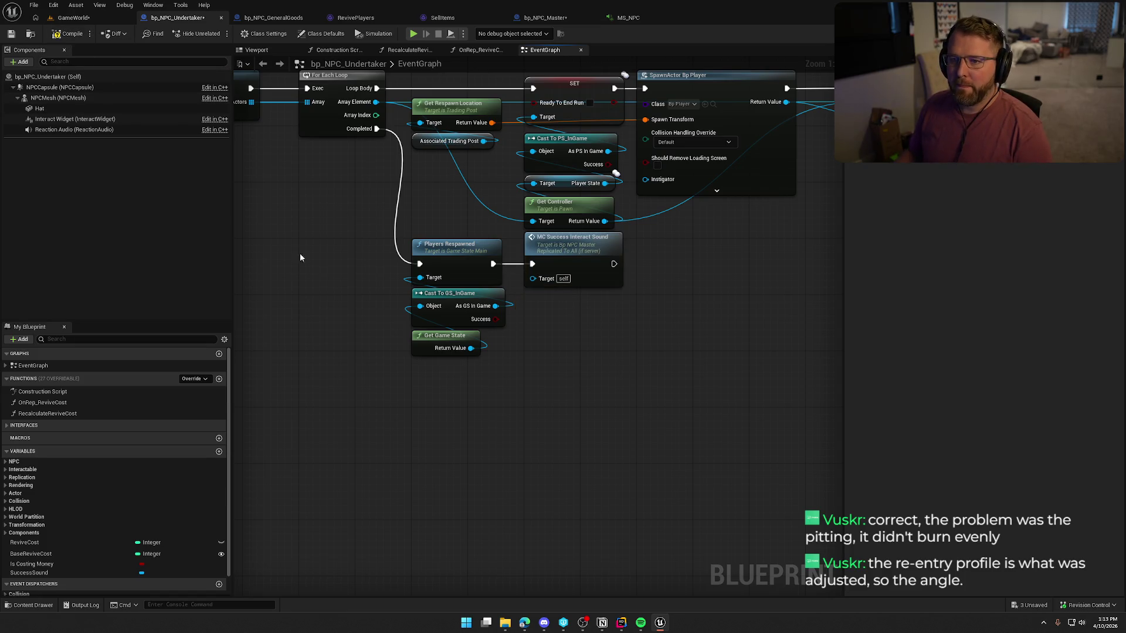
left_click(263, 17)
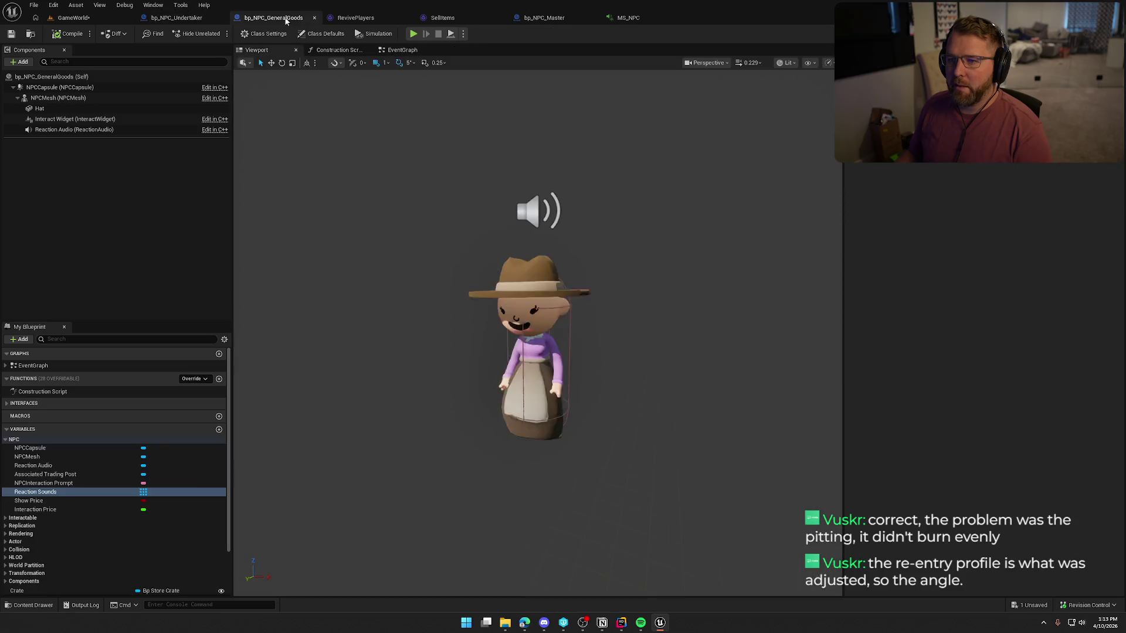
Open Sell Items from the General Goods graph and review bp_StoreCrate's money bag, impulse and Has Tag logic
left_click(402, 50)
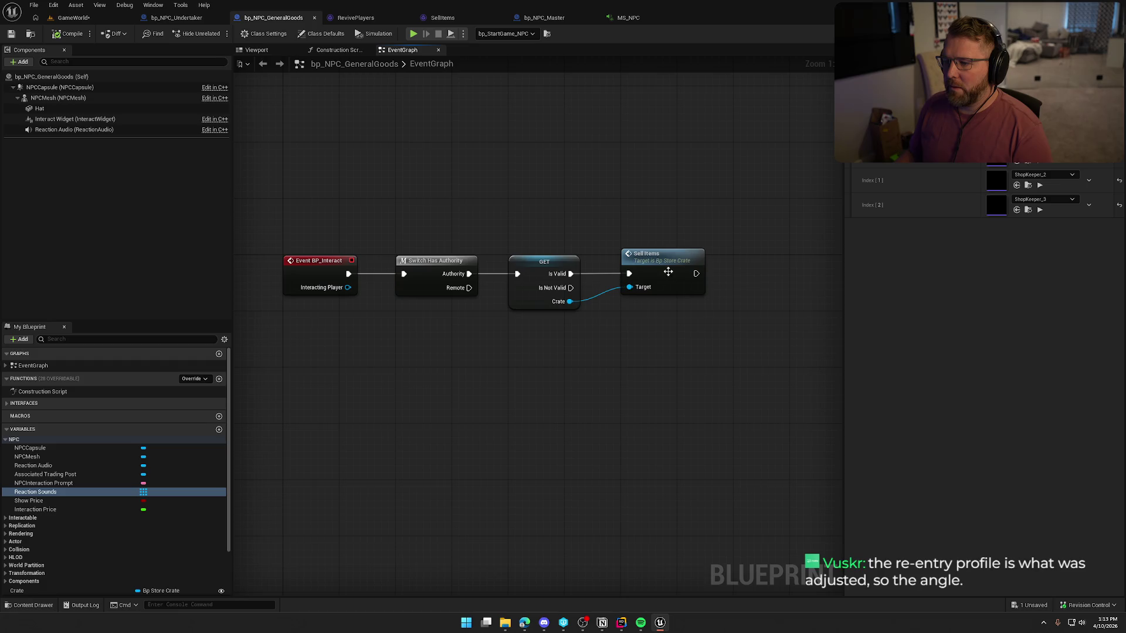
left_click_drag(682, 380, 601, 350)
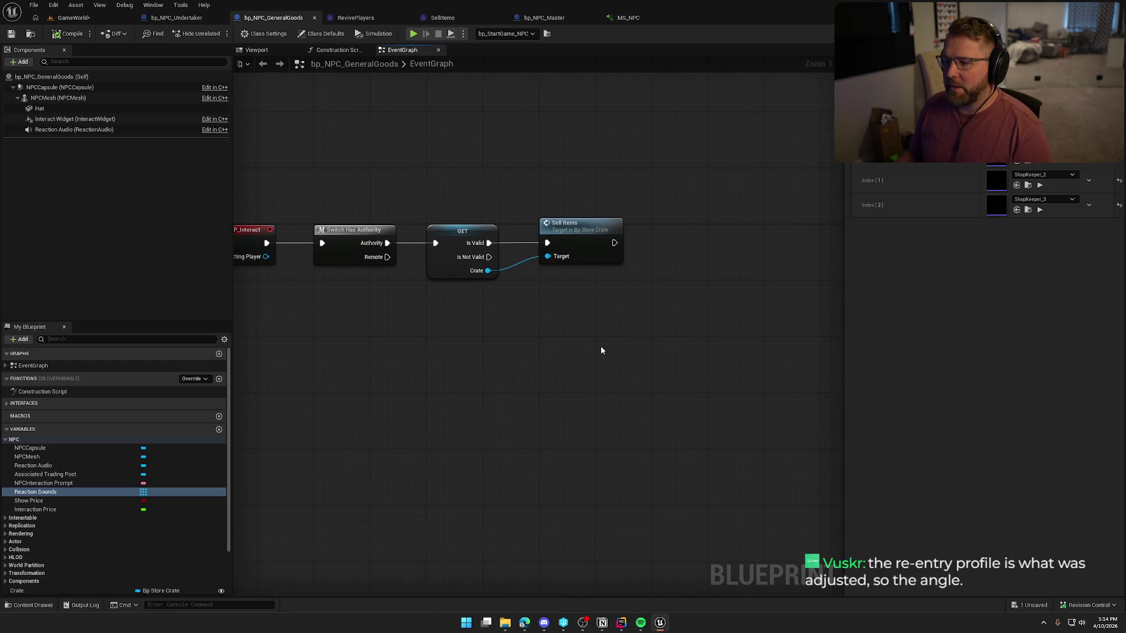
double_click(589, 240)
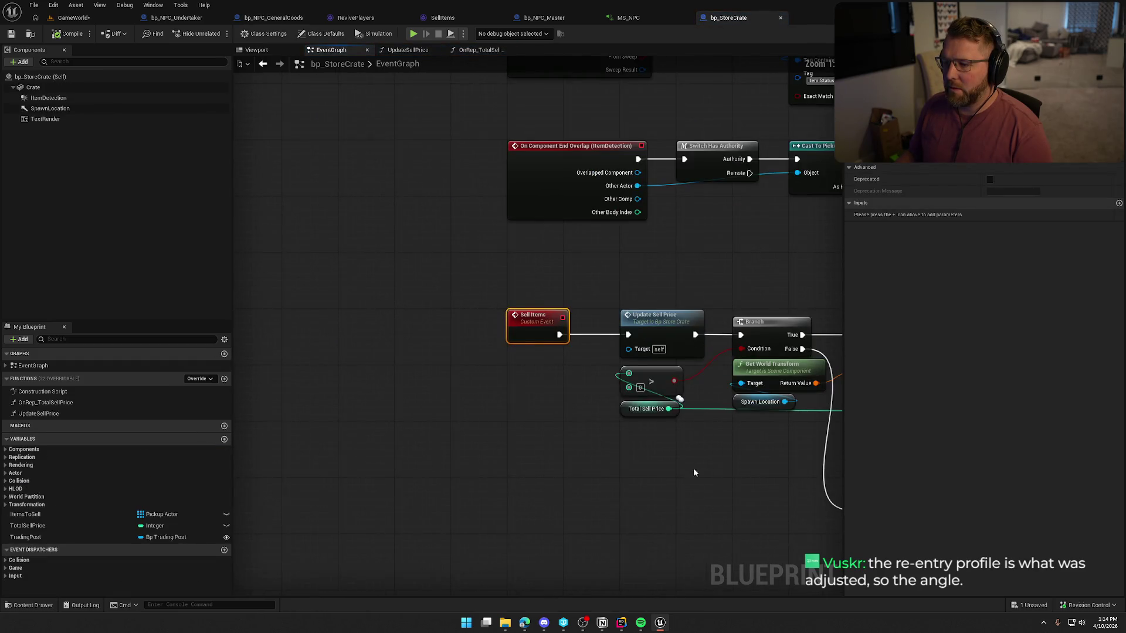
left_click_drag(693, 472, 402, 421)
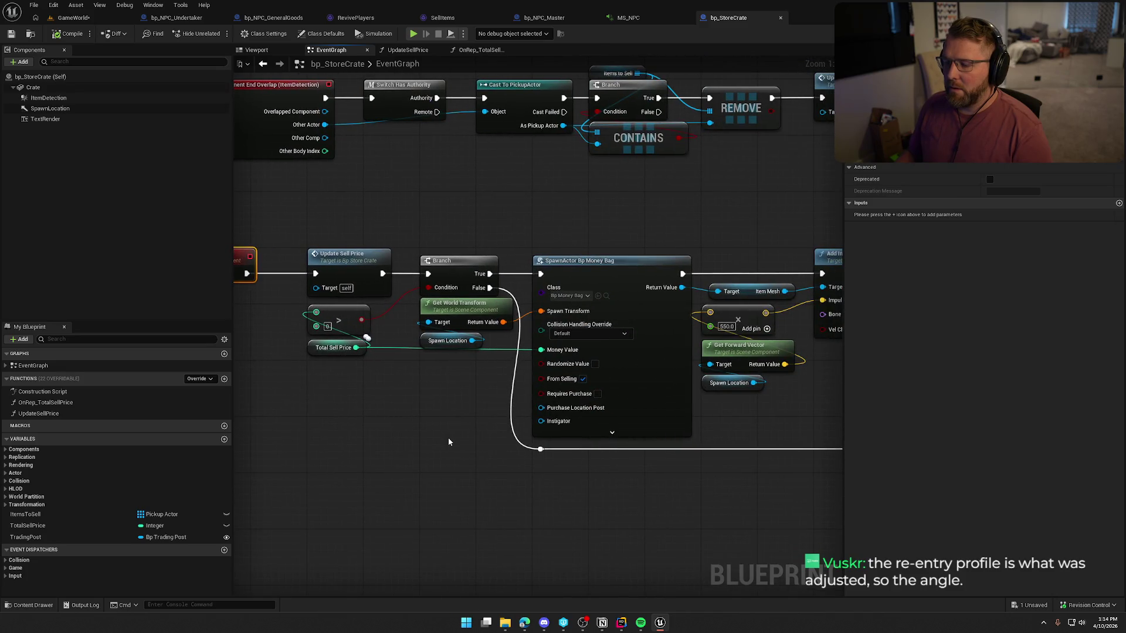
mouse_move(688, 490)
left_mouse_down()
mouse_move(465, 452)
mouse_move(346, 469)
mouse_move(406, 314)
mouse_move(461, 373)
left_mouse_up()
left_click_drag(594, 224, 586, 264)
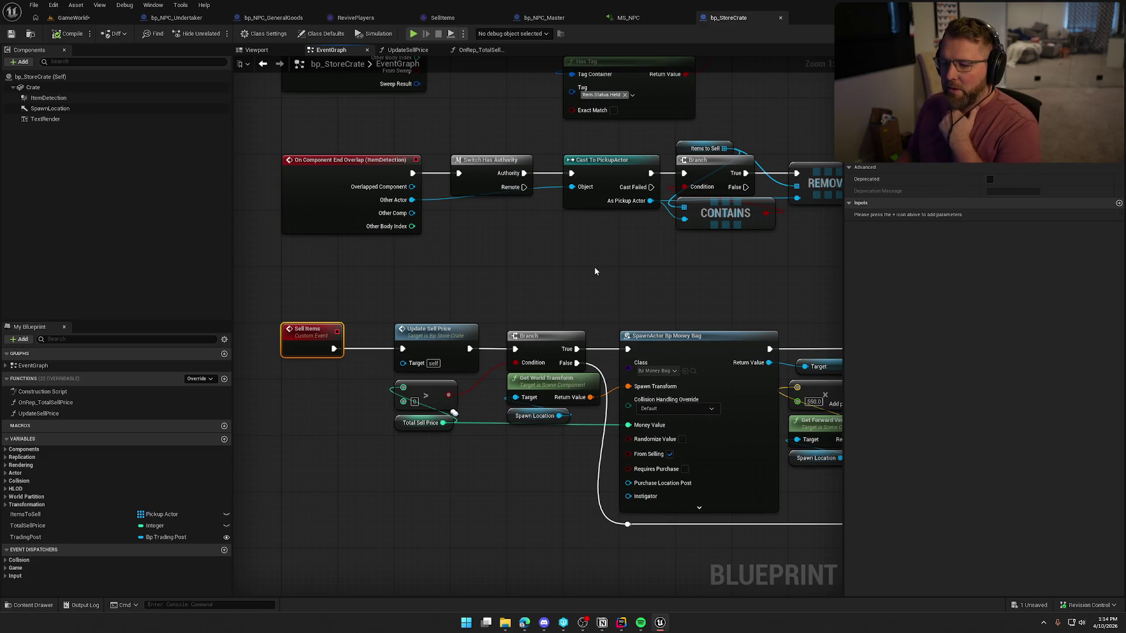
left_click(73, 17)
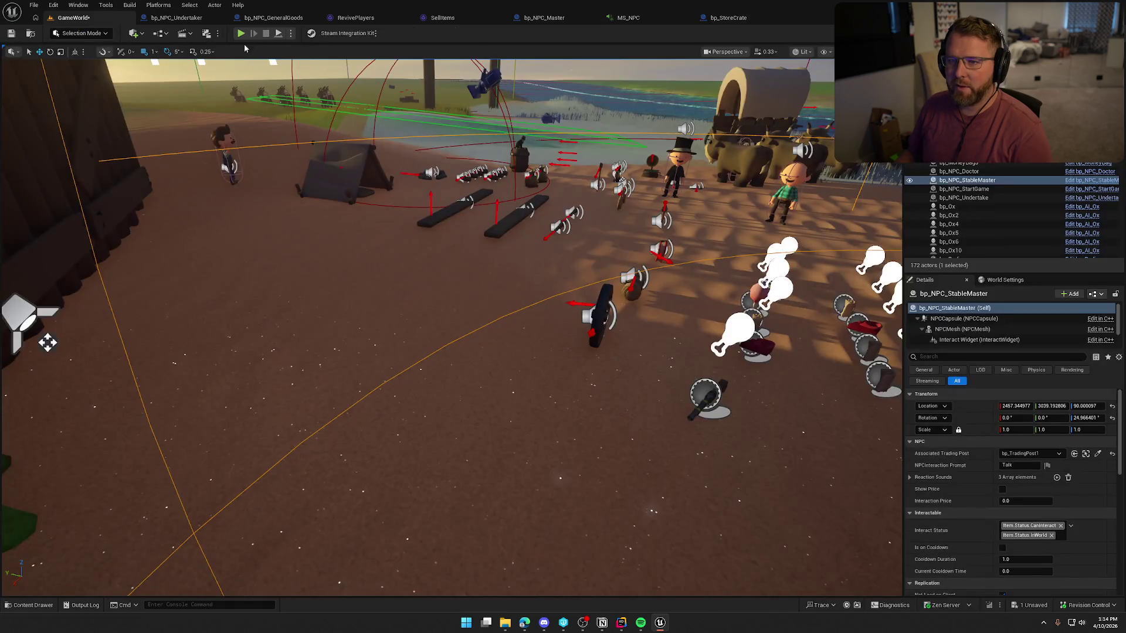
Playtest walking up to the Lobby Trading Post crate, then stop and reopen bp_NPC_Undertaker
key("alt+p")
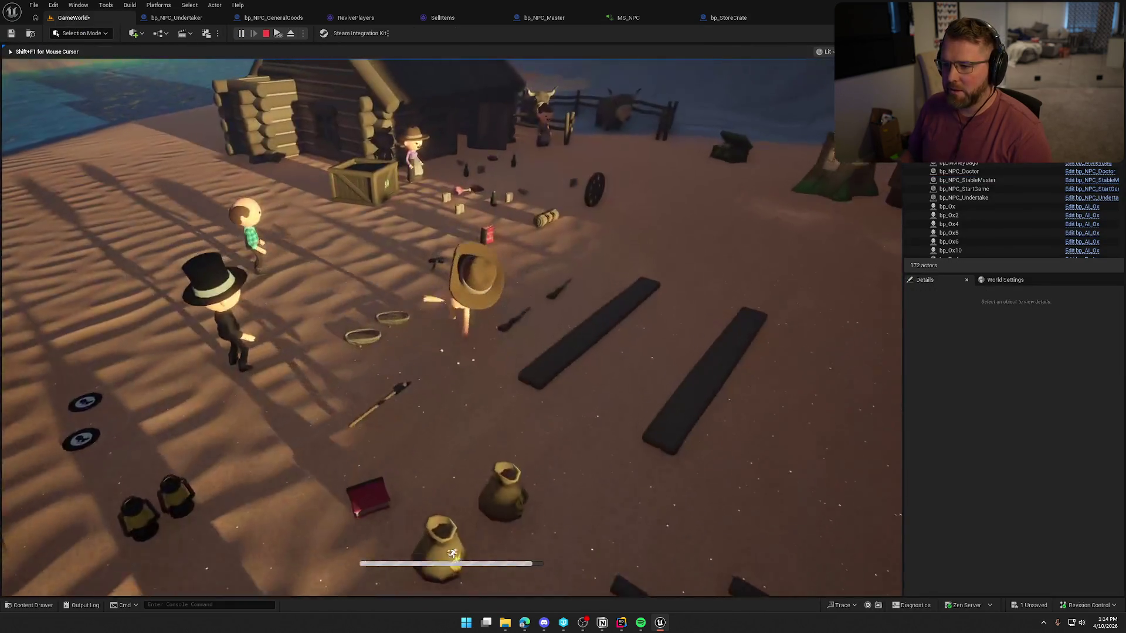
key("w")
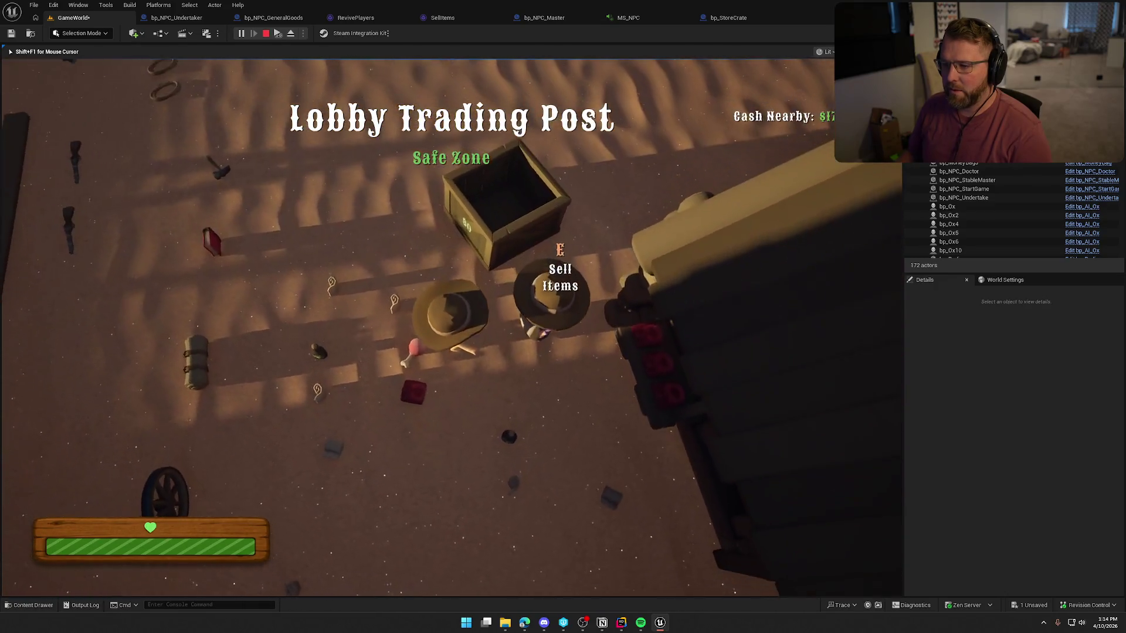
key("shift+w")
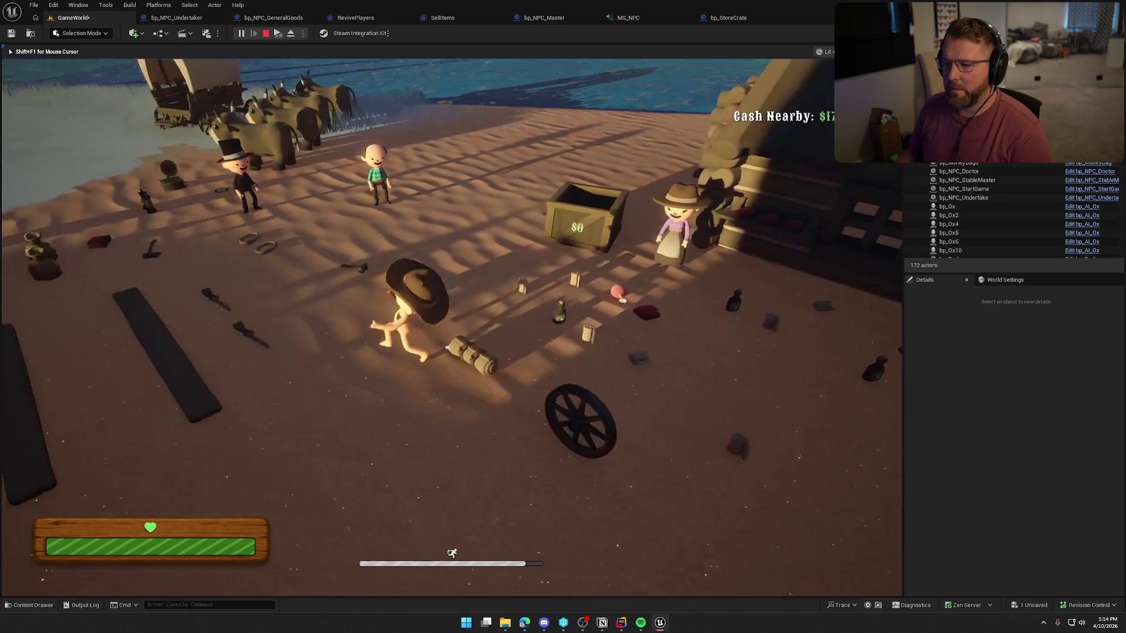
key("Escape")
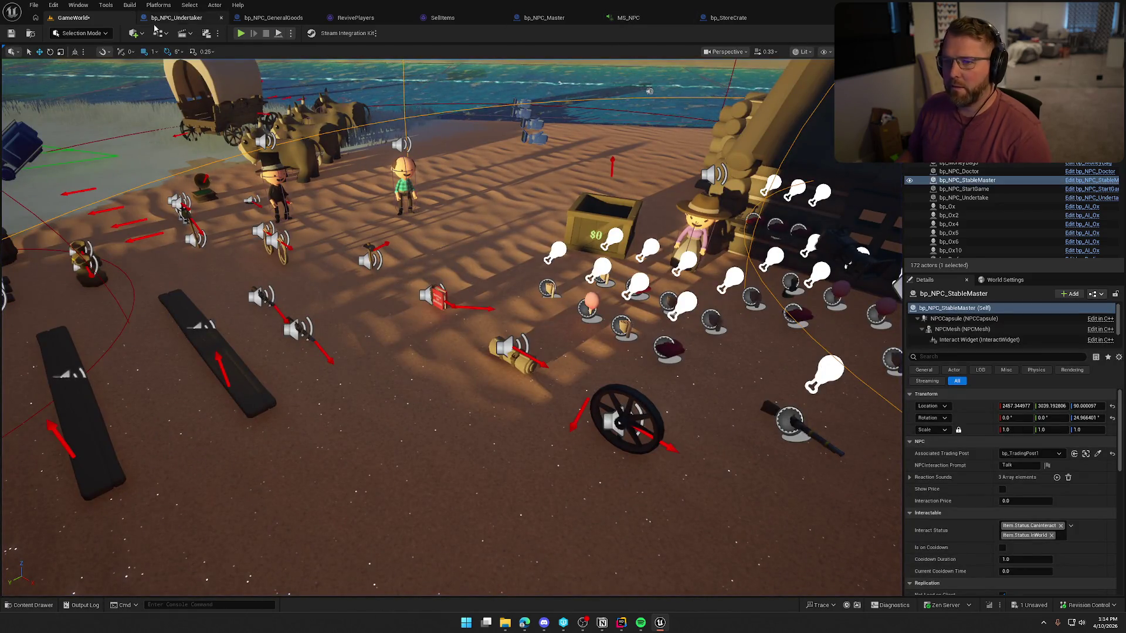
left_click(175, 18)
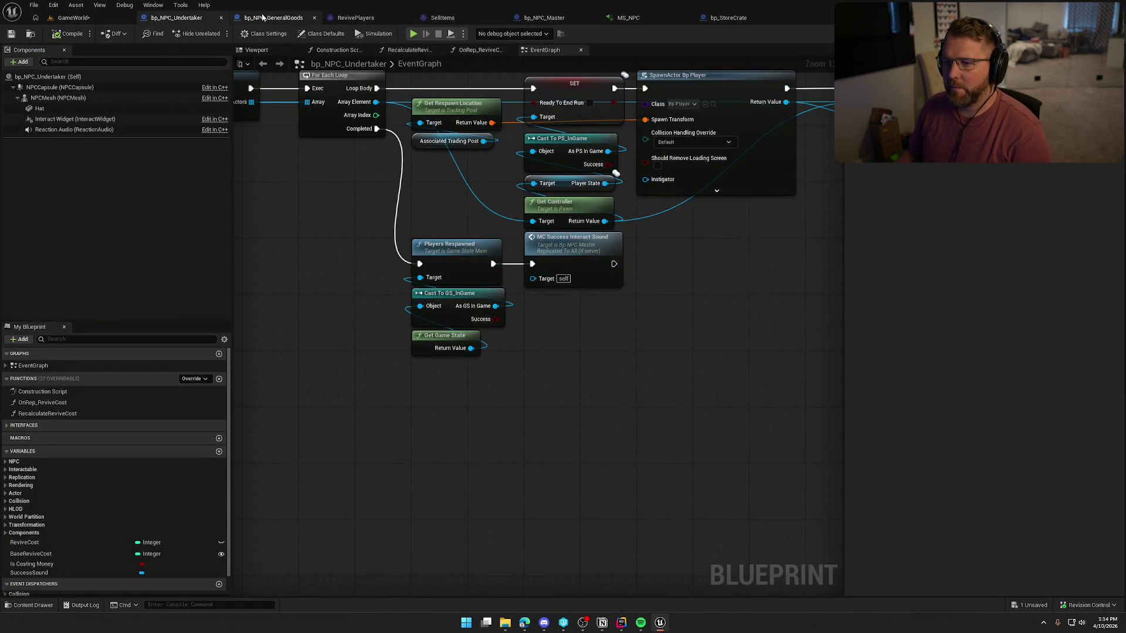
Review the Items to Sell variable in bp_StoreCrate's Sell Items logic
left_click(262, 17)
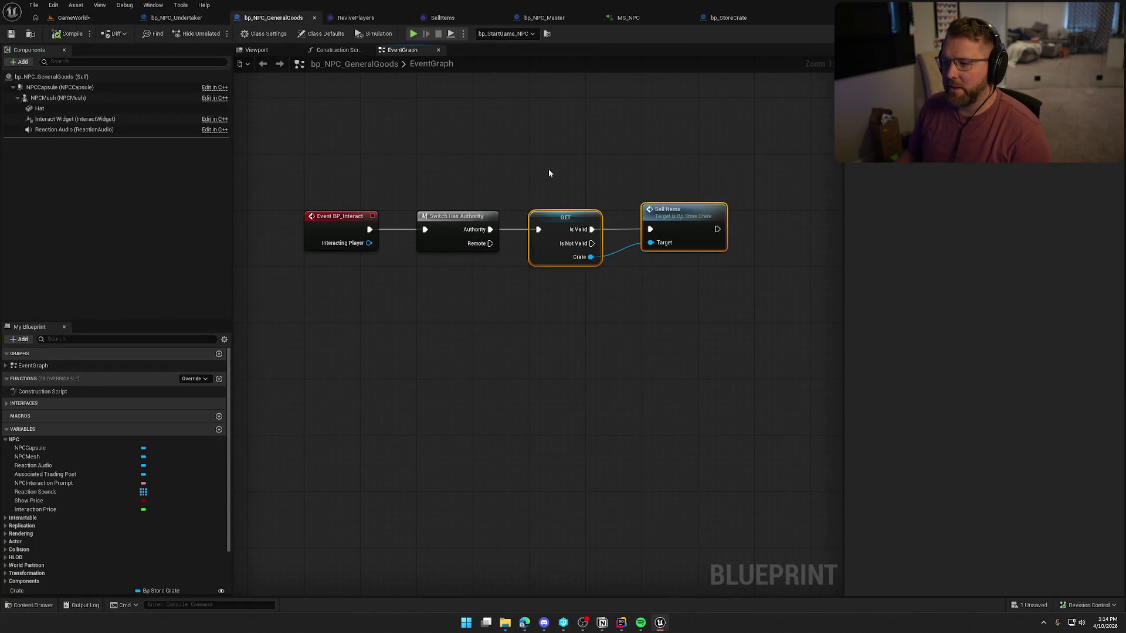
left_click(565, 155)
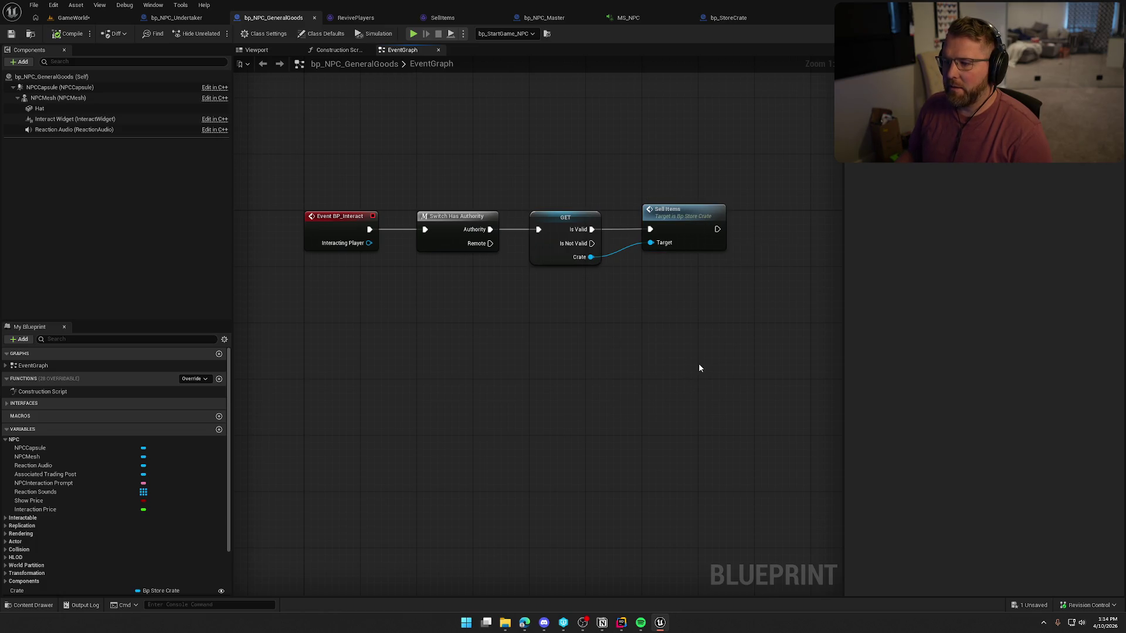
double_click(674, 229)
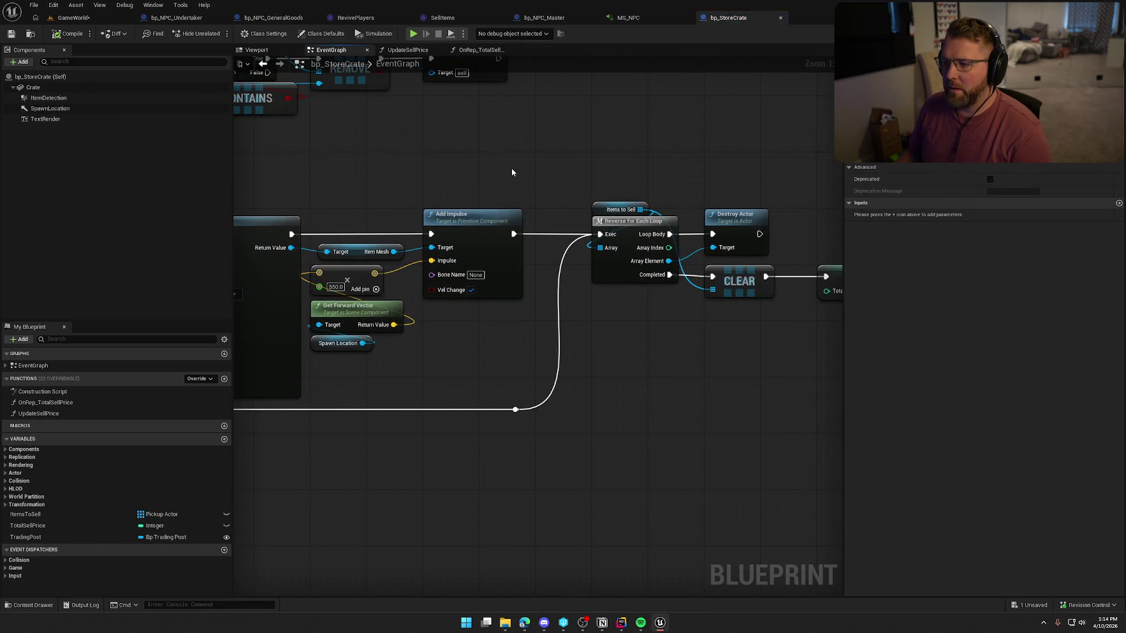
left_click(615, 205)
mouse_move(706, 149)
left_mouse_down()
mouse_move(444, 145)
mouse_move(518, 153)
mouse_move(636, 201)
left_mouse_up()
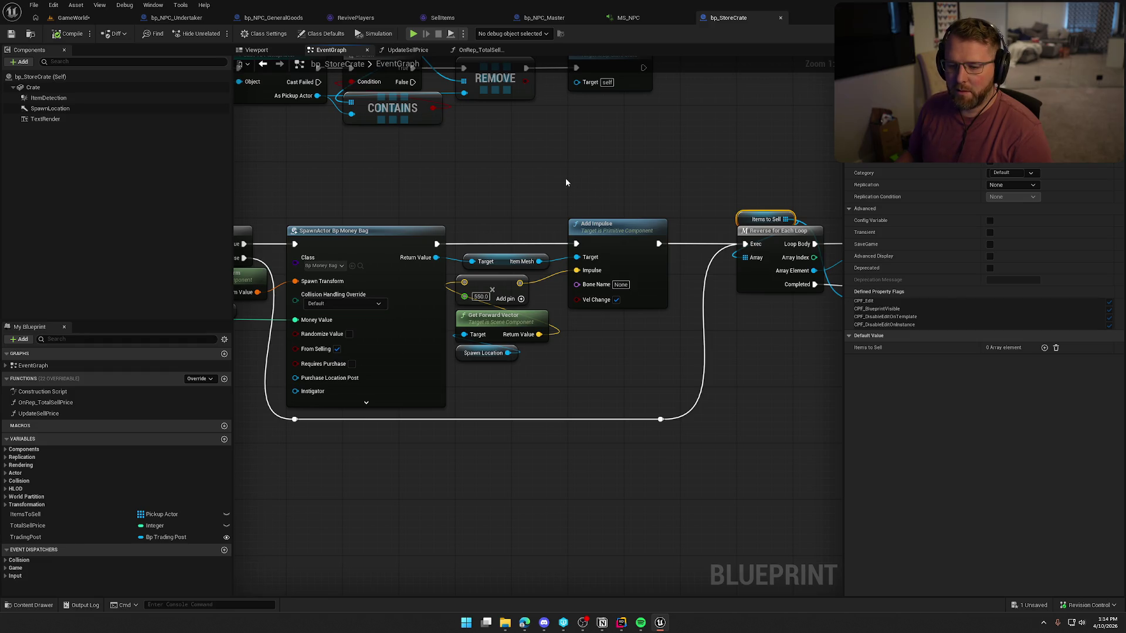
left_click_drag(565, 177, 659, 177)
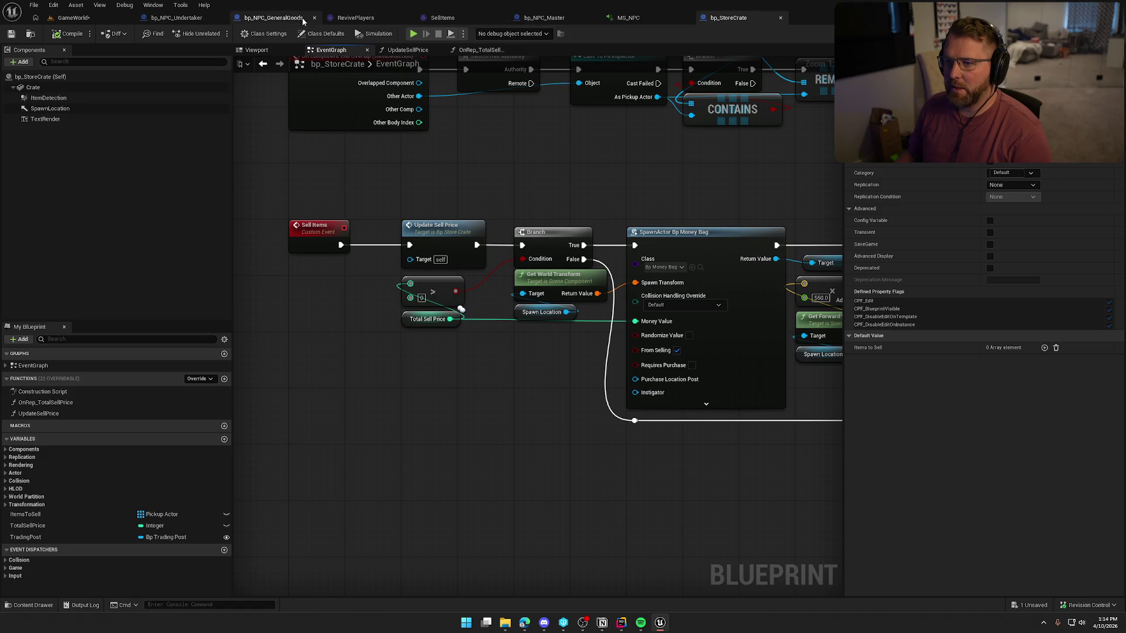
left_click(282, 19)
Add the crate's Items to Sell getter with an Is Not Empty check
mouse_move(613, 321)
left_mouse_down()
mouse_move(485, 258)
mouse_move(524, 269)
left_mouse_up()
type("get item")
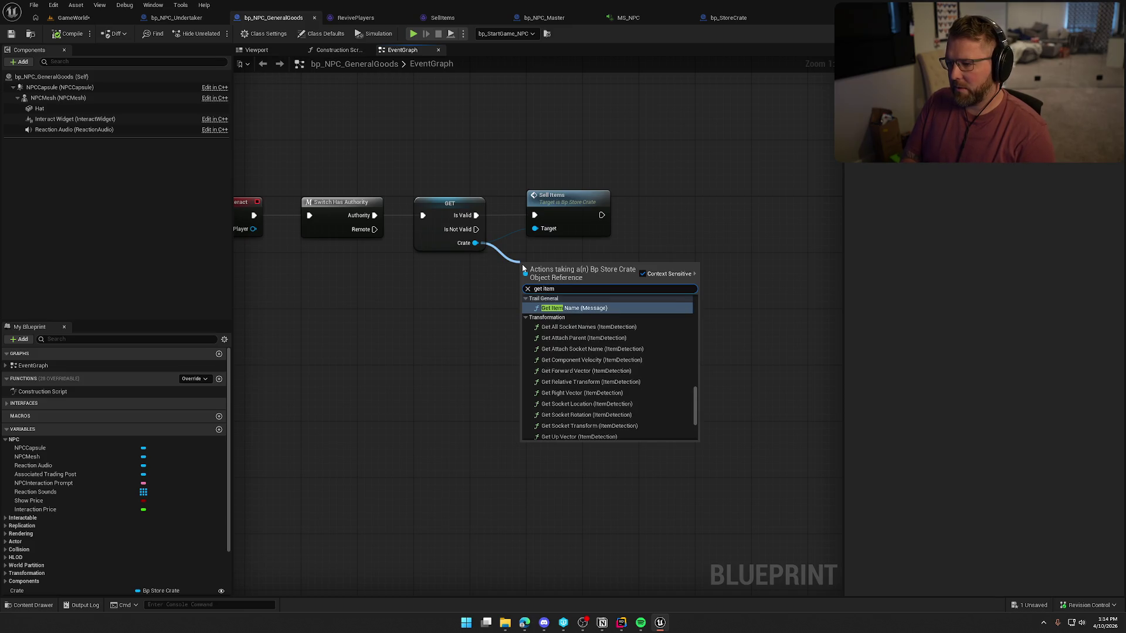
type("s to")
key("Return")
left_click_drag(578, 204, 745, 202)
mouse_move(559, 266)
left_mouse_down()
mouse_move(467, 276)
mouse_move(453, 259)
mouse_move(530, 261)
left_mouse_up()
type("is not empty")
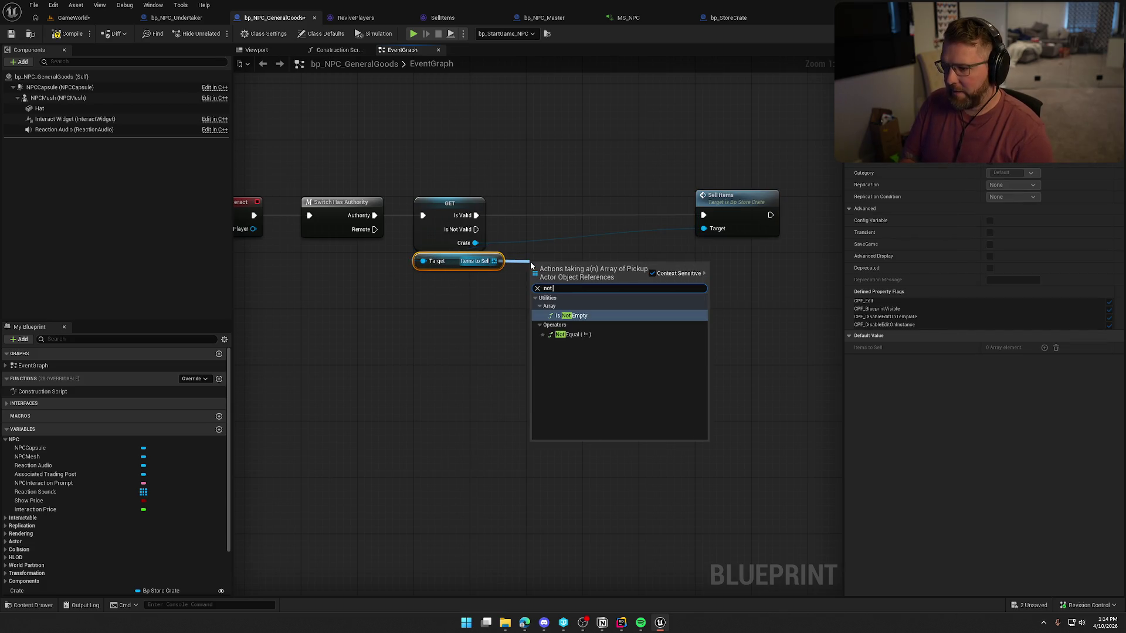
key("Return")
Insert a Branch on Is Not Empty after the Is Valid path, leading to Sell Items
left_click(534, 200)
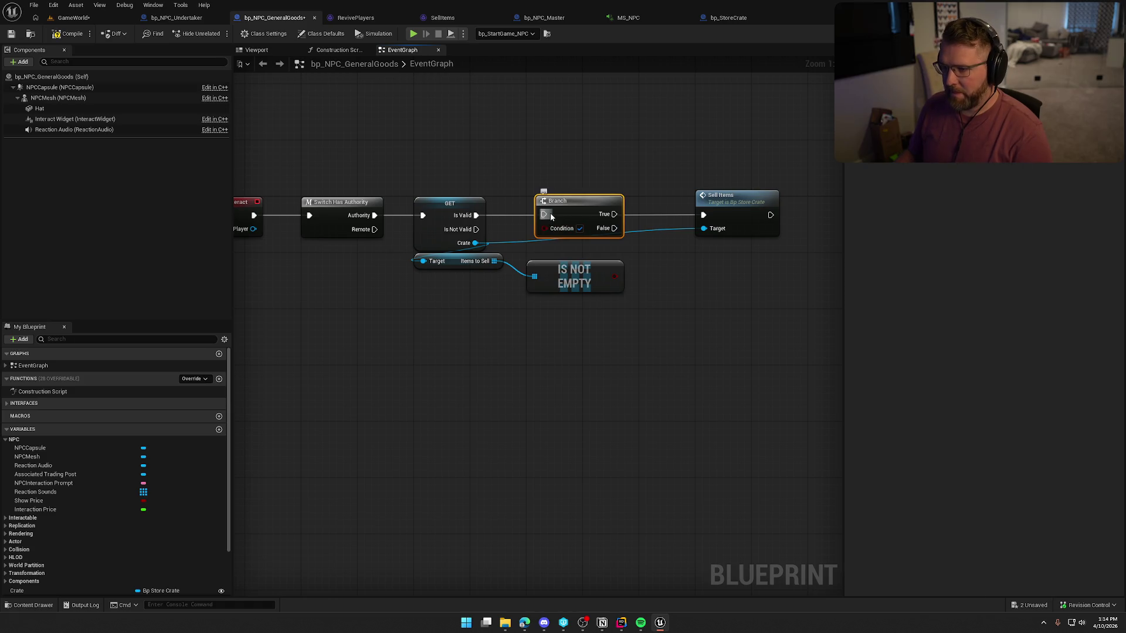
mouse_move(476, 215)
left_mouse_down()
mouse_move(541, 215)
mouse_move(612, 283)
mouse_move(568, 265)
left_mouse_up()
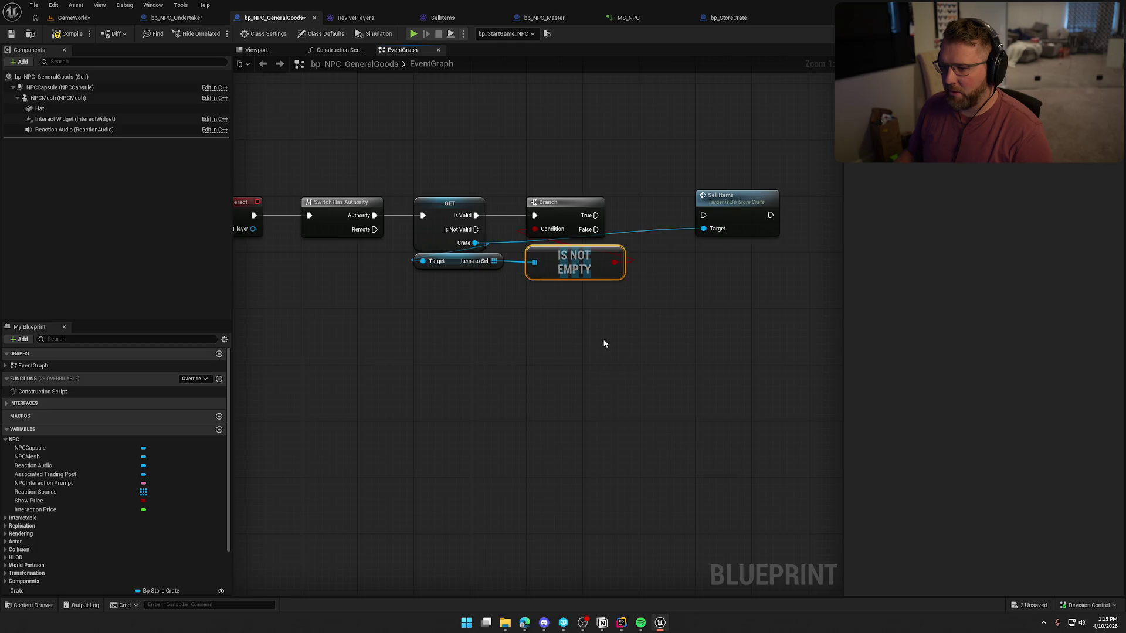
left_click_drag(624, 206, 628, 216)
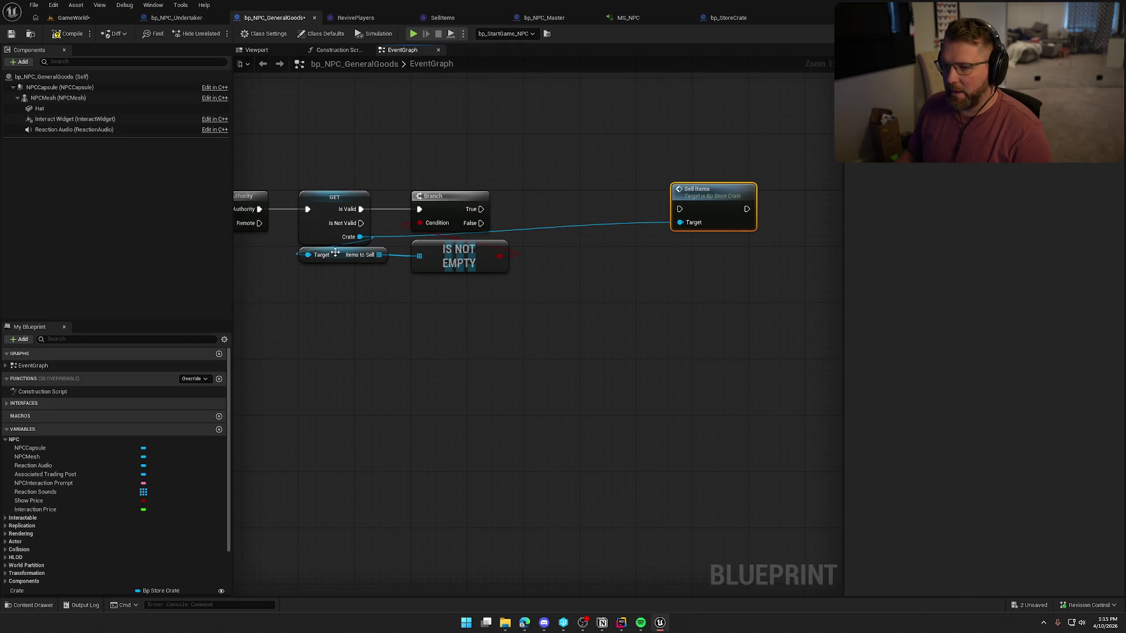
left_click_drag(484, 305, 514, 318)
left_click_drag(512, 222, 558, 141)
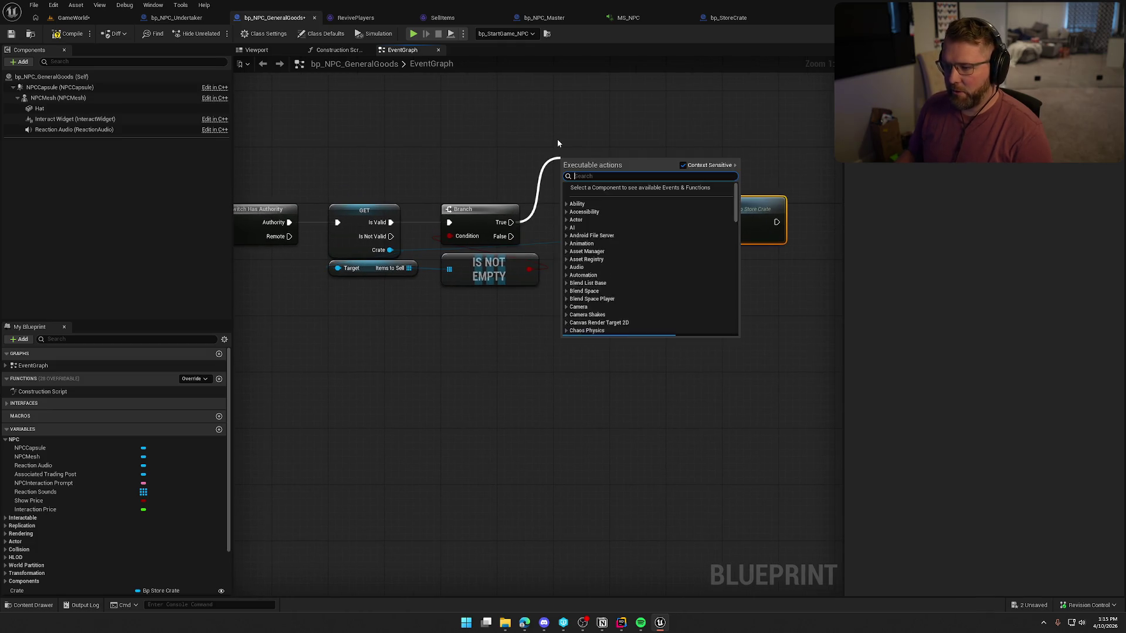
Add an MC Success Interact Sound call on the True branch and wire it into Sell Items
type("mc s")
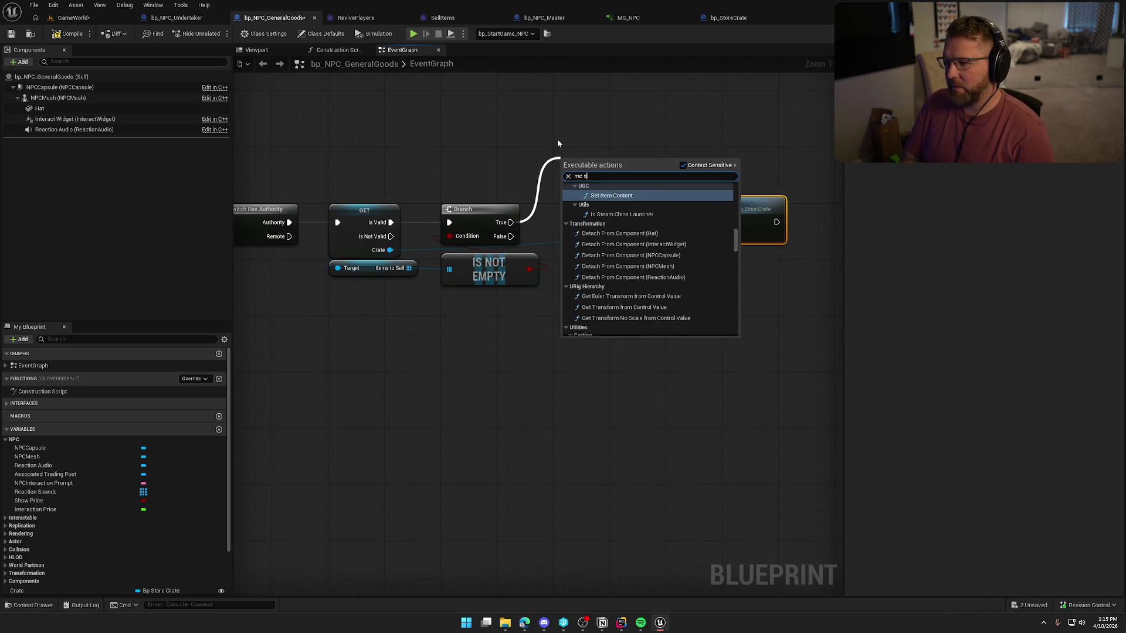
key("Return")
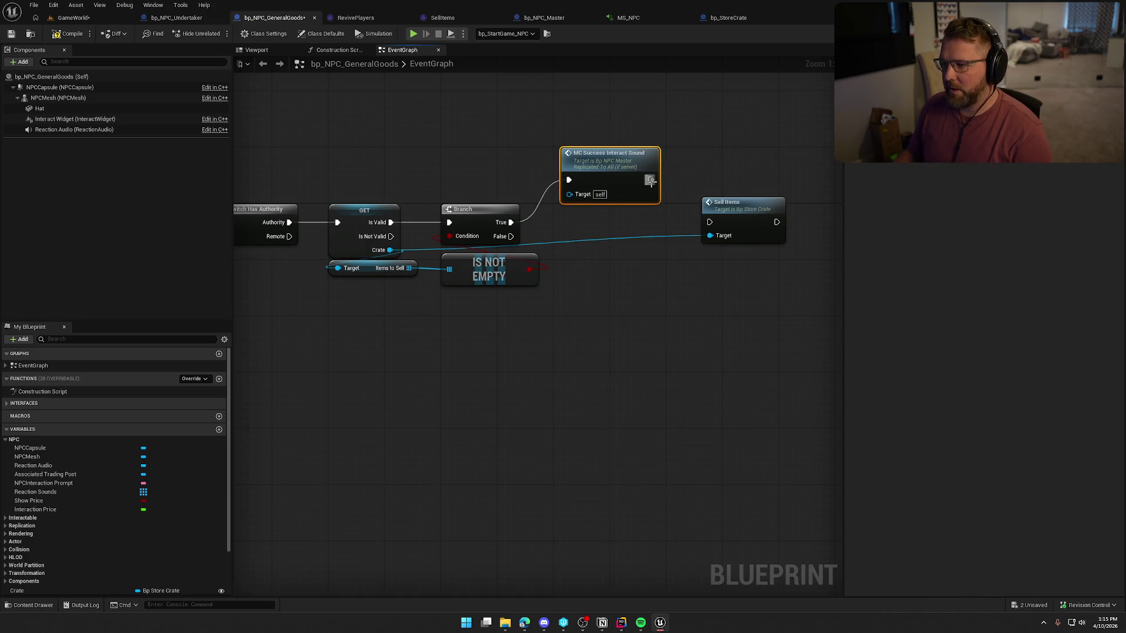
mouse_move(651, 180)
left_mouse_down()
mouse_move(710, 222)
mouse_move(510, 236)
left_mouse_up()
left_click_drag(762, 223, 727, 237)
left_click_drag(619, 173, 612, 173)
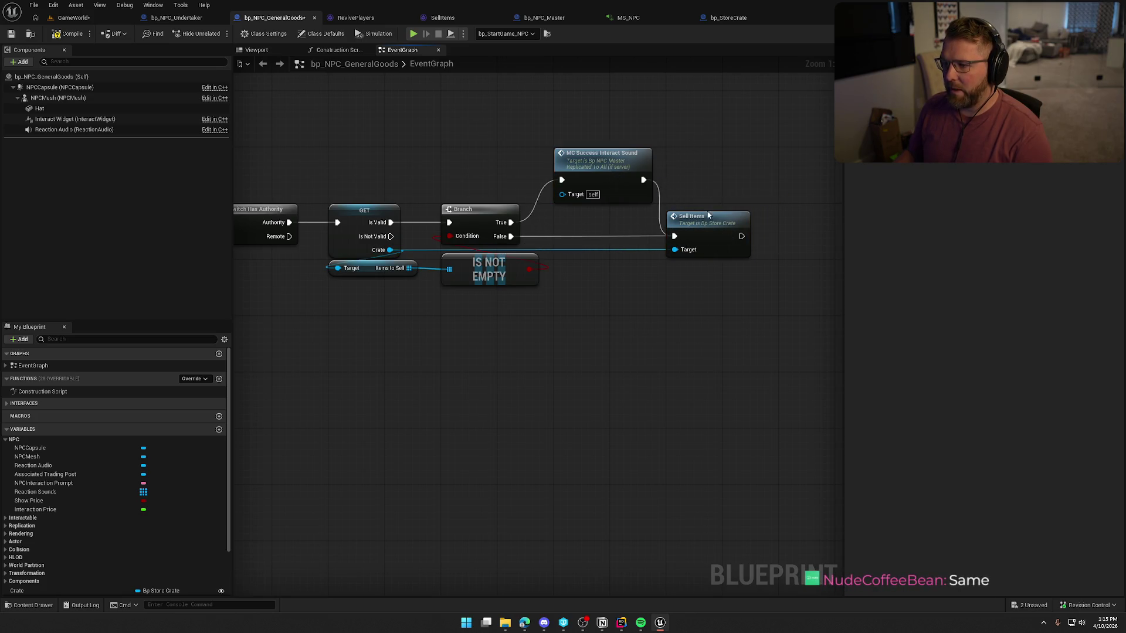
Inspect the store crate's Sell Items implementation, including its money bag spawning and overlap logic
double_click(719, 230)
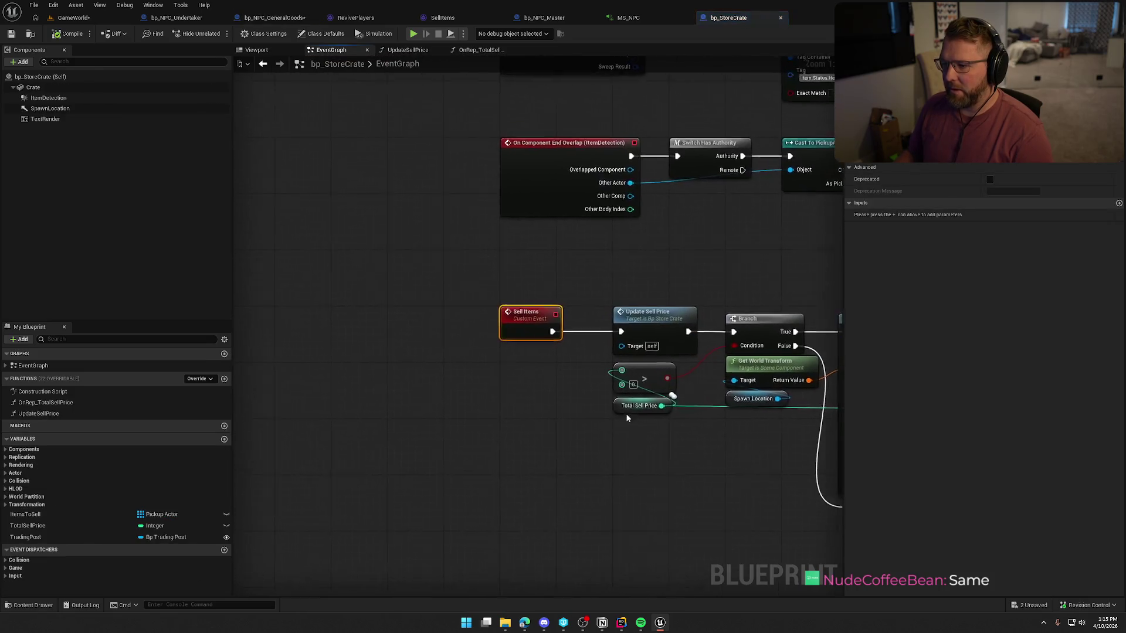
left_click(425, 231)
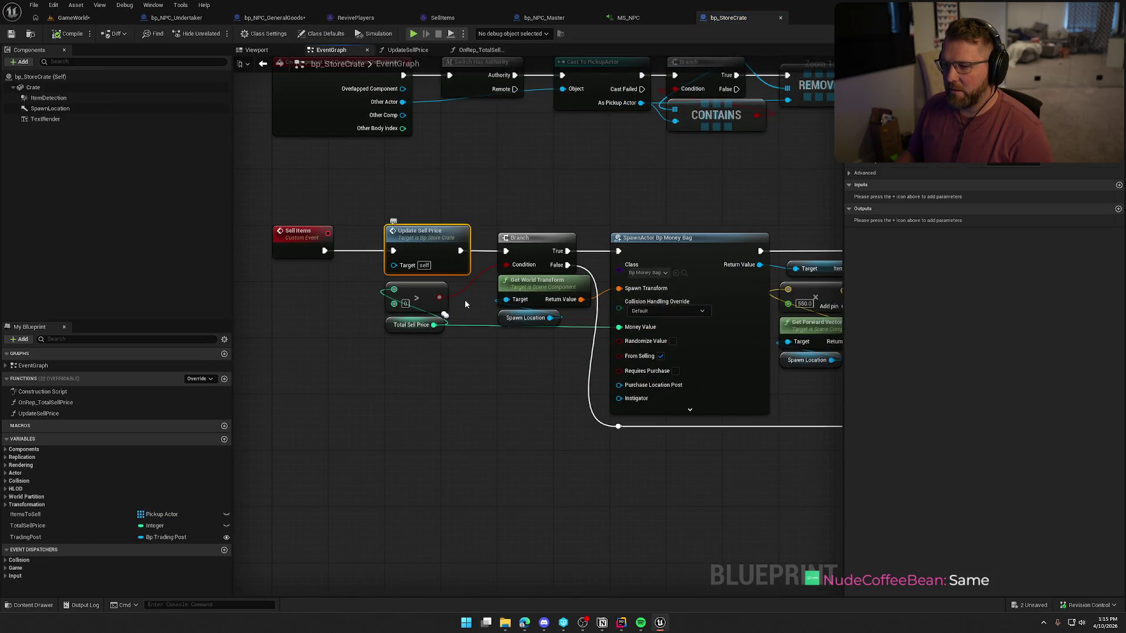
left_click_drag(464, 299, 356, 293)
mouse_move(437, 393)
left_mouse_down()
mouse_move(397, 394)
mouse_move(519, 373)
left_mouse_up()
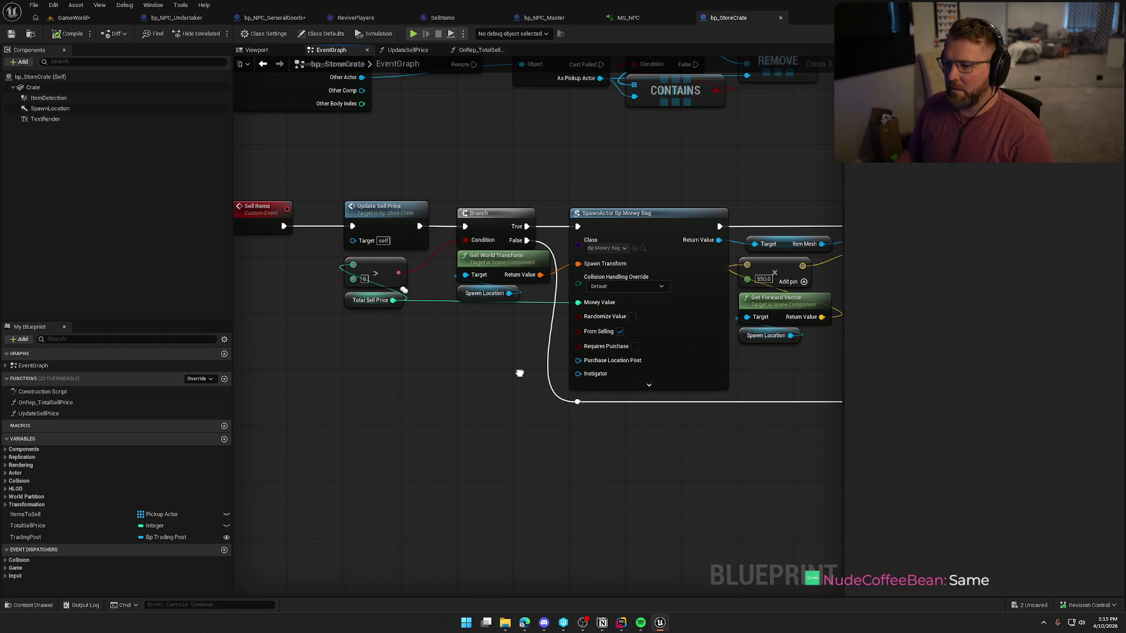
left_click_drag(520, 372, 515, 372)
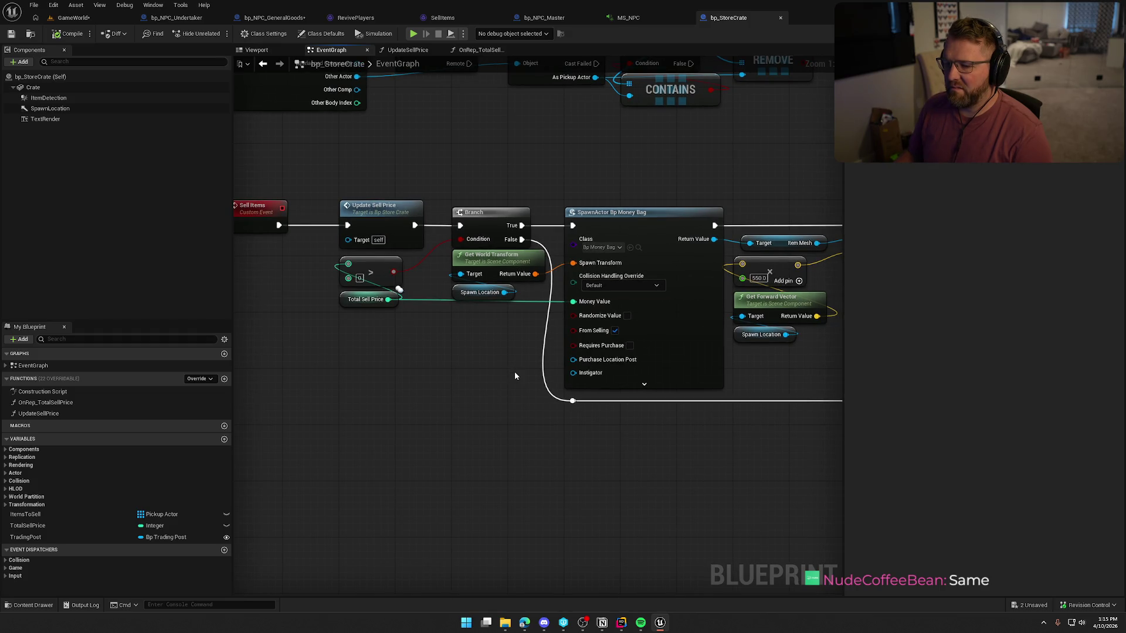
left_click_drag(413, 383, 505, 426)
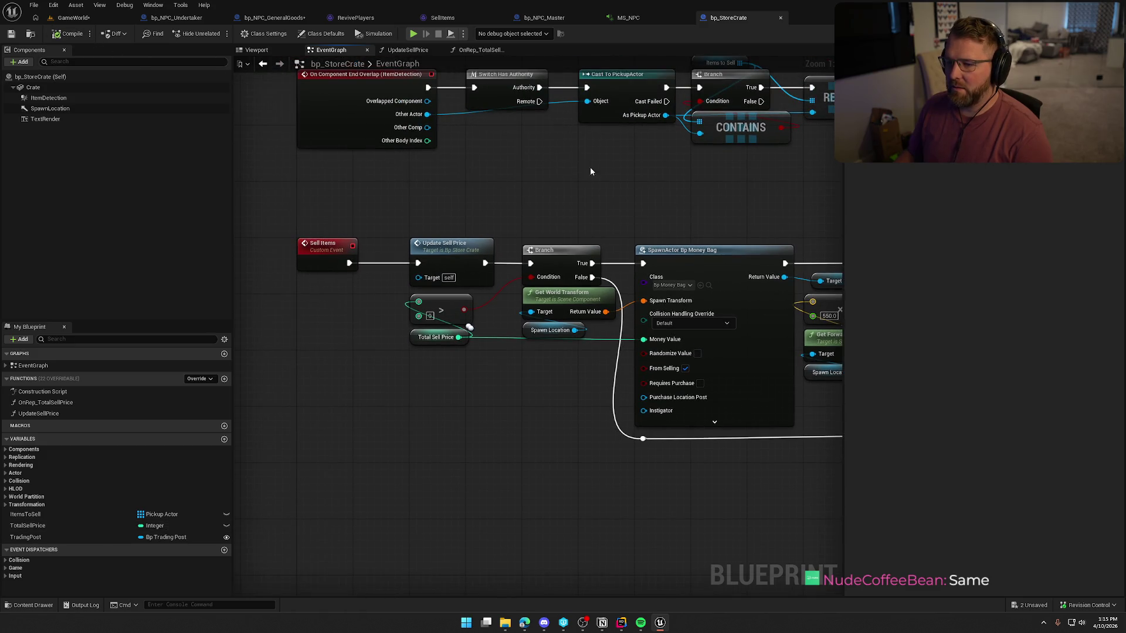
mouse_move(590, 171)
left_mouse_down()
mouse_move(246, 182)
mouse_move(284, 179)
mouse_move(659, 333)
mouse_move(764, 435)
left_mouse_up()
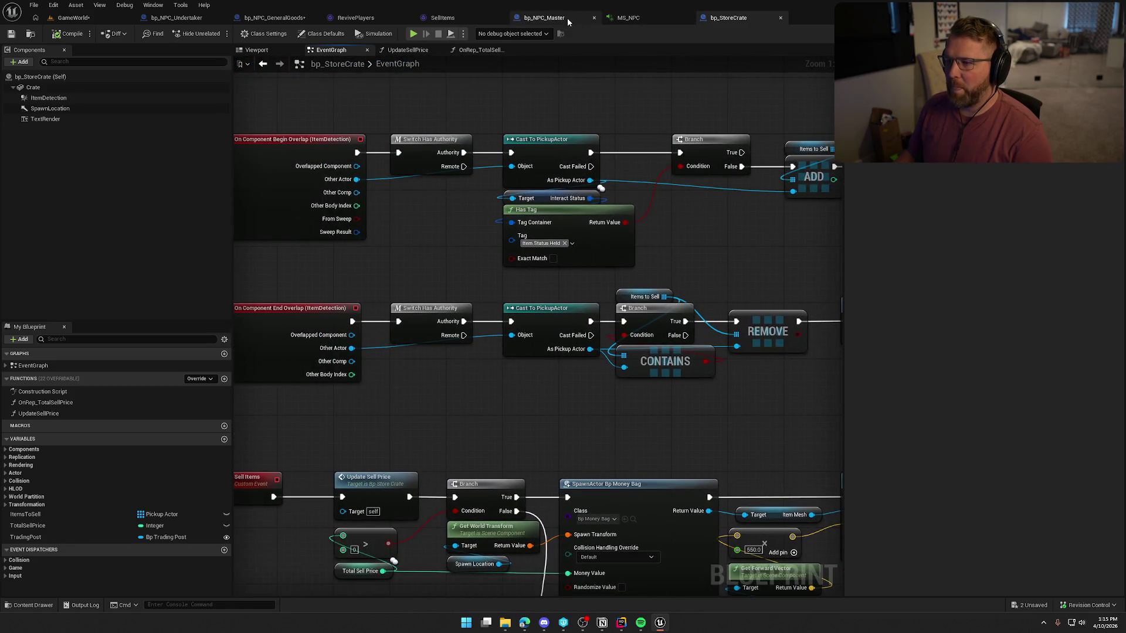
Unlink Branch False from Sell Items, align the success sound before Sell Items, and return to GameWorld
left_click(257, 19)
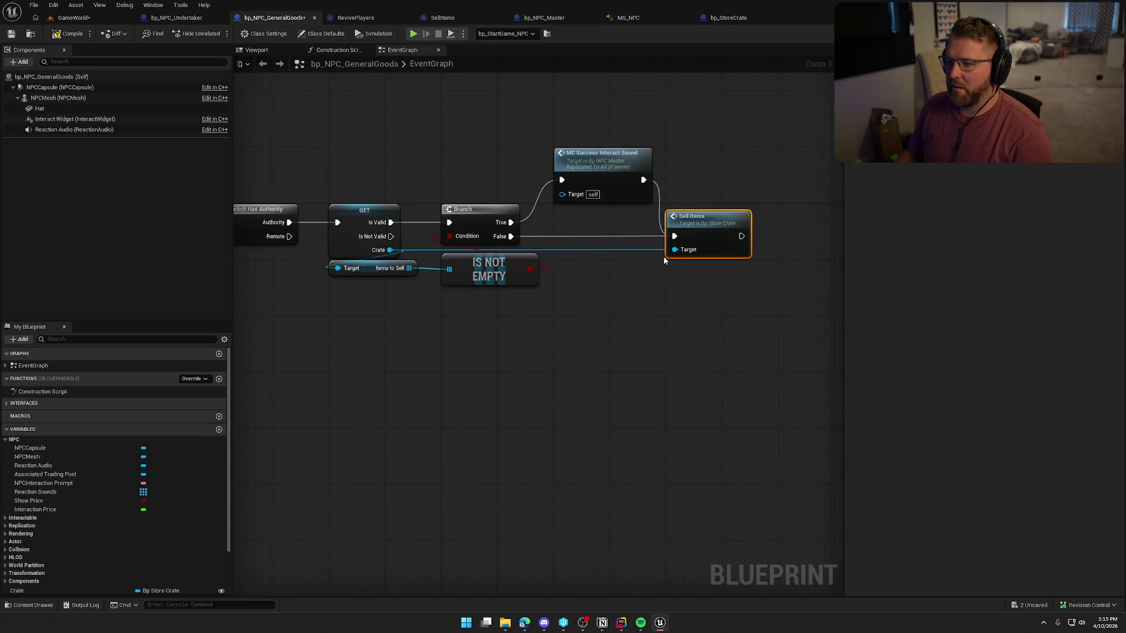
left_click(509, 232, "alt")
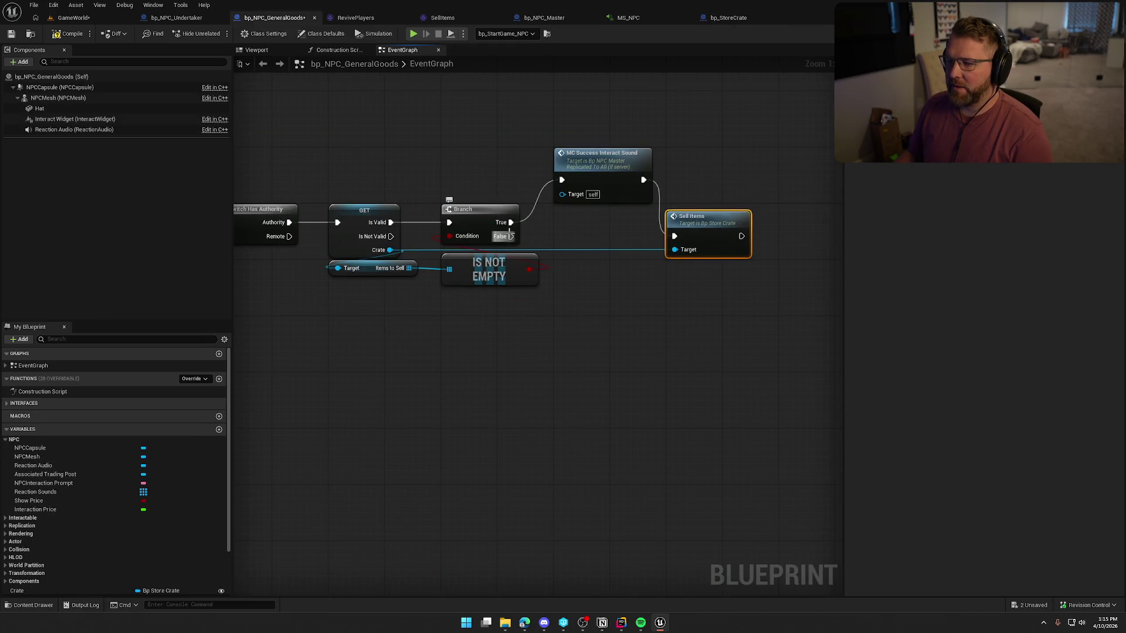
left_click_drag(604, 169, 604, 211)
left_click_drag(706, 233, 707, 218)
left_click(697, 308)
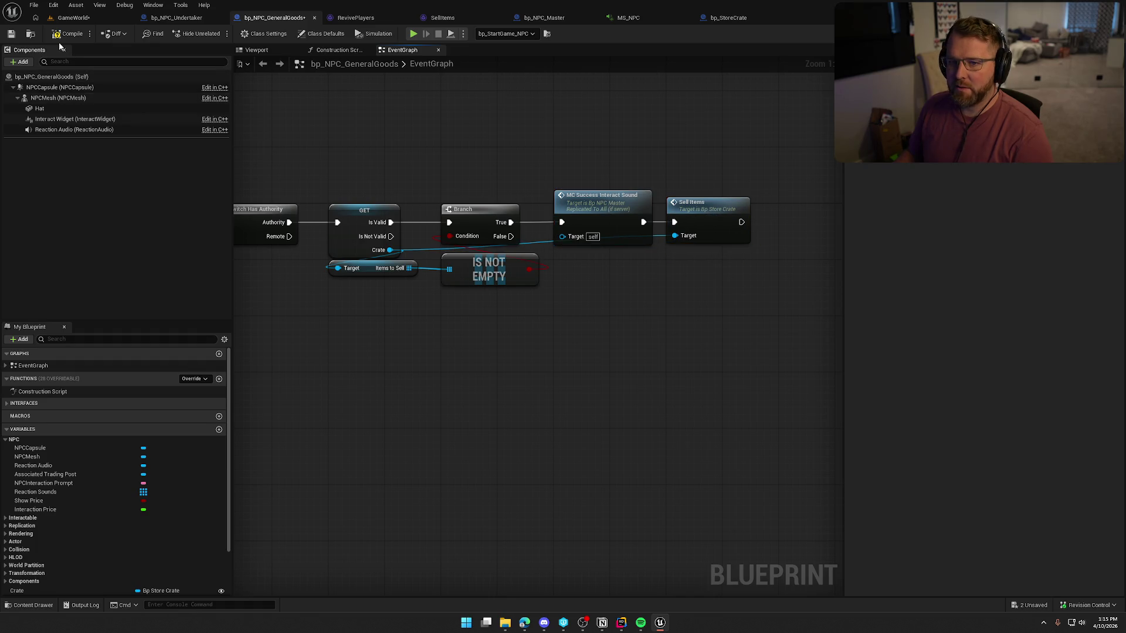
left_click_drag(339, 142, 484, 183)
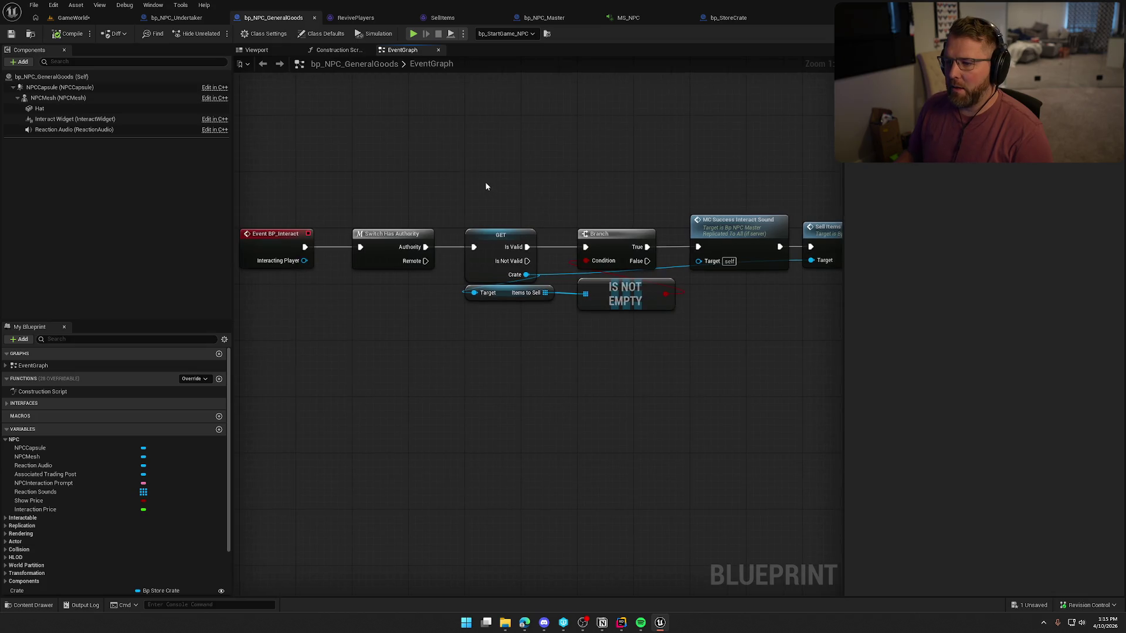
left_click(75, 17)
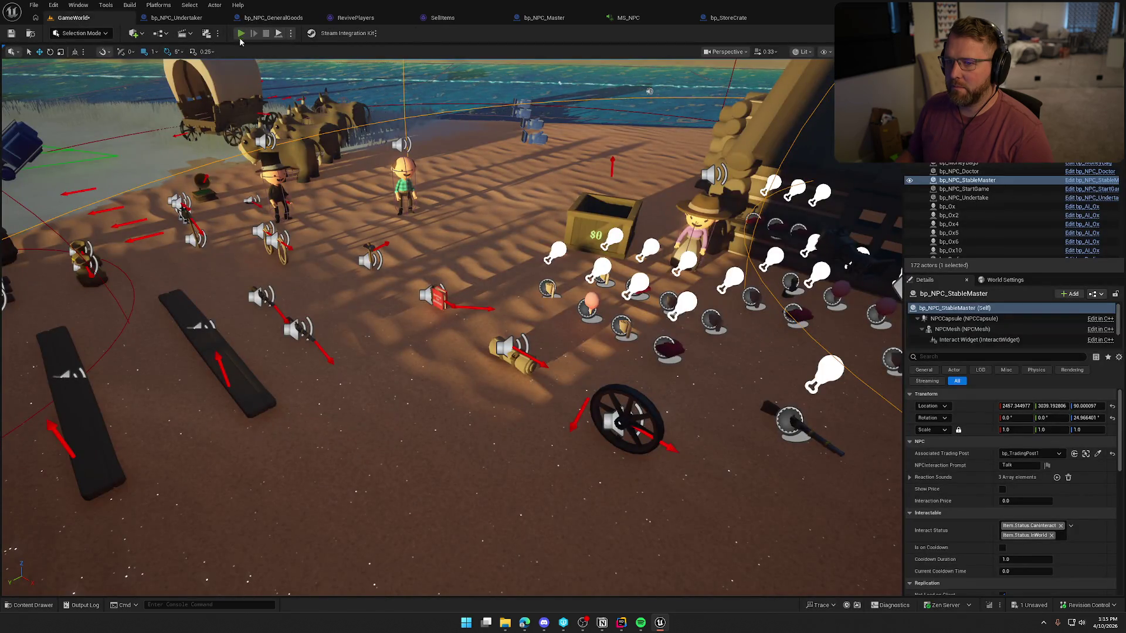
Set bp_NPC_GeneralGoods' SuccessSound default to the SellItems sound and start playing GameWorld
left_click(241, 33)
key("Escape")
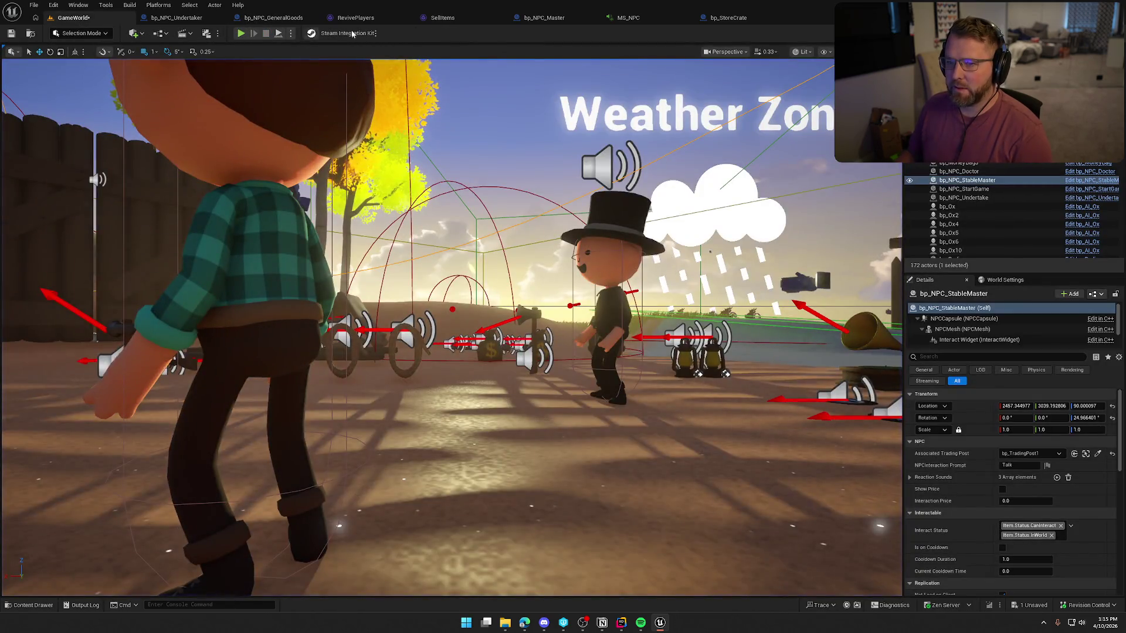
left_click(273, 17)
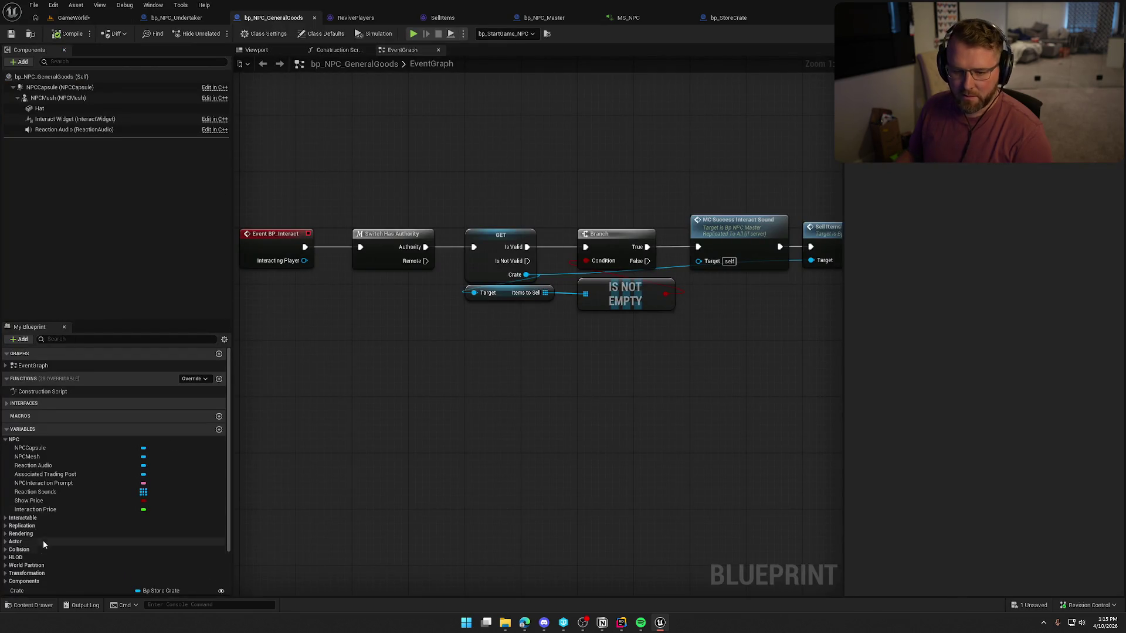
scroll(57, 557, "down", 3)
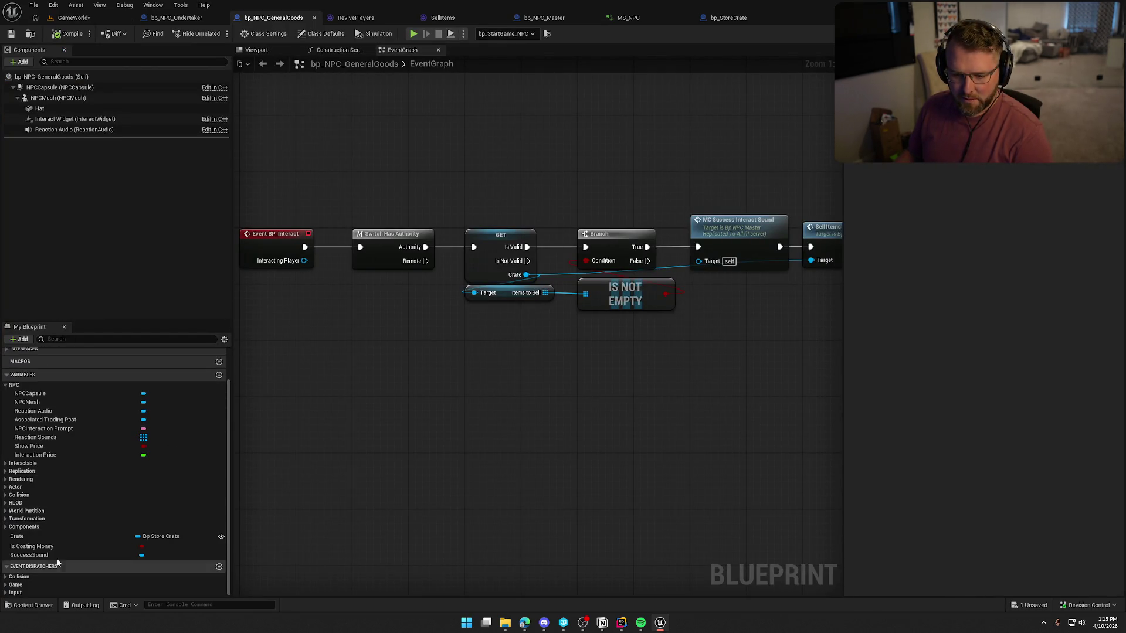
left_click(57, 557)
key("ctrl+space")
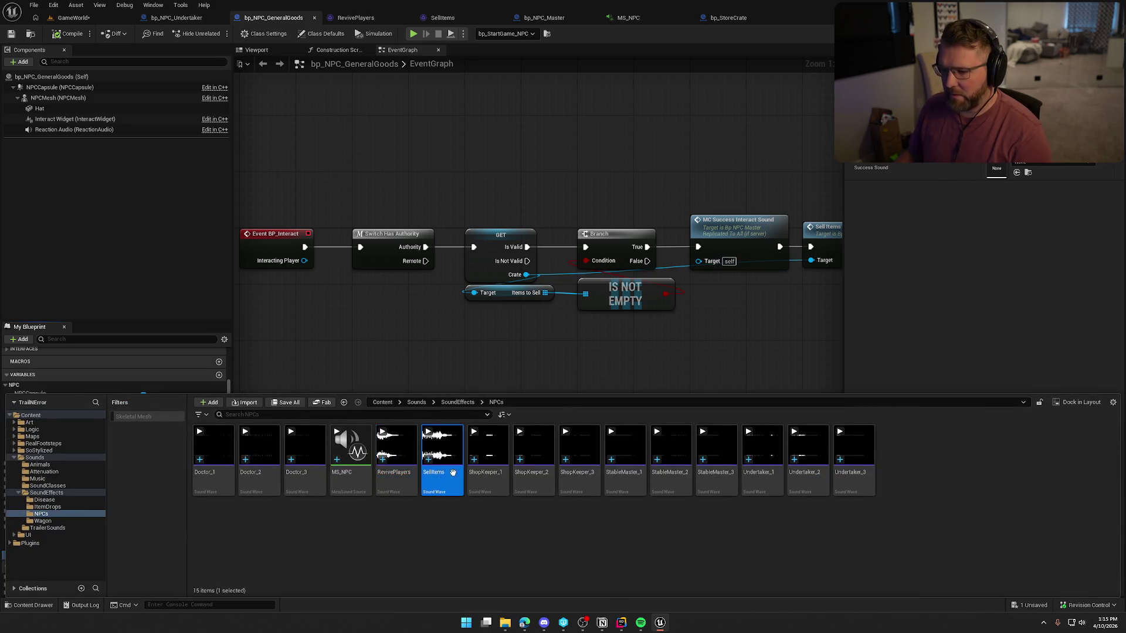
left_click_drag(453, 473, 996, 170)
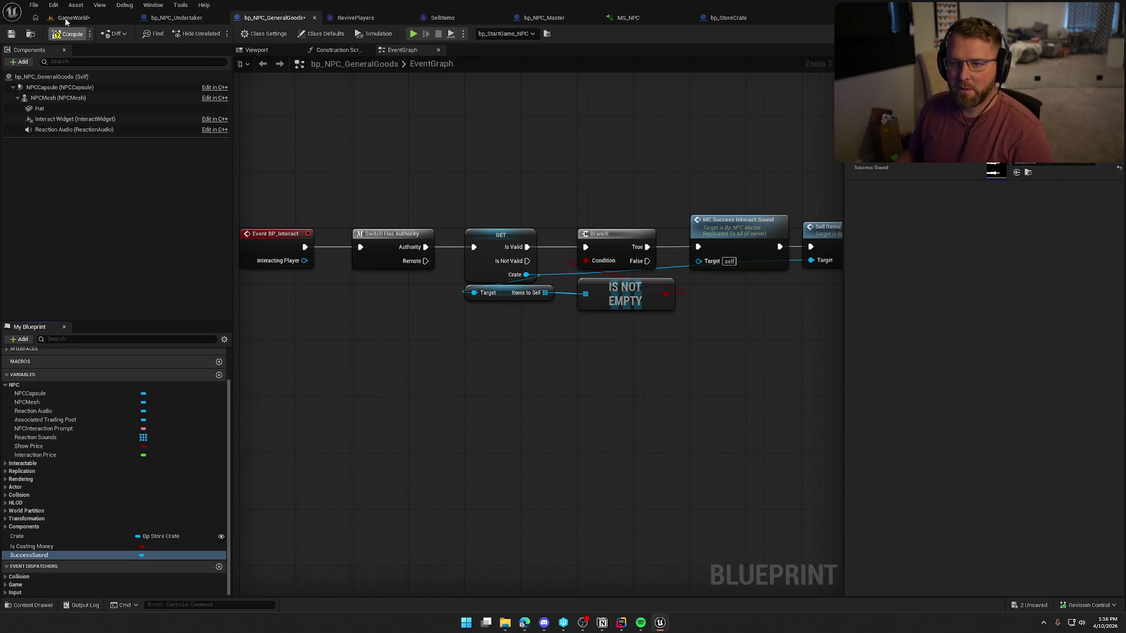
left_click(67, 19)
left_click(243, 33)
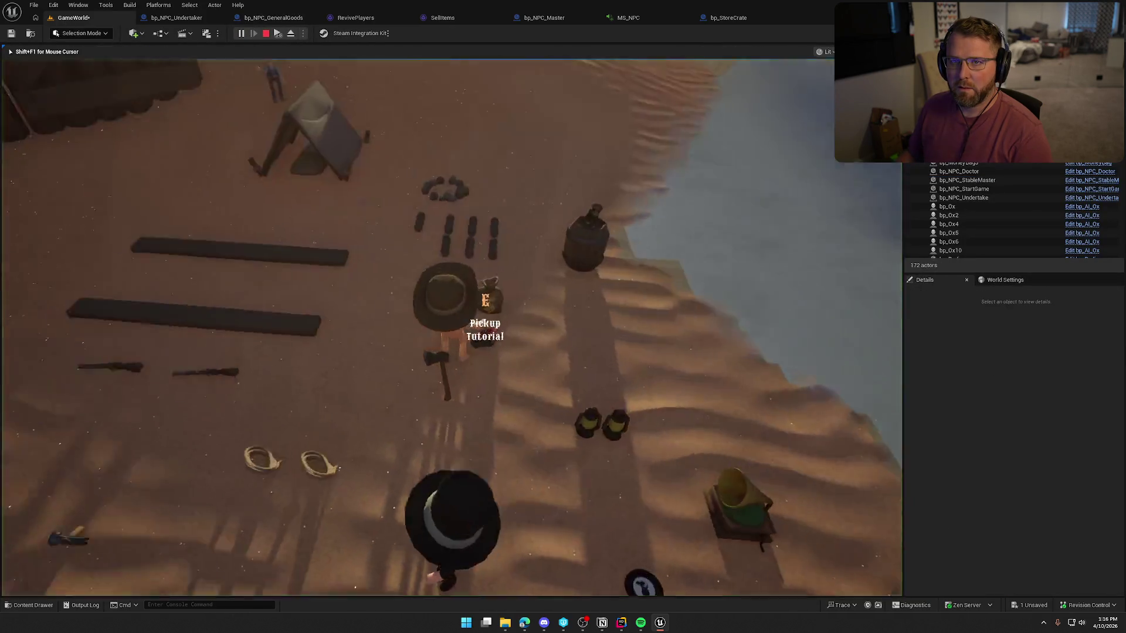
Buy Clothing for $20 at the Lobby Trading Post, use the sell crate, then stop playing
key("w")
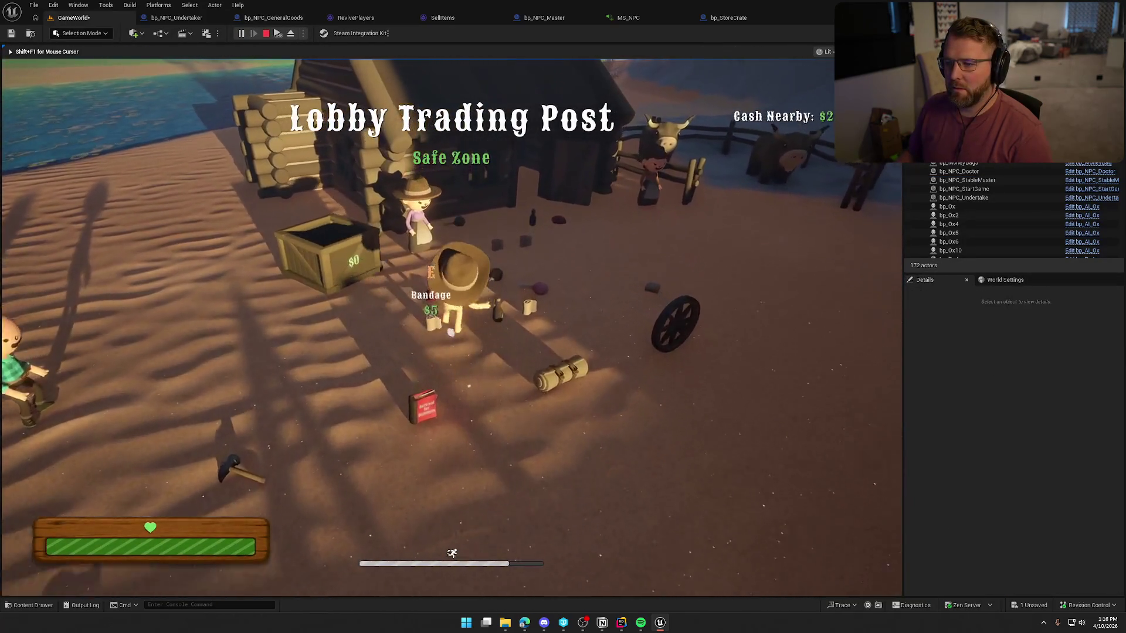
key("w")
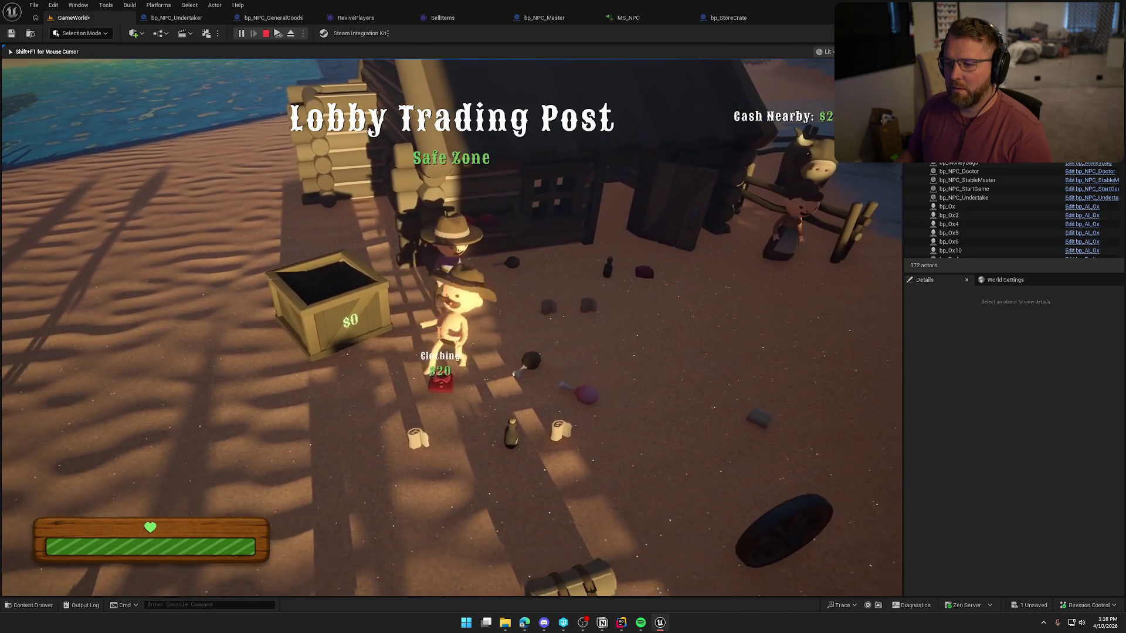
key("e")
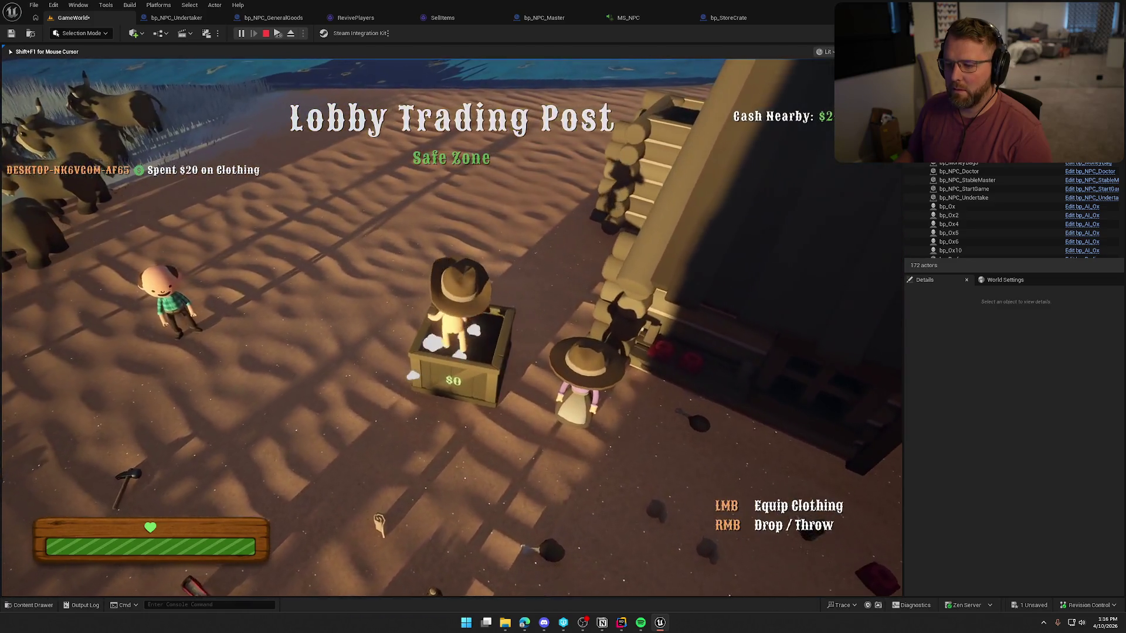
key("w")
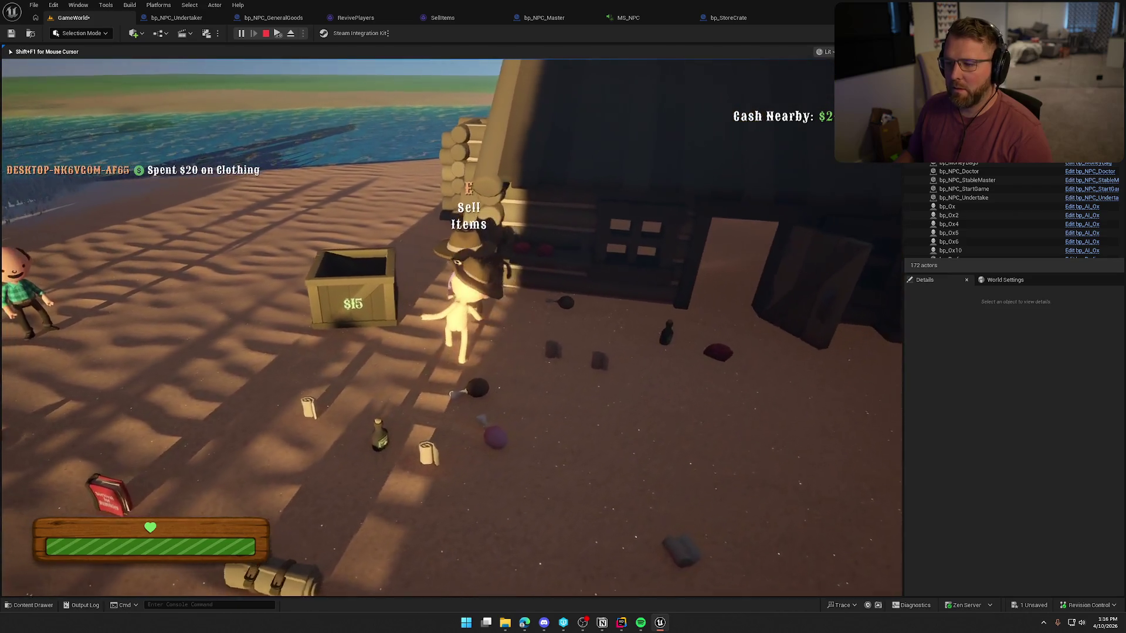
key("w")
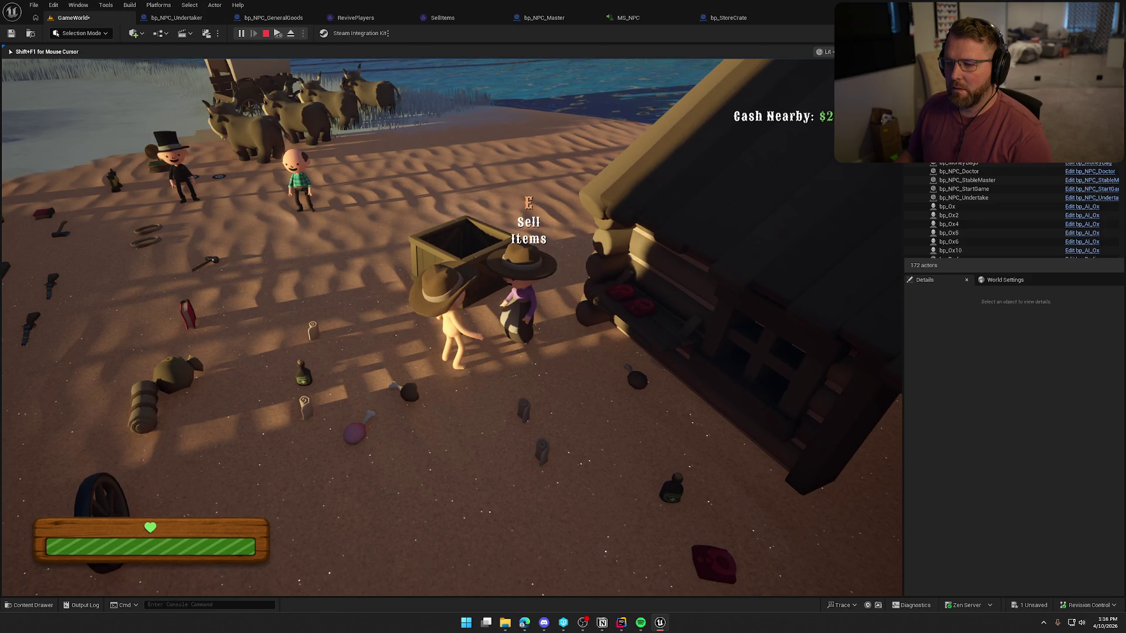
key("Escape")
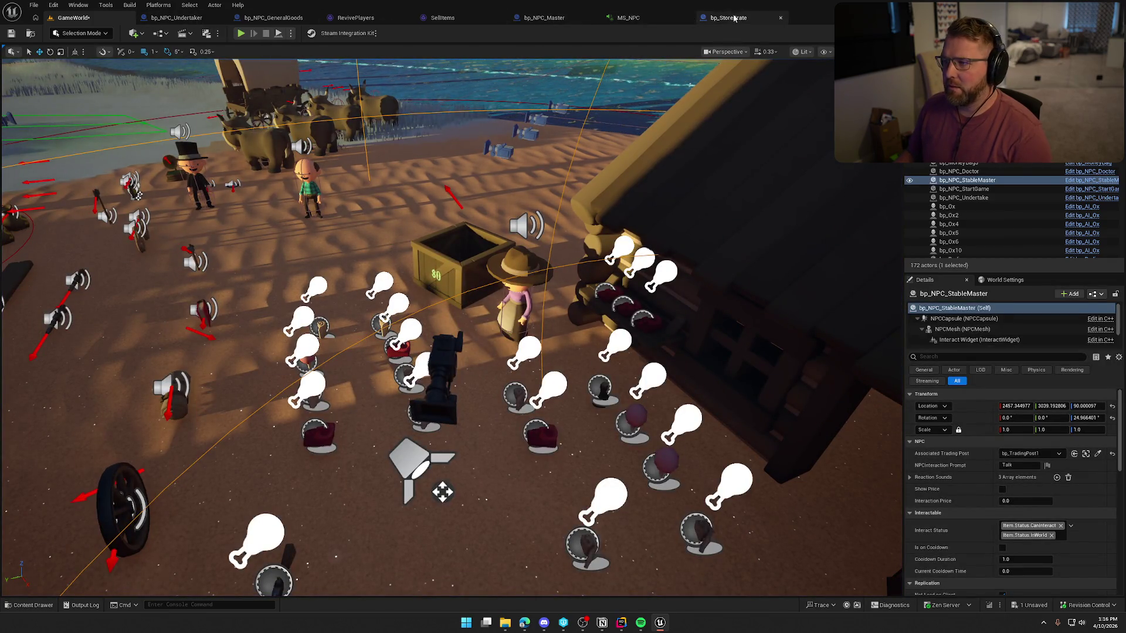
left_click(555, 21)
left_click_drag(491, 339, 526, 339)
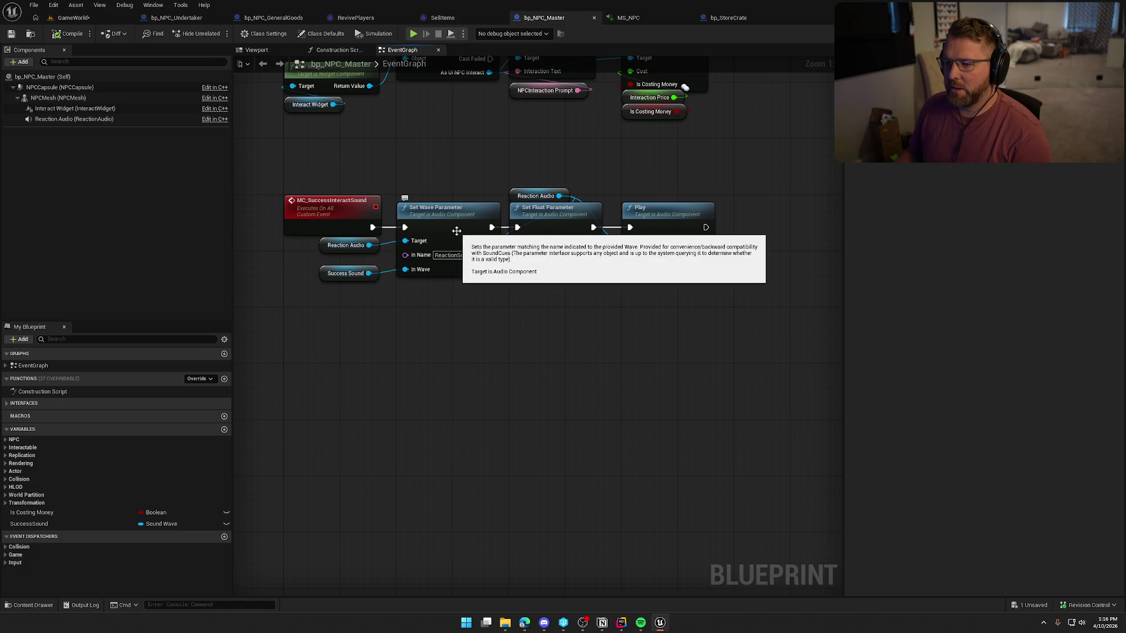
left_click(351, 276)
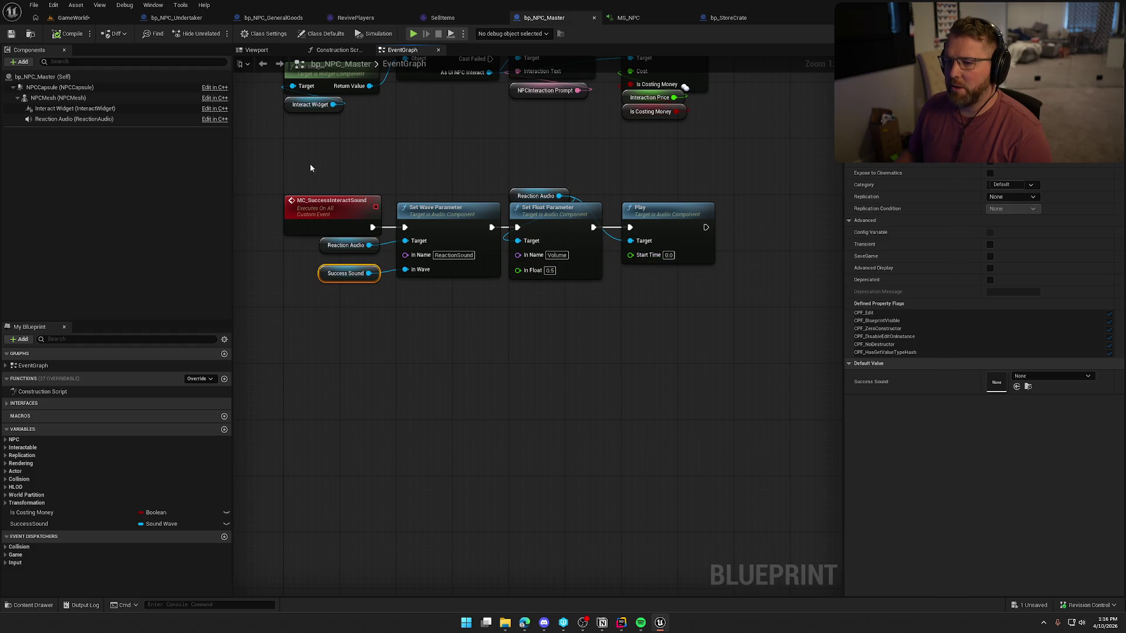
left_click_drag(311, 169, 665, 340)
left_click(663, 346)
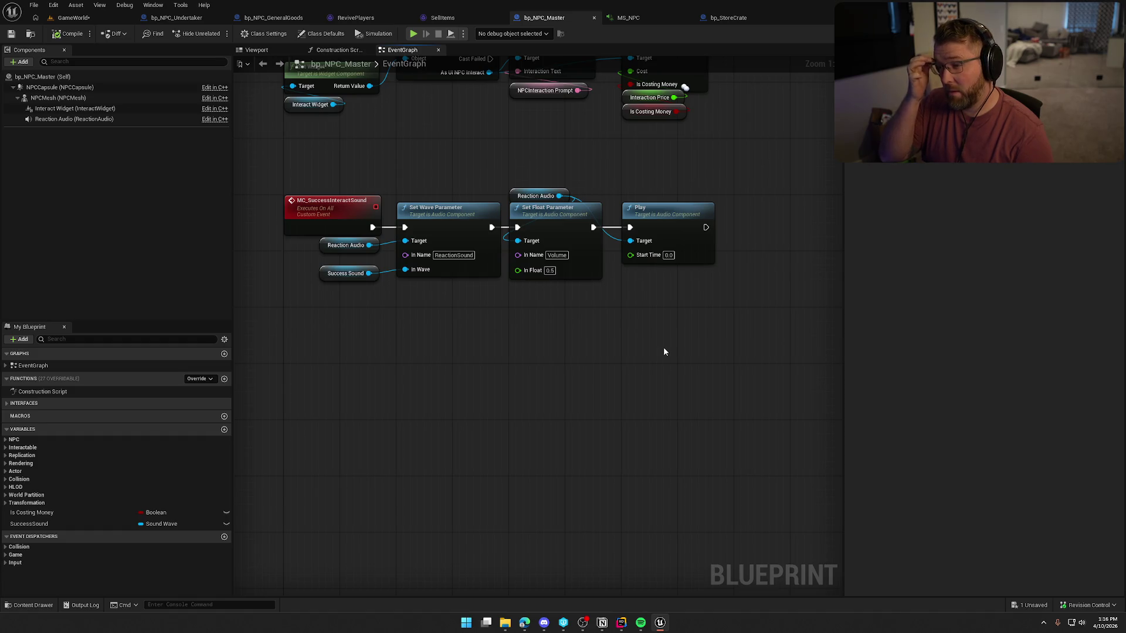
left_click_drag(663, 346, 691, 464)
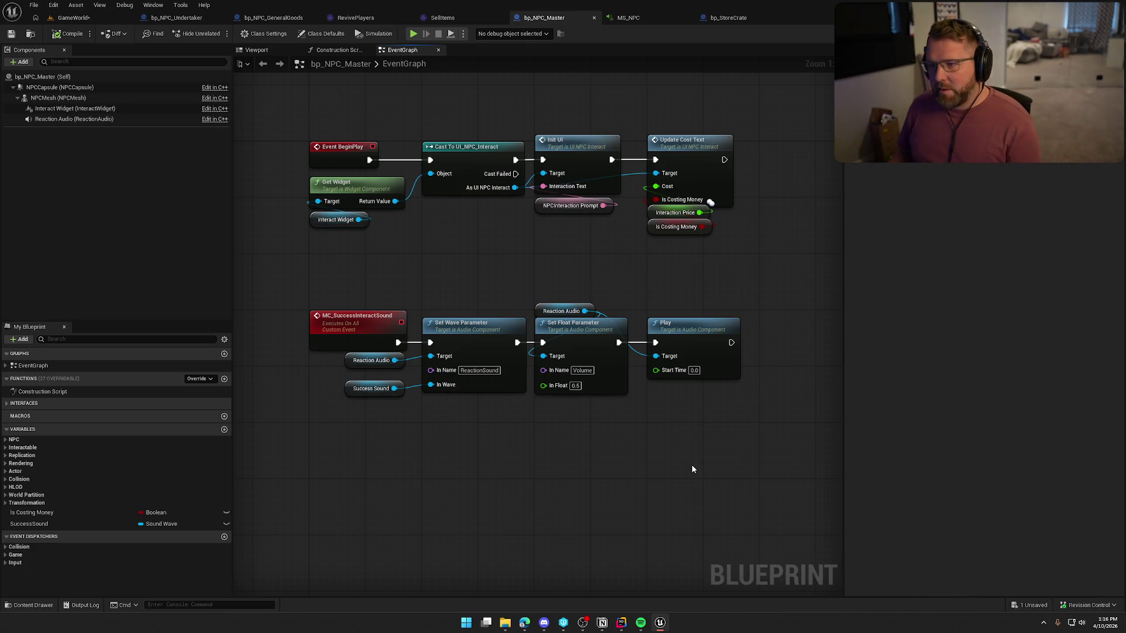
left_click(194, 21)
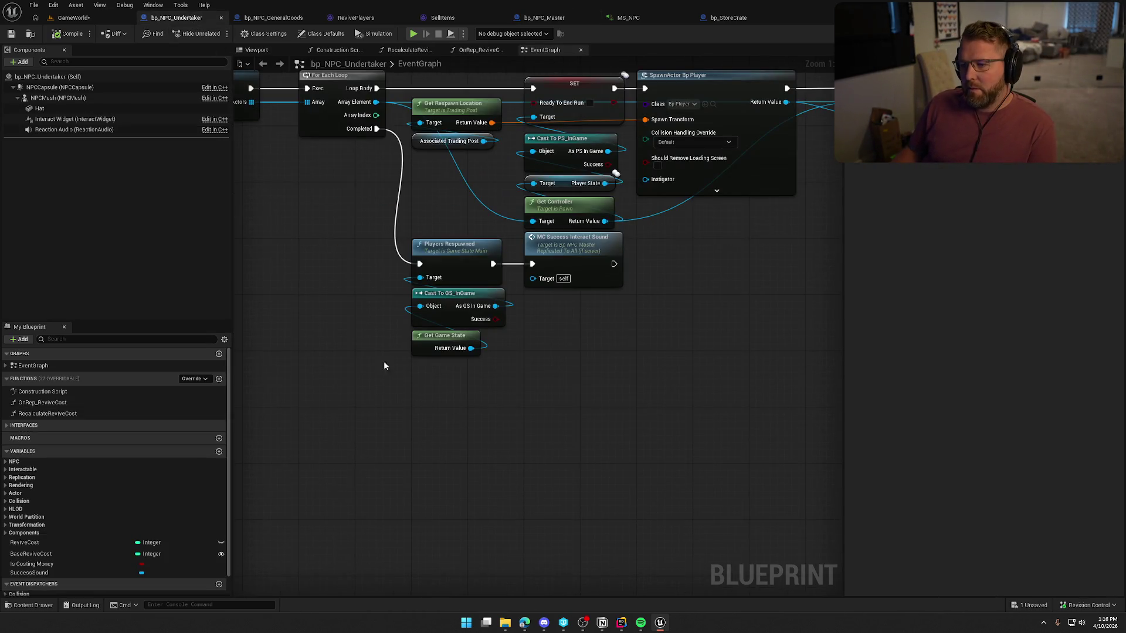
left_click(73, 18)
left_click(176, 17)
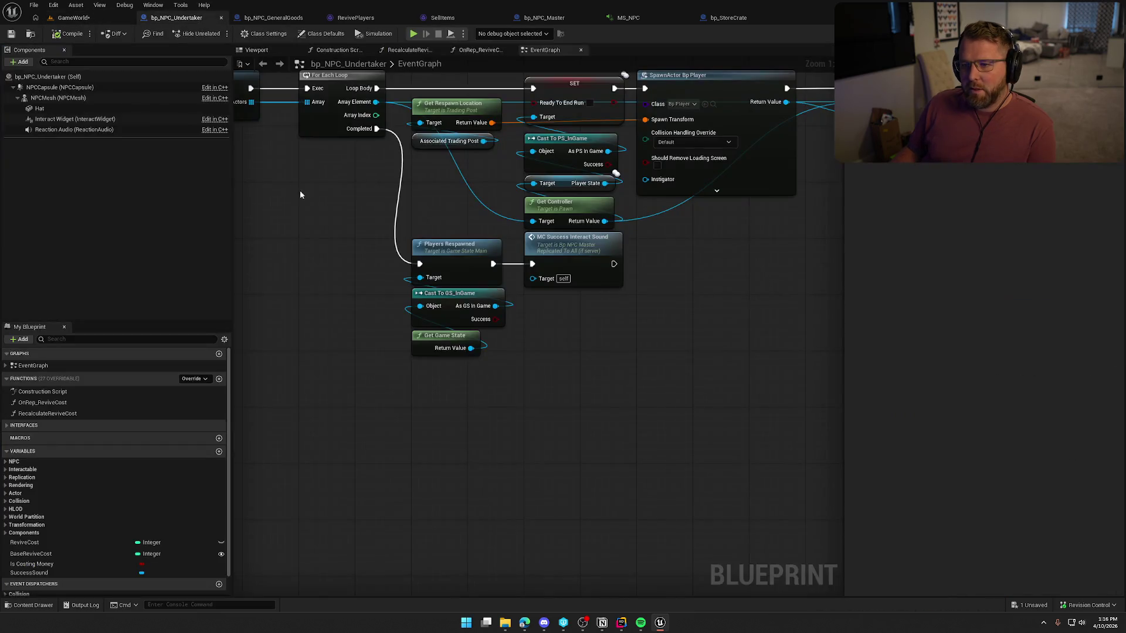
left_click(65, 17)
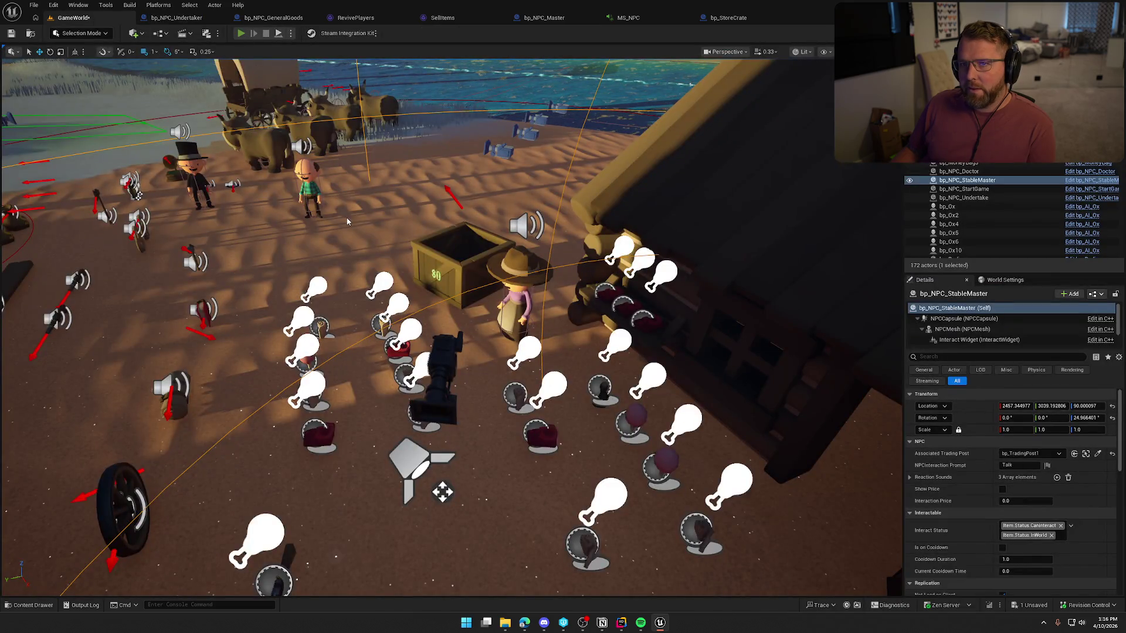
Run a playtest near the trading post and the Undertaker's Revive Friends prompt, then stop it
key("alt+p")
key("super")
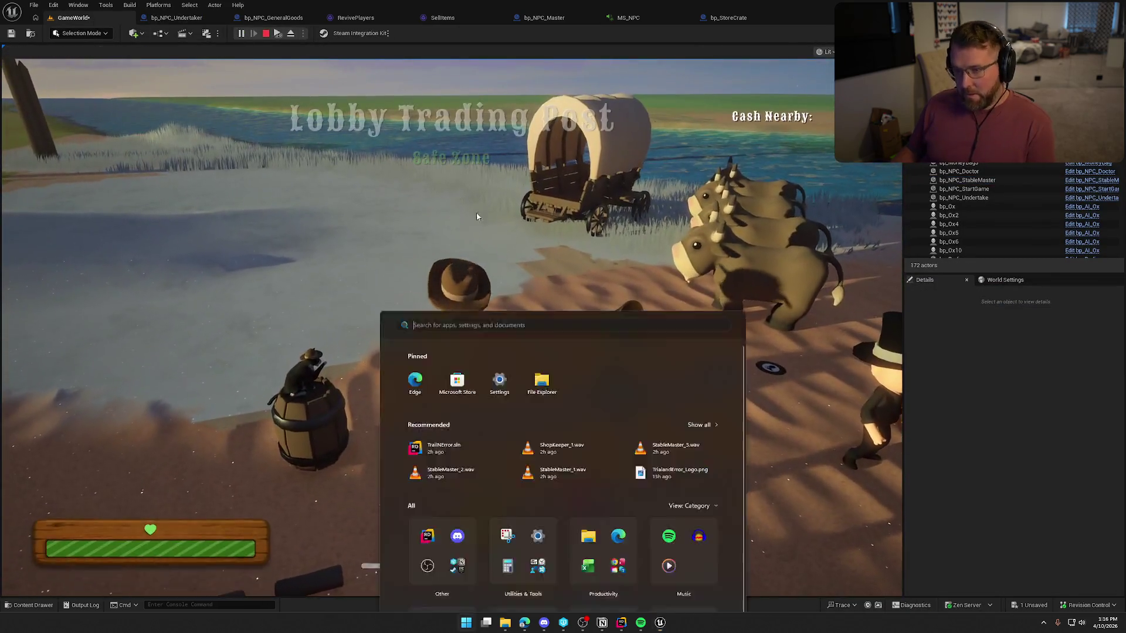
key("Escape")
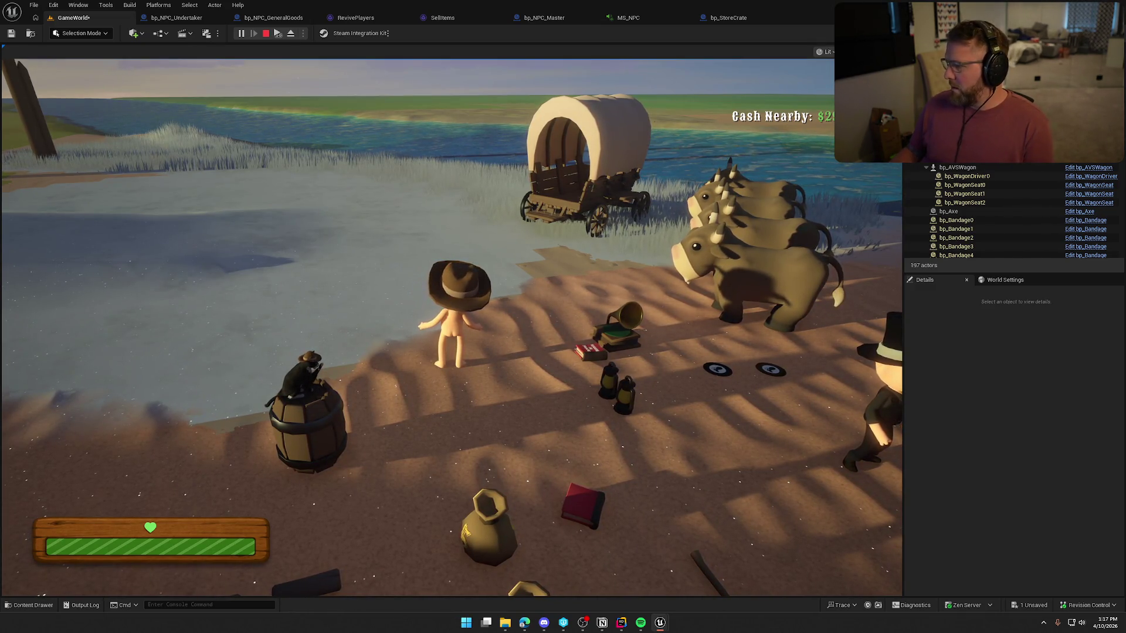
key("super")
left_click(531, 173)
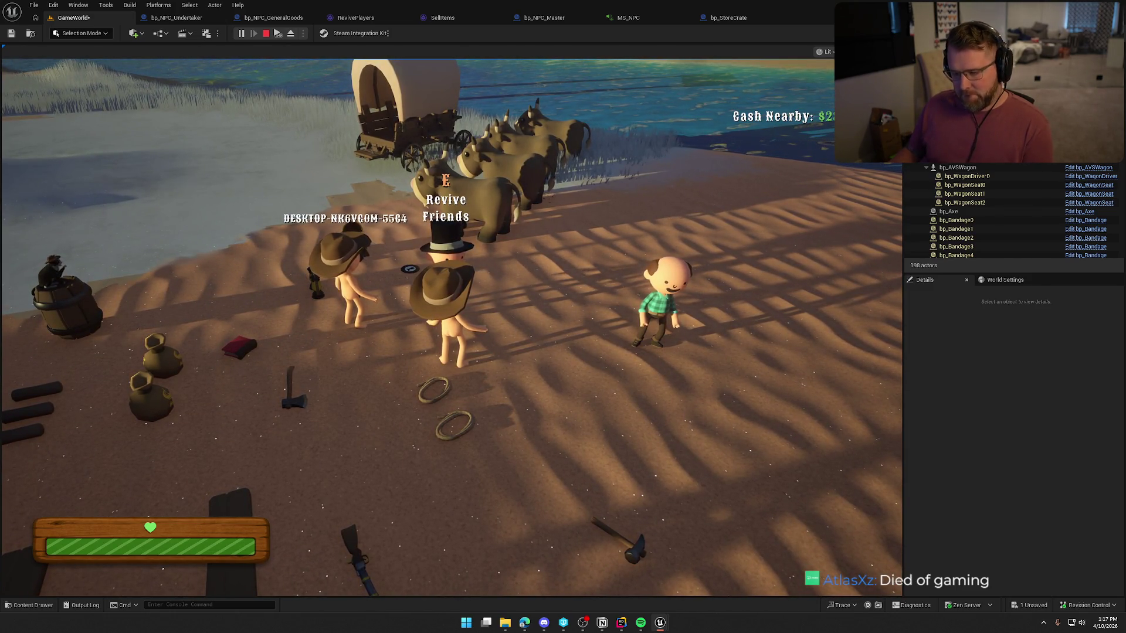
key("Escape")
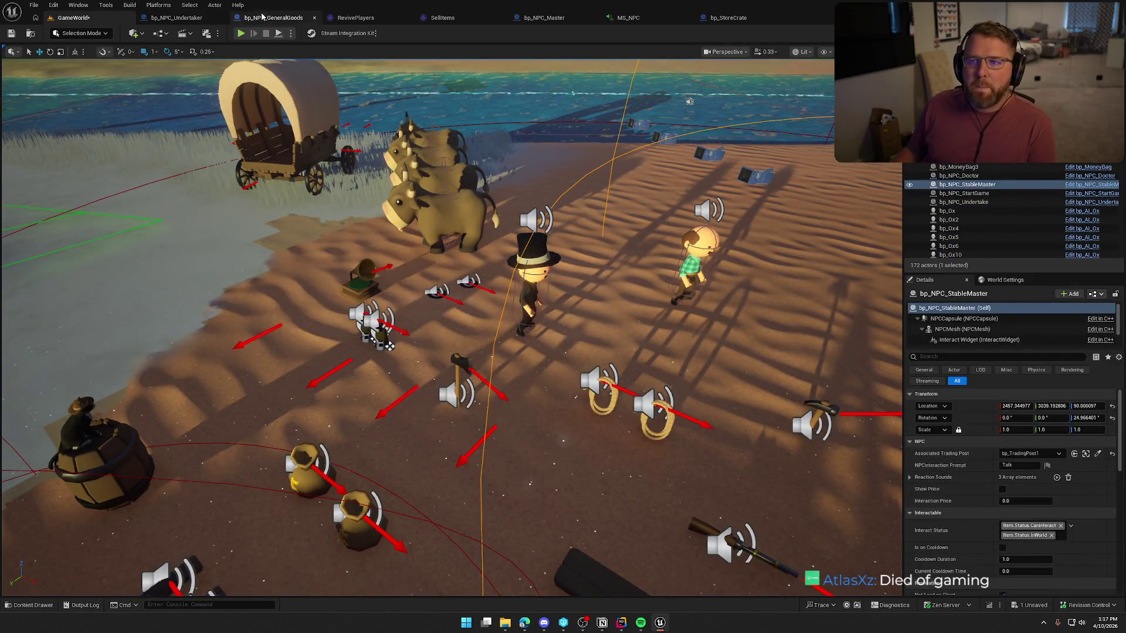
Start a GameWorld playtest and run the character to the trading post's selling crate
left_click(172, 18)
left_click(75, 17)
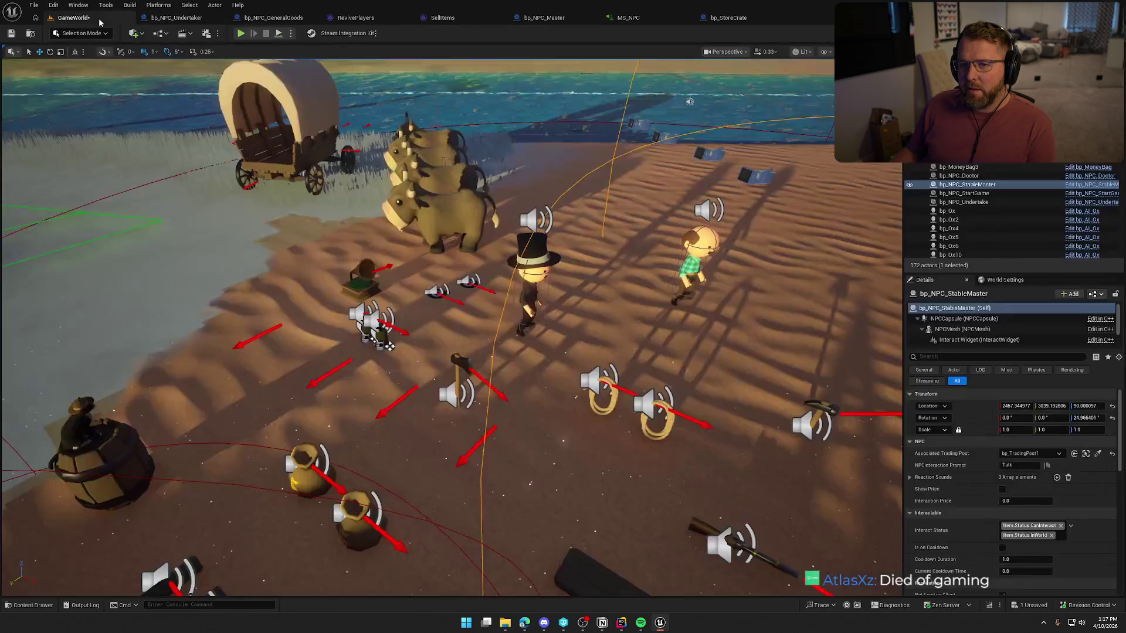
key("alt+p")
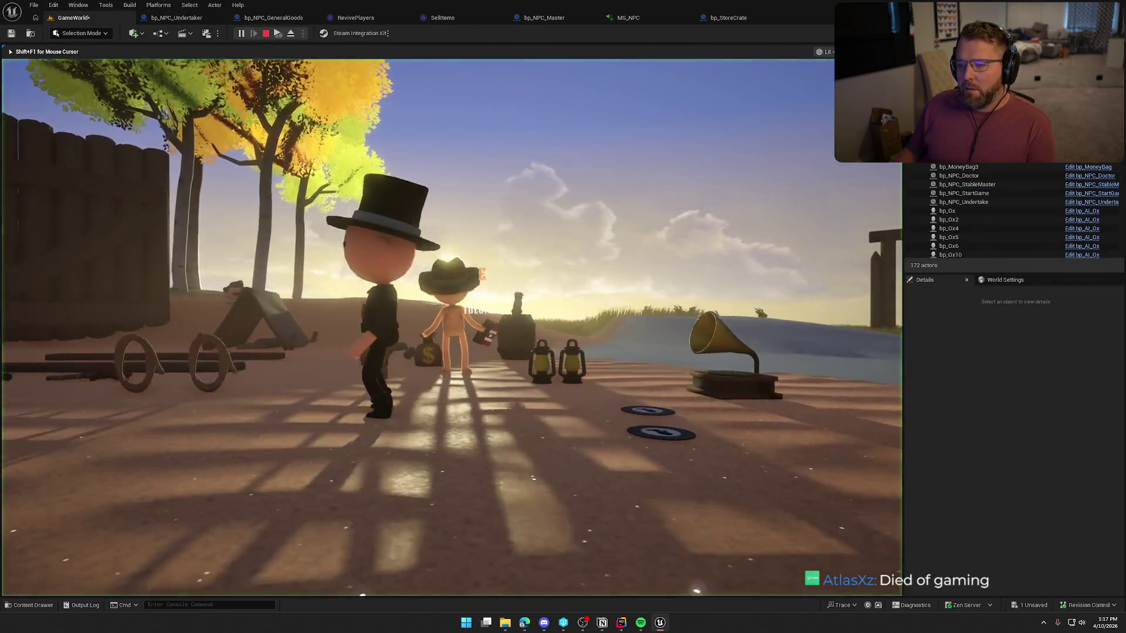
key("shift+w")
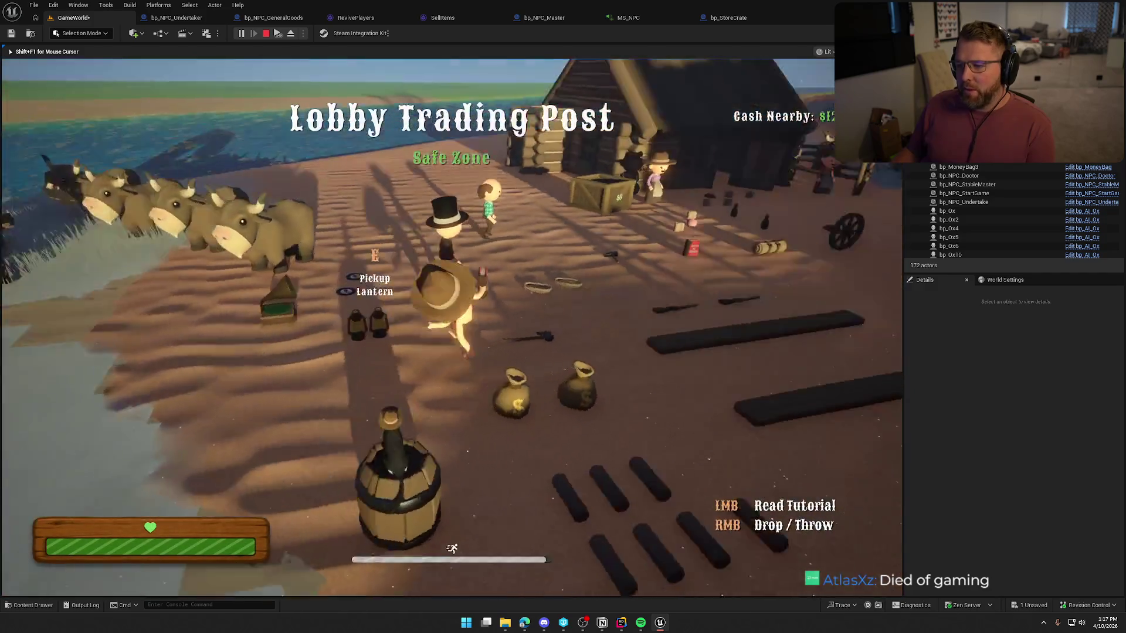
key("w")
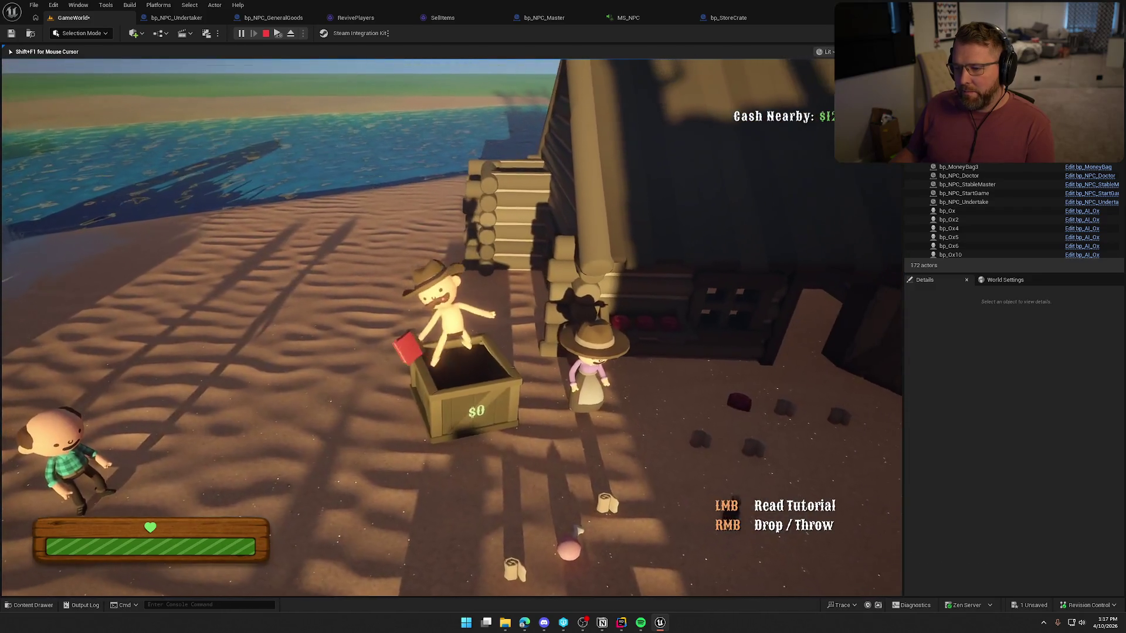
key("s")
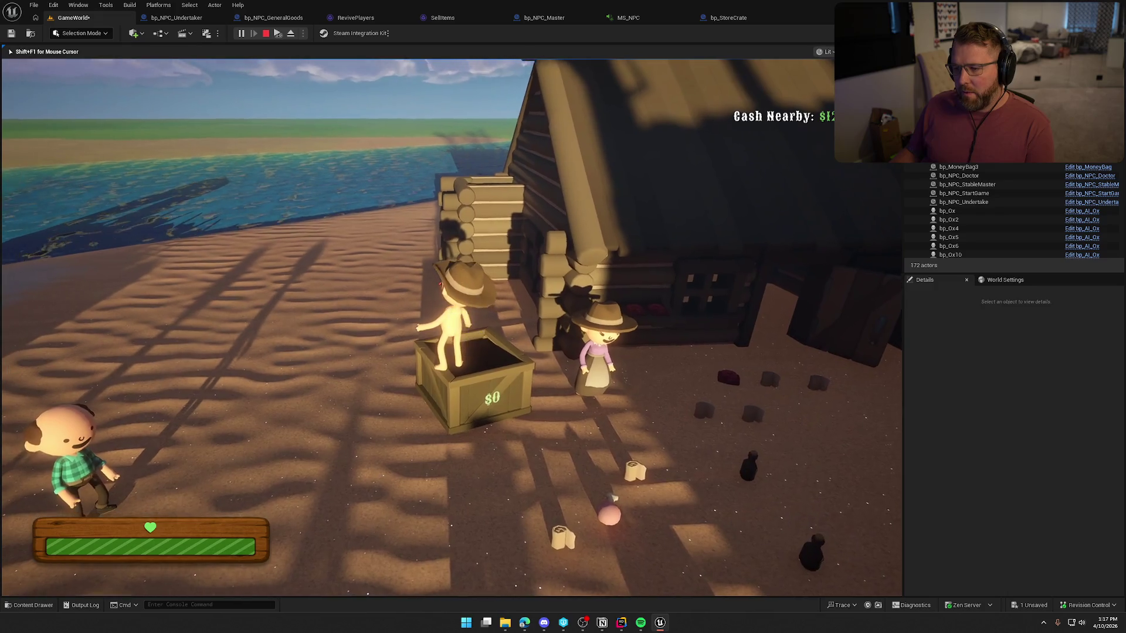
key("w")
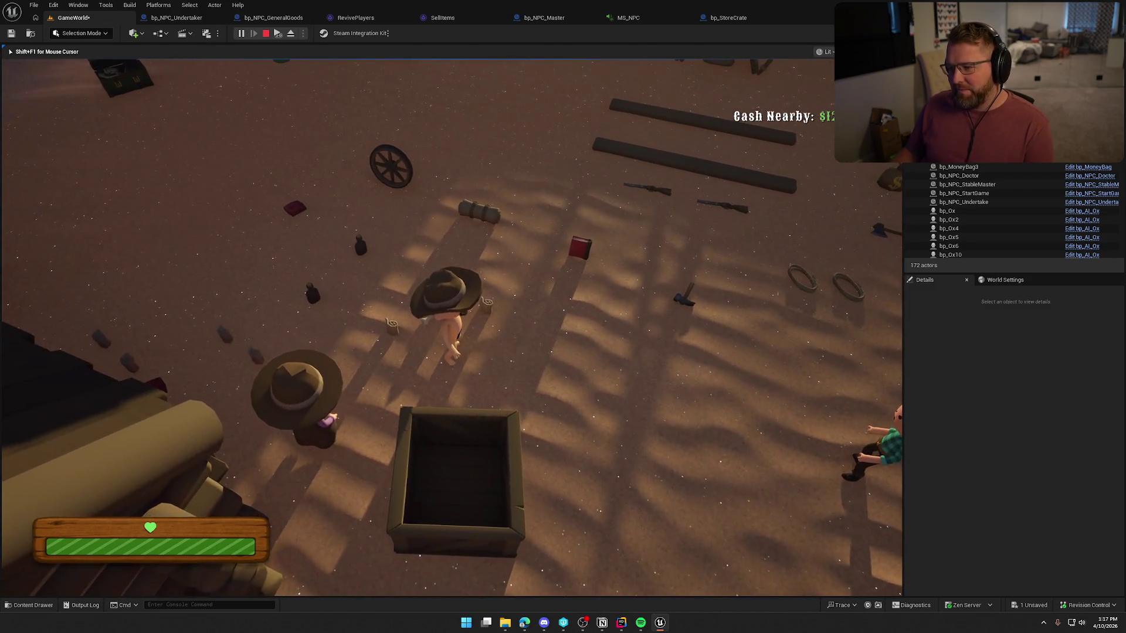
Carry a board into the crate and sell it, then stop playing and select the cowgirl NPC
key("w")
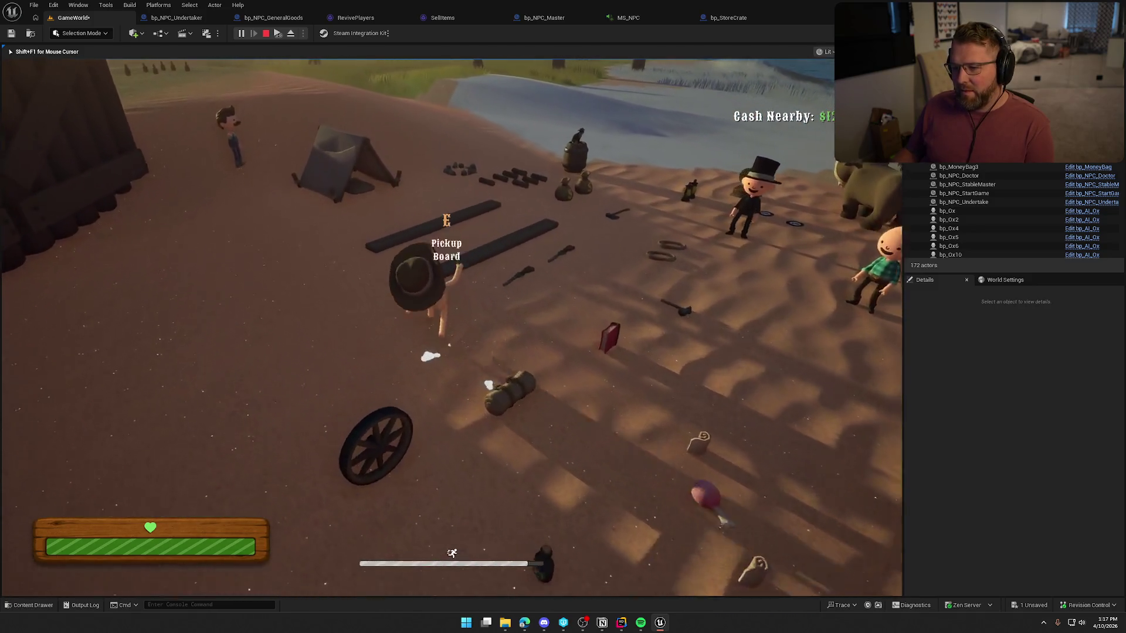
key("e")
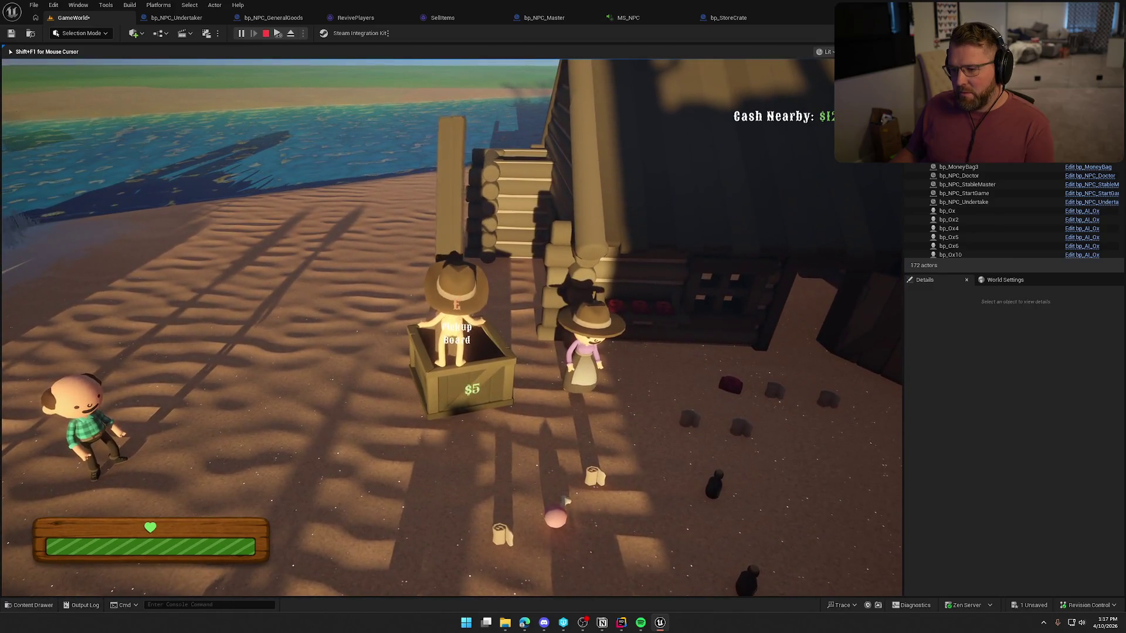
key("w")
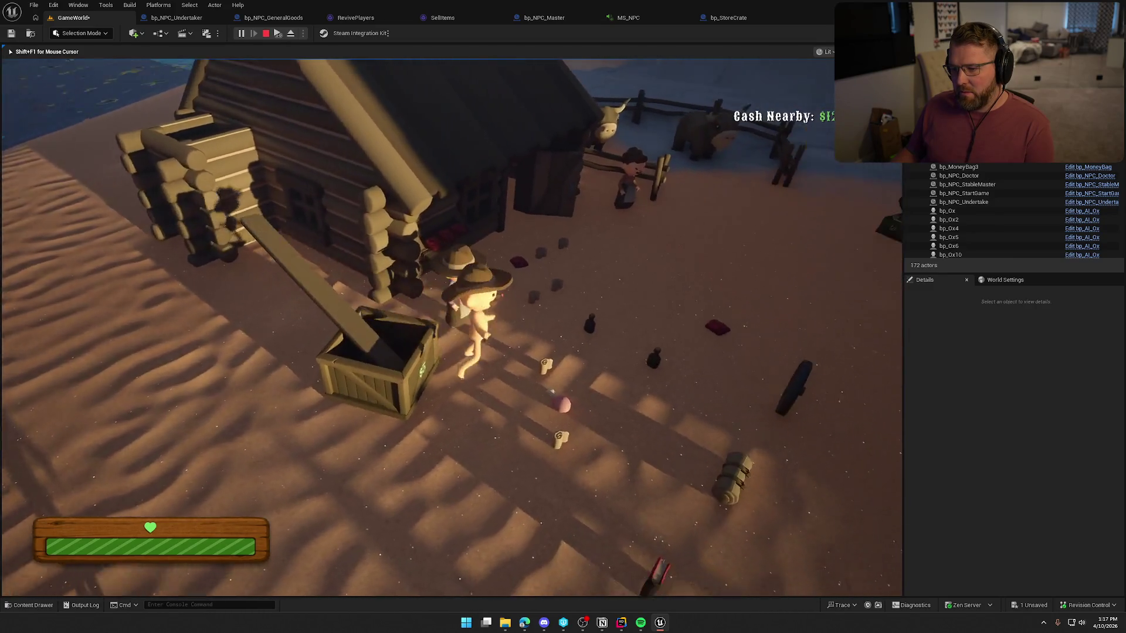
key("e")
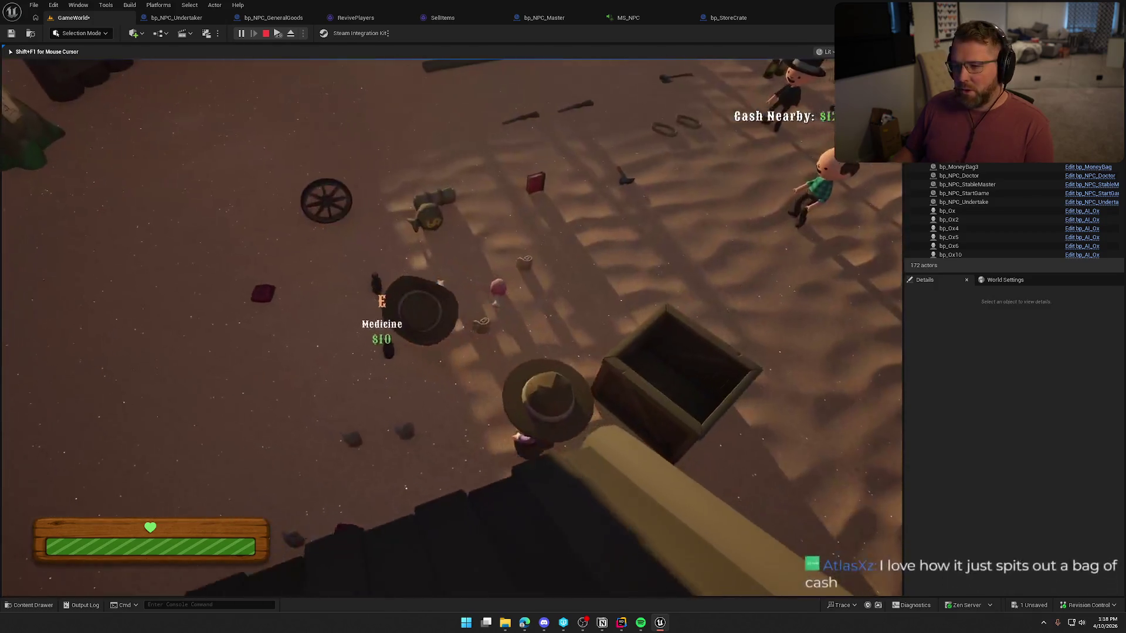
key("shift+w")
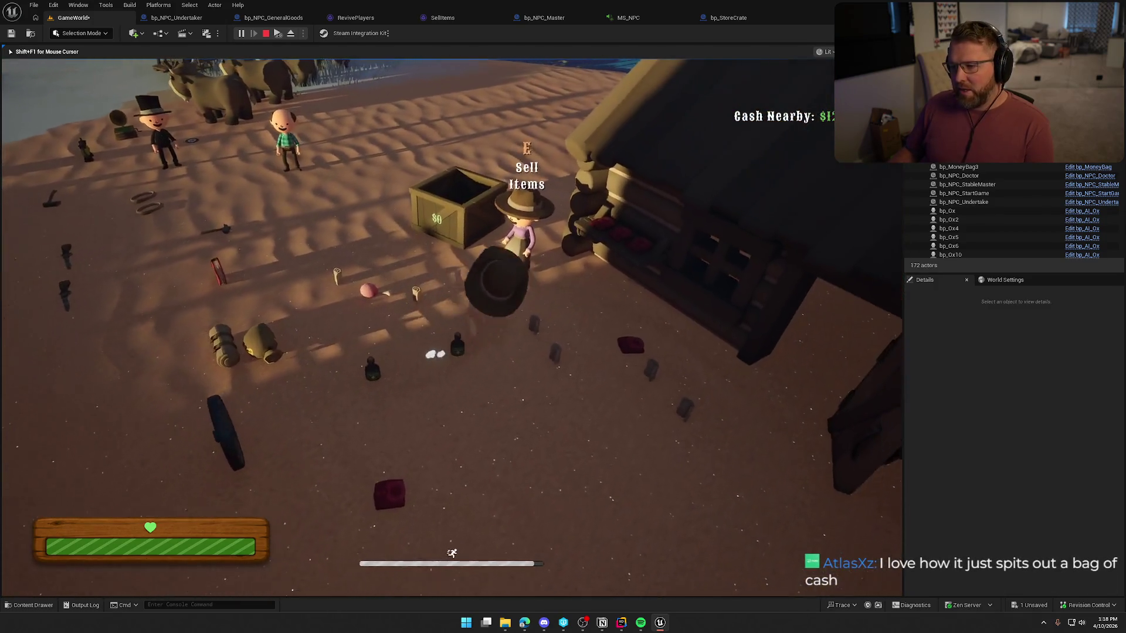
key("Escape")
left_click(499, 258)
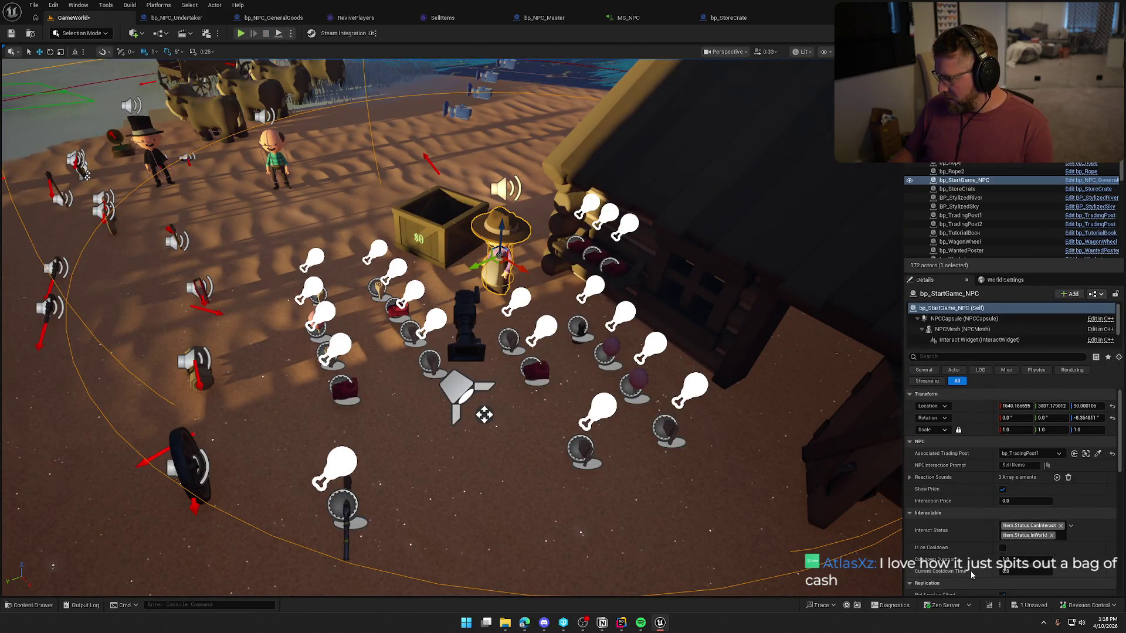
Open the bp_NPC_GeneralGoods Blueprint and preview its Success Sound
scroll(977, 554, "down", 2)
scroll(978, 554, "up", 2)
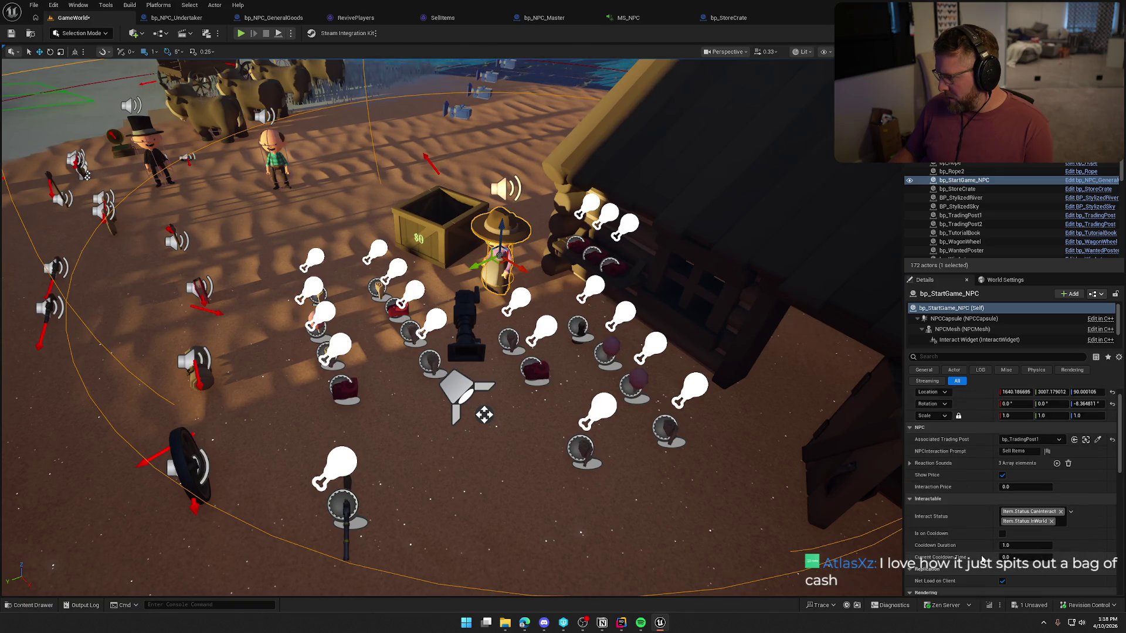
left_click(278, 18)
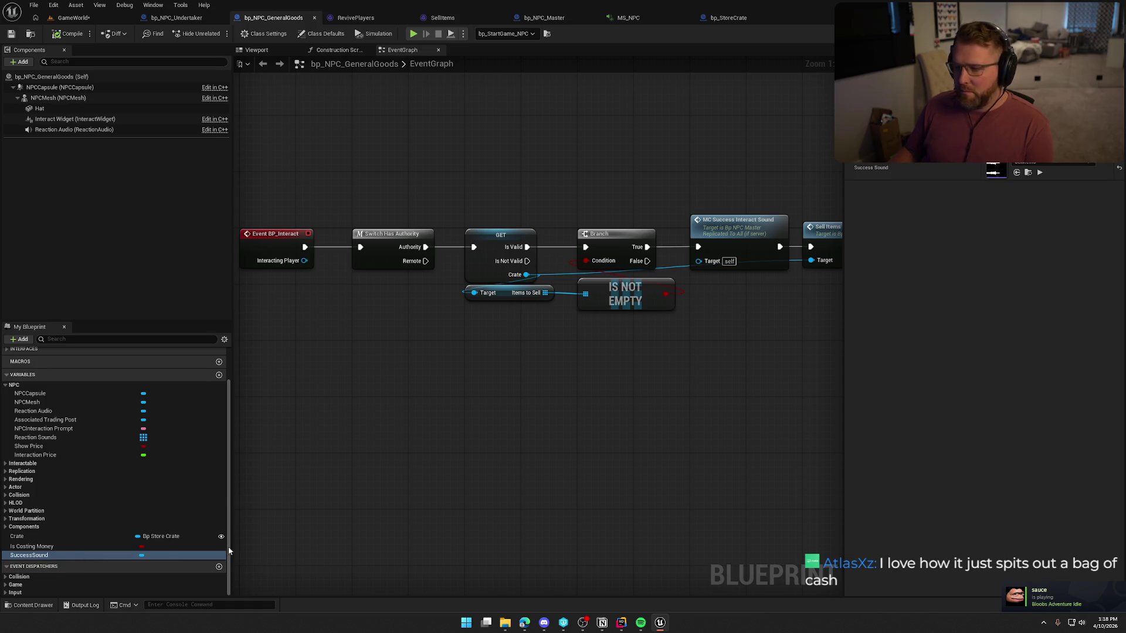
left_click(1039, 172)
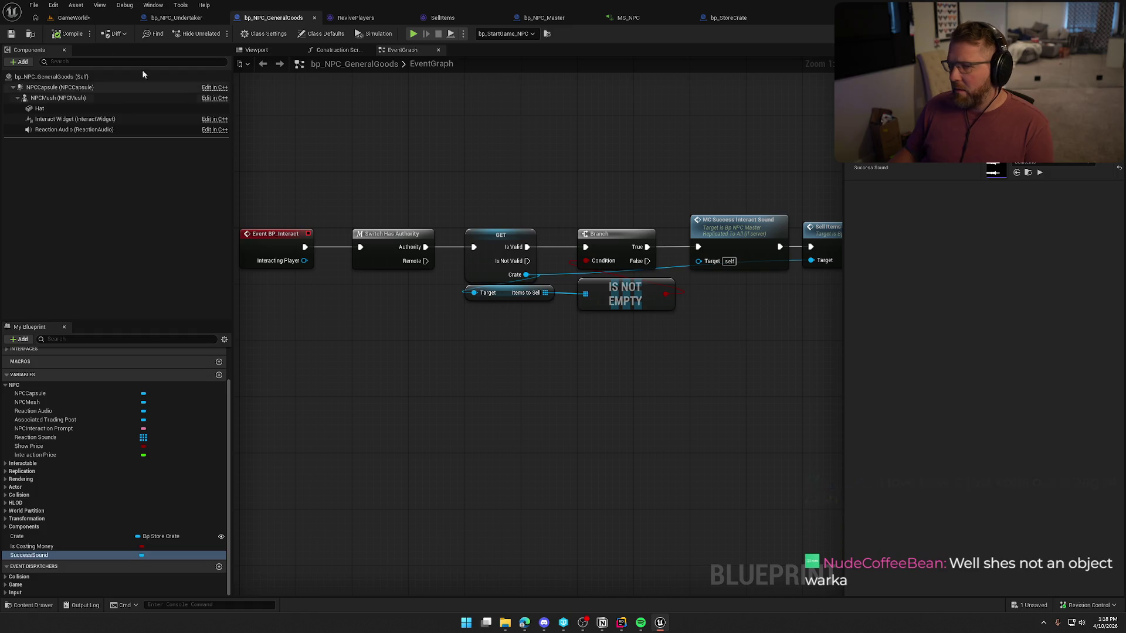
Review the event graph's Branch, MC Success Interact Sound and Sell Items chain
left_click_drag(357, 138, 419, 185)
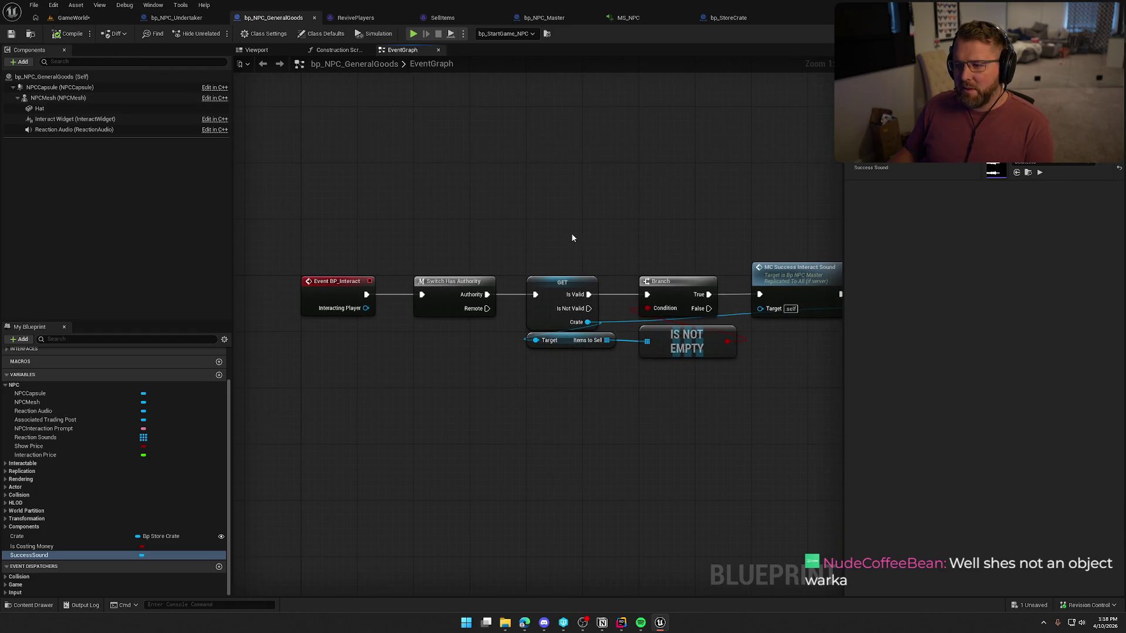
left_click_drag(572, 238, 466, 187)
scroll(466, 188, "down", 1)
left_click_drag(251, 196, 736, 369)
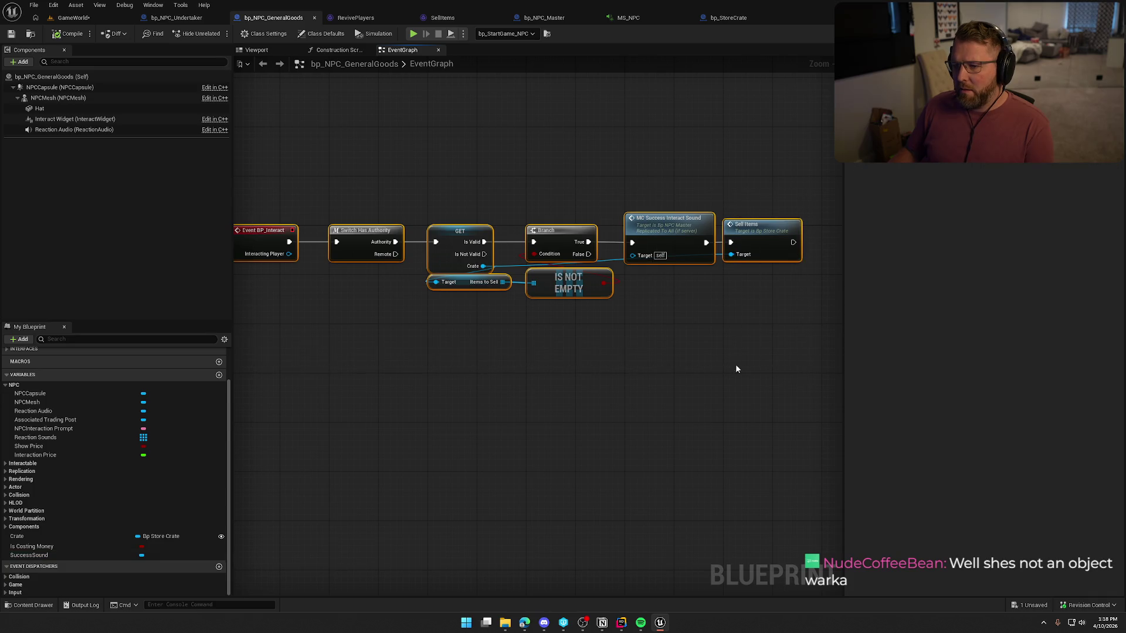
mouse_move(234, 176)
left_mouse_down()
mouse_move(731, 351)
mouse_move(733, 367)
left_mouse_up()
left_click_drag(279, 170, 732, 367)
left_click(709, 376)
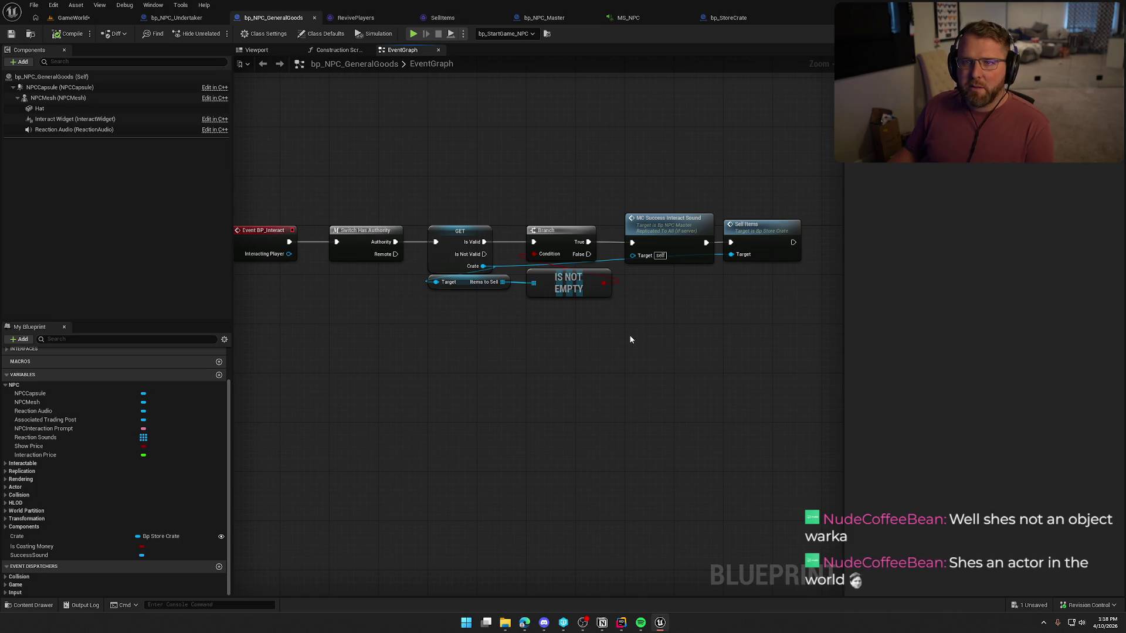
left_click_drag(493, 145, 532, 168)
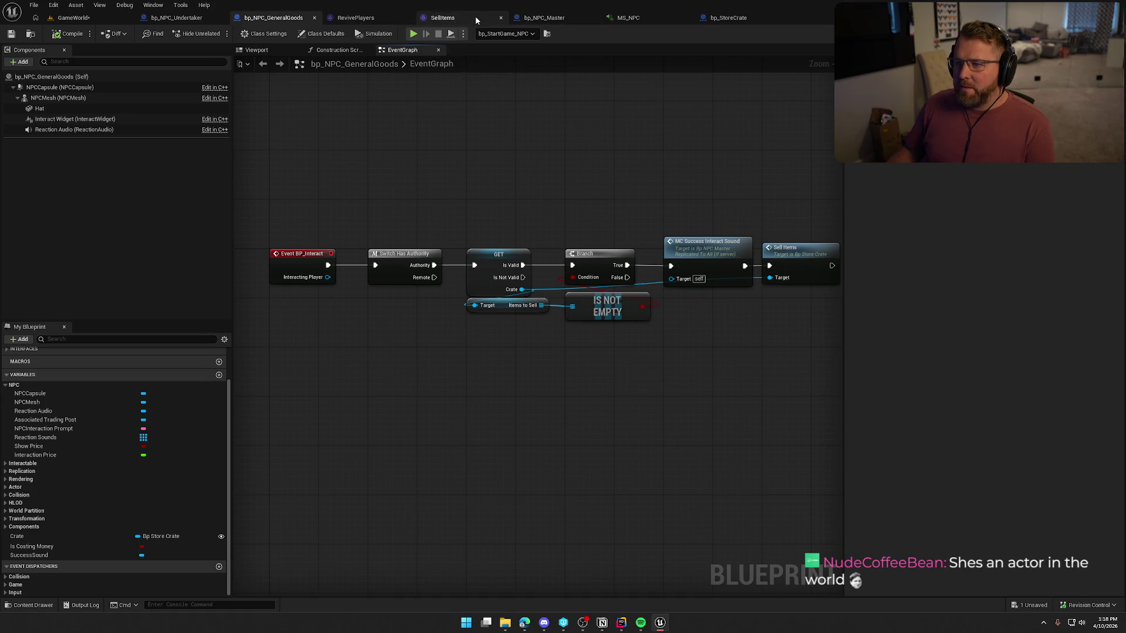
In bp_NPC_Master, replace the old reaction audio nodes with a Play Sound at Location node
left_click(549, 20)
mouse_move(539, 316)
left_mouse_down()
mouse_move(817, 460)
mouse_move(758, 432)
mouse_move(786, 463)
left_mouse_up()
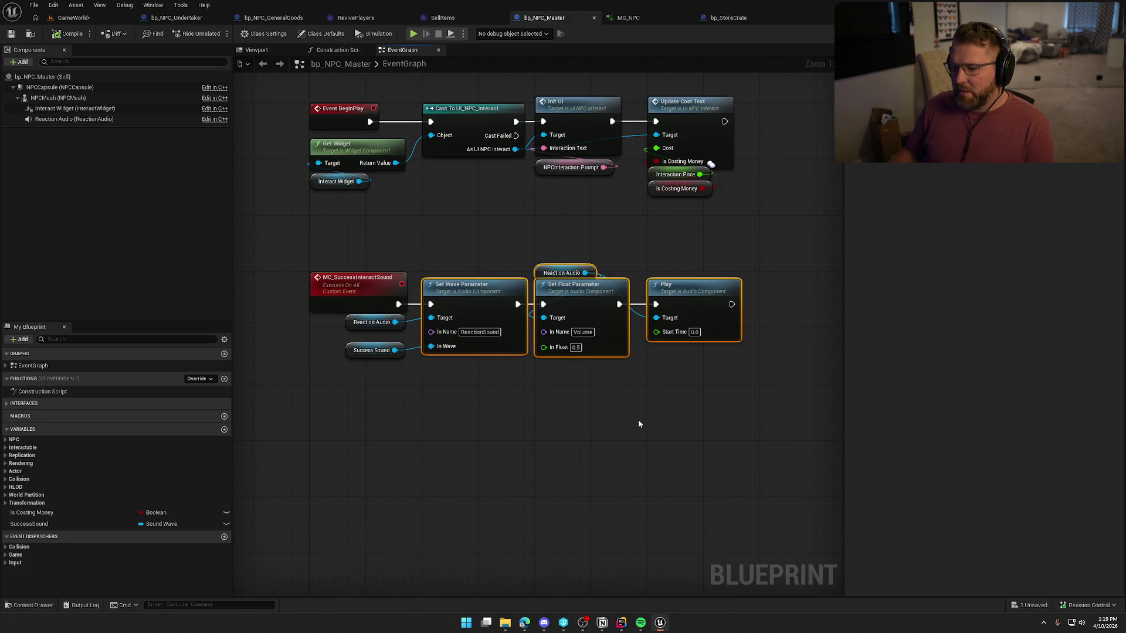
key("Delete")
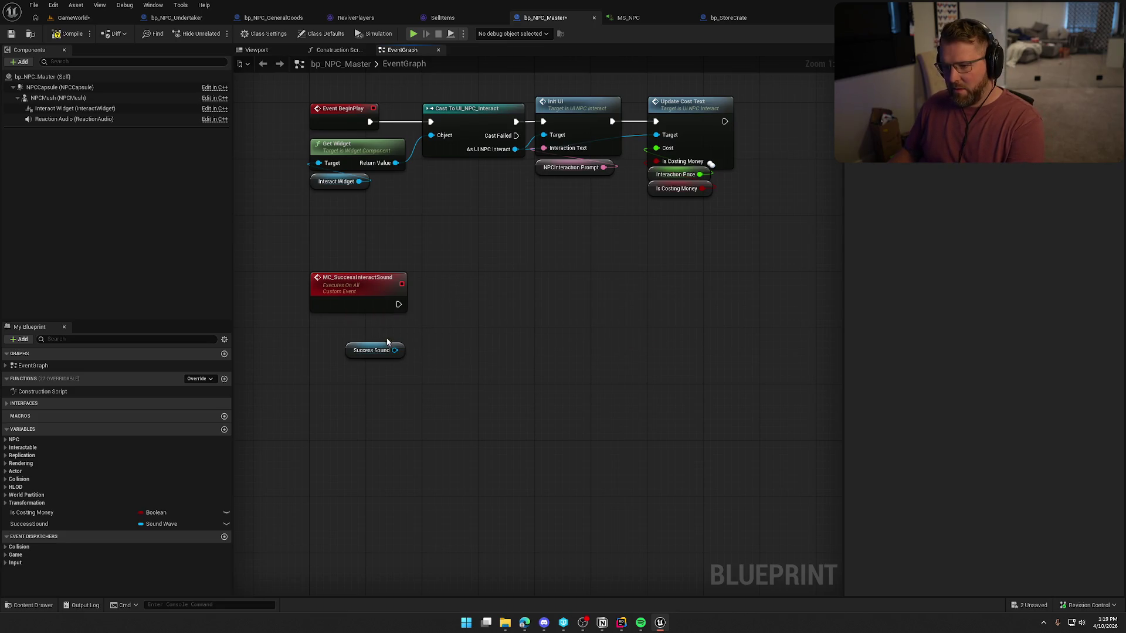
left_click_drag(425, 332, 425, 330)
type("spawn")
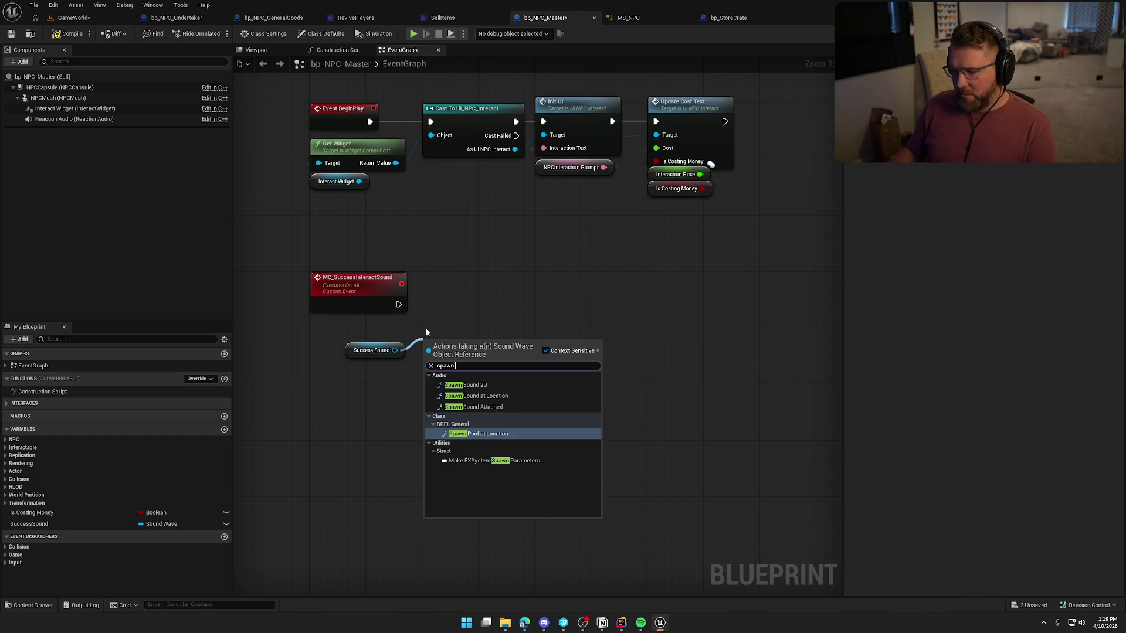
key("BackSpace")
key("BackSpace")
key("BackSpace")
type("play s")
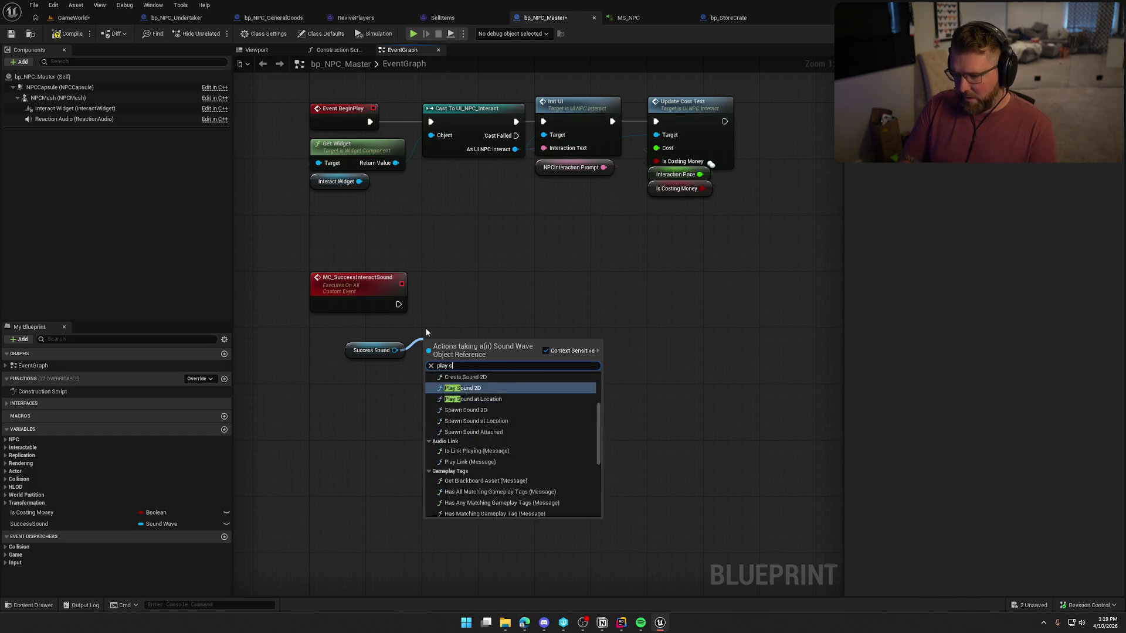
type("ound")
key("Down")
key("Return")
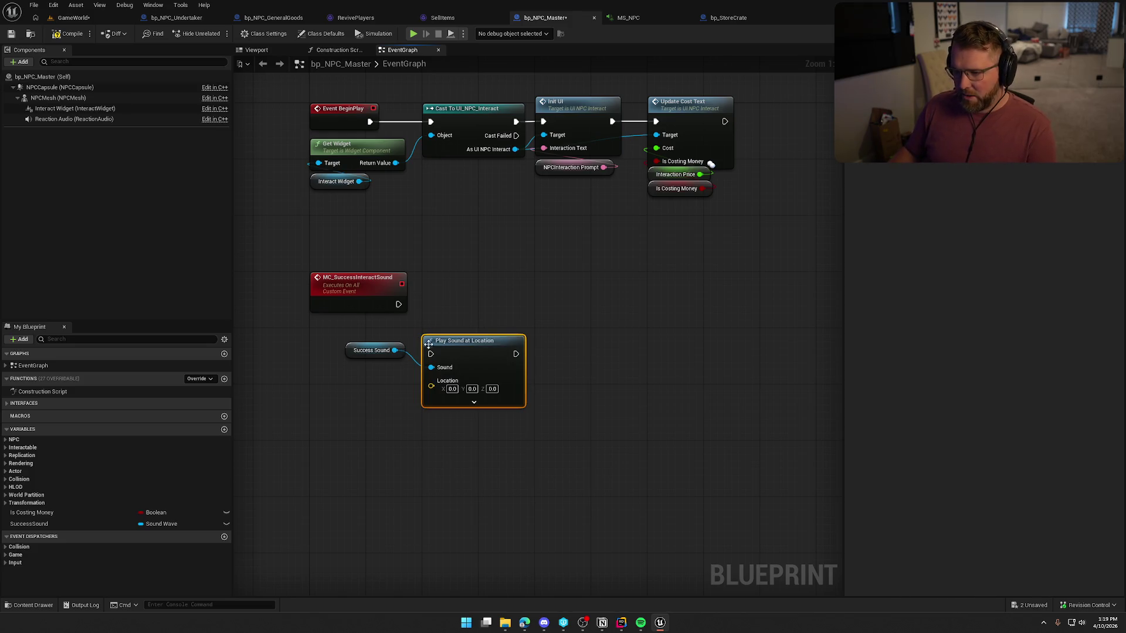
left_click_drag(399, 308, 399, 306)
left_click_drag(449, 341, 446, 292)
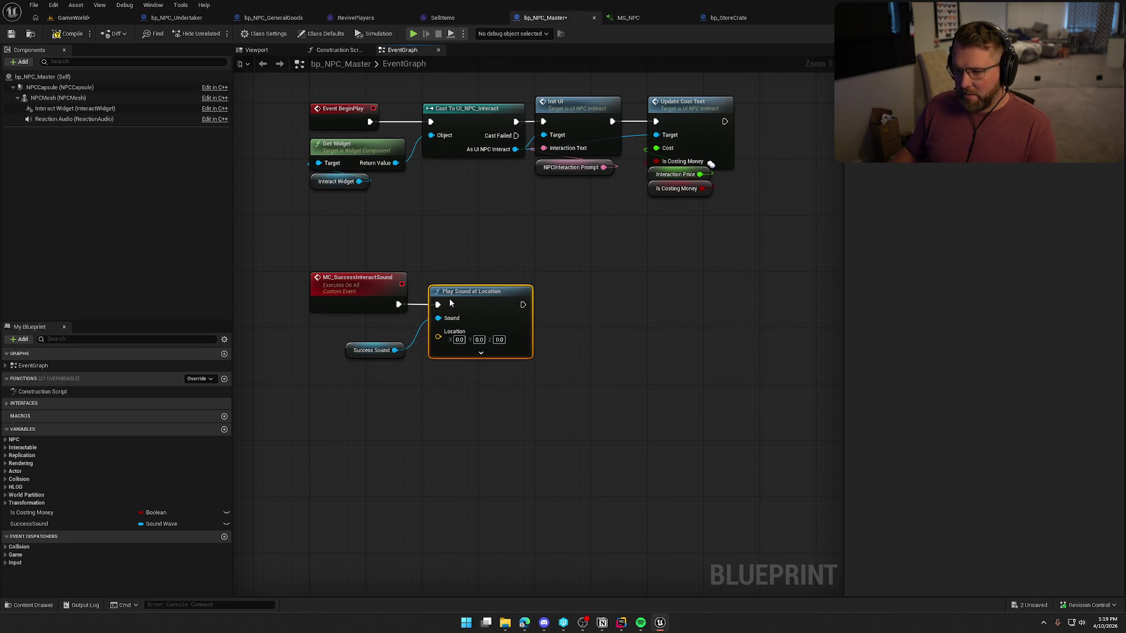
Feed Get Actor Location into the sound node's Location input beside the Success Sound getter
left_click(474, 353)
left_click_drag(431, 337, 370, 392)
type("get actor loca")
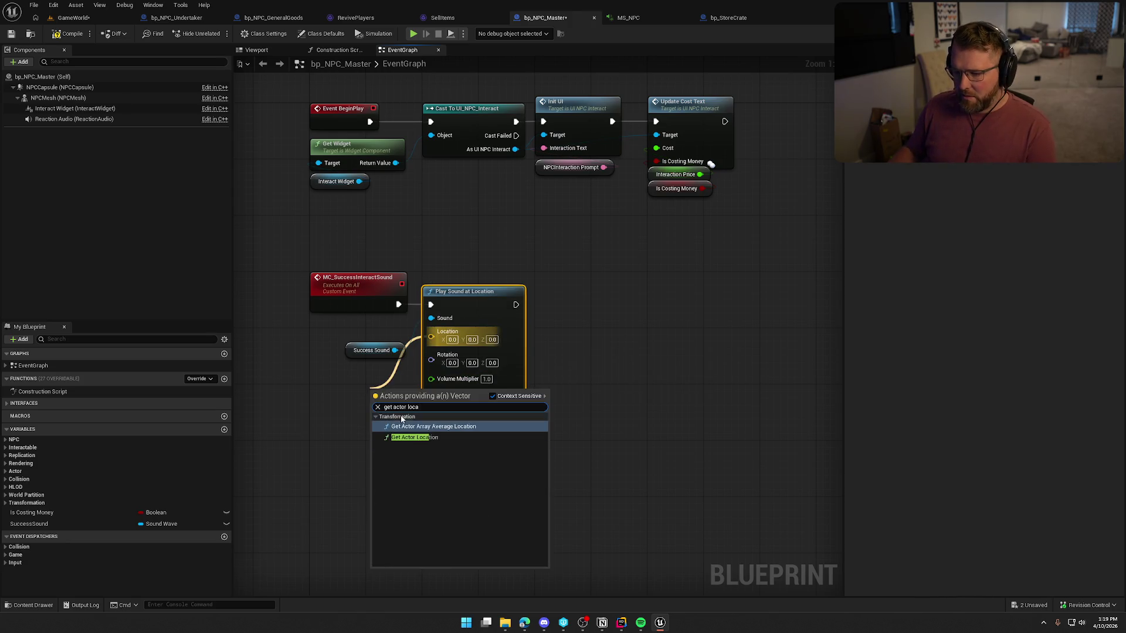
left_click(419, 437)
left_click_drag(361, 351, 330, 330)
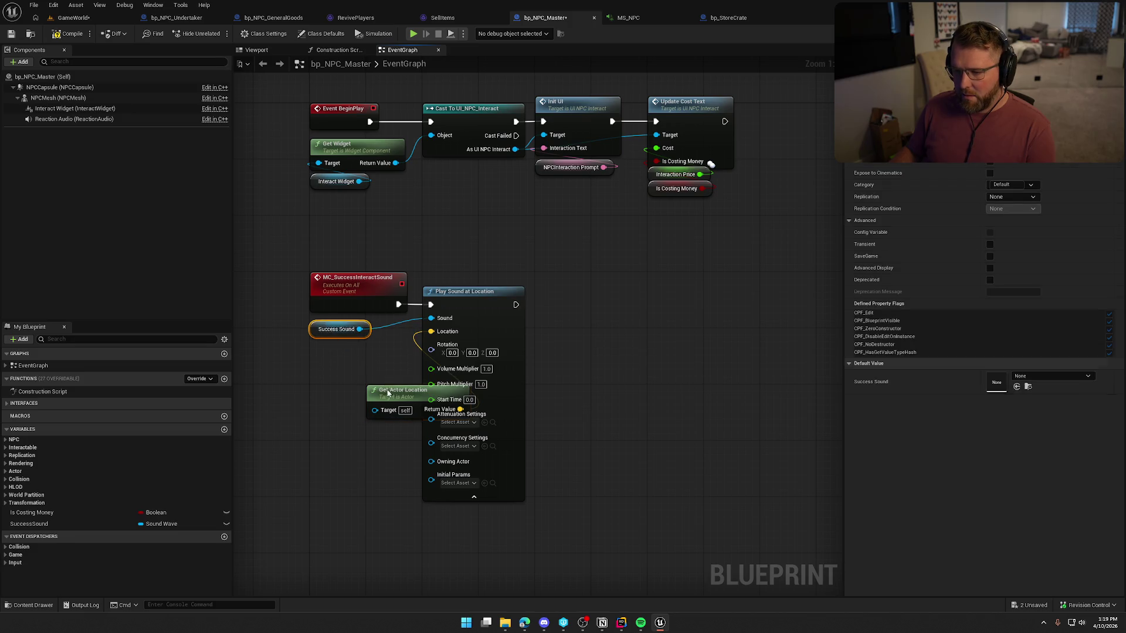
left_click_drag(388, 393, 338, 353)
mouse_move(564, 387)
left_mouse_down()
mouse_move(518, 352)
mouse_move(623, 326)
left_mouse_up()
Set Volume Multiplier to 0.5 and attenuation to Voice_Atten, then return to GameWorld
left_click(546, 311)
type("0.5")
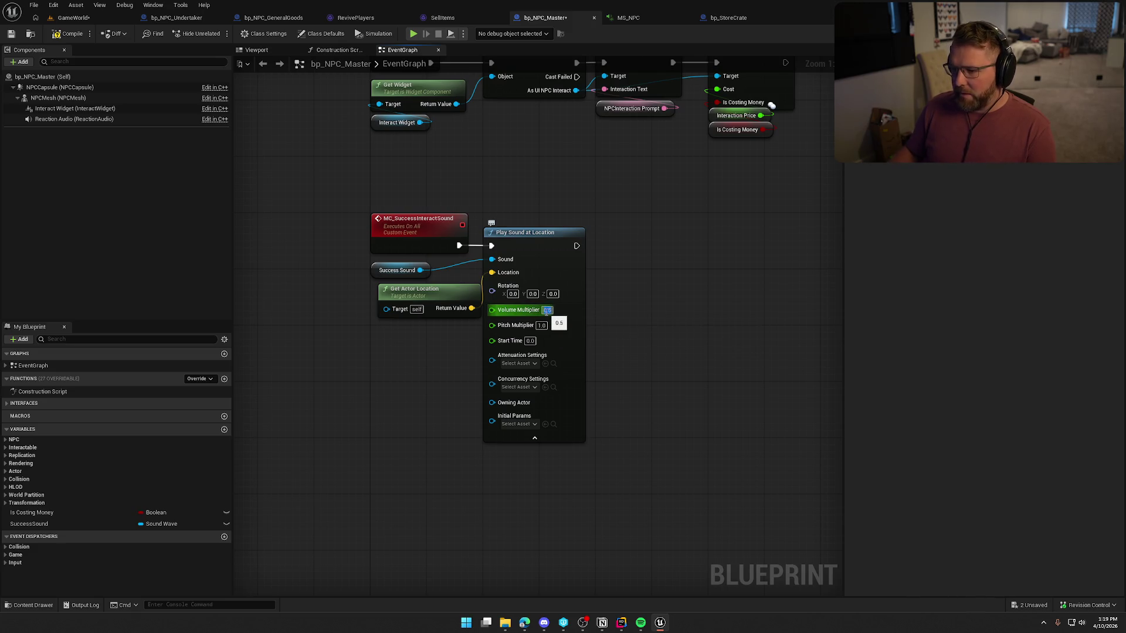
key("Return")
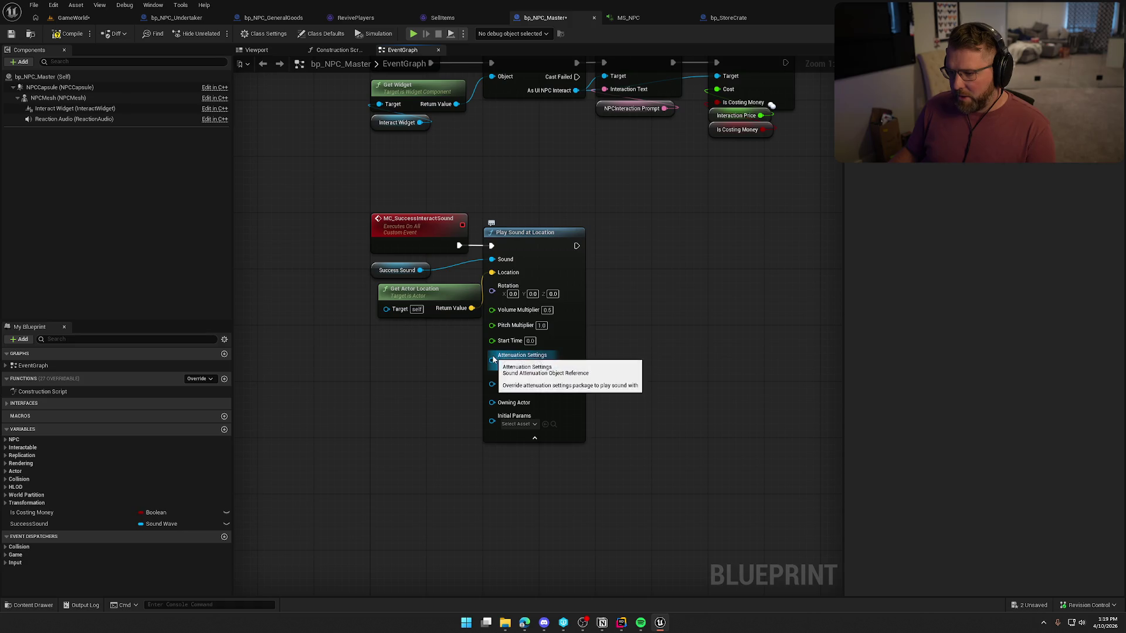
left_click(521, 365)
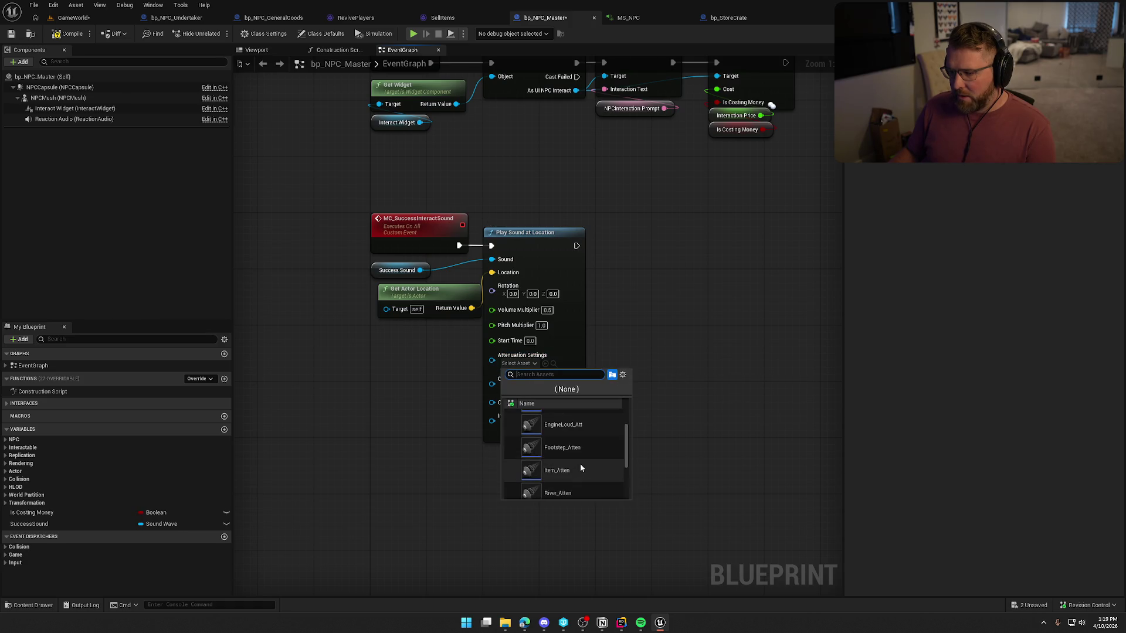
scroll(578, 465, "down", 3)
scroll(571, 463, "down", 2)
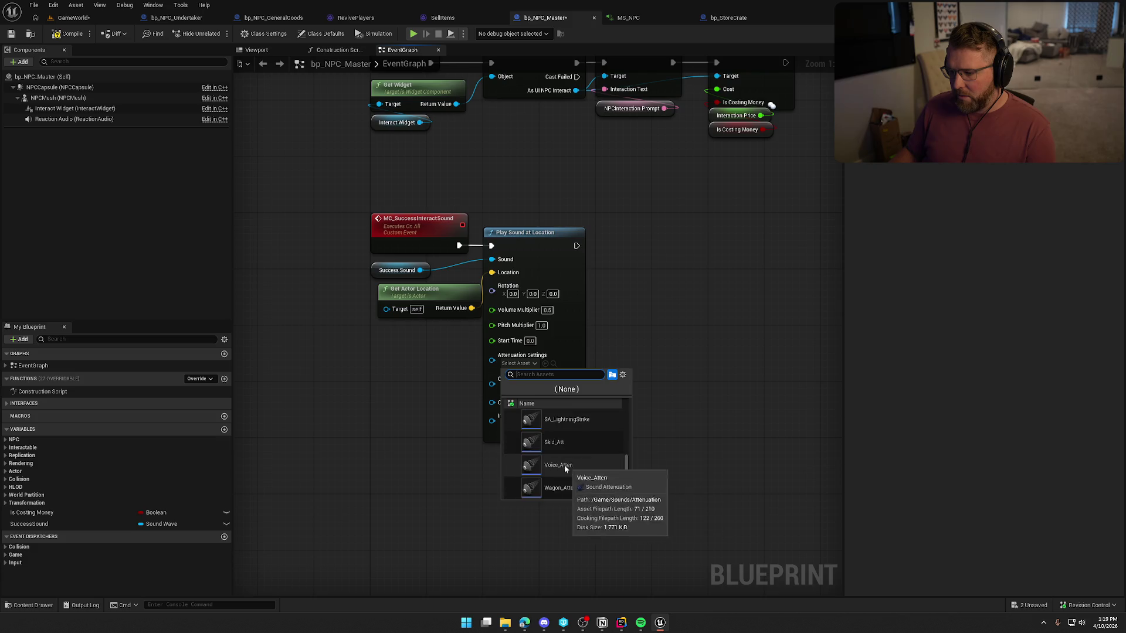
left_click(564, 465)
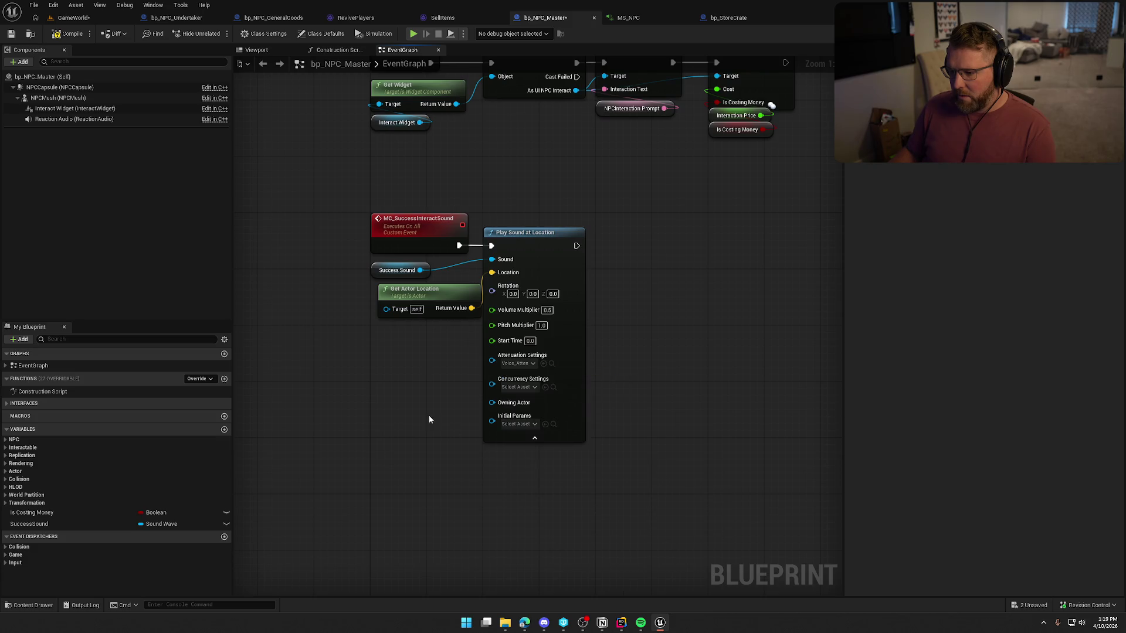
left_click(74, 21)
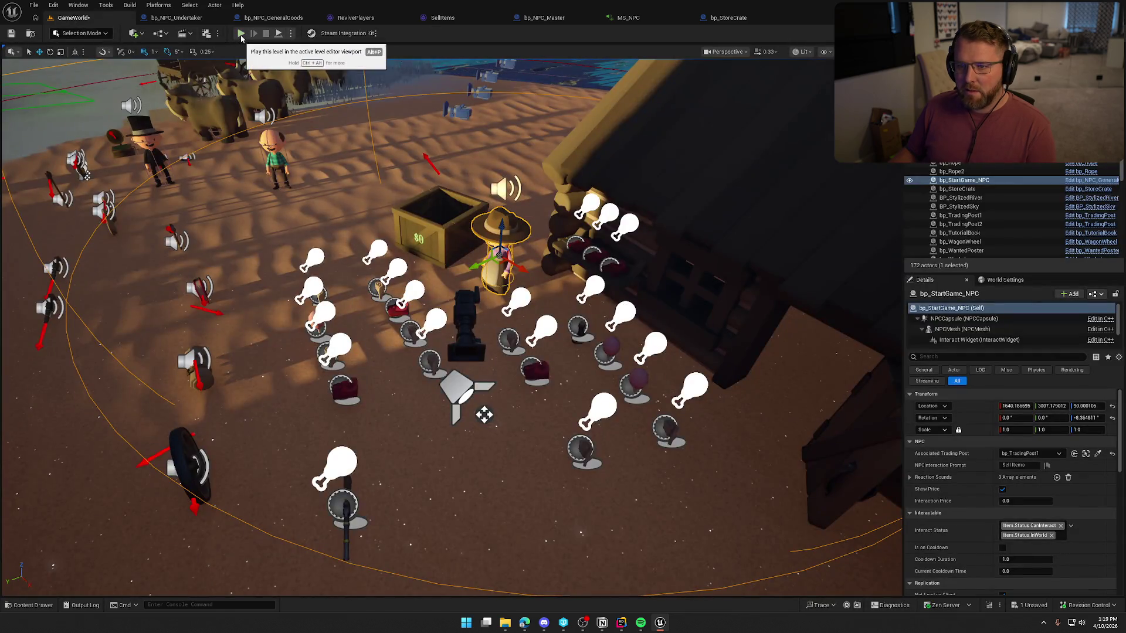
Start a playtest, pick up the money bag, and buy Medicine for $10 from the trader
key("F8")
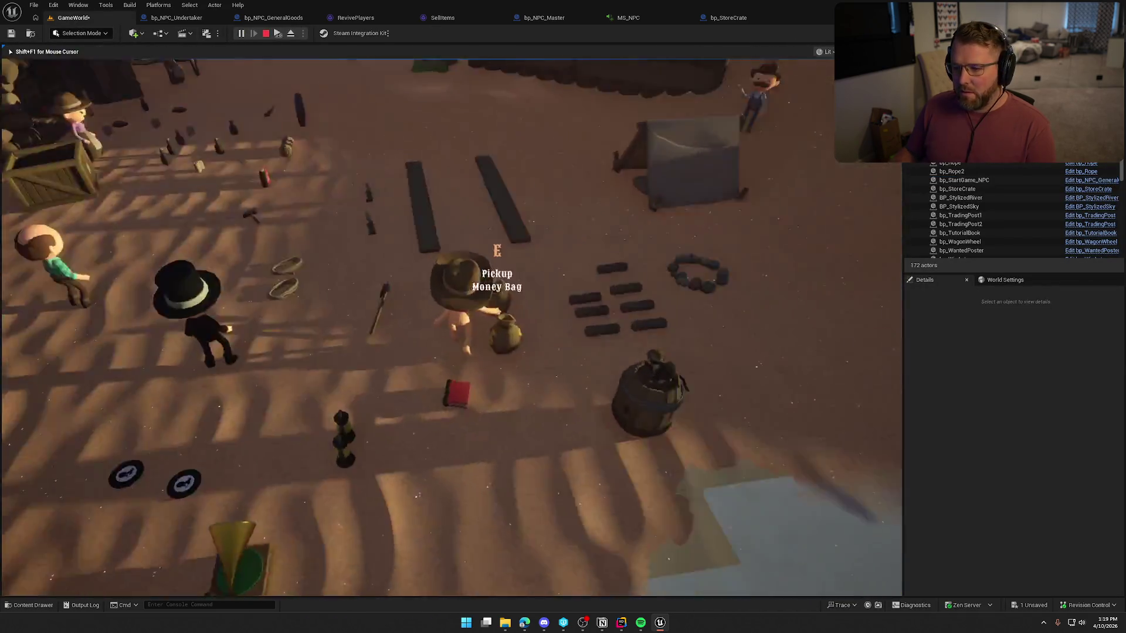
key("e")
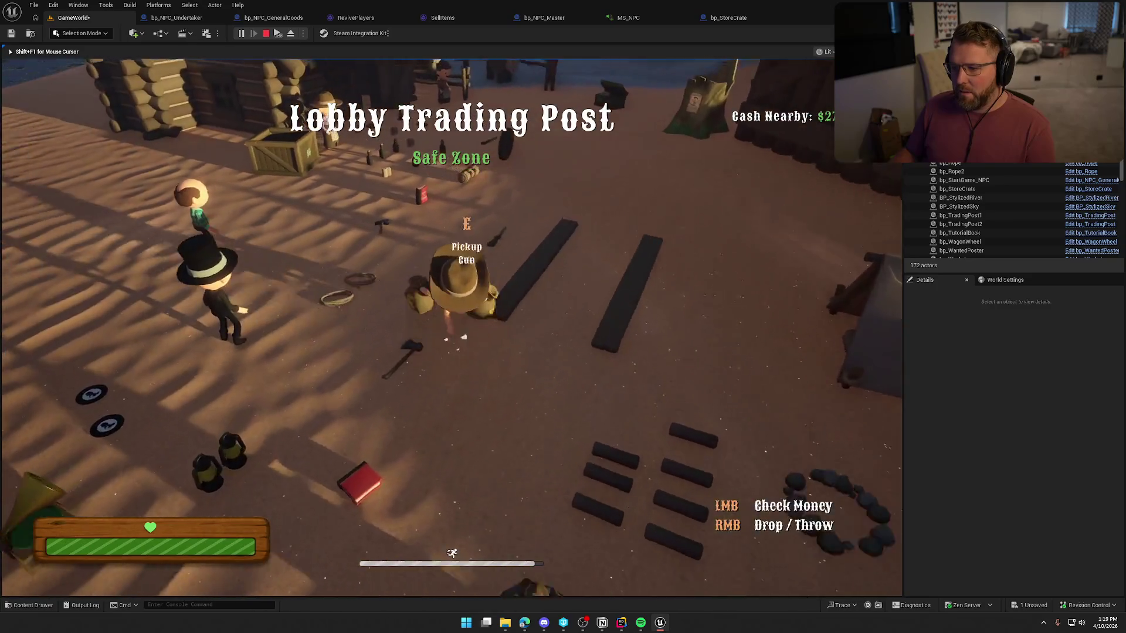
key("w")
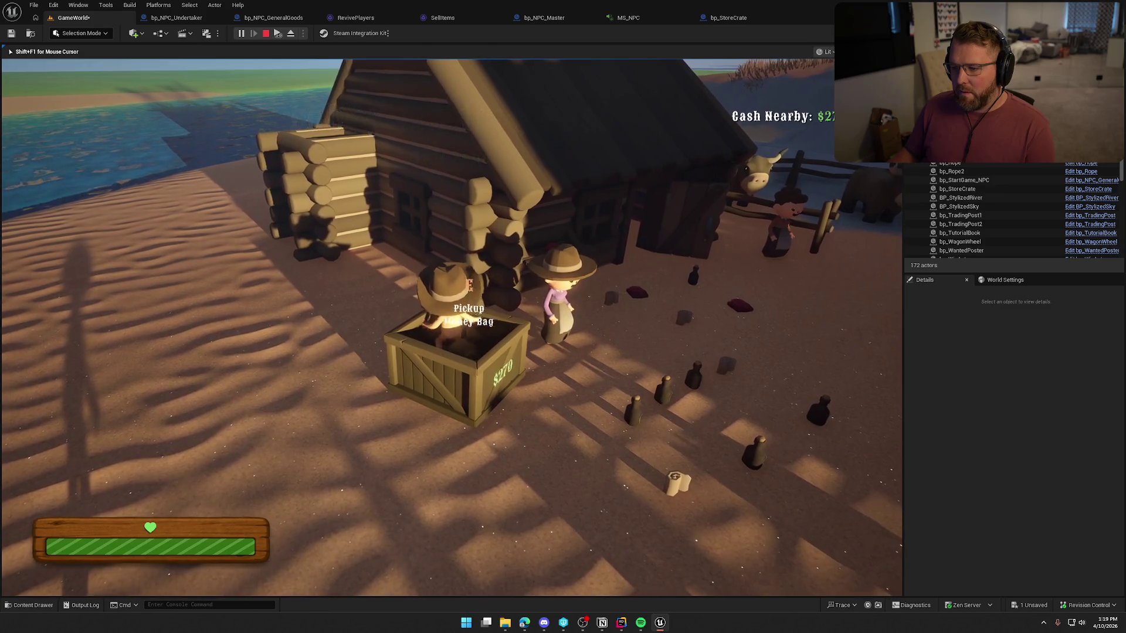
key("space")
key("w")
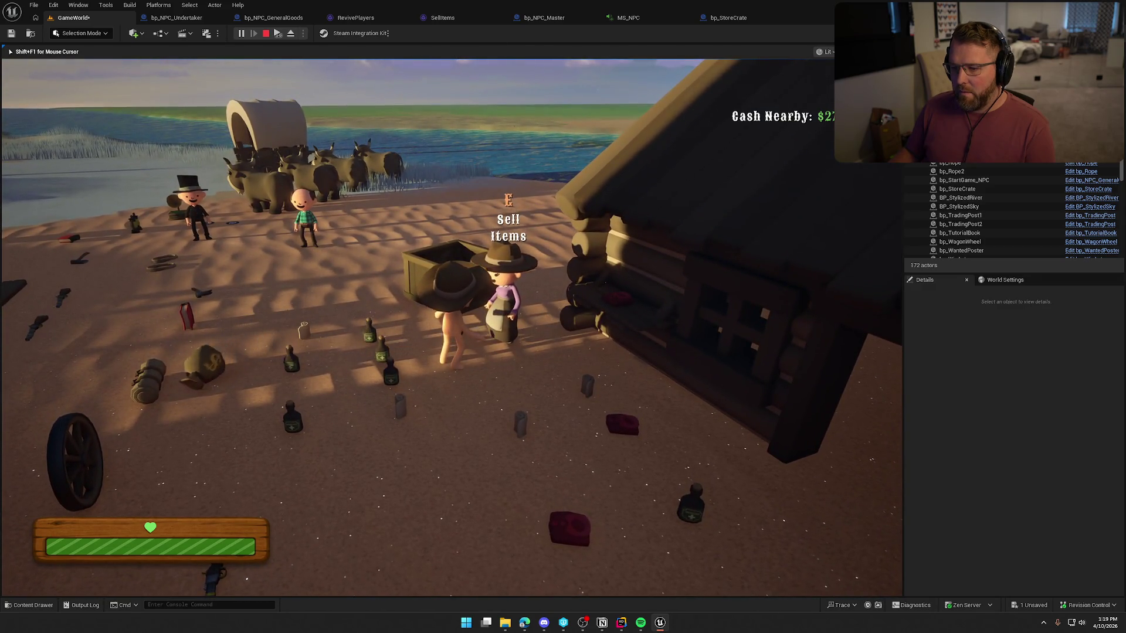
key("w")
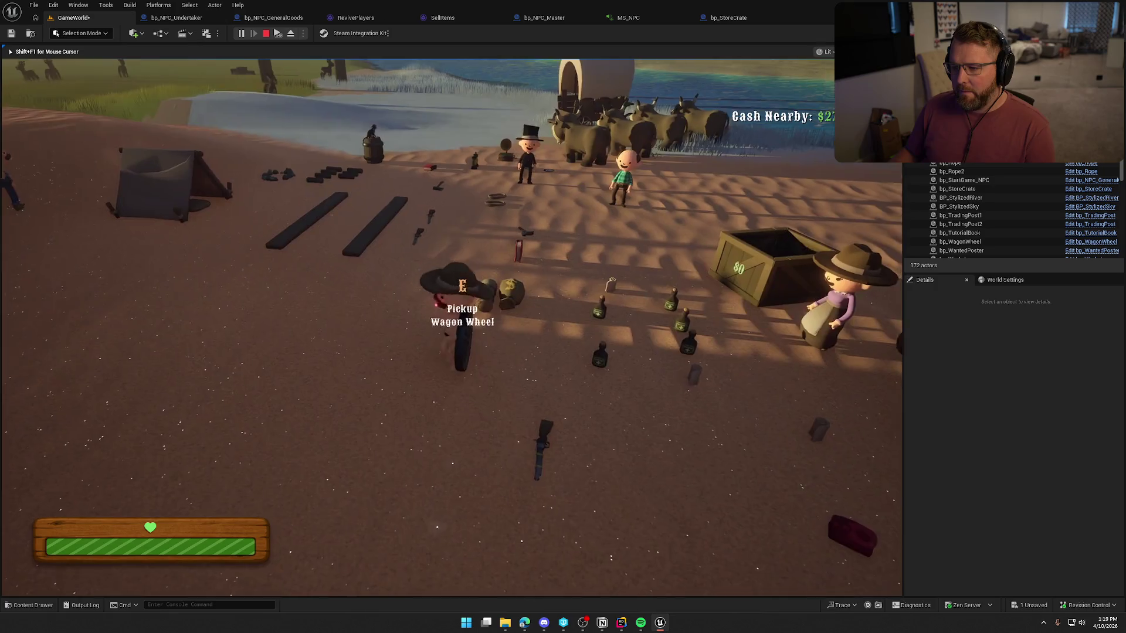
key("w")
key("w")
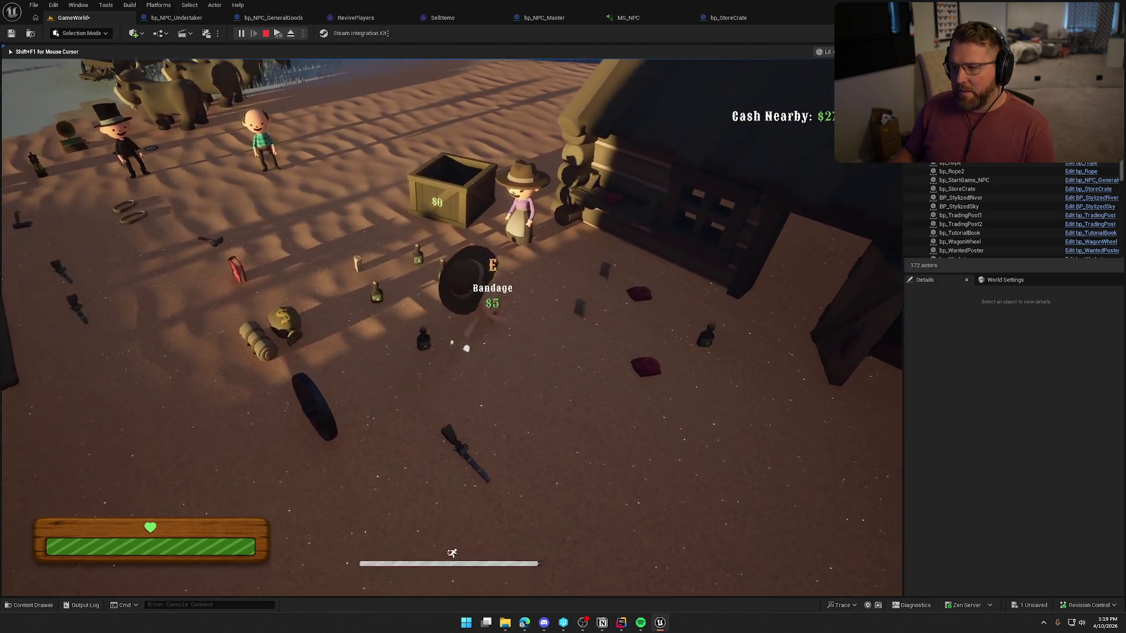
key("w")
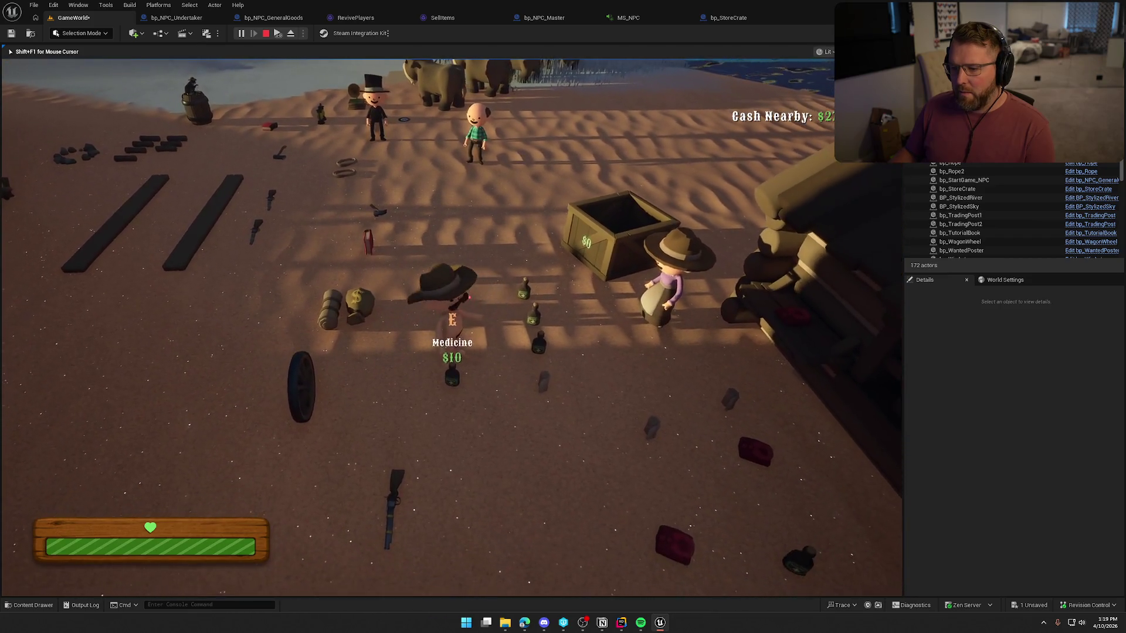
key("e")
Walk to the Revive Friends NPC, stop the playtest, and open the bp_NPC_Undertaker event graph
key("w")
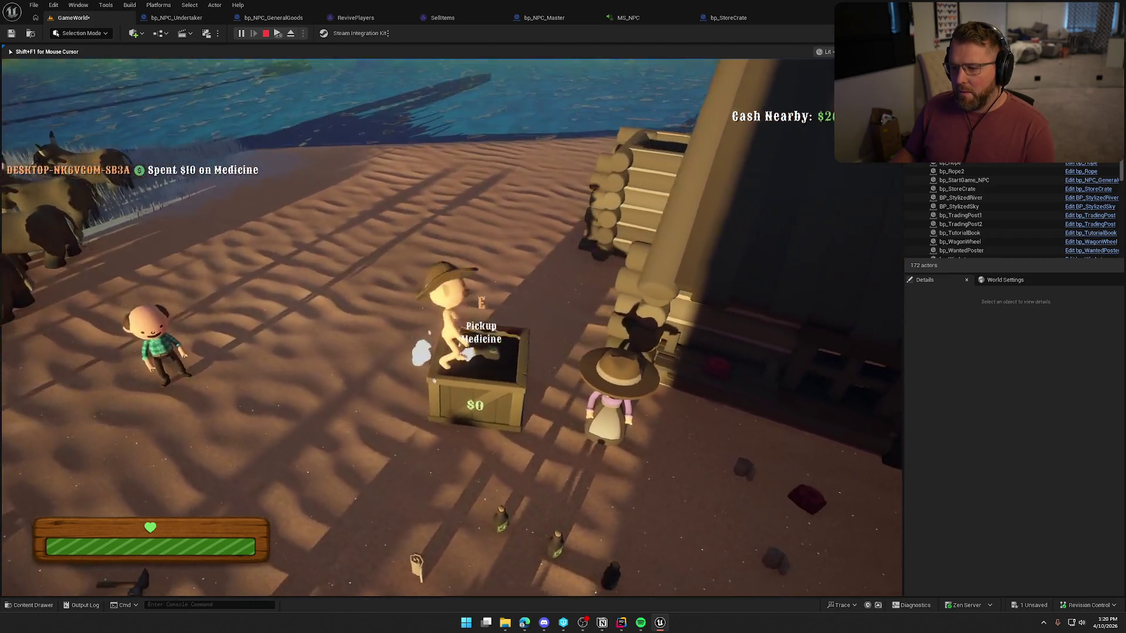
key("w")
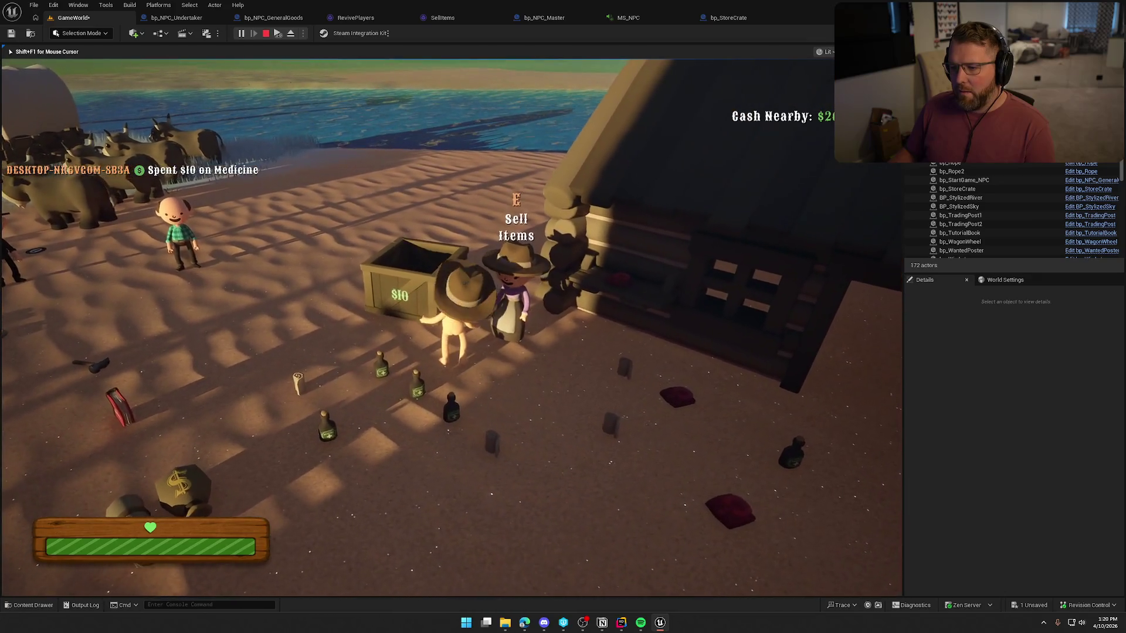
key("shift+w")
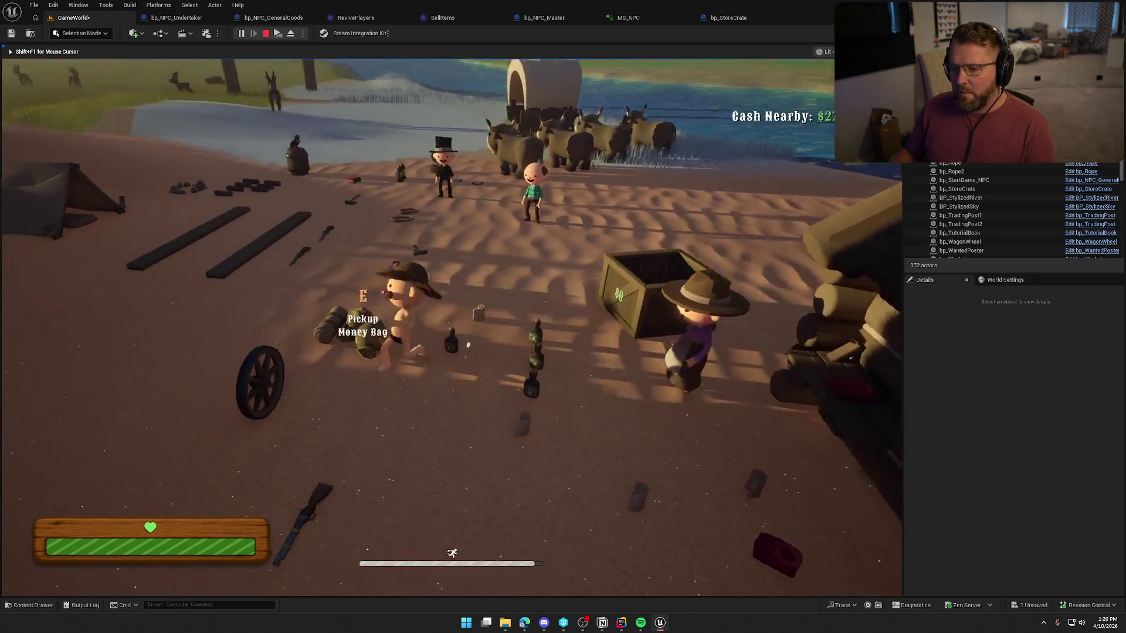
key("w")
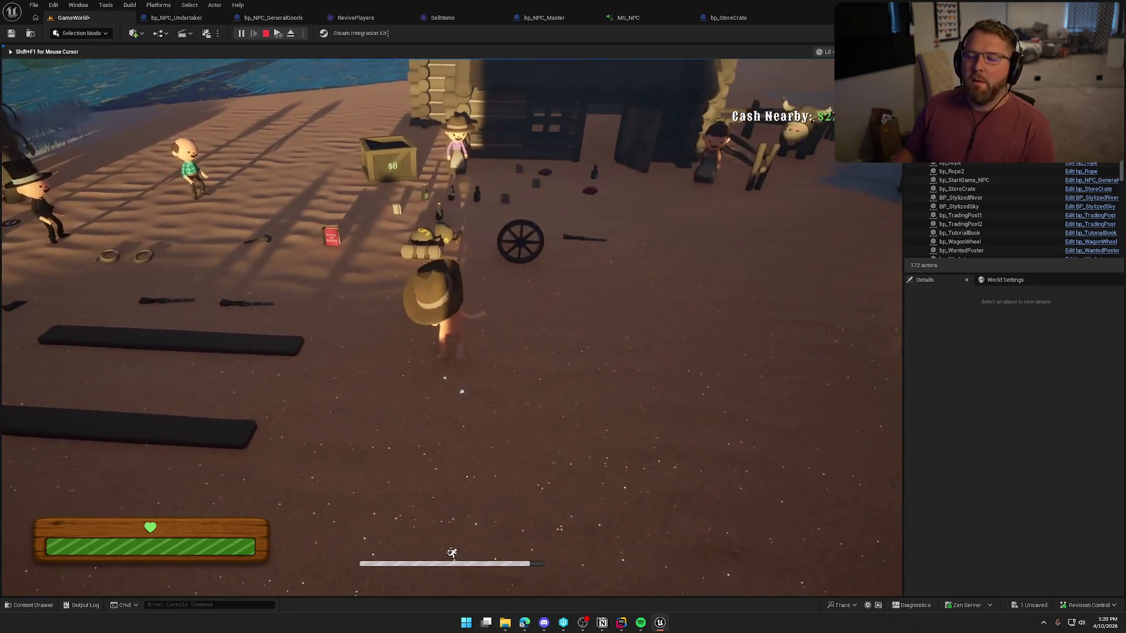
key("w")
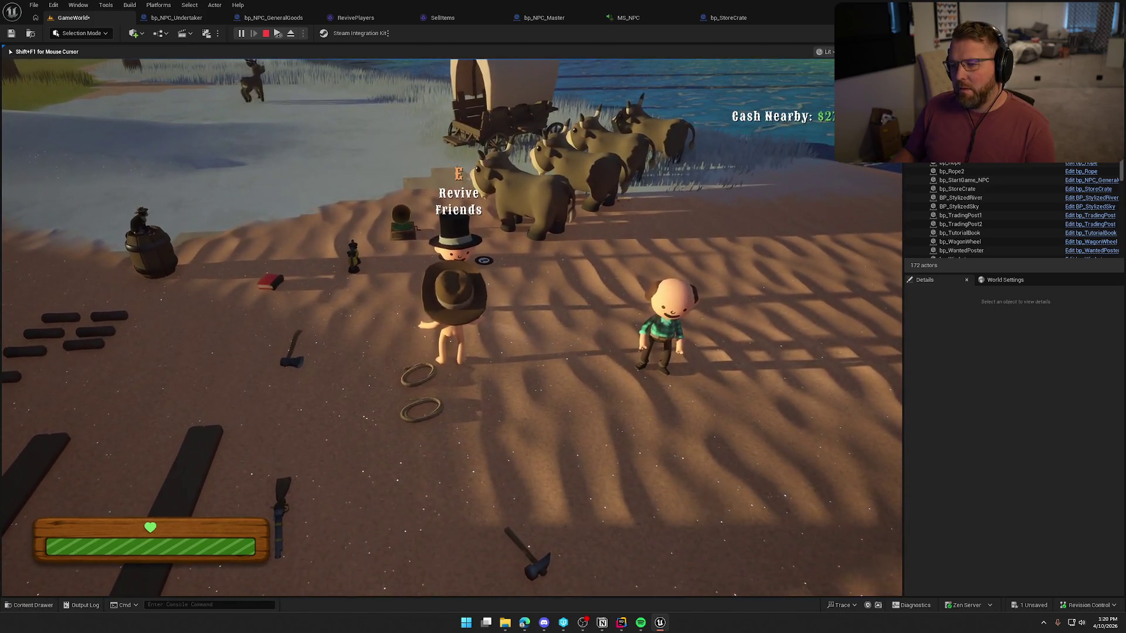
key("s")
key("w")
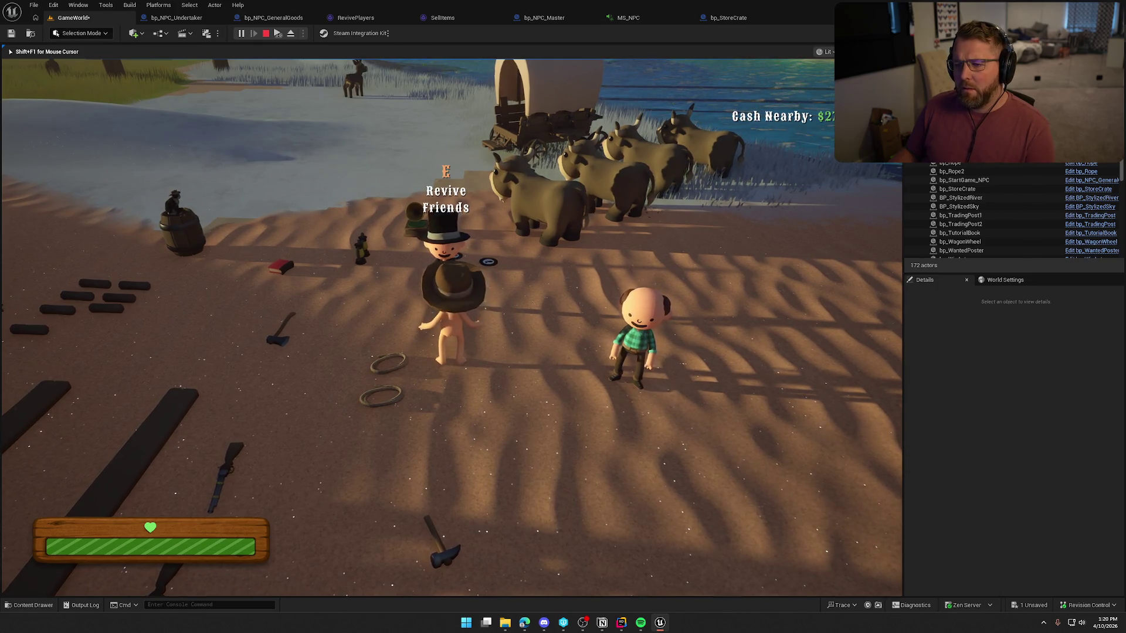
key("Escape")
left_click(176, 17)
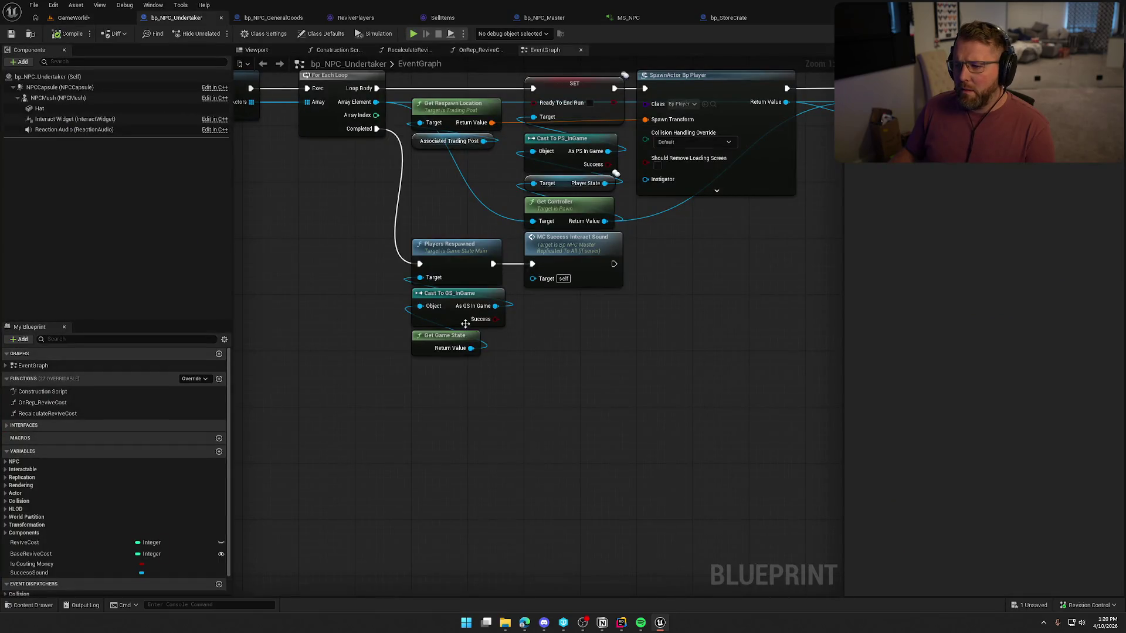
Move the MC Success Interact Sound node left under Get All Actors Of Class
mouse_move(367, 268)
left_mouse_down()
mouse_move(630, 387)
mouse_move(974, 358)
mouse_move(344, 305)
left_mouse_up()
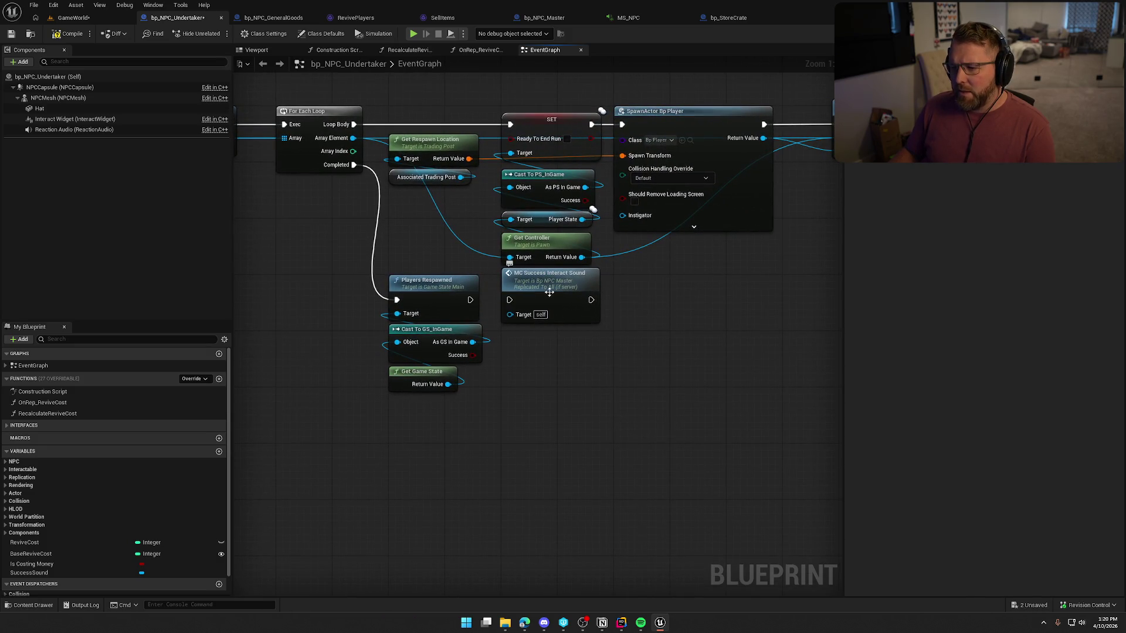
left_click_drag(549, 292, 556, 356)
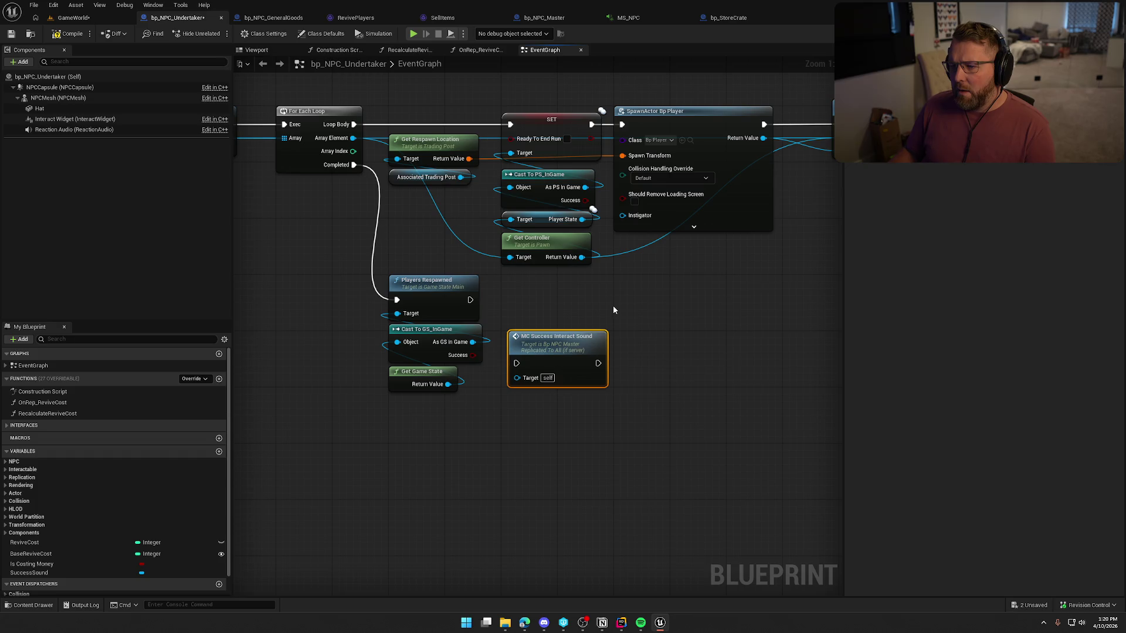
mouse_move(566, 343)
left_mouse_down()
mouse_move(404, 355)
mouse_move(315, 301)
mouse_move(371, 287)
mouse_move(559, 327)
left_mouse_up()
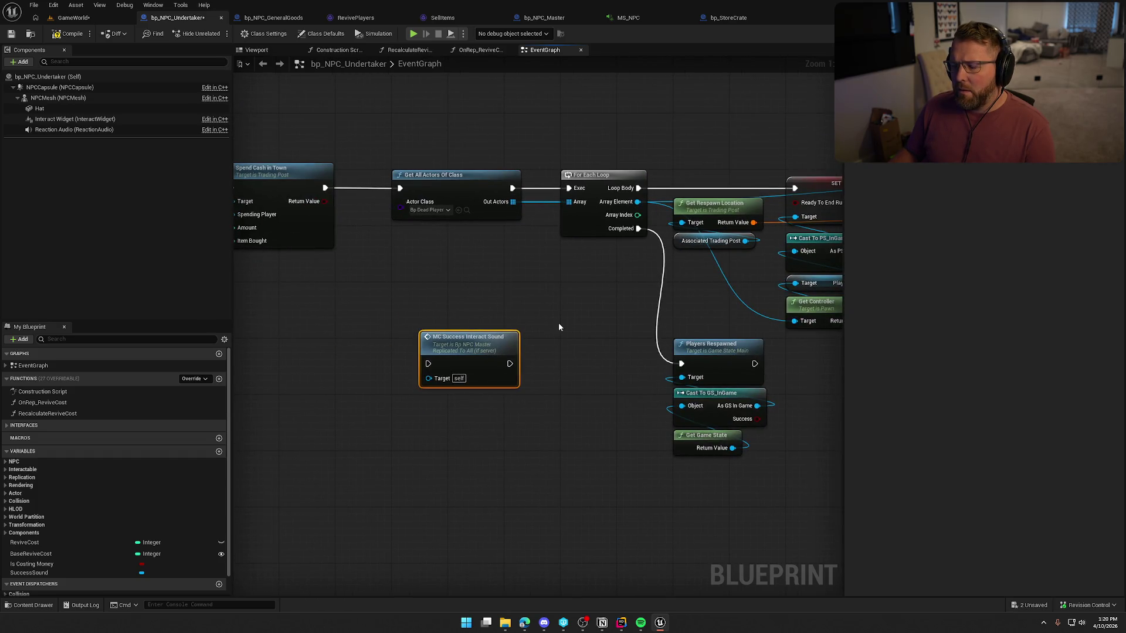
scroll(593, 370, "down", 1)
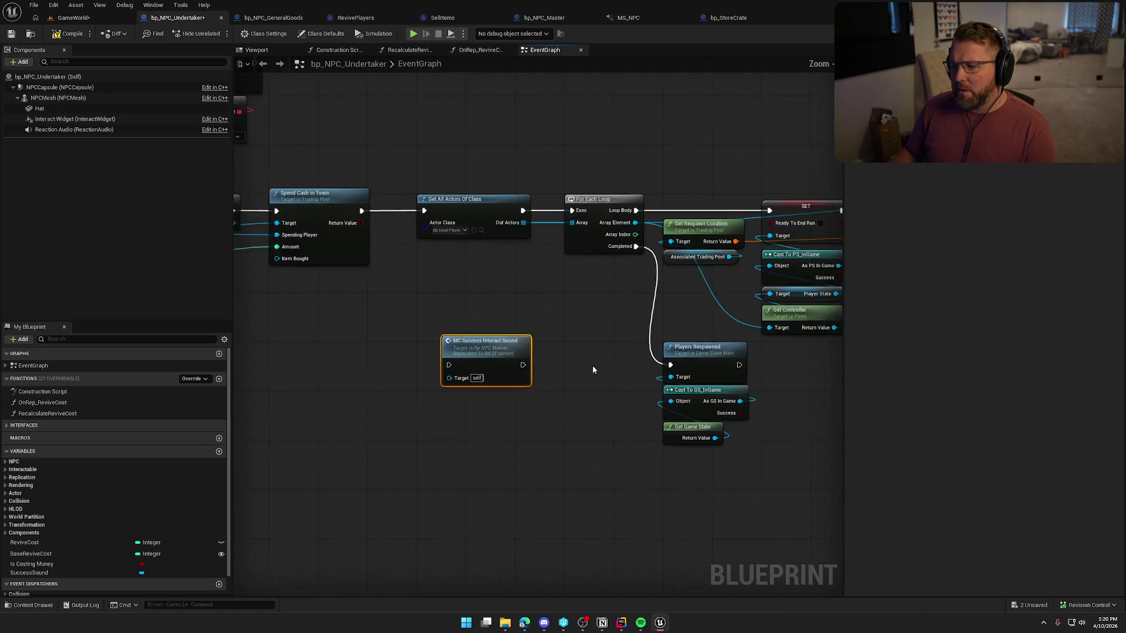
scroll(593, 369, "down", 1)
mouse_move(592, 370)
left_mouse_down()
mouse_move(259, 312)
mouse_move(370, 308)
left_mouse_up()
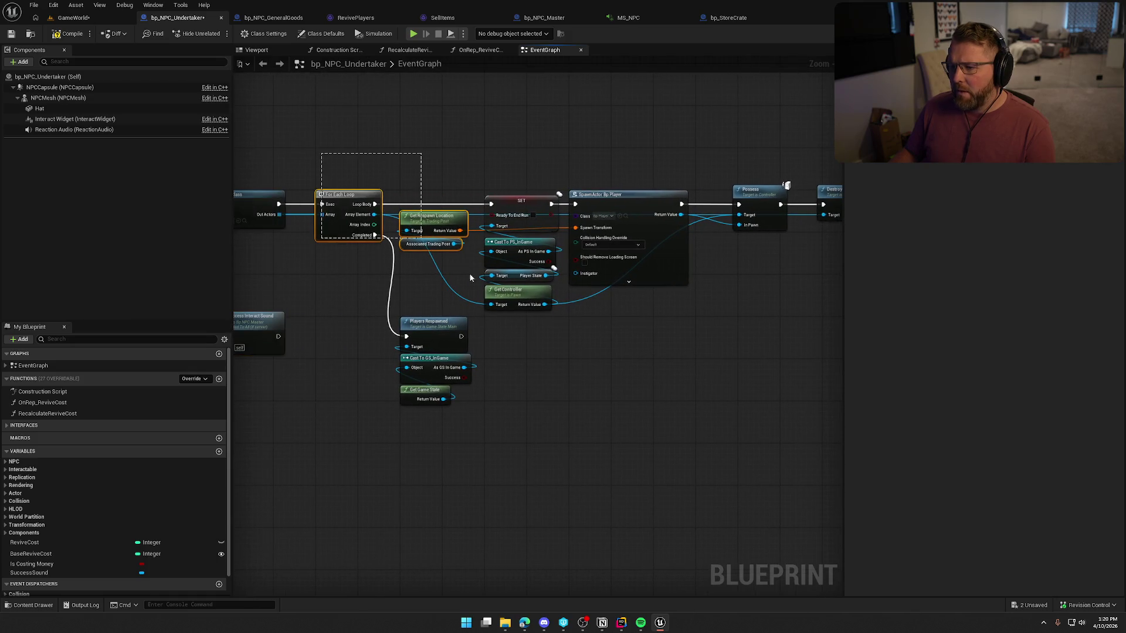
Shift the For Each Loop group right and insert a Branch after Get All Actors Of Class
left_click_drag(469, 277, 819, 473)
scroll(516, 389, "up", 3)
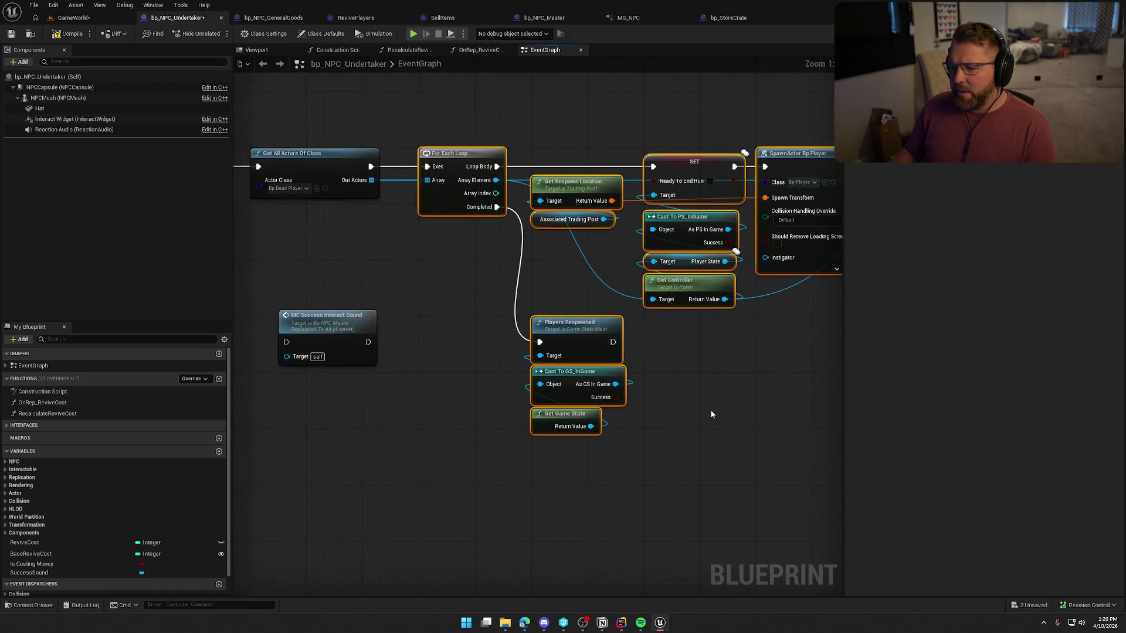
mouse_move(356, 245)
left_mouse_down()
mouse_move(585, 271)
mouse_move(887, 280)
left_mouse_up()
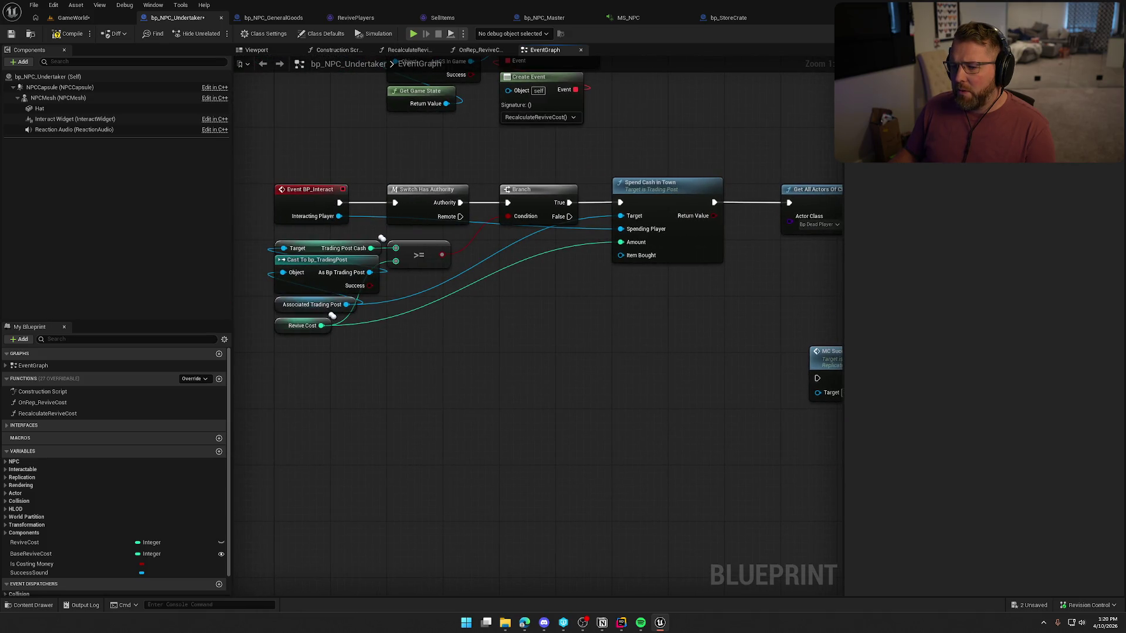
left_click_drag(810, 267, 591, 272)
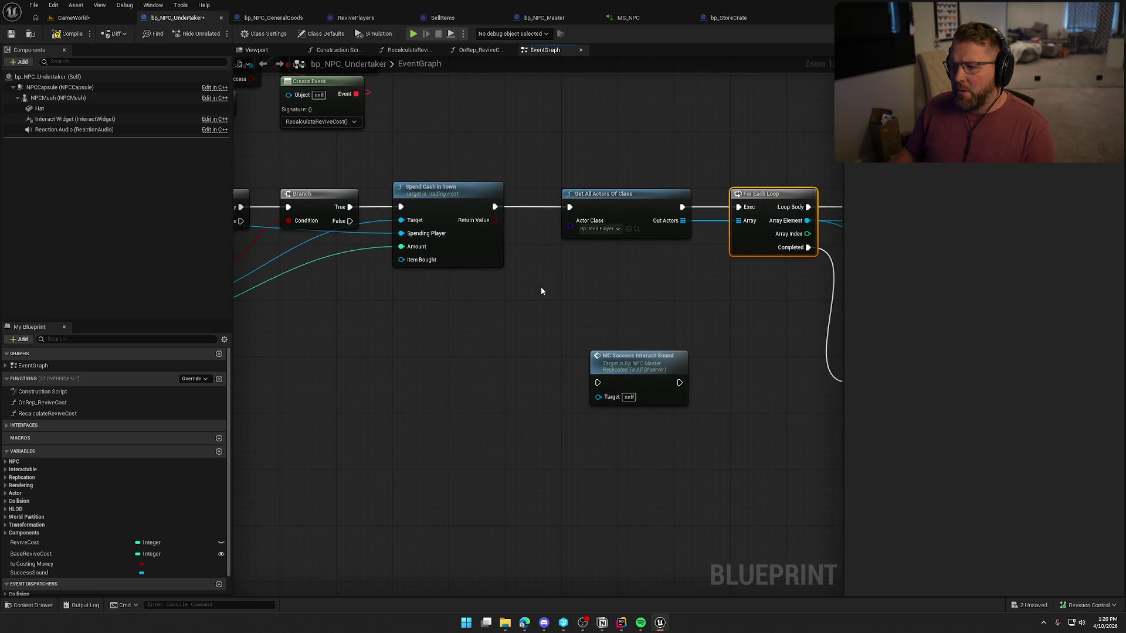
mouse_move(540, 290)
left_mouse_down()
mouse_move(759, 301)
mouse_move(483, 314)
left_mouse_up()
scroll(567, 251, "down", 2)
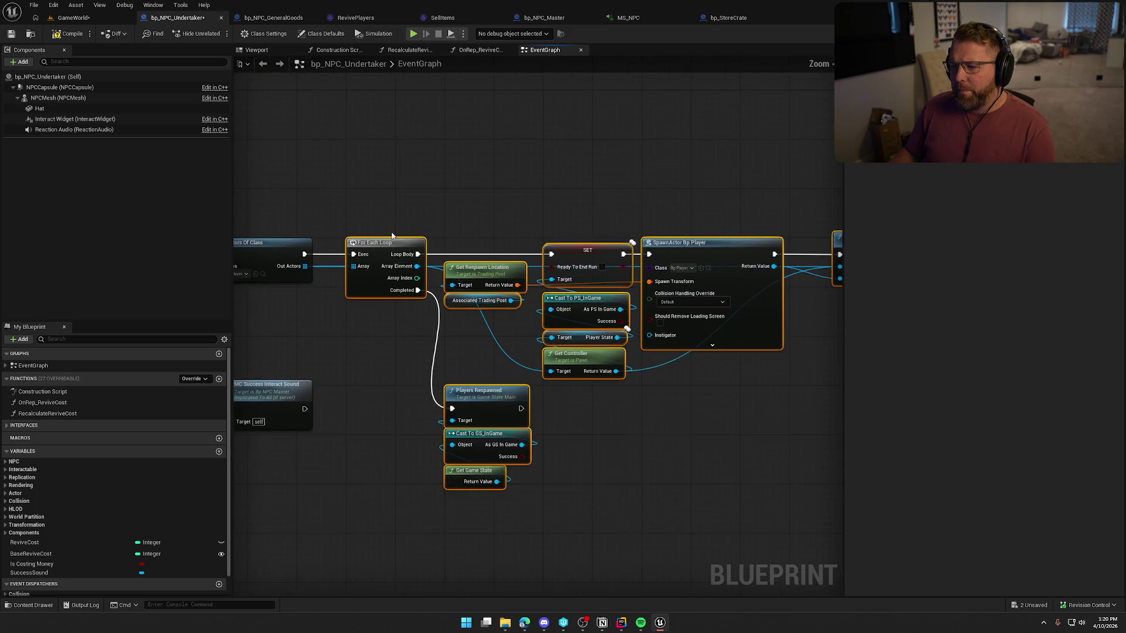
mouse_move(377, 201)
left_mouse_down()
mouse_move(789, 524)
mouse_move(761, 512)
left_mouse_up()
scroll(491, 364, "up", 2)
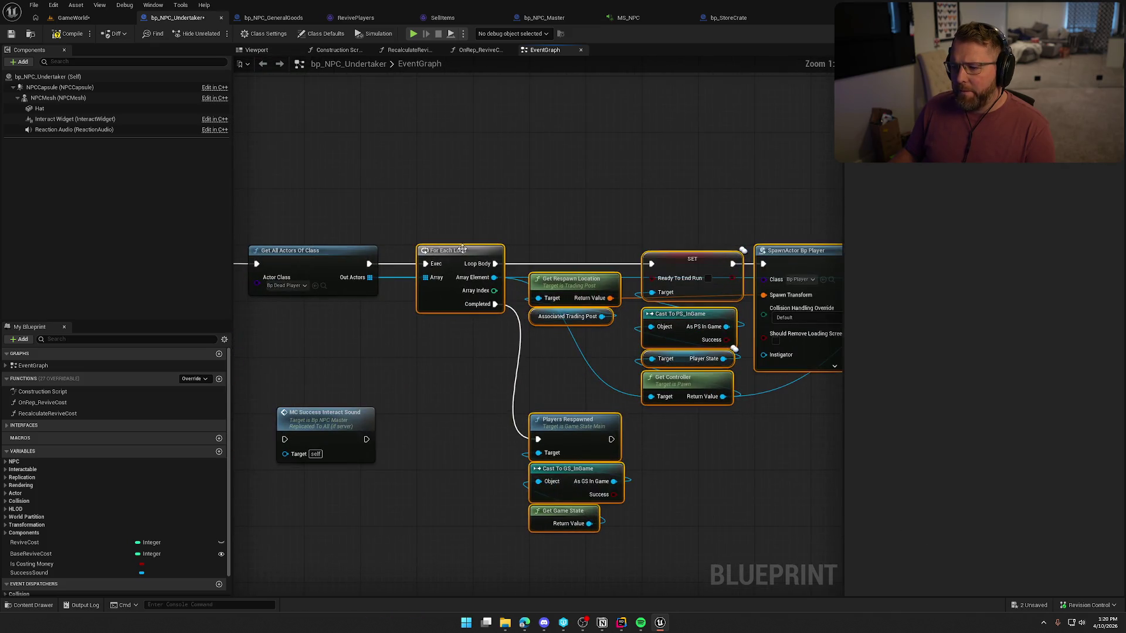
left_click_drag(461, 248, 628, 247)
left_click_drag(399, 401, 477, 396)
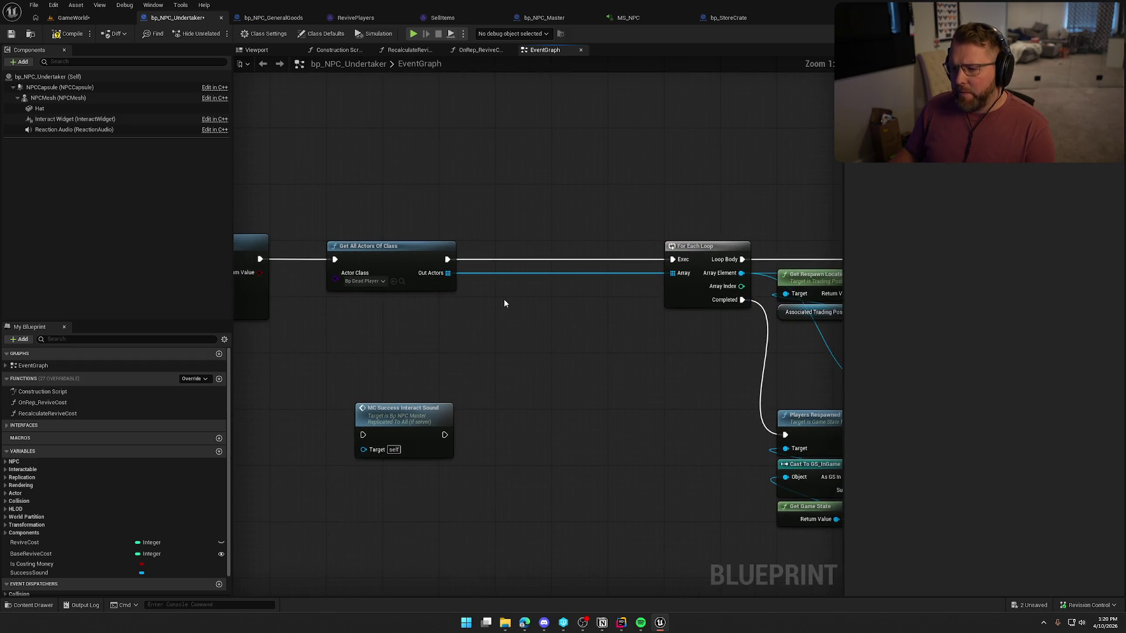
left_click(518, 274)
Wire the Branch into the flow and feed it an IS NOT EMPTY check on Out Actors
mouse_move(673, 259)
left_mouse_down()
mouse_move(548, 290)
mouse_move(531, 264)
left_mouse_up()
left_click_drag(449, 275, 477, 305)
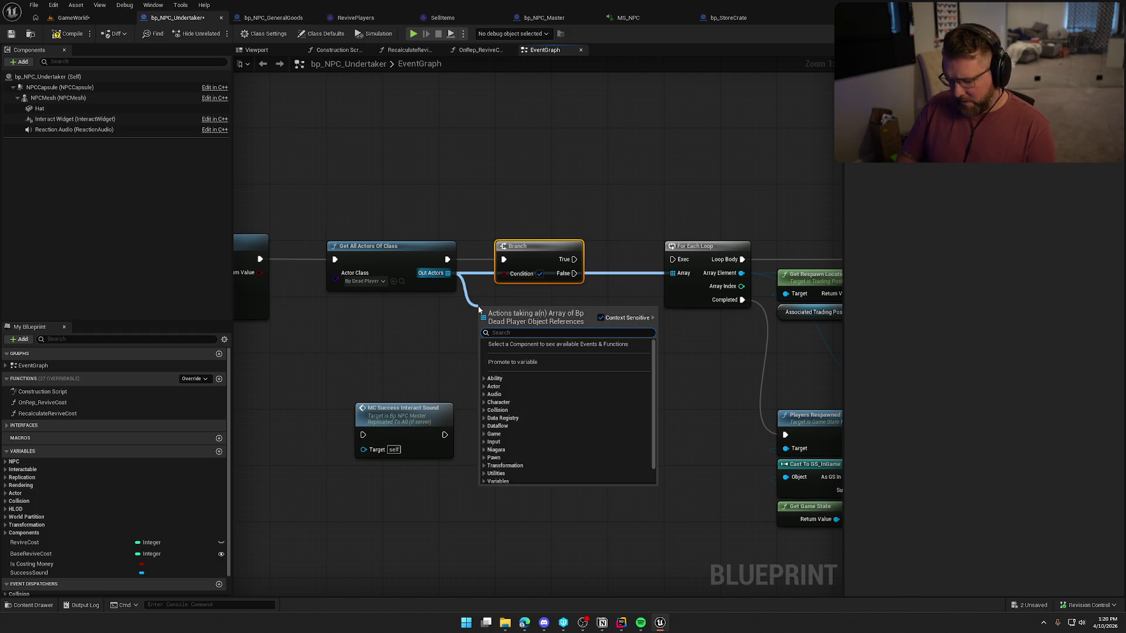
type("is not empty")
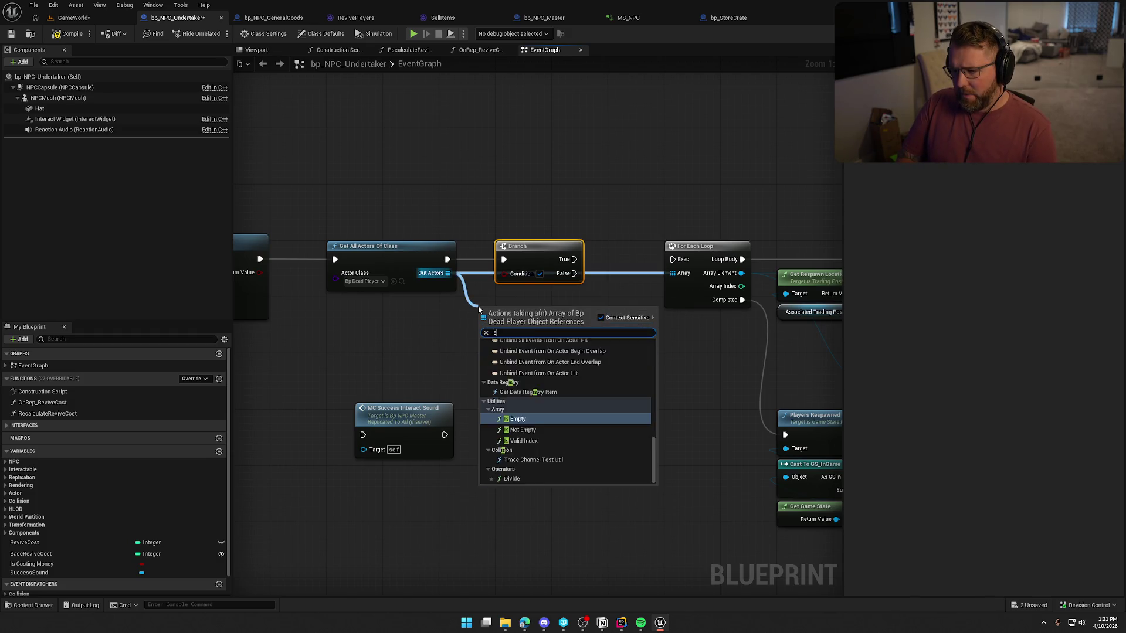
key("Return")
left_click_drag(562, 320, 504, 273)
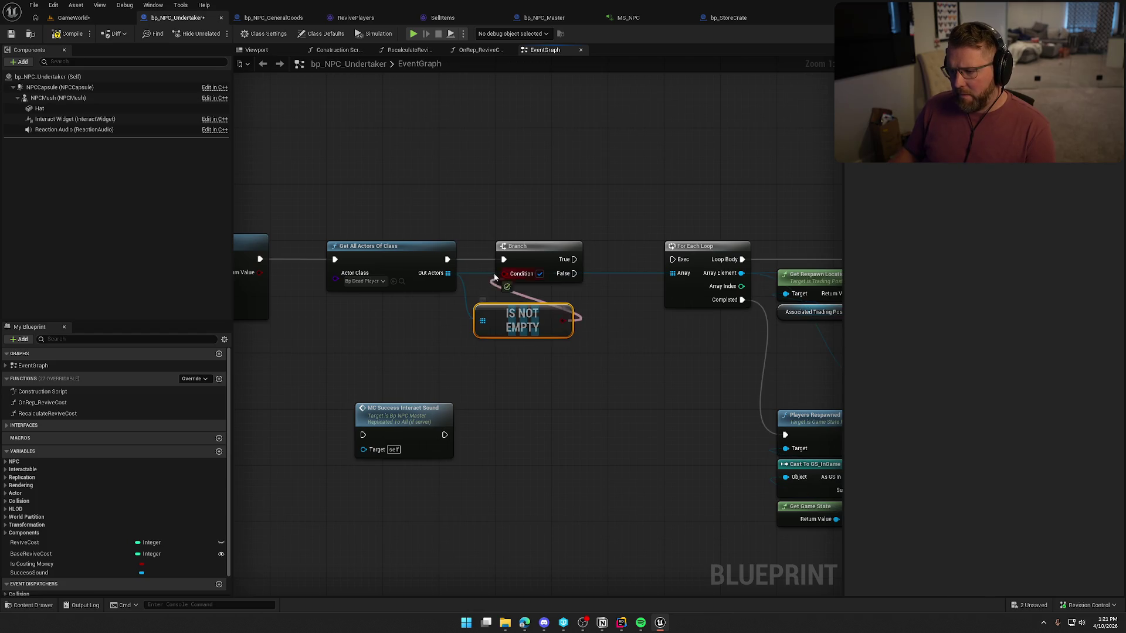
Place MC Success Interact Sound between Branch True and the For Each Loop
mouse_move(405, 410)
left_mouse_down()
mouse_move(467, 366)
mouse_move(677, 126)
left_mouse_up()
left_click_drag(565, 259, 637, 153)
scroll(683, 184, "down", 4)
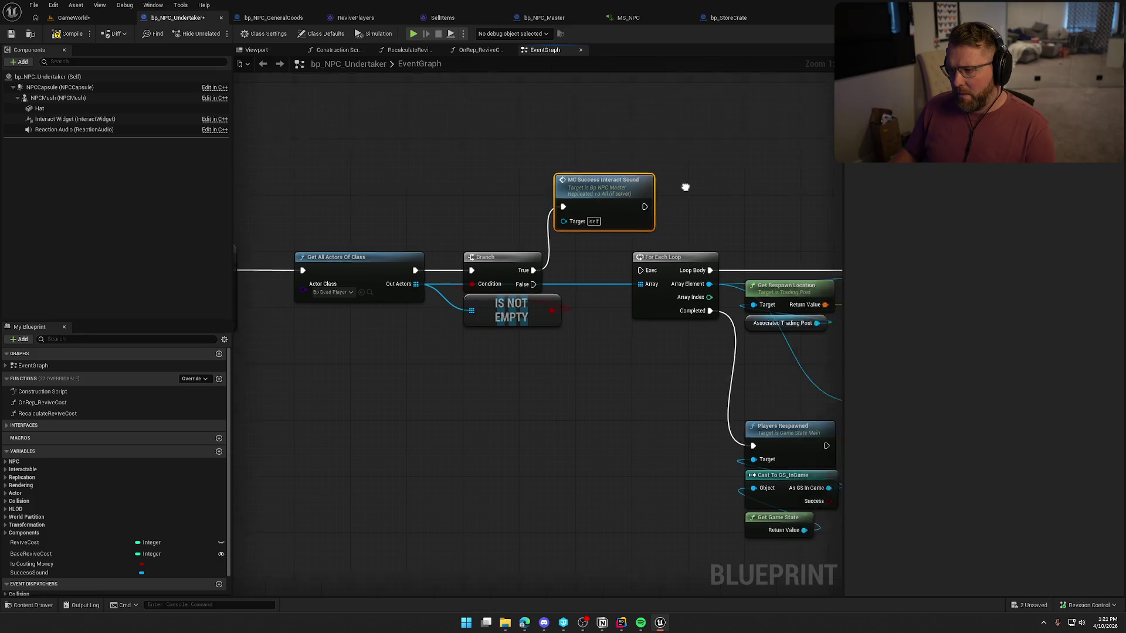
mouse_move(578, 214)
left_mouse_down()
mouse_move(1040, 515)
mouse_move(597, 462)
left_mouse_up()
scroll(479, 358, "up", 4)
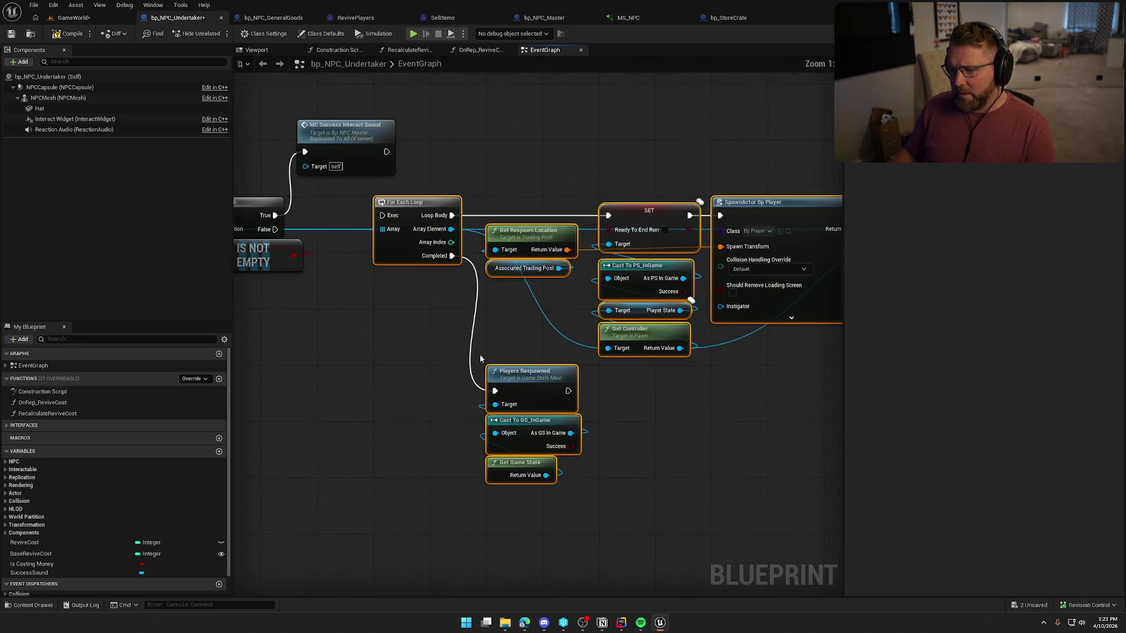
left_click_drag(417, 204, 477, 204)
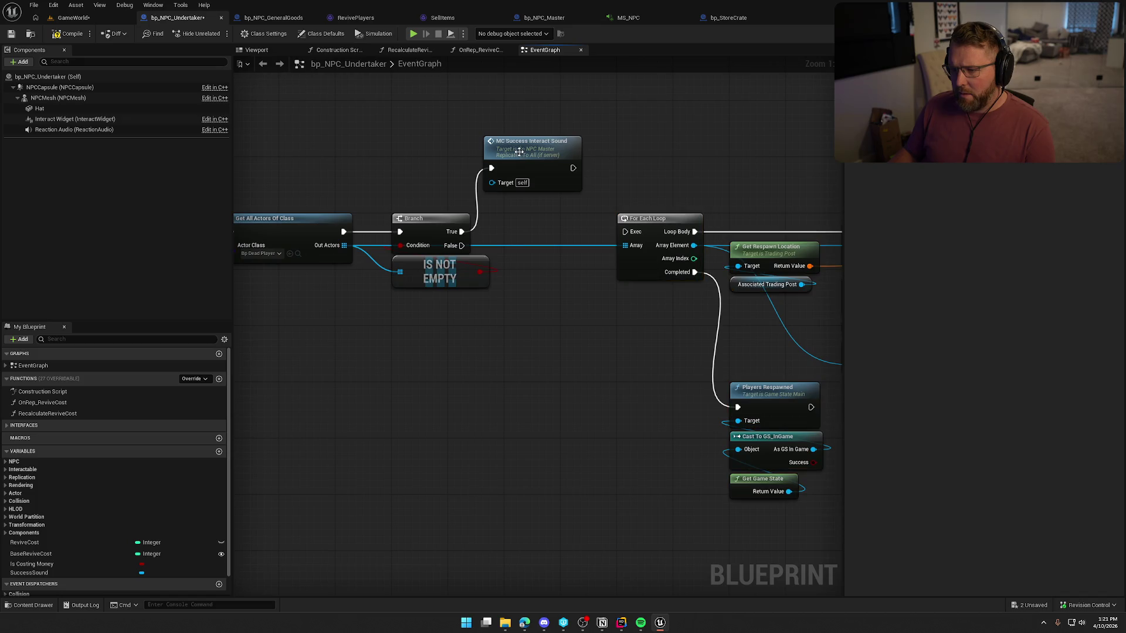
left_click_drag(530, 147, 544, 213)
Bring the respawn nodes into view and select the Players Respawned node
left_click(666, 171)
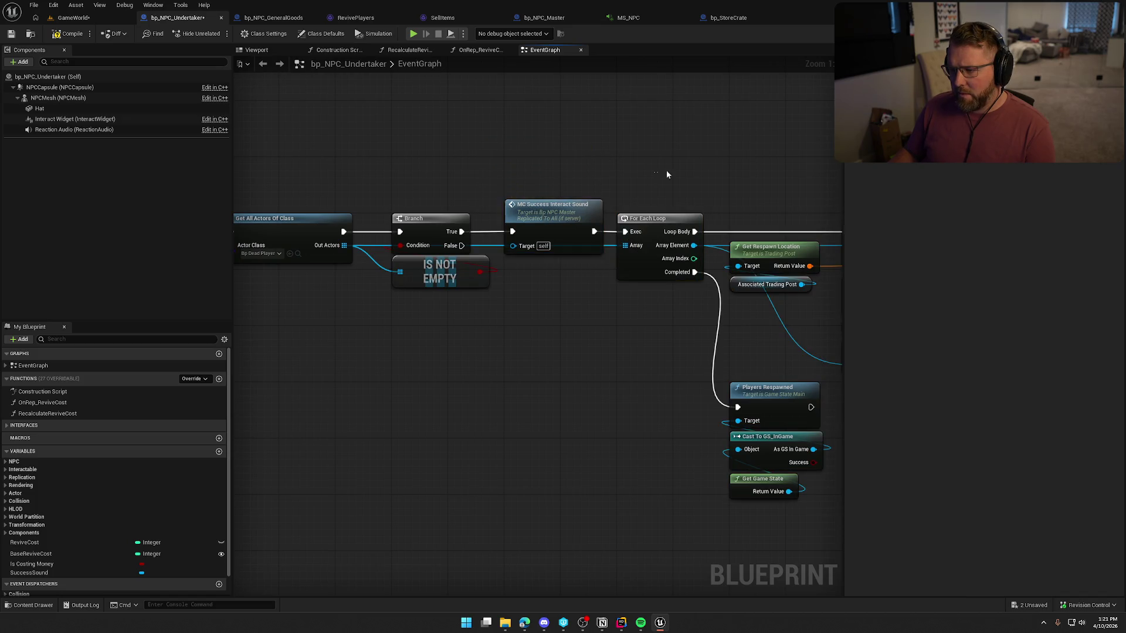
left_click_drag(666, 172, 440, 109)
left_click_drag(549, 323, 448, 272)
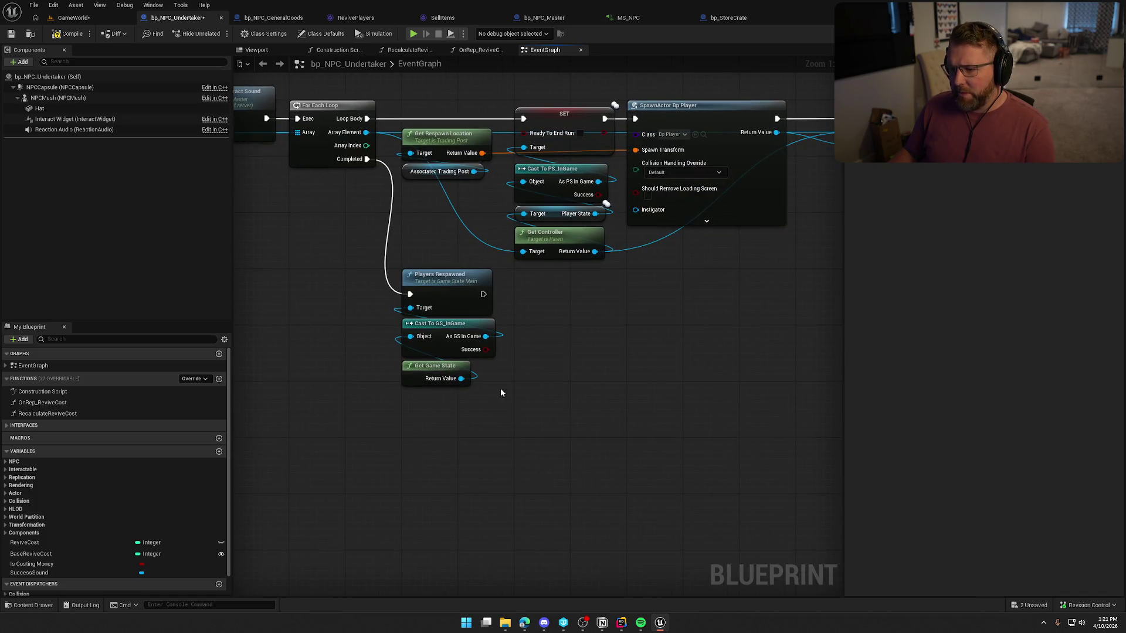
left_click(451, 278)
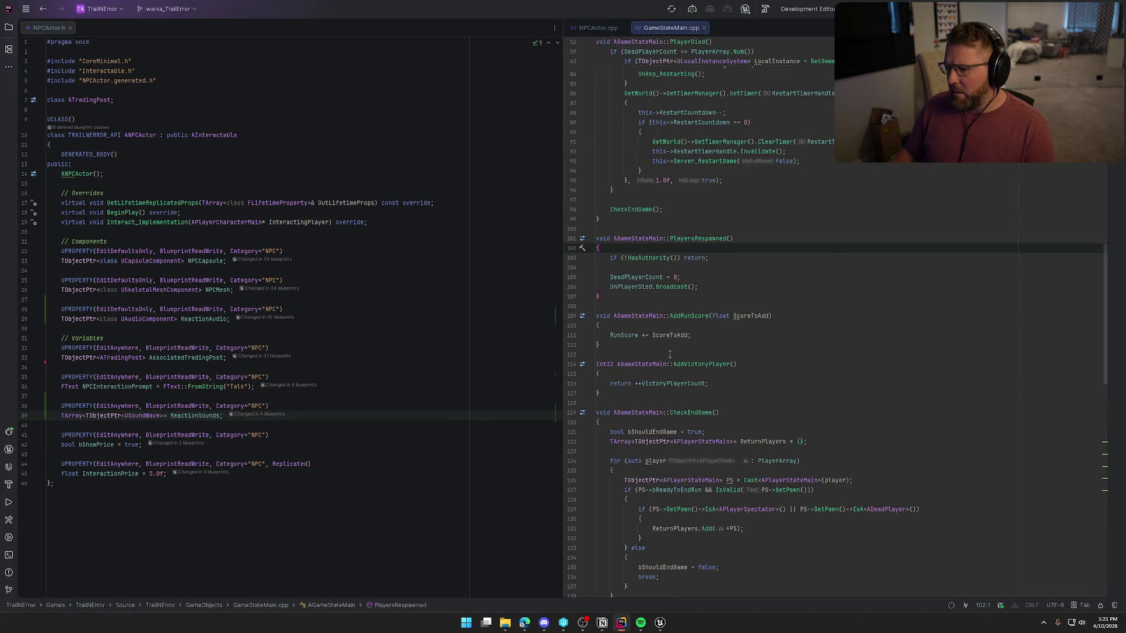
Playtest the GameWorld level up to the Undertaker's Revive Friends prompt, then stop the session
left_click(660, 622)
scroll(671, 427, "up", 3)
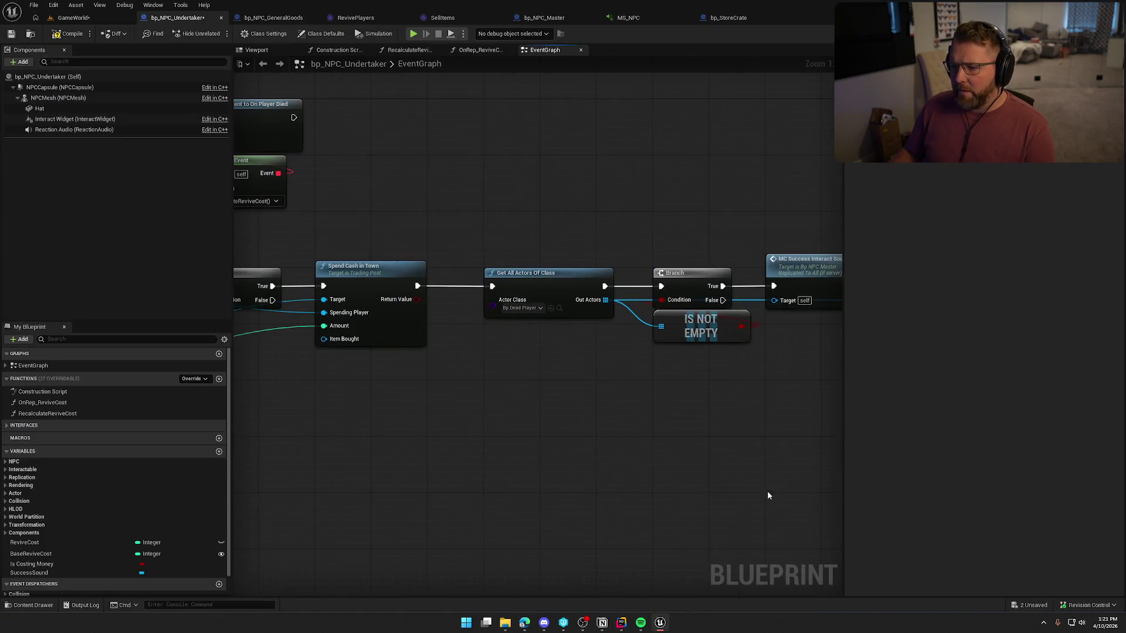
left_click(74, 19)
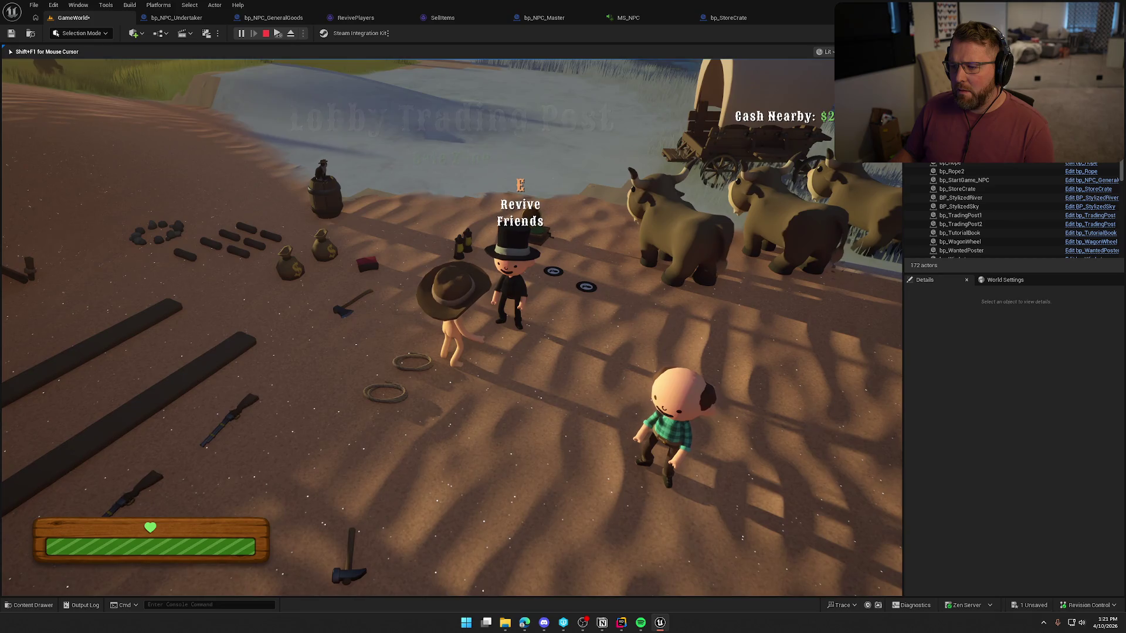
key("Escape")
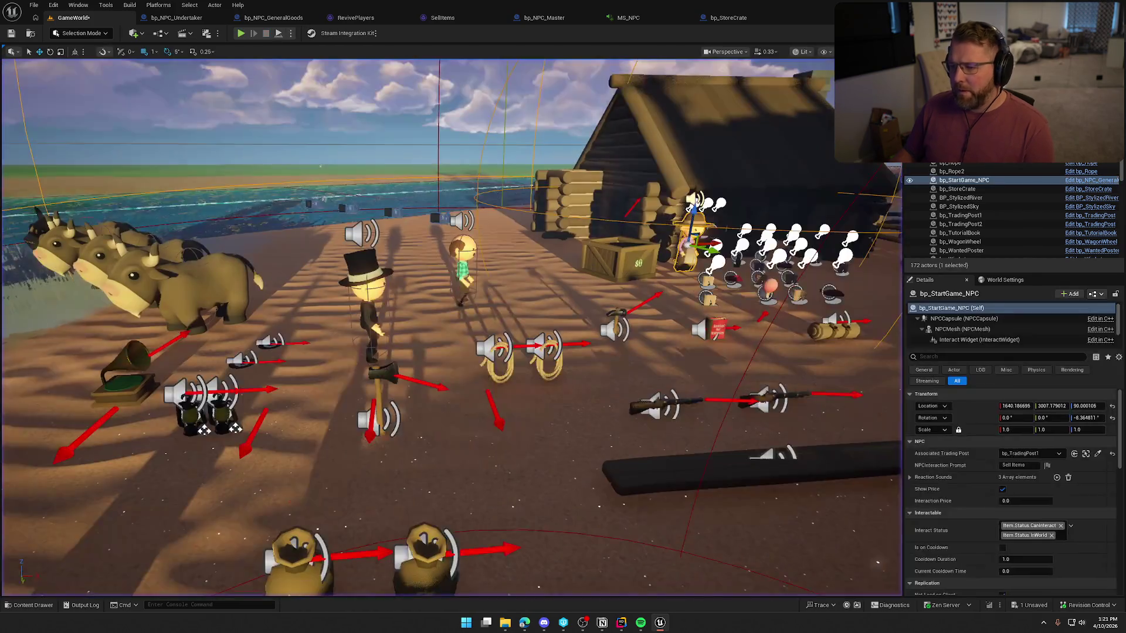
Open NPCActor.cpp in Rider, then Live Coding-compile the Volume change into Unreal Editor
left_click(622, 623)
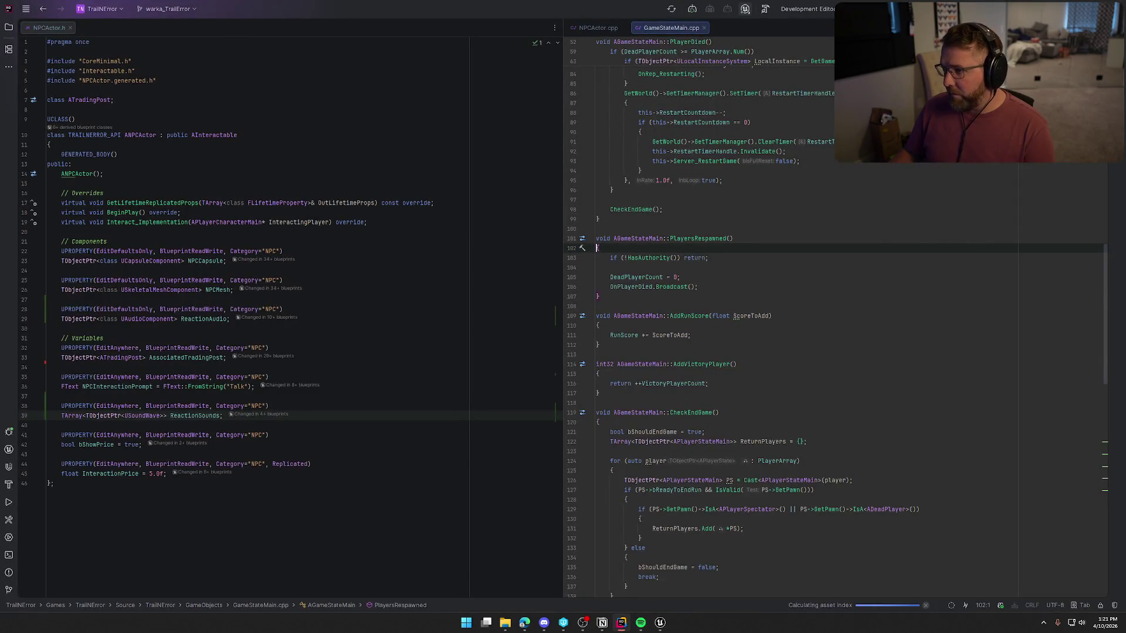
left_click(597, 27)
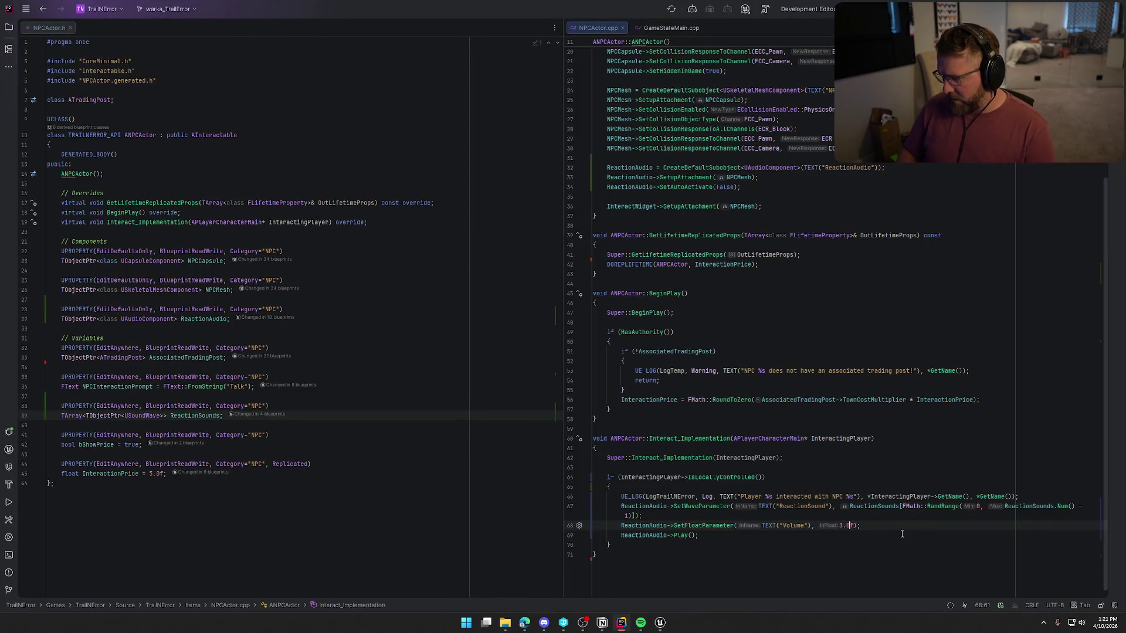
left_click(661, 622)
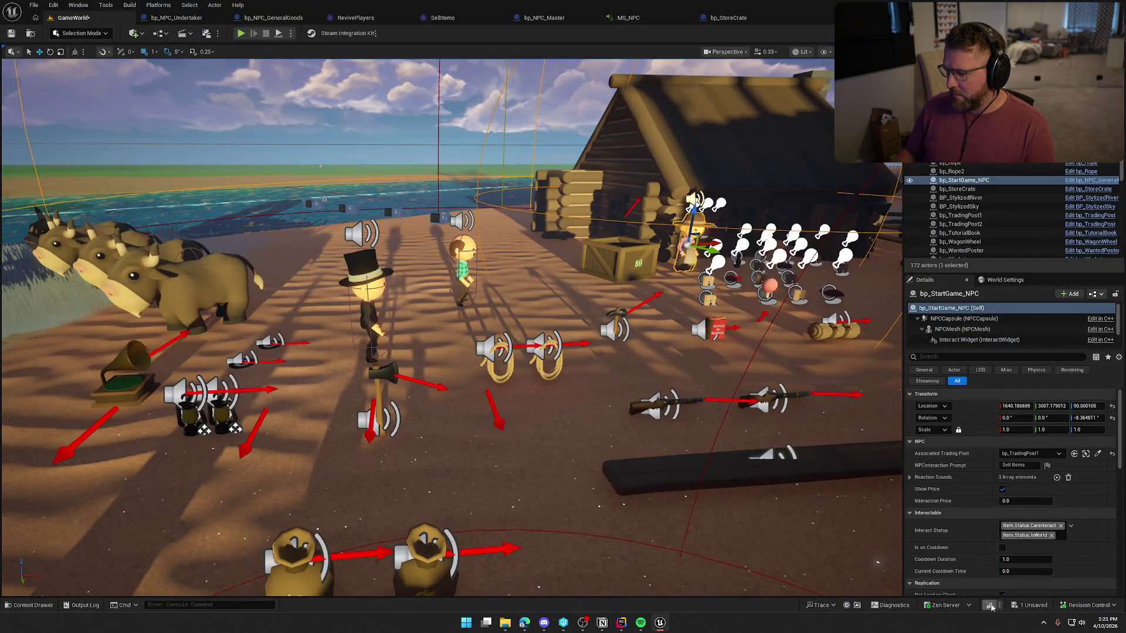
left_click(989, 606)
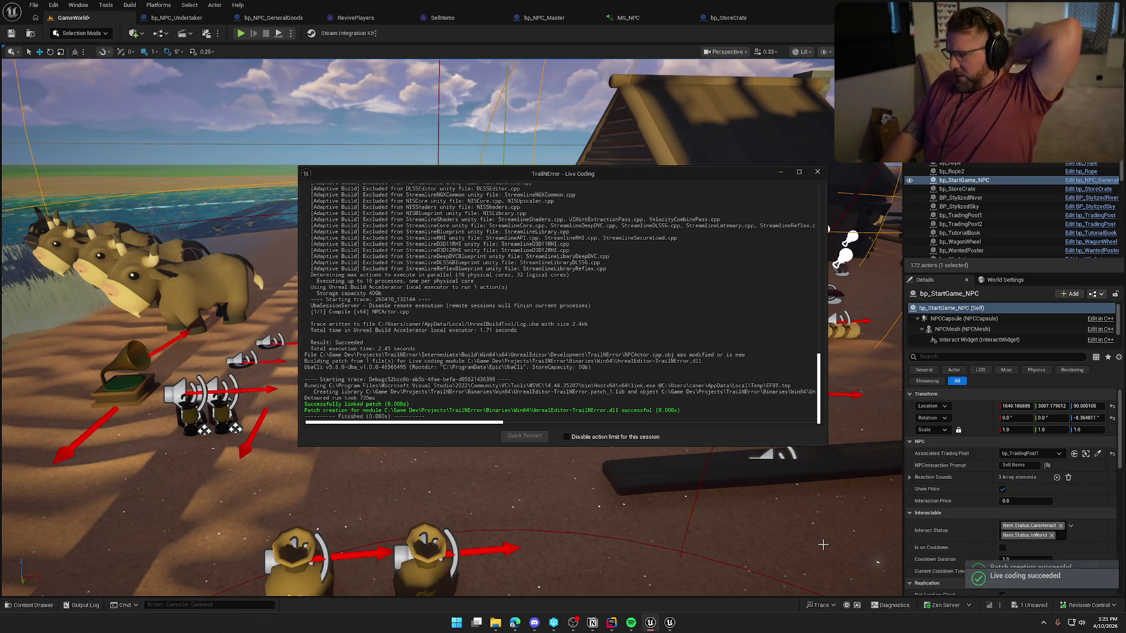
left_click(818, 173)
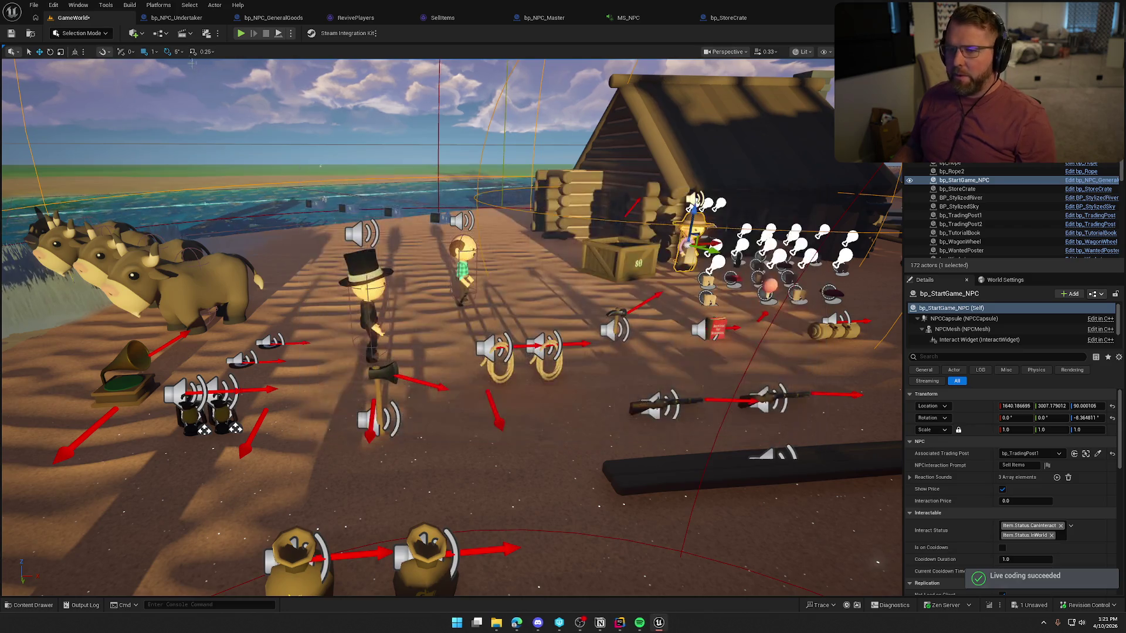
Playtest in the editor: get healed by the healer and visit the top-hat and pen NPCs
key("alt+p")
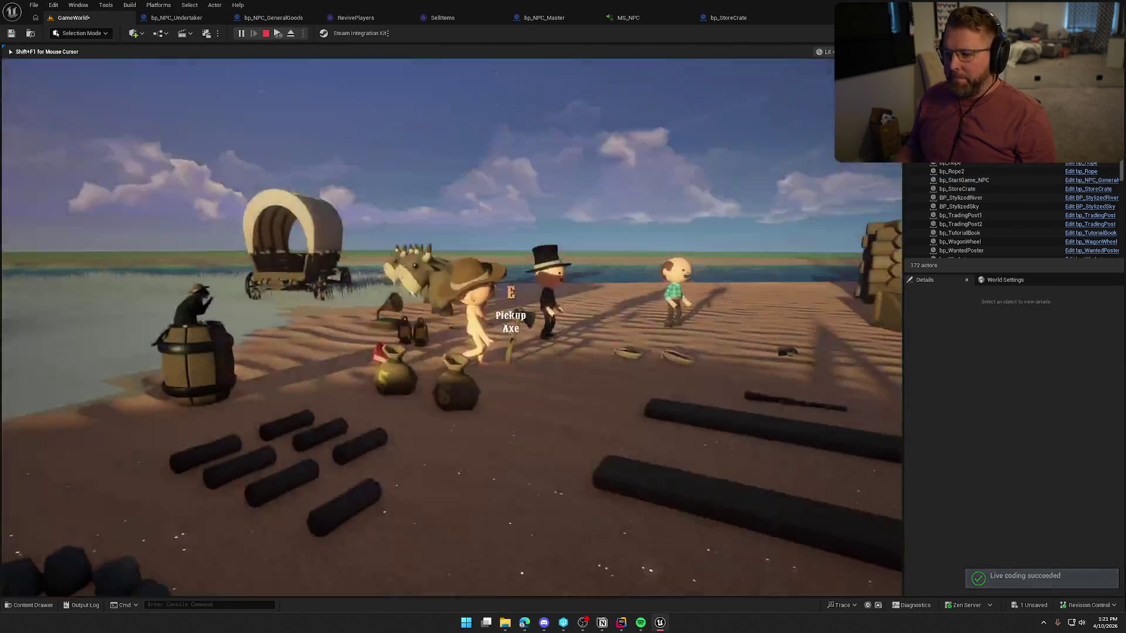
key("w")
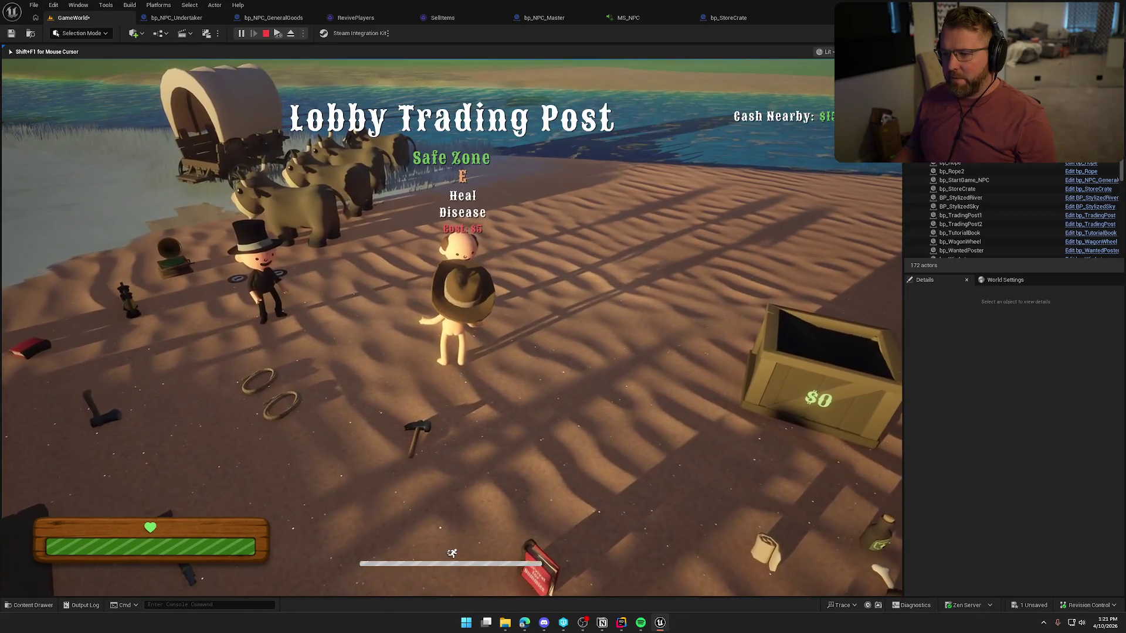
key("e")
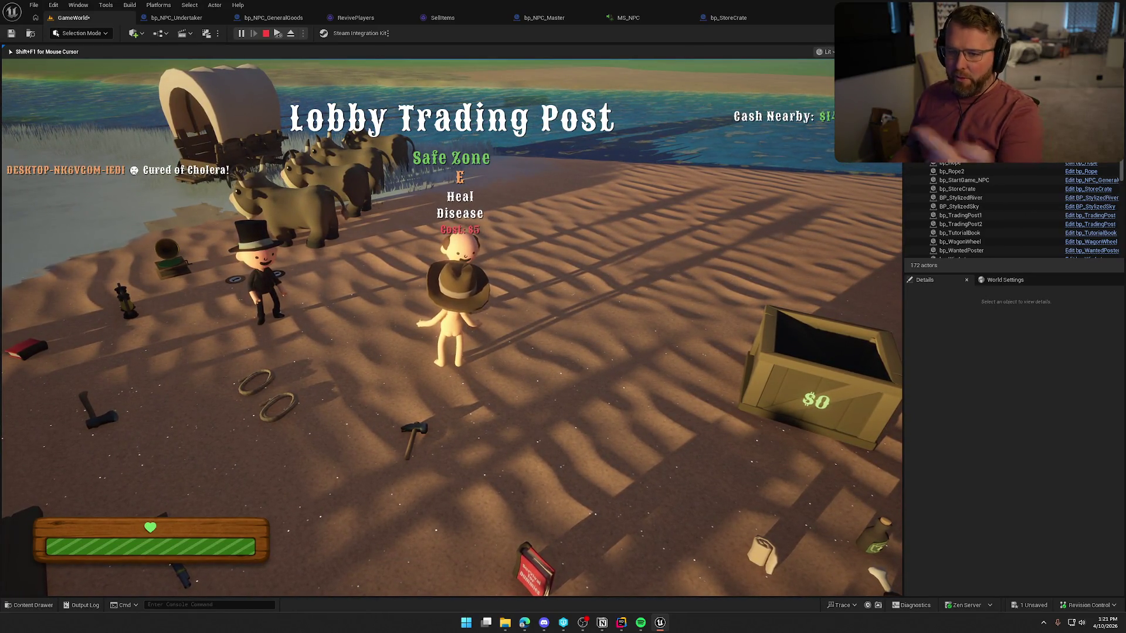
mouse_move(451, 317)
key("w")
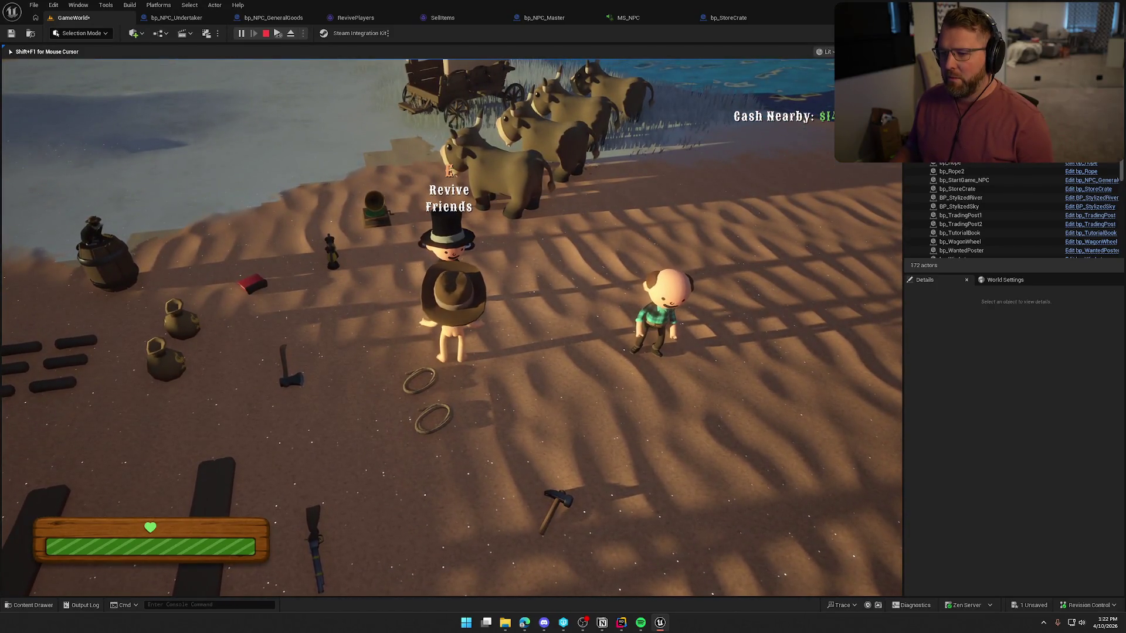
key("shift+w")
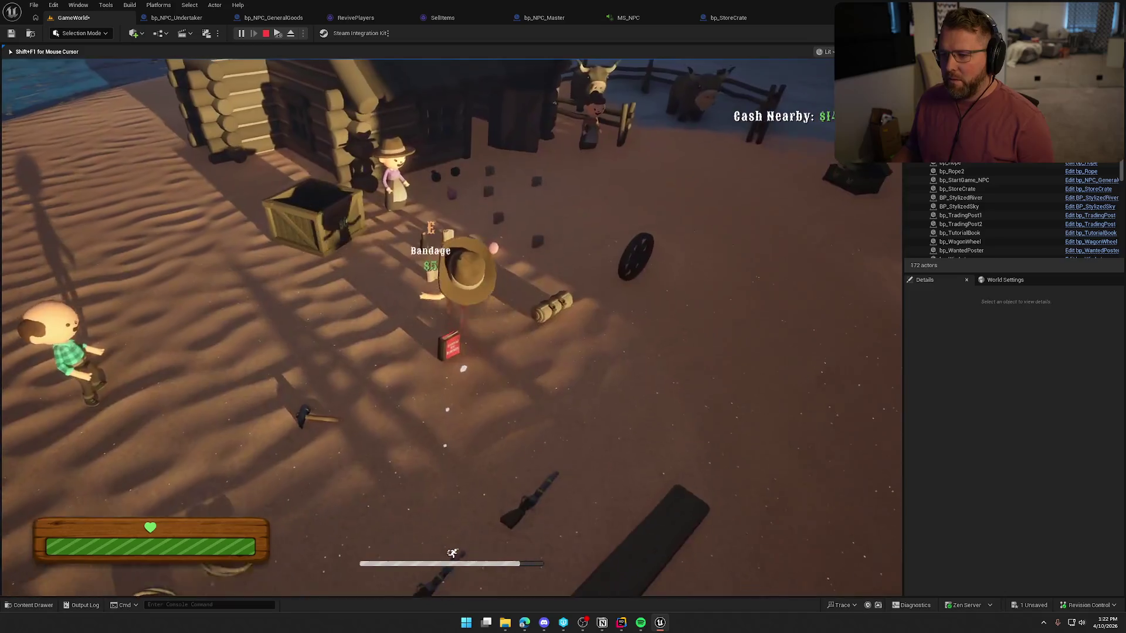
key("w")
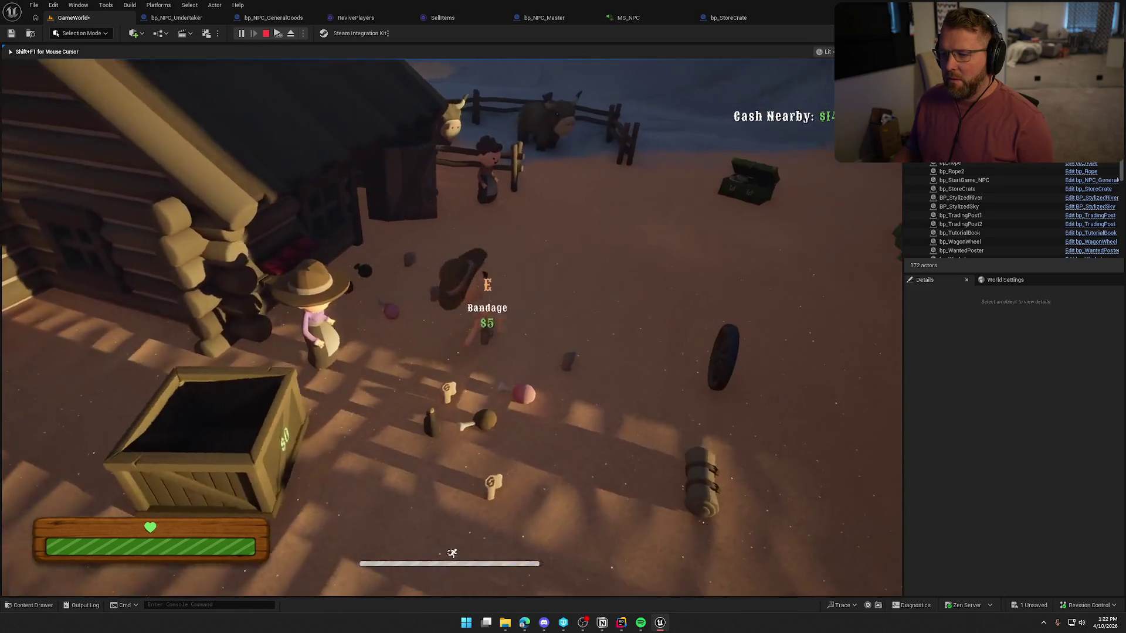
key("w")
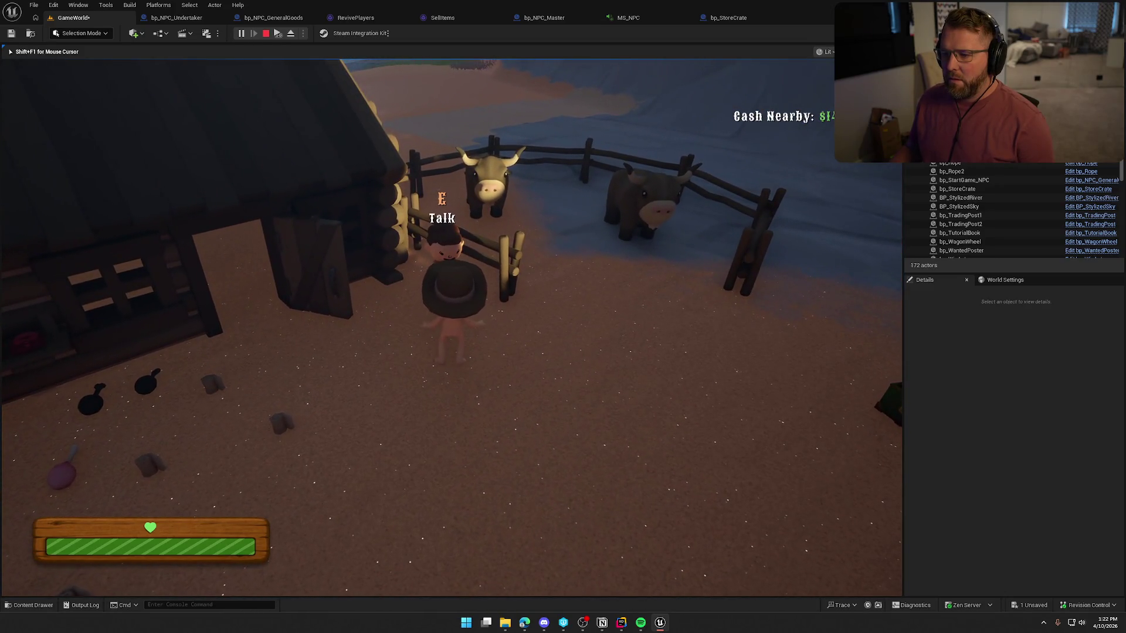
Buy two bandages and try selling at the store crate, then stop playing and save all
key("shift+w")
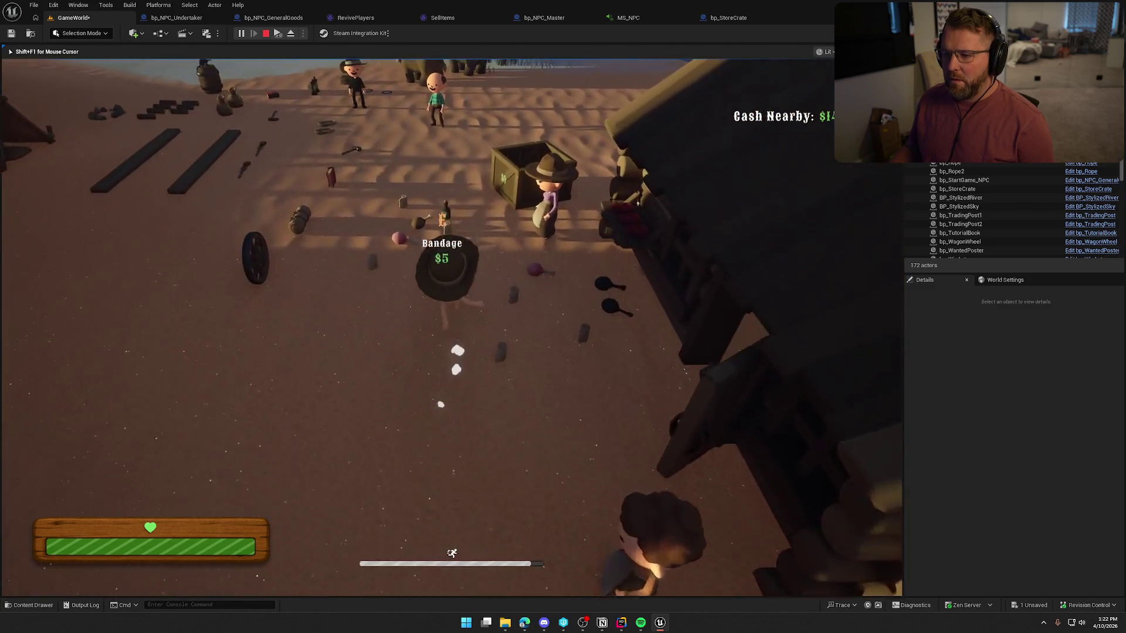
key("e")
key("e")
key("w")
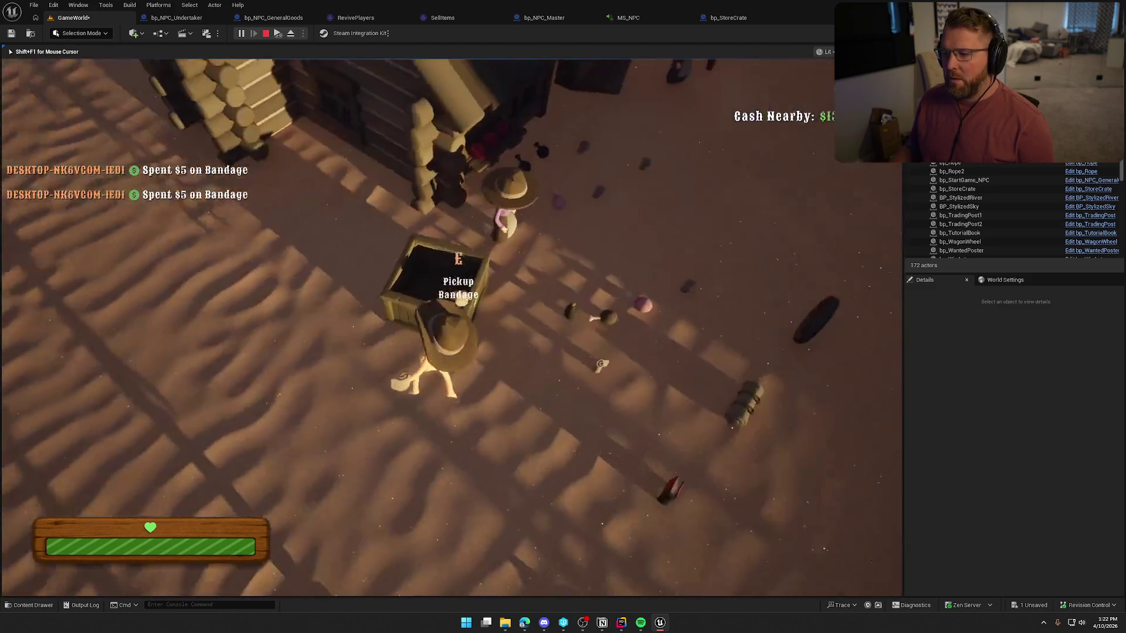
key("w")
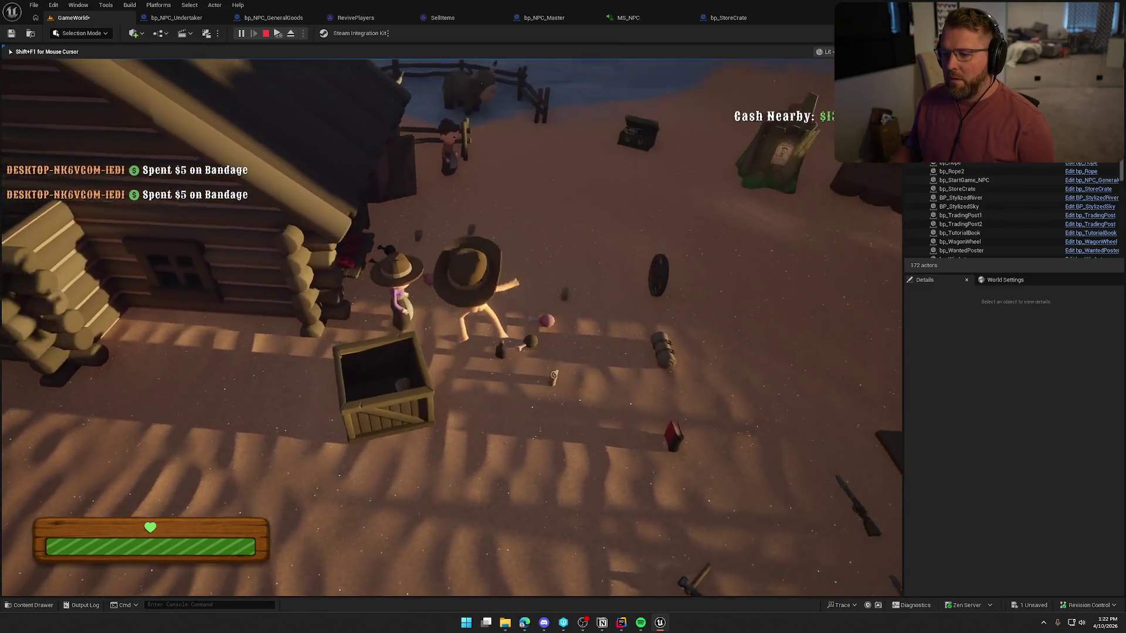
key("w")
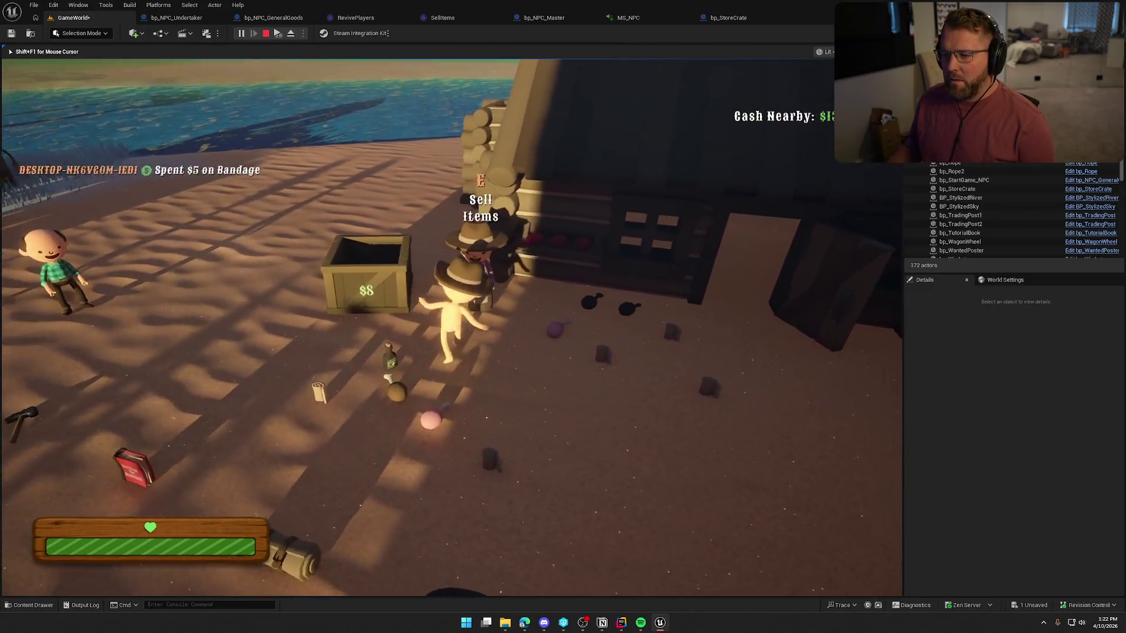
key("shift+w")
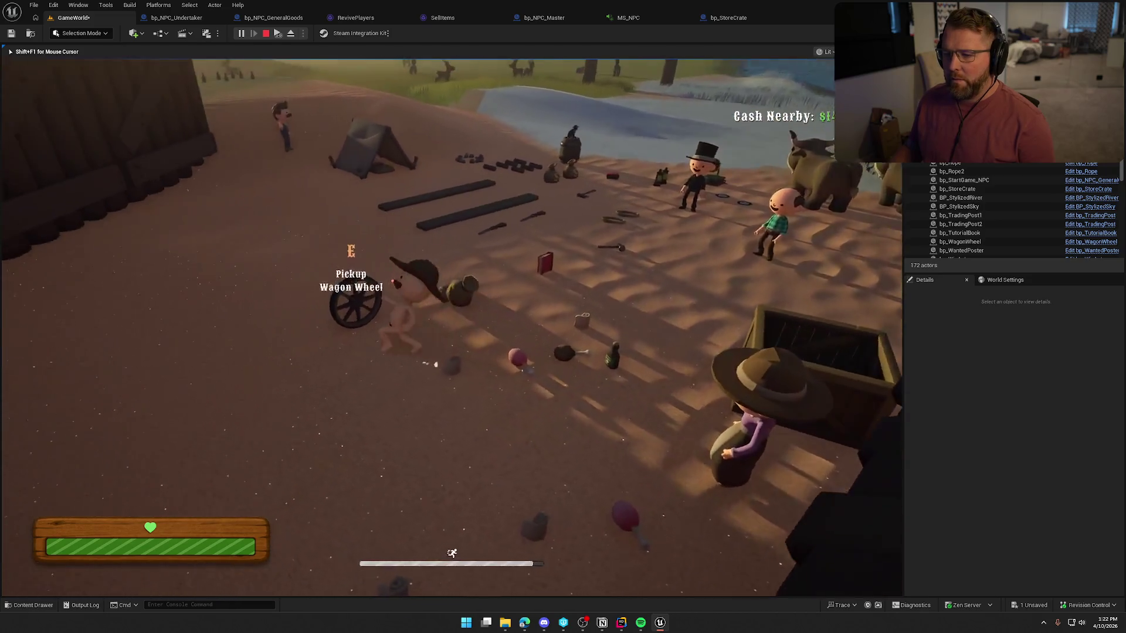
key("w")
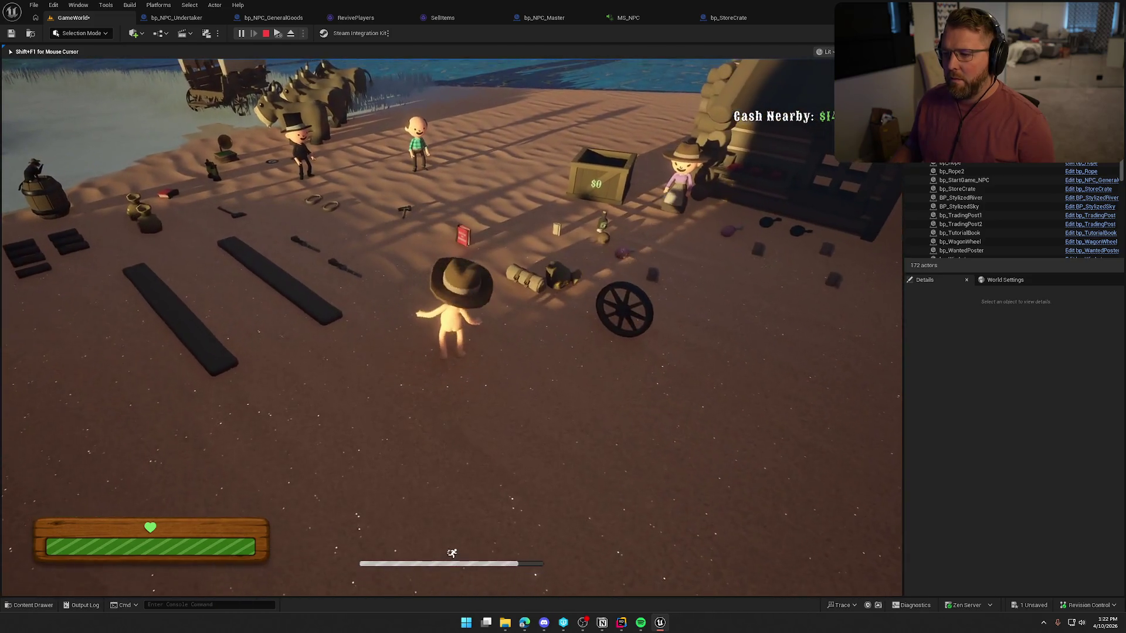
key("Escape")
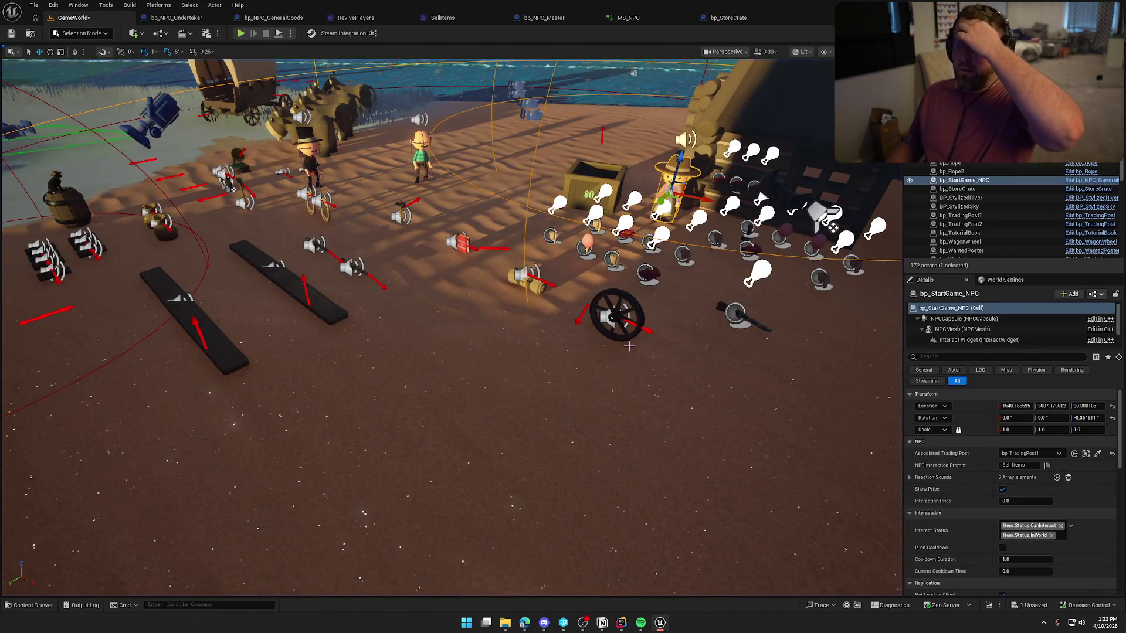
key("ctrl+s")
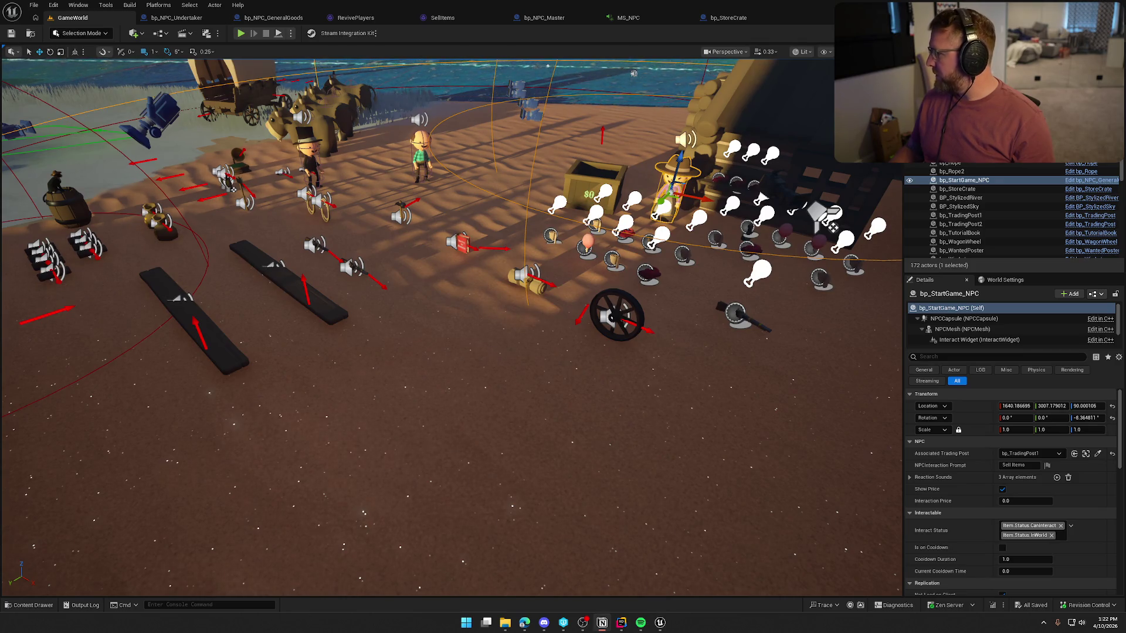
In Notion, review the NPCs card, move it into Needs Testing, and open Sound Pass
key("alt+Tab")
left_click(397, 170)
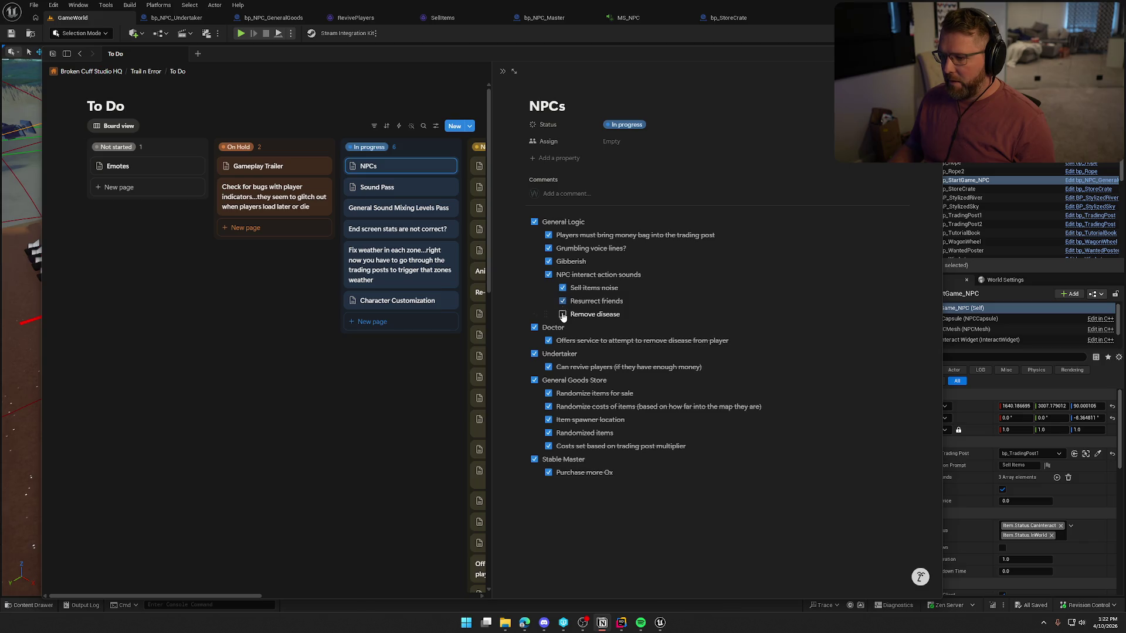
key("Escape")
left_click_drag(401, 166, 524, 169)
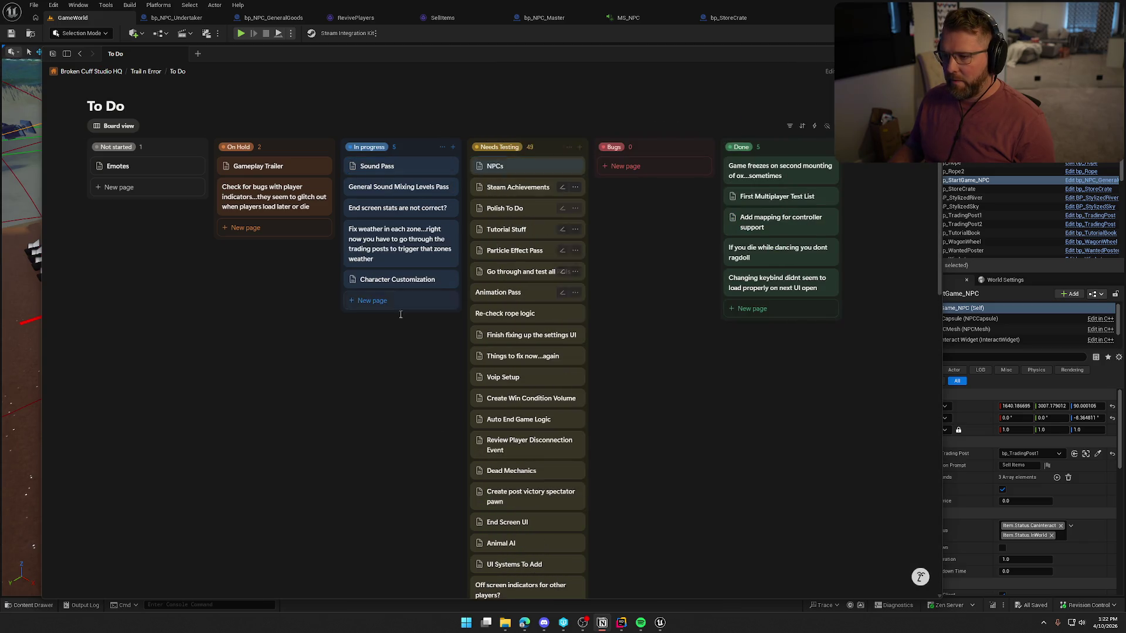
left_click(387, 173)
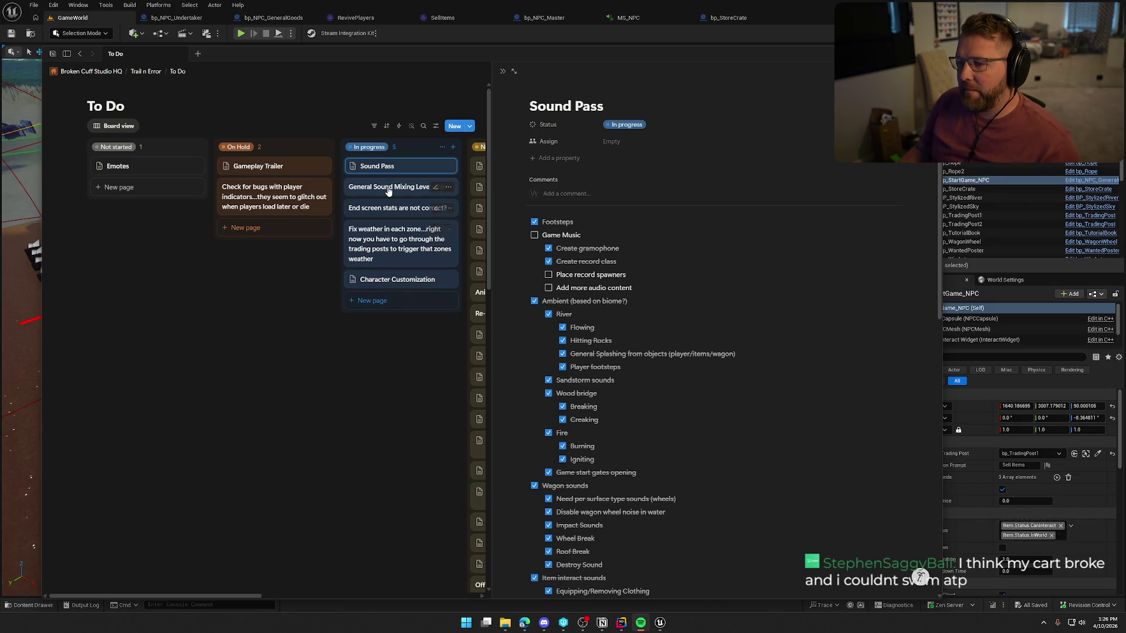
Open the General Sound Mixing Levels Pass task and its Sound Pass details, then return to the editor
left_click(437, 186)
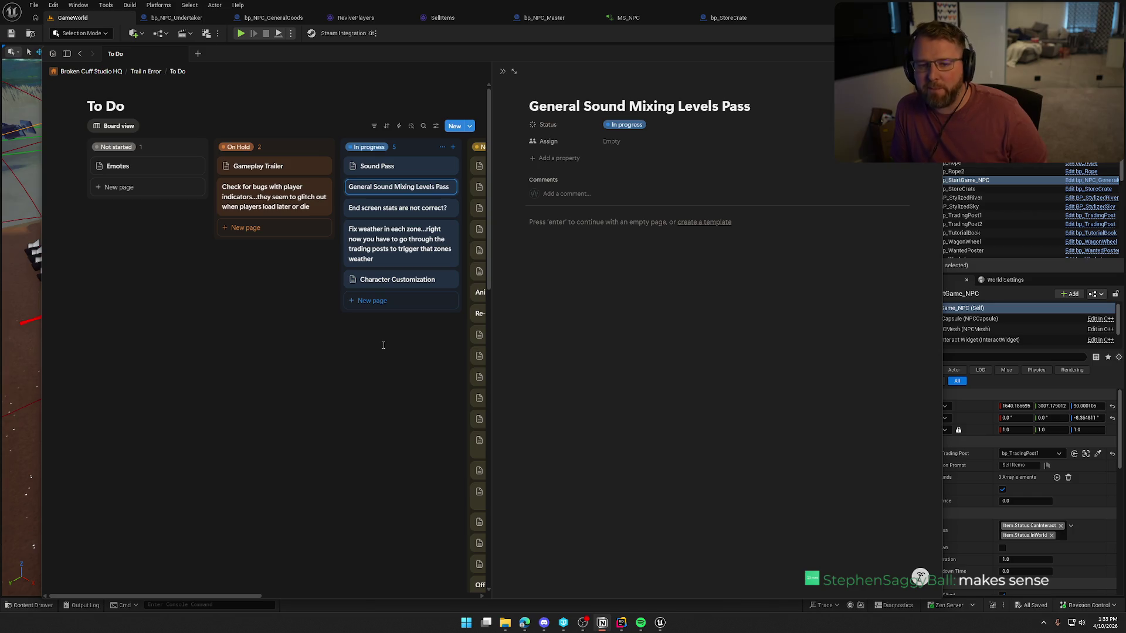
left_click(381, 166)
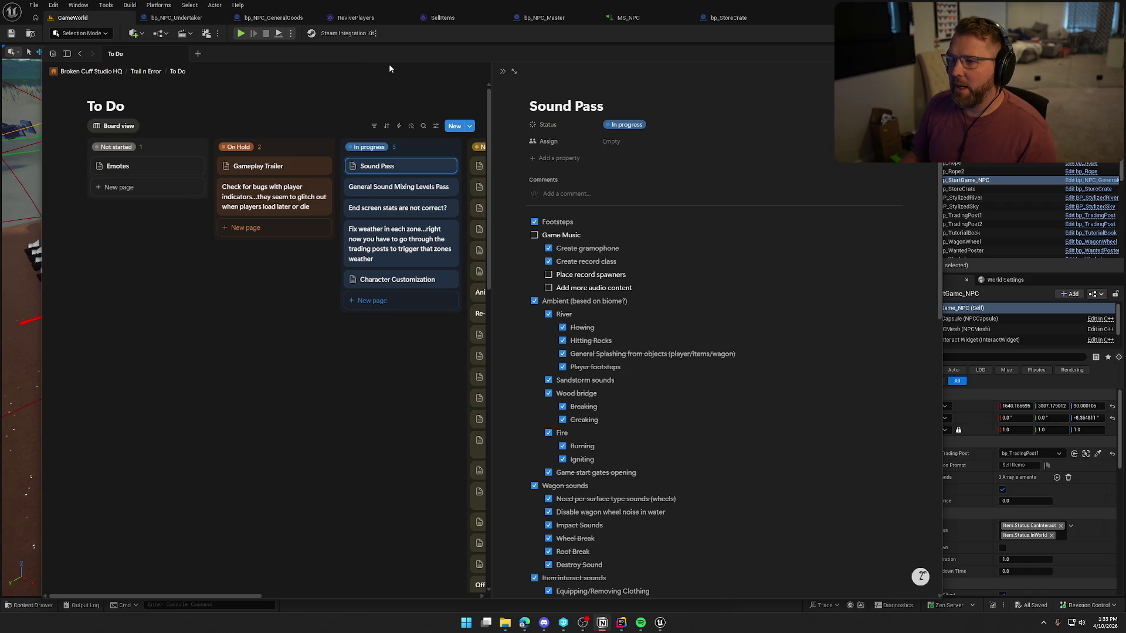
key("alt+Tab")
Open the TrailMap level from Content > Maps in the Content Drawer
scroll(895, 367, "down", 3)
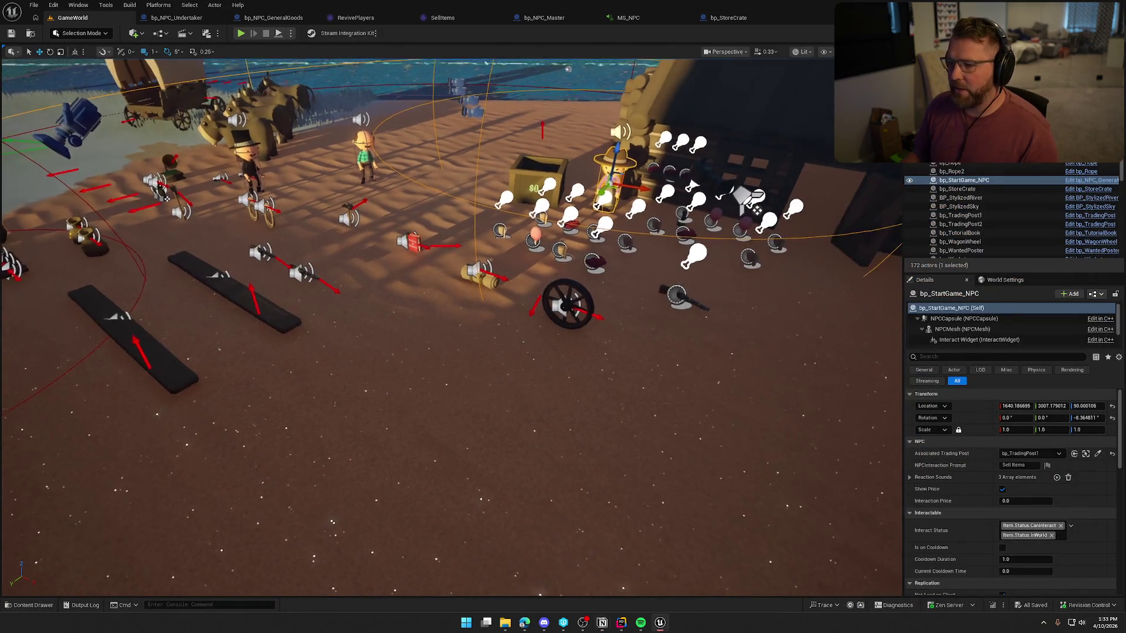
key("ctrl+space")
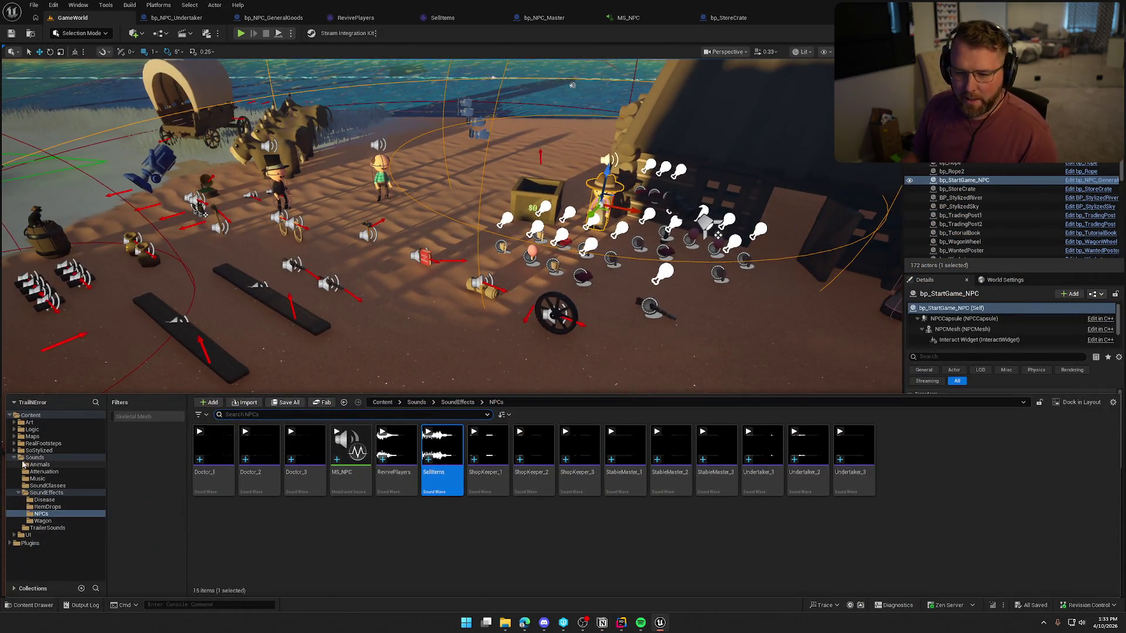
left_click(18, 457)
left_click(32, 436)
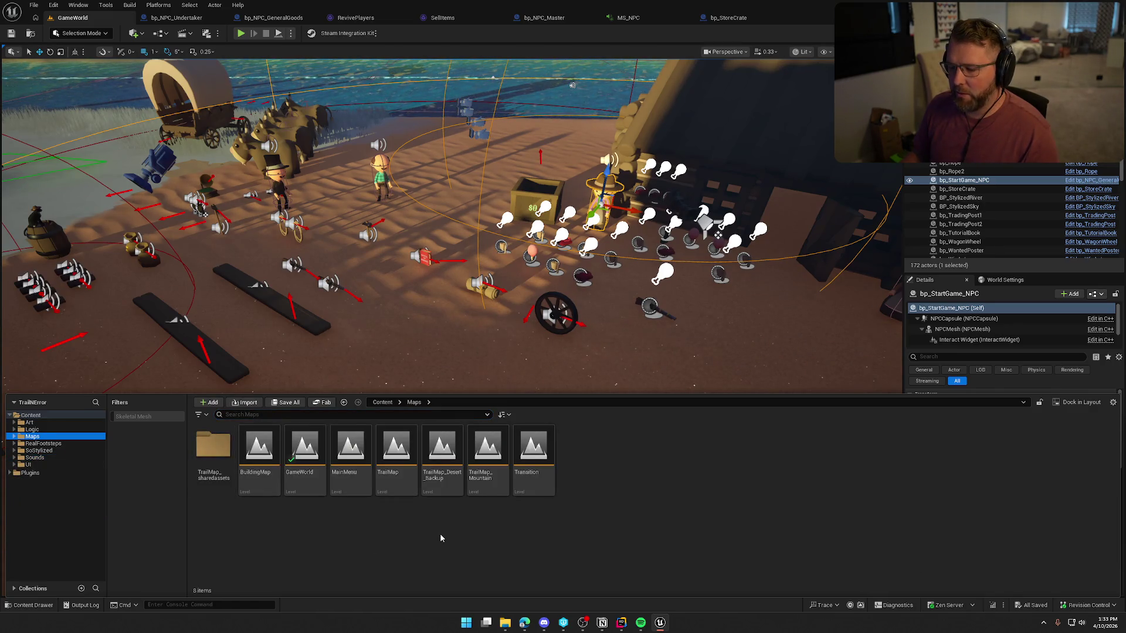
left_click(396, 457)
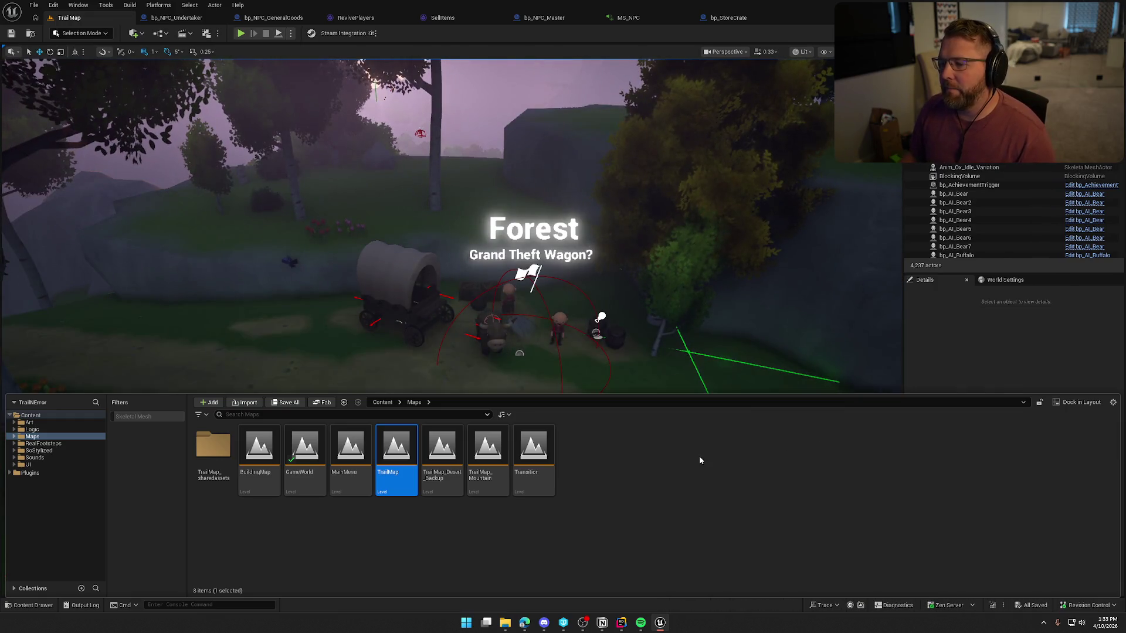
left_click(954, 357)
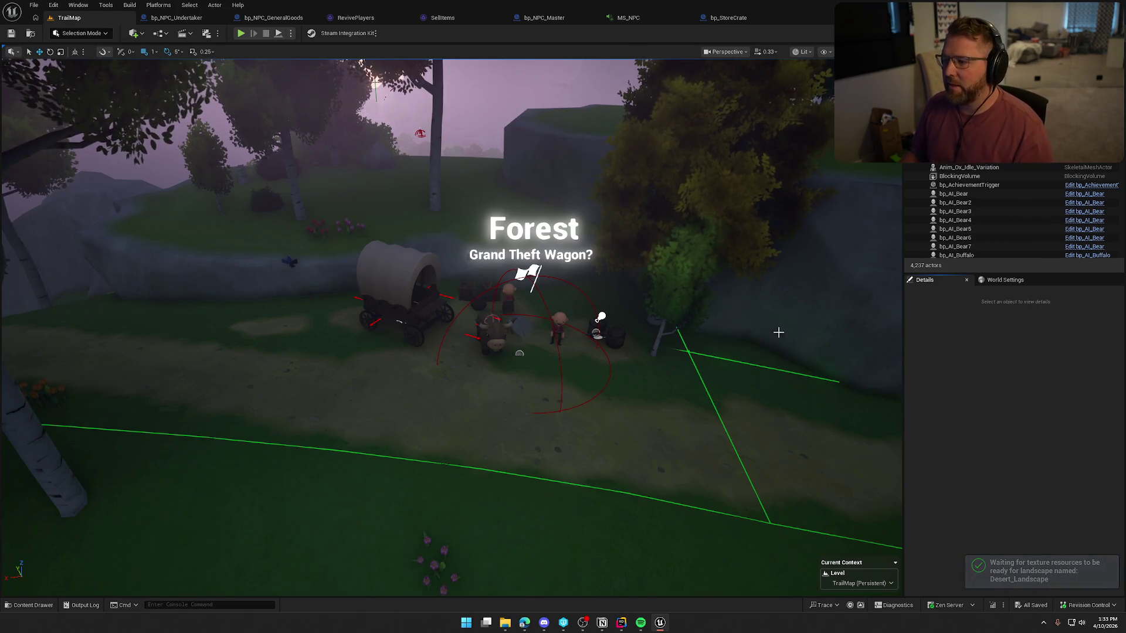
Fly to the General Store and drop bp_Gramophone from Logic > Interactables > Items beside the crates
scroll(774, 331, "up", 6)
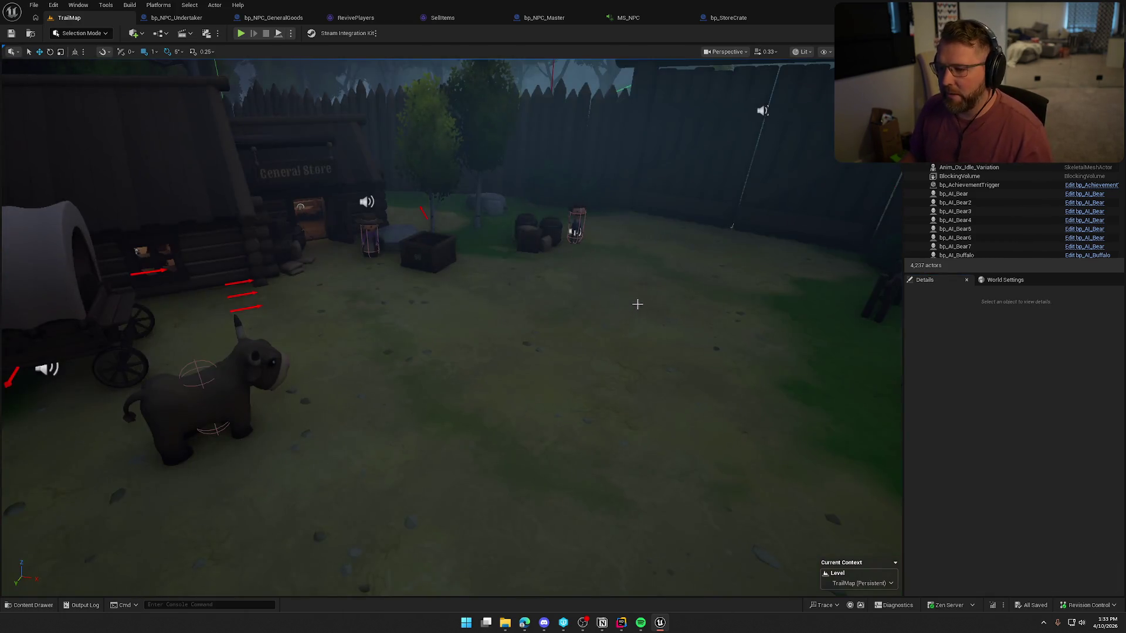
mouse_move(637, 304)
left_mouse_down()
mouse_move(545, 247)
mouse_move(575, 243)
mouse_move(543, 270)
left_mouse_up()
key("ctrl+space")
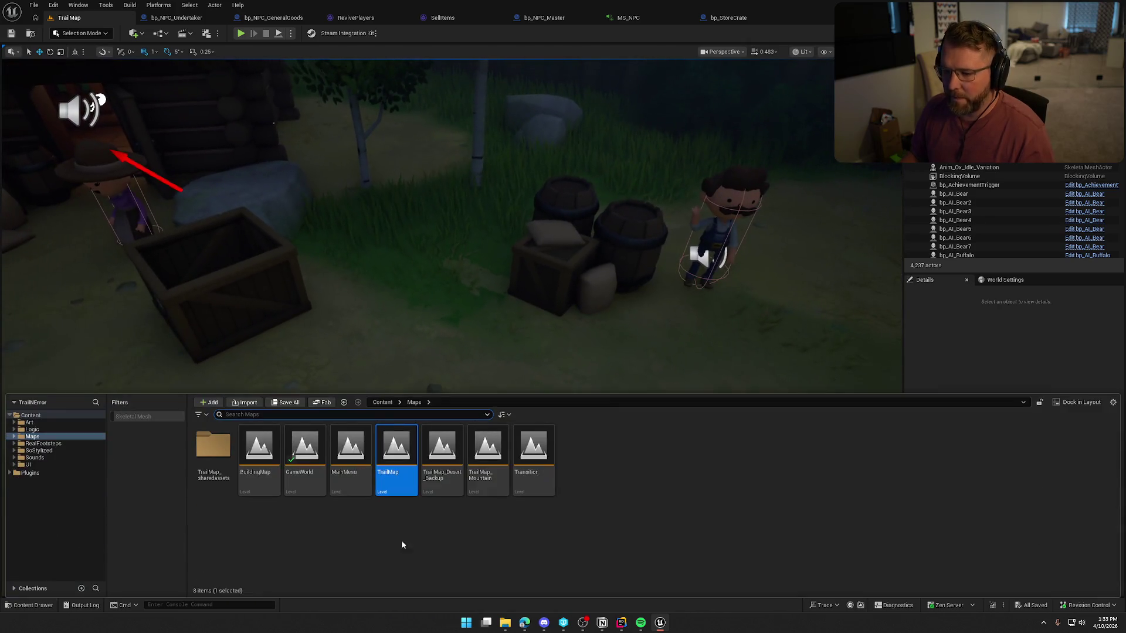
left_click(53, 430)
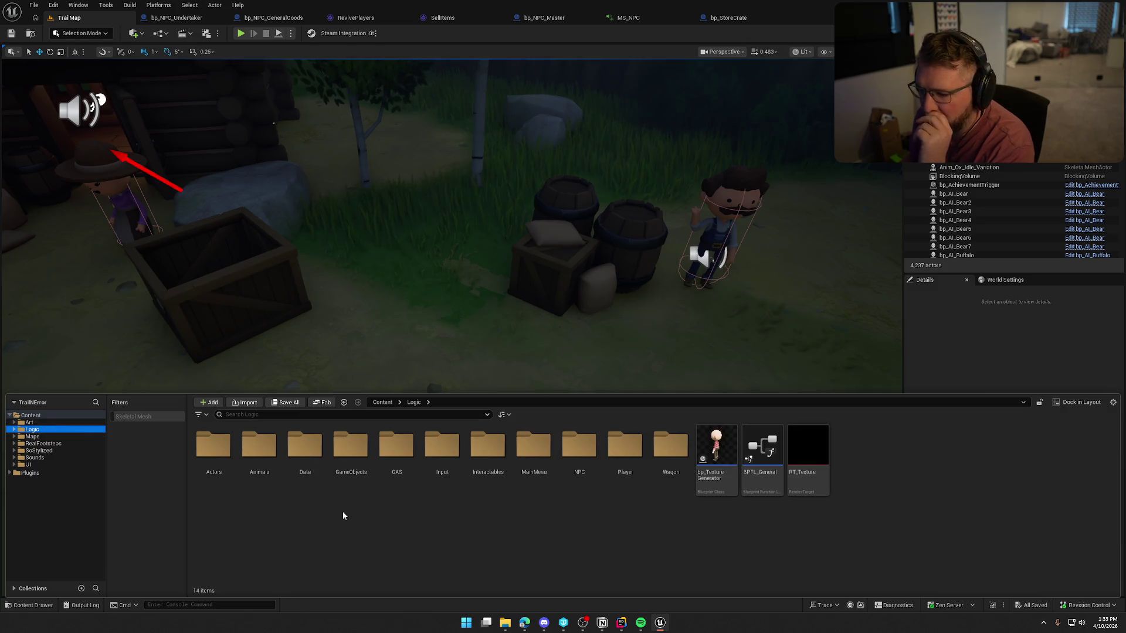
double_click(487, 449)
double_click(213, 447)
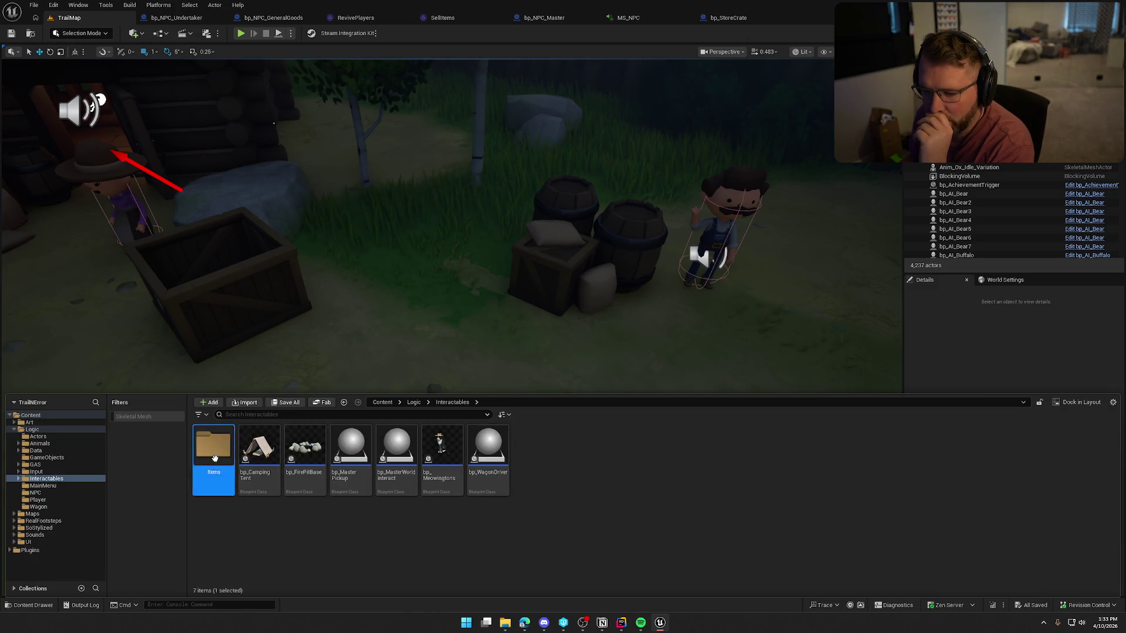
mouse_move(533, 446)
left_mouse_down()
mouse_move(426, 322)
mouse_move(426, 342)
left_mouse_up()
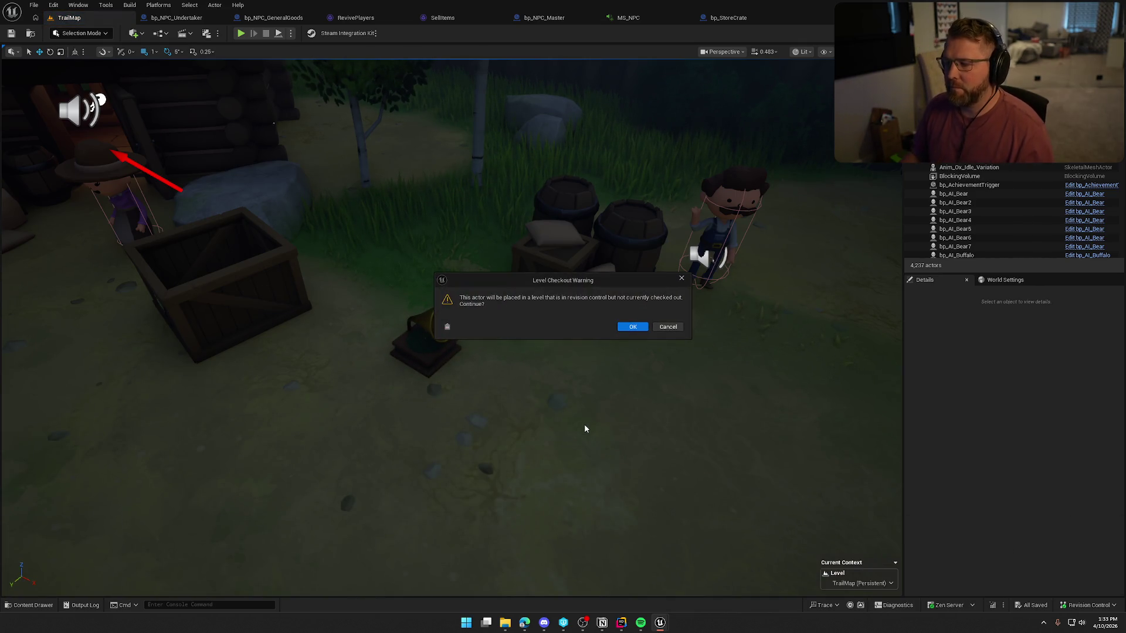
Confirm the checkout warnings and save TrailMap with the placed gramophone
left_click(633, 327)
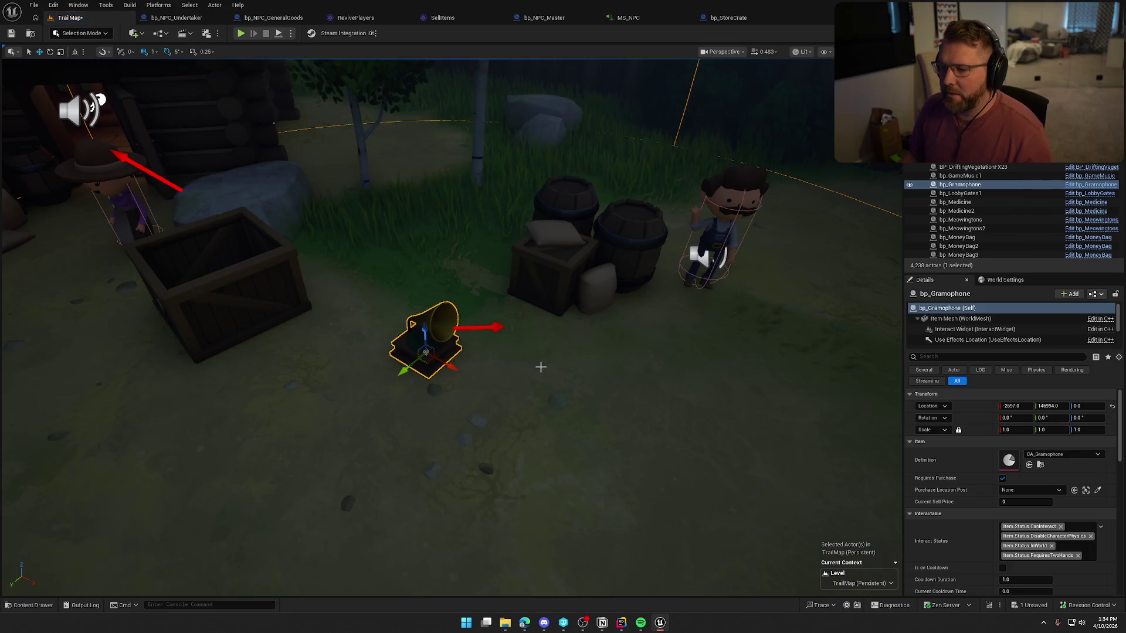
key("ctrl+s")
left_click(579, 410)
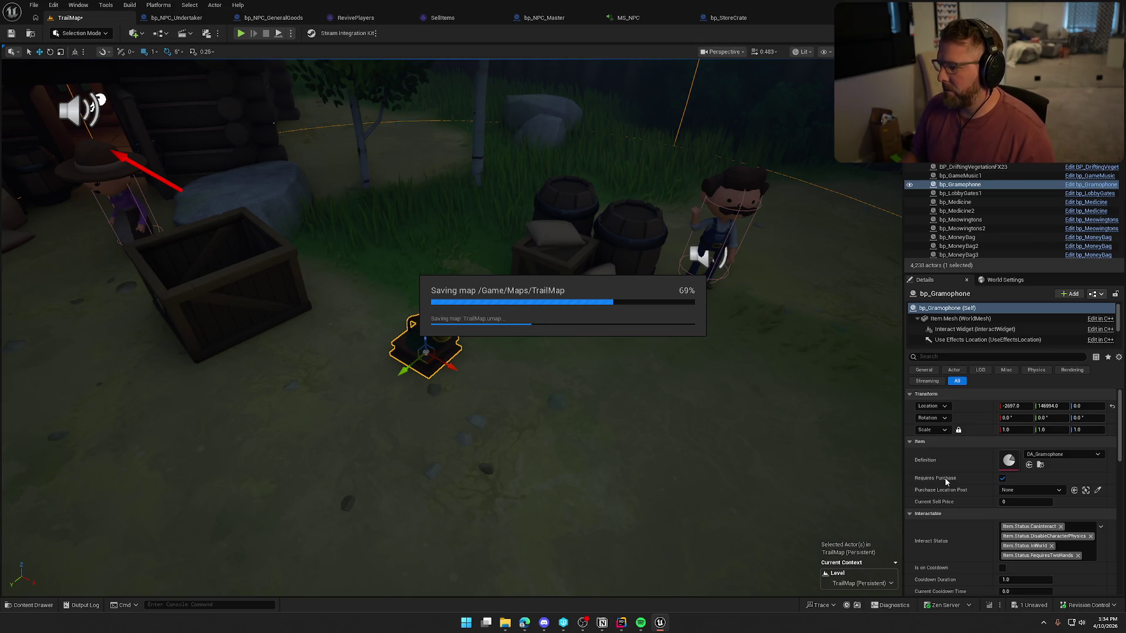
Turn off Requires Purchase on the gramophone and open bp_Gramophone to inspect isPlaying
left_click(1002, 477)
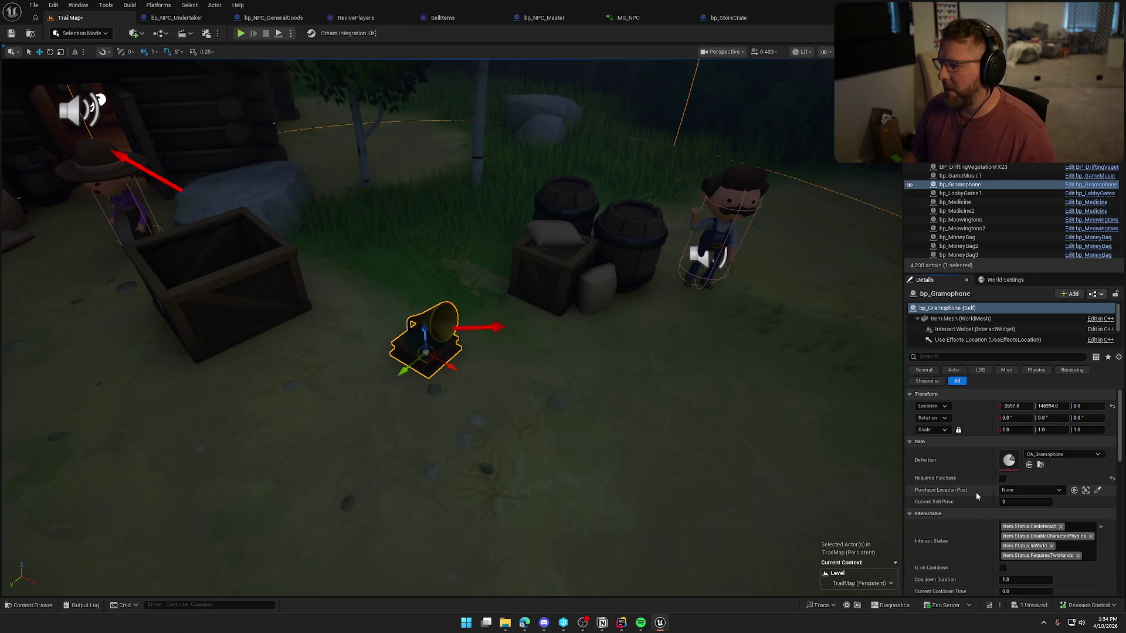
left_click(1091, 184)
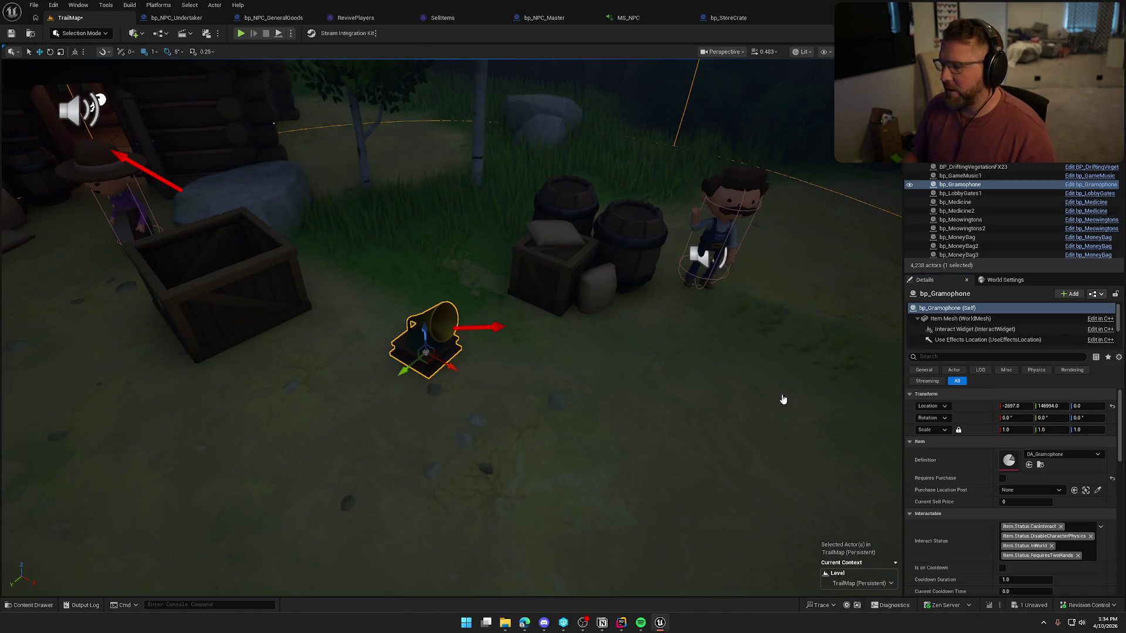
left_click(36, 561)
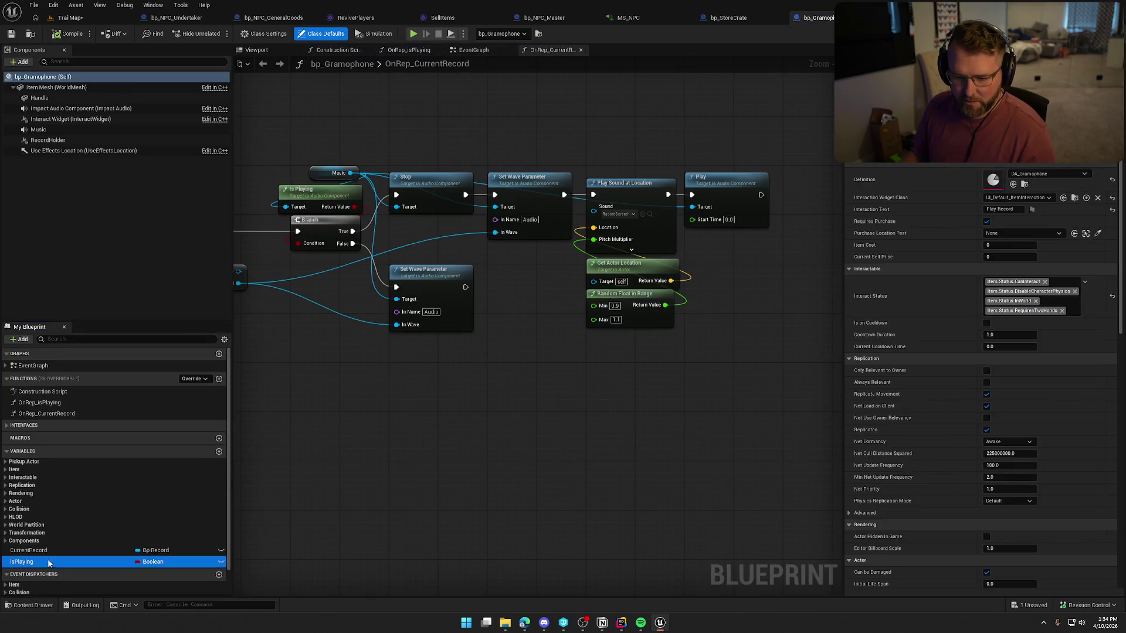
Review bp_Gramophone's Pickup Actor and Item variables, then save it with Check Out
left_click(6, 462)
left_click(5, 505)
left_click(82, 548)
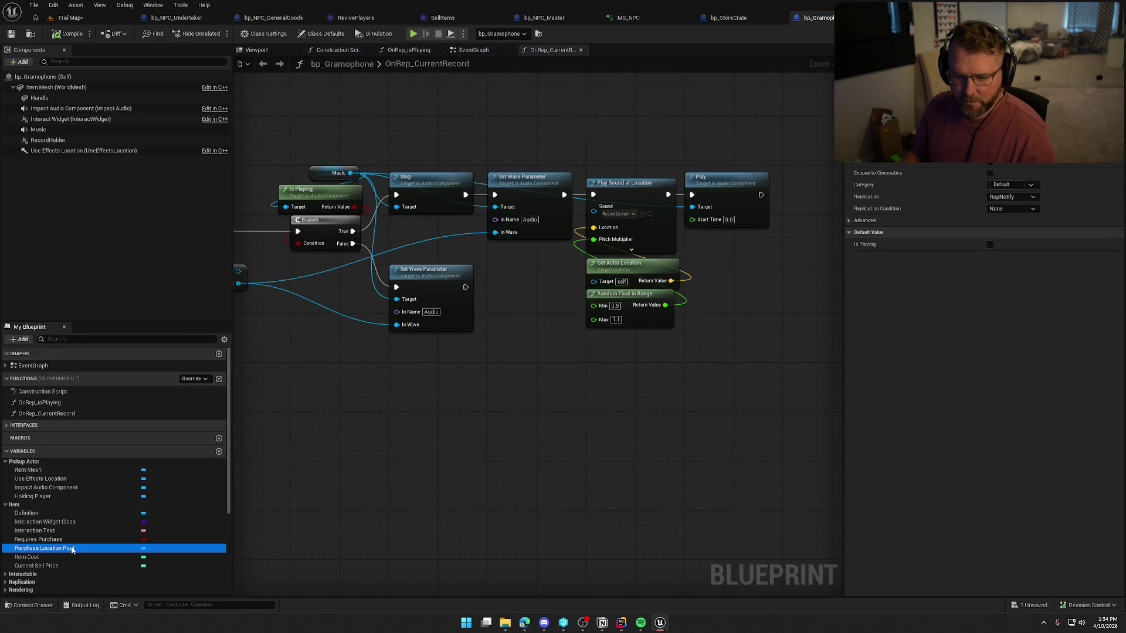
left_click(88, 539)
left_click(895, 209)
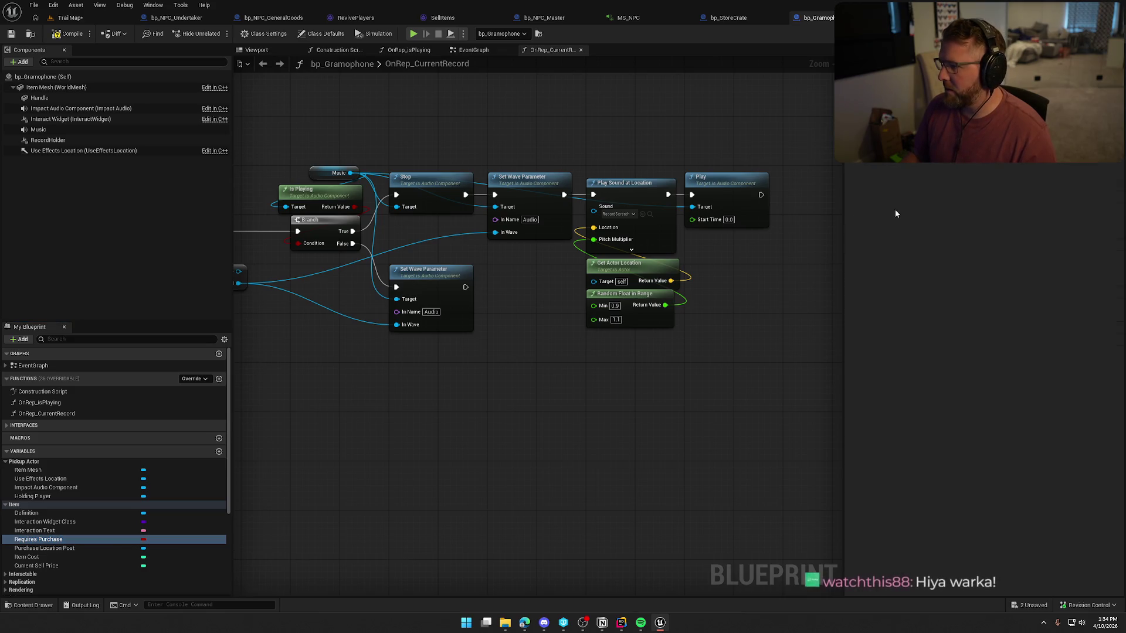
key("ctrl+s")
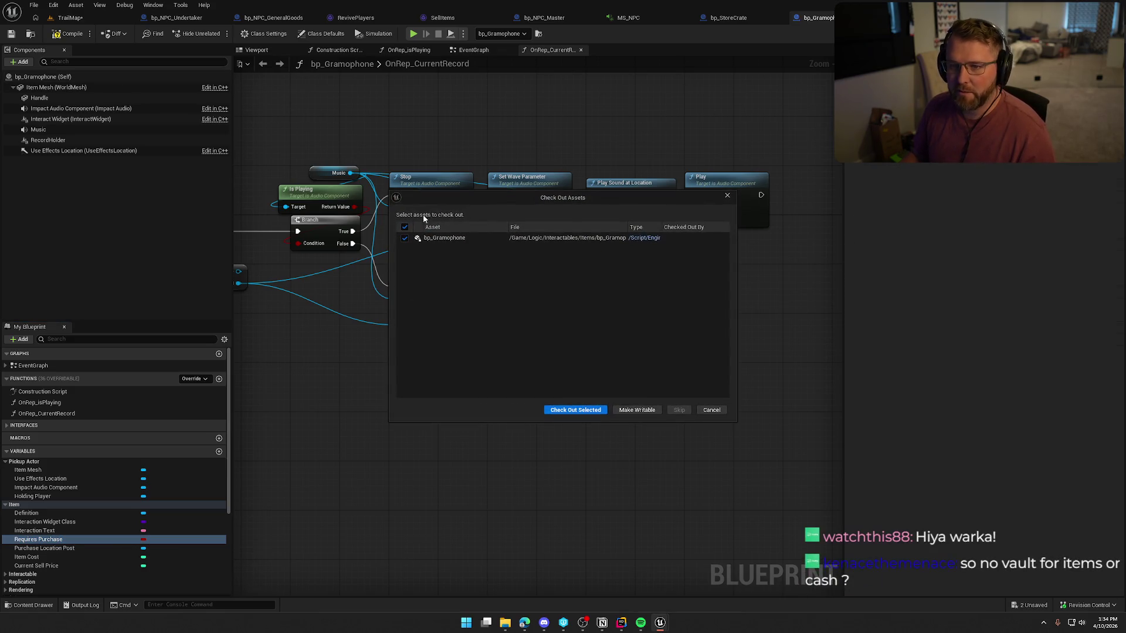
left_click(574, 412)
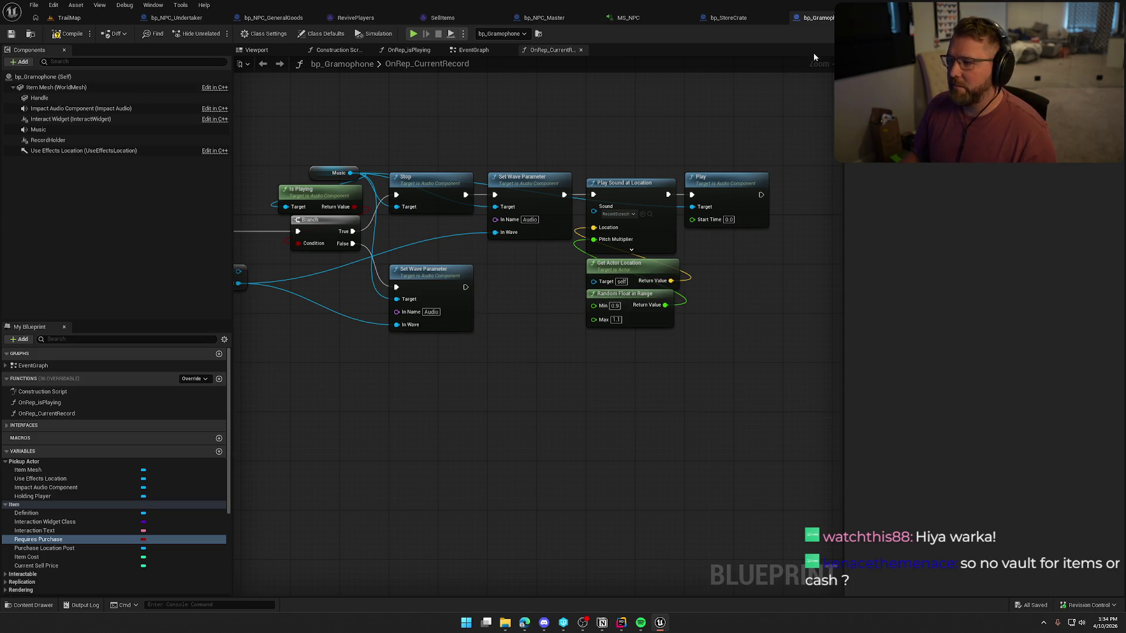
Close bp_Gramophone and all other editor tabs, leaving only the TrailMap level open
middle_click(823, 20)
left_click(93, 17)
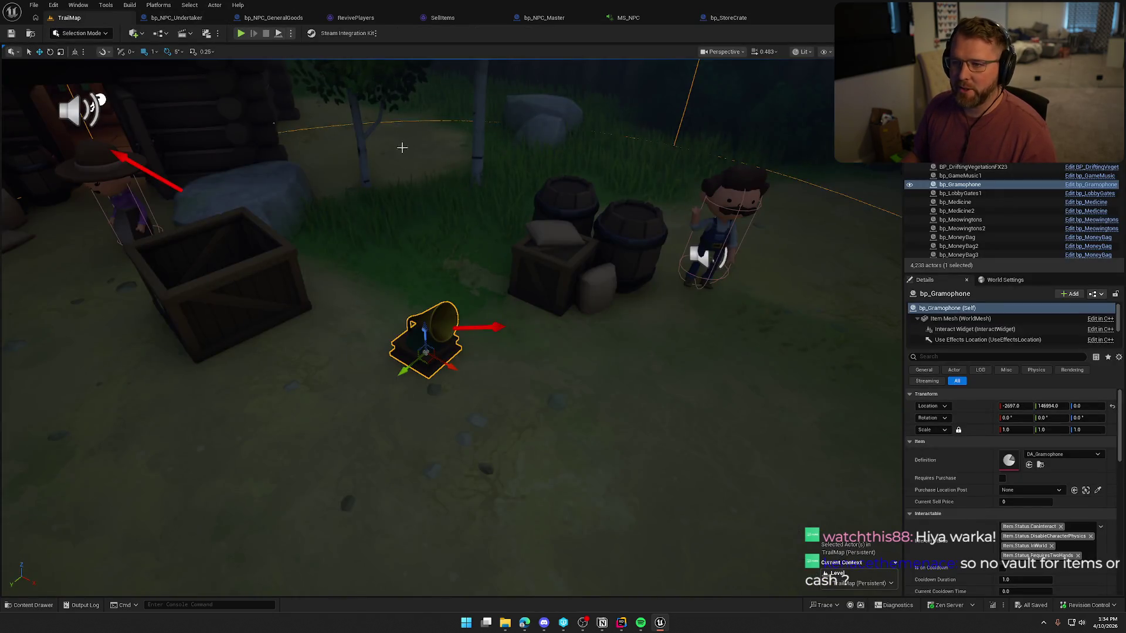
middle_click(172, 19)
middle_click(171, 19)
middle_click(171, 20)
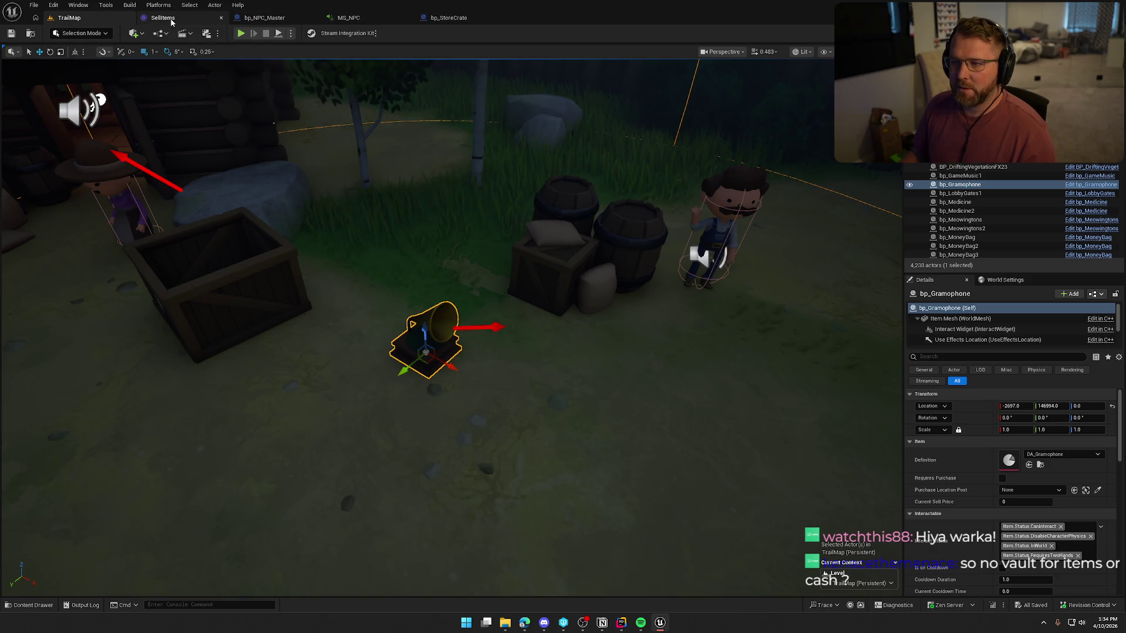
middle_click(171, 20)
middle_click(171, 19)
middle_click(171, 19)
middle_click(171, 19)
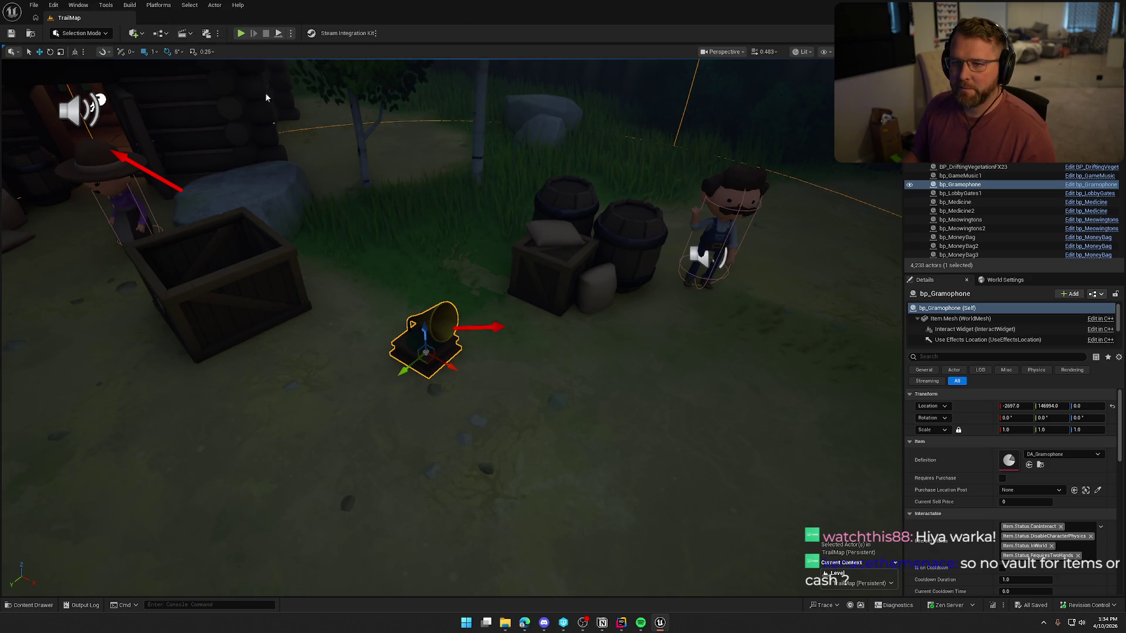
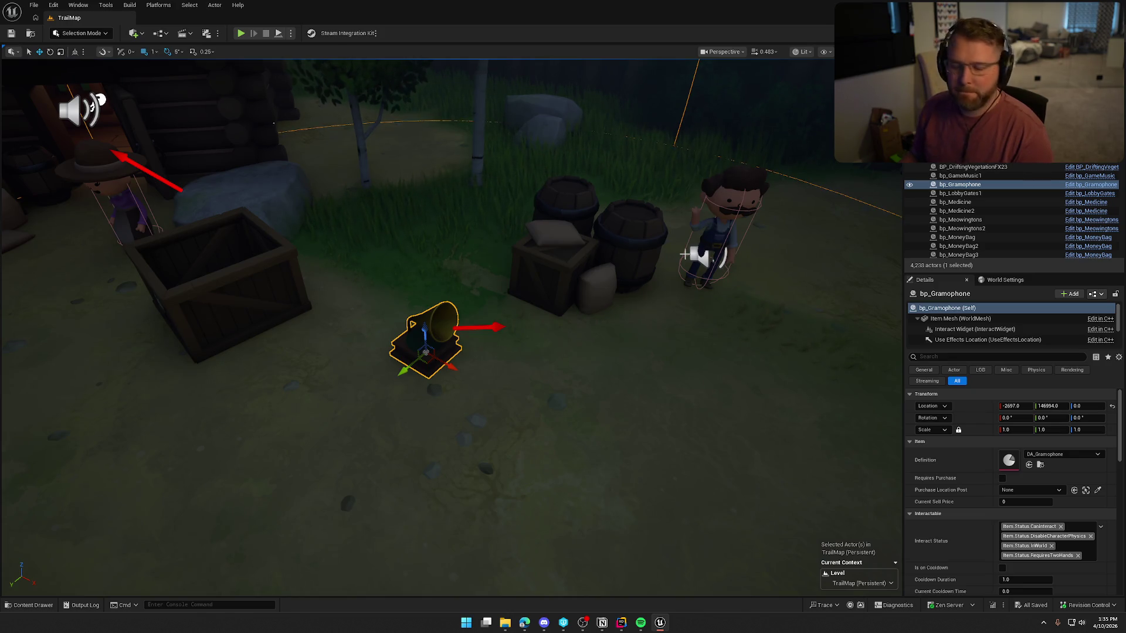
Select the placed gramophone, then tilt the view up to see the whole forest town
mouse_move(546, 373)
left_mouse_down()
mouse_move(135, 156)
mouse_move(548, 371)
mouse_move(778, 192)
mouse_move(553, 371)
left_mouse_up()
left_click(548, 371)
key("ctrl+space")
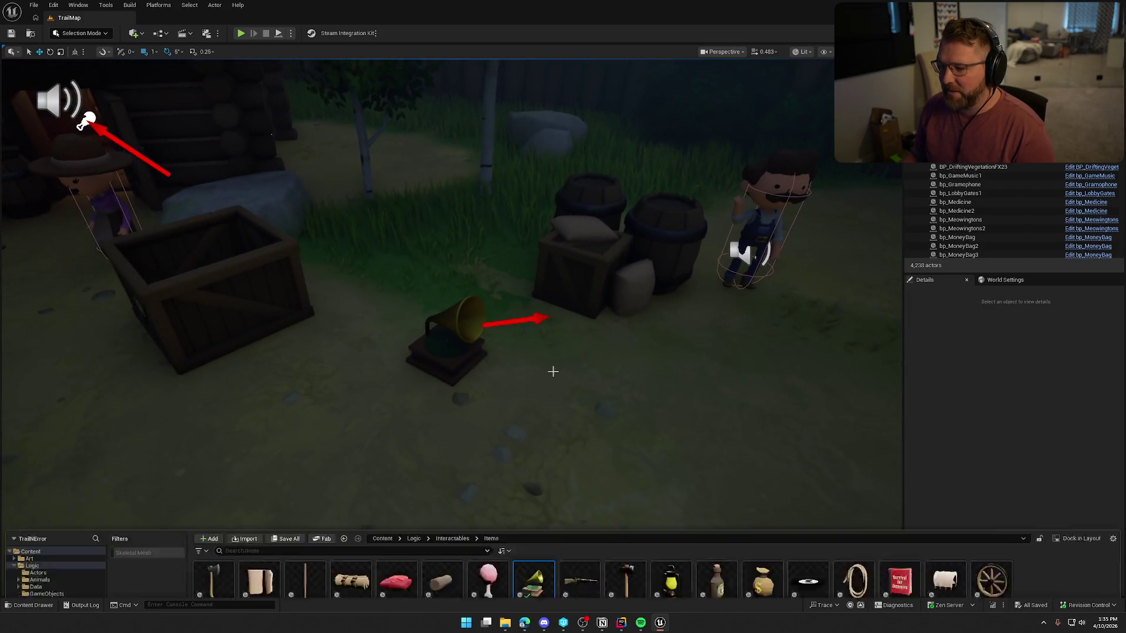
key("ctrl+space")
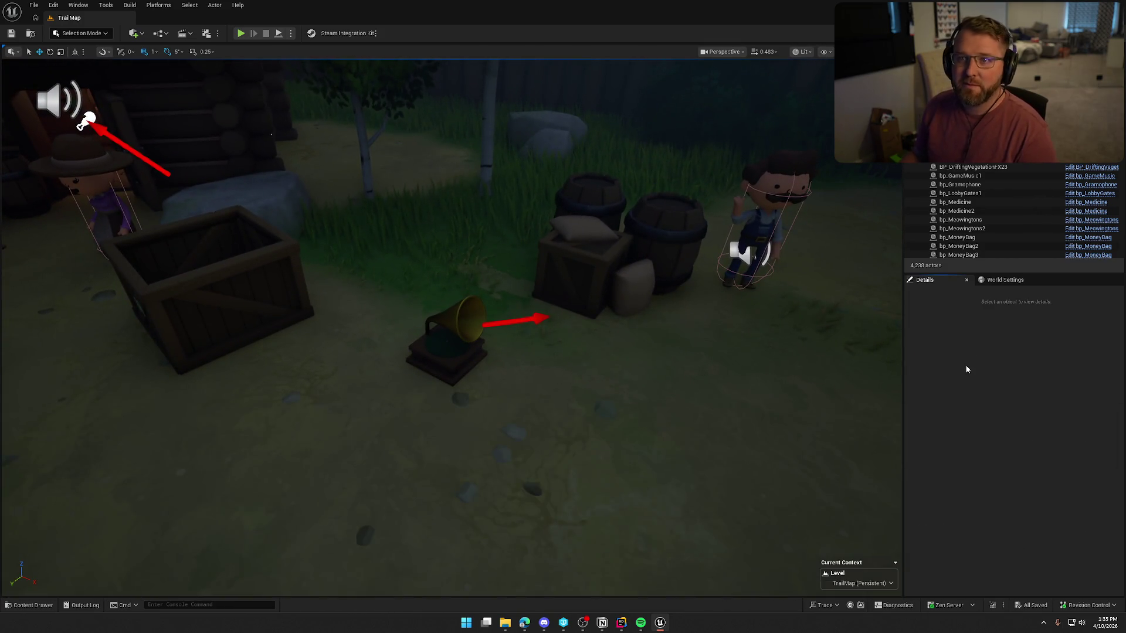
left_click(476, 311)
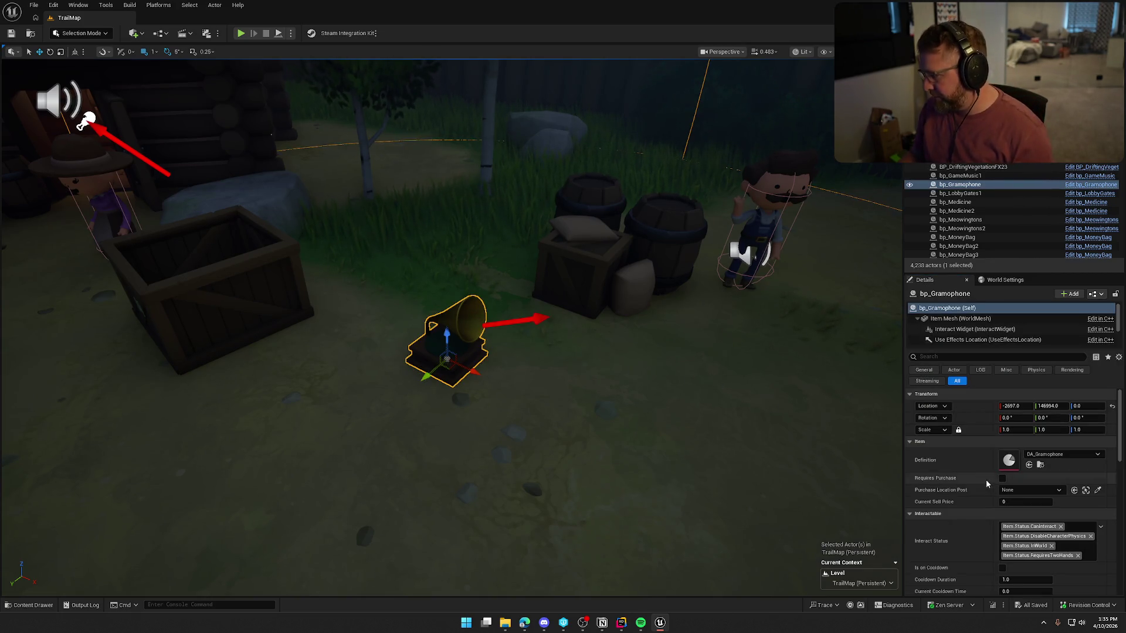
scroll(961, 516, "down", 2)
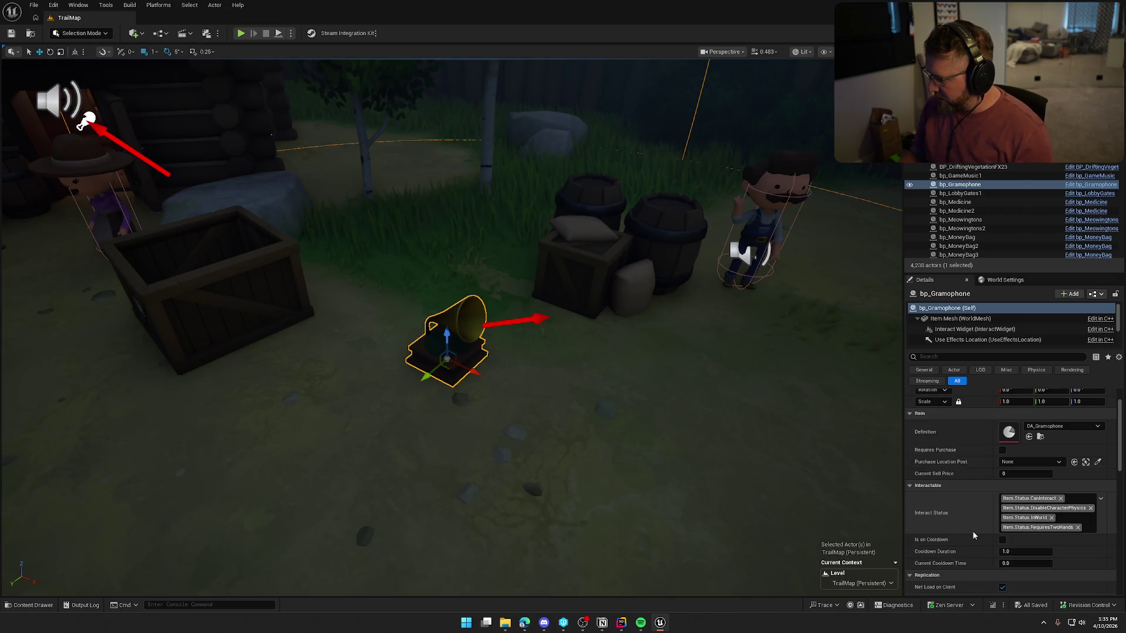
scroll(971, 532, "down", 5)
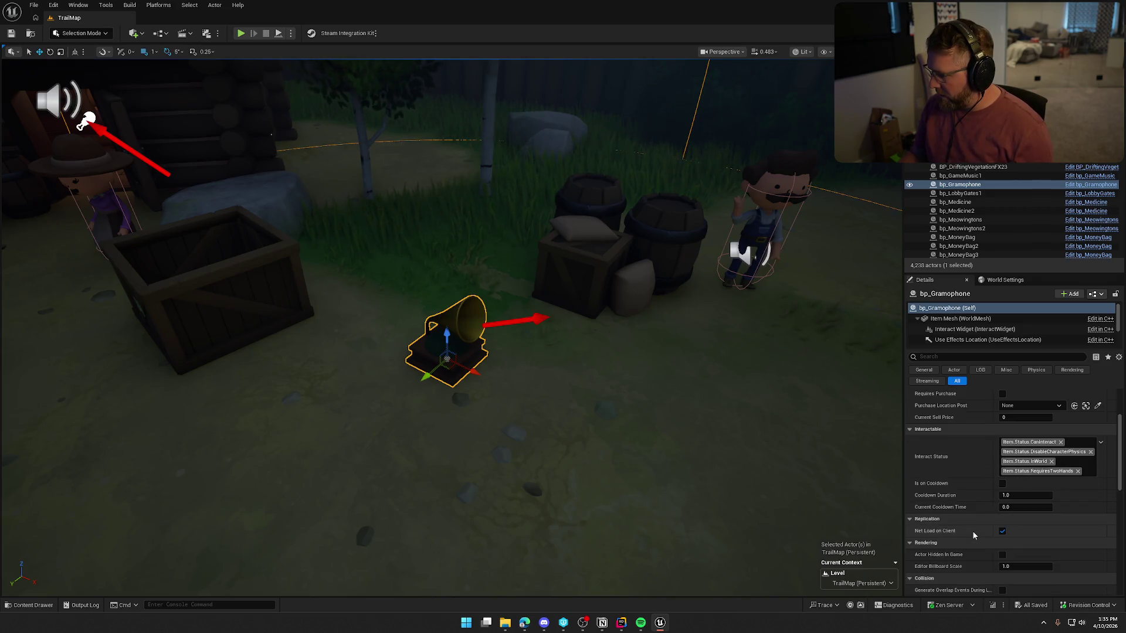
scroll(972, 530, "down", 8)
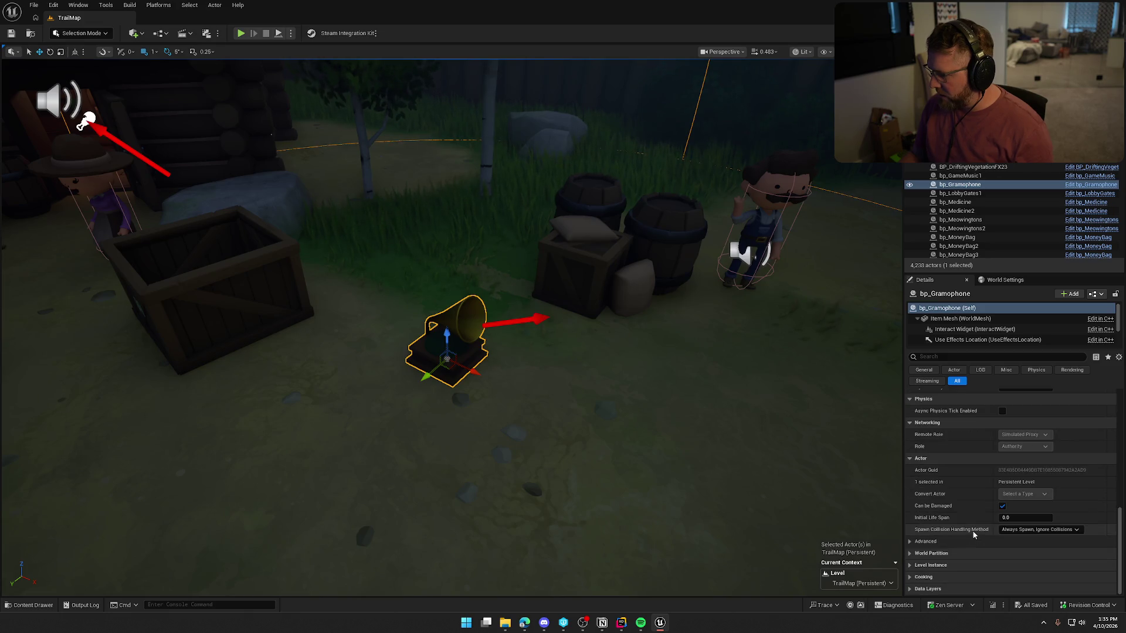
mouse_move(545, 382)
left_mouse_down()
mouse_move(557, 385)
mouse_move(558, 405)
mouse_move(527, 435)
left_mouse_up()
scroll(578, 382, "down", 10)
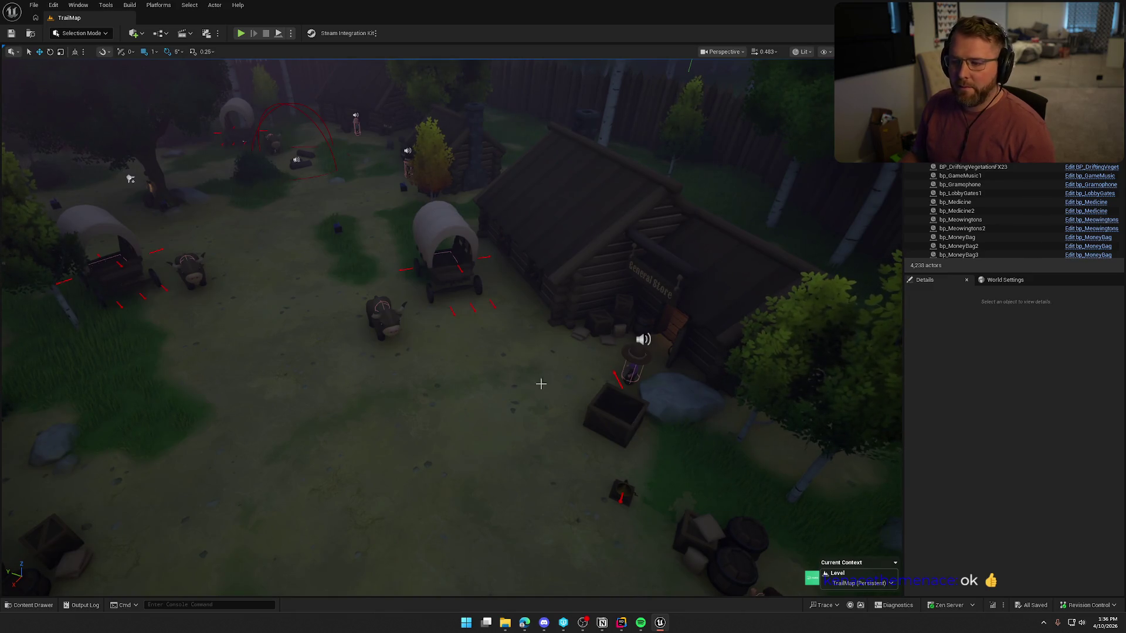
left_click_drag(484, 304, 432, 188)
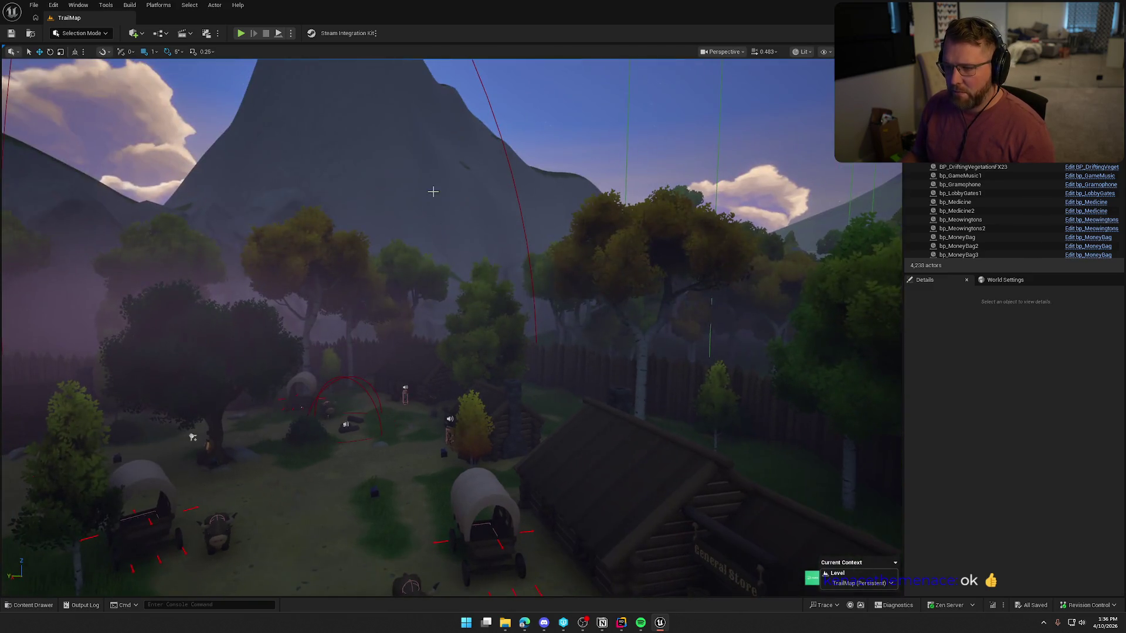
Add the gramophone as Index 5 of ForestTradingPost's Town Respawn Actors
left_click(490, 109)
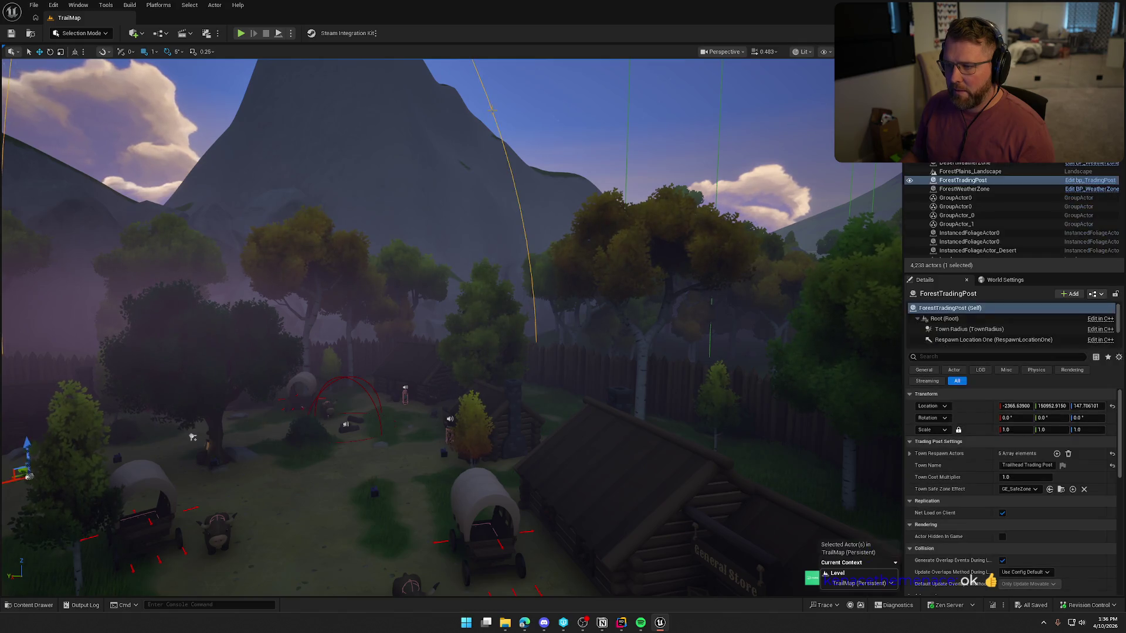
key("f")
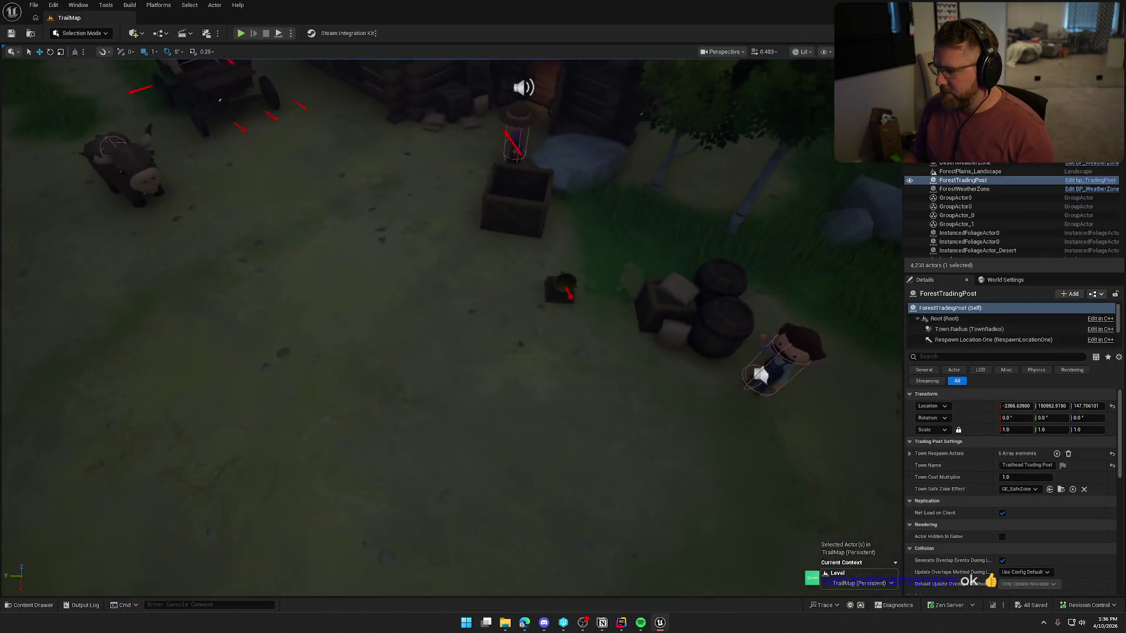
left_click(910, 453)
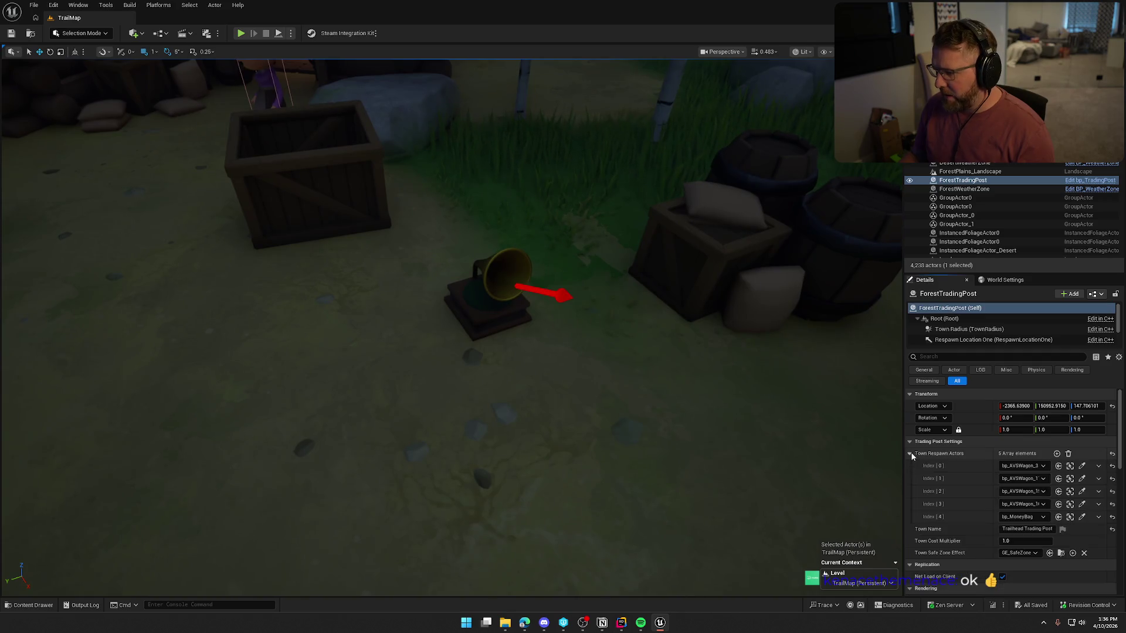
left_click(1056, 453)
left_click(1081, 530)
left_click(504, 303)
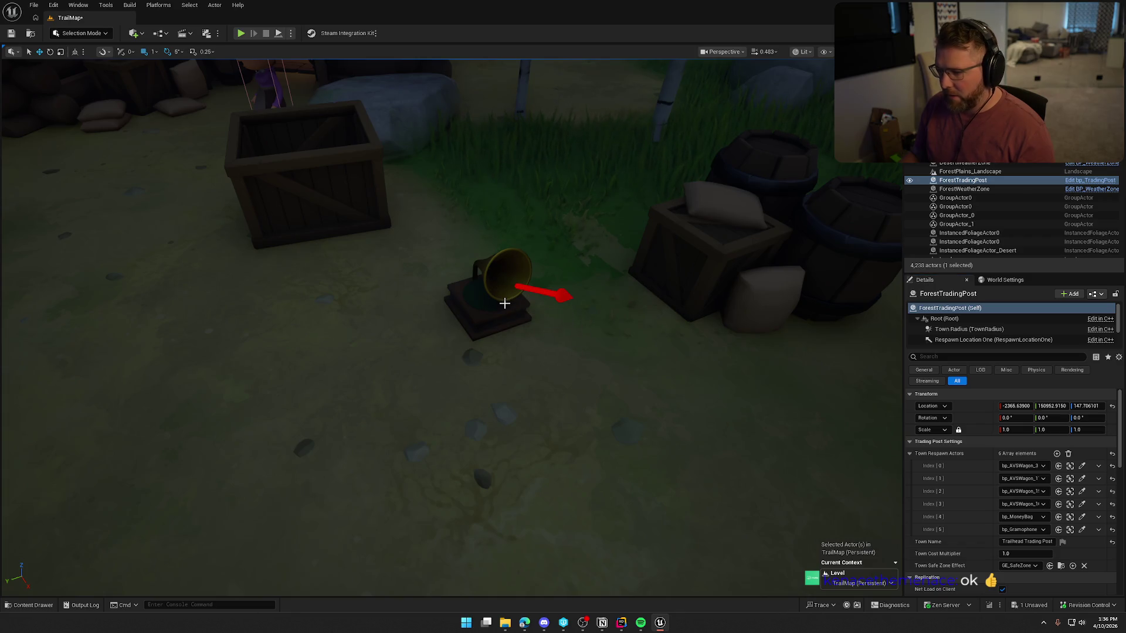
scroll(721, 384, "down", 5)
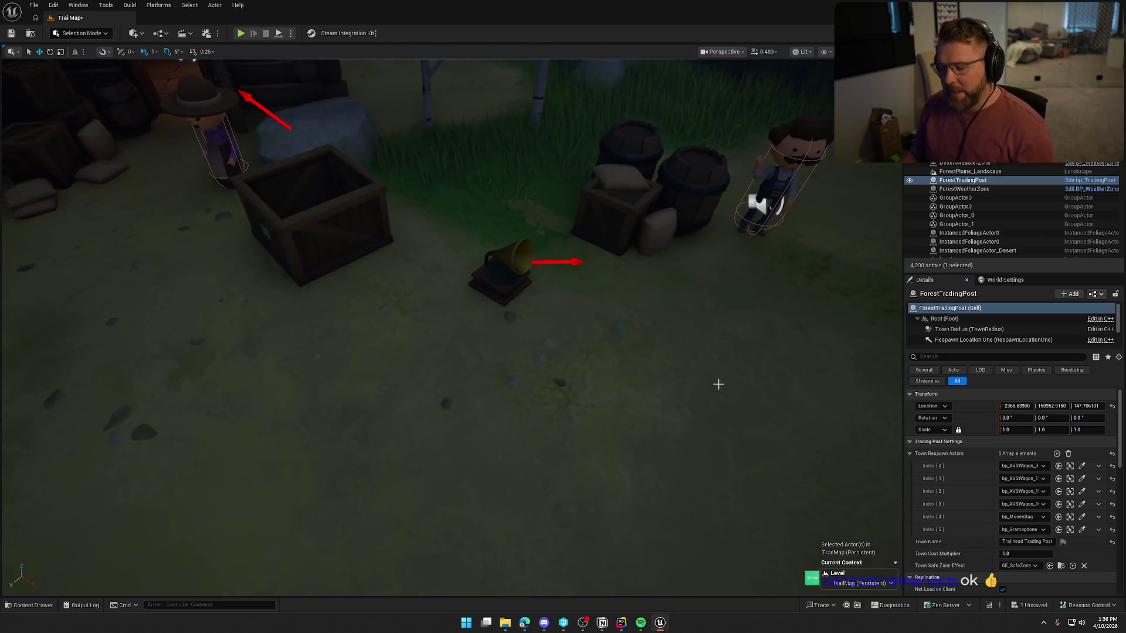
Save the TrailMap level and clear the trading post selection
key("ctrl+s")
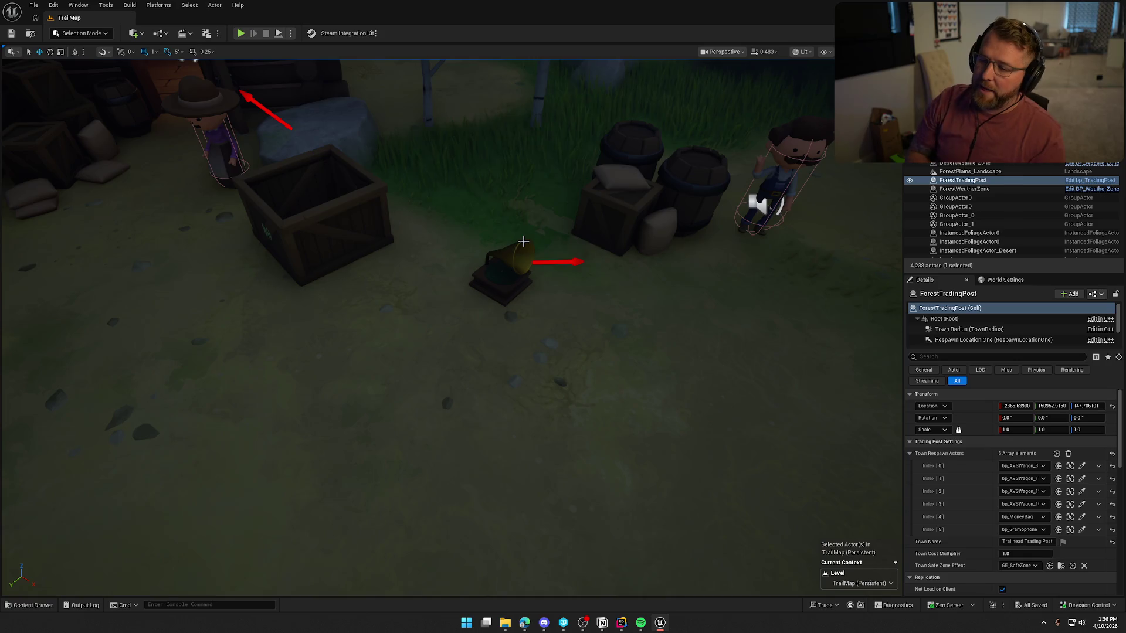
scroll(514, 364, "down", 5)
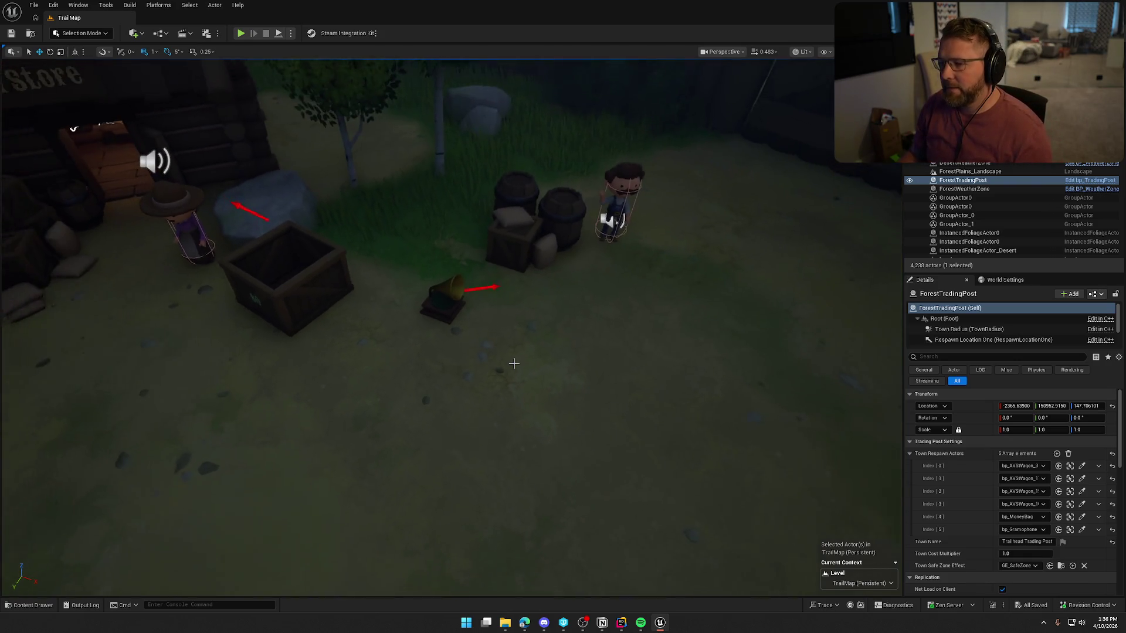
key("Escape")
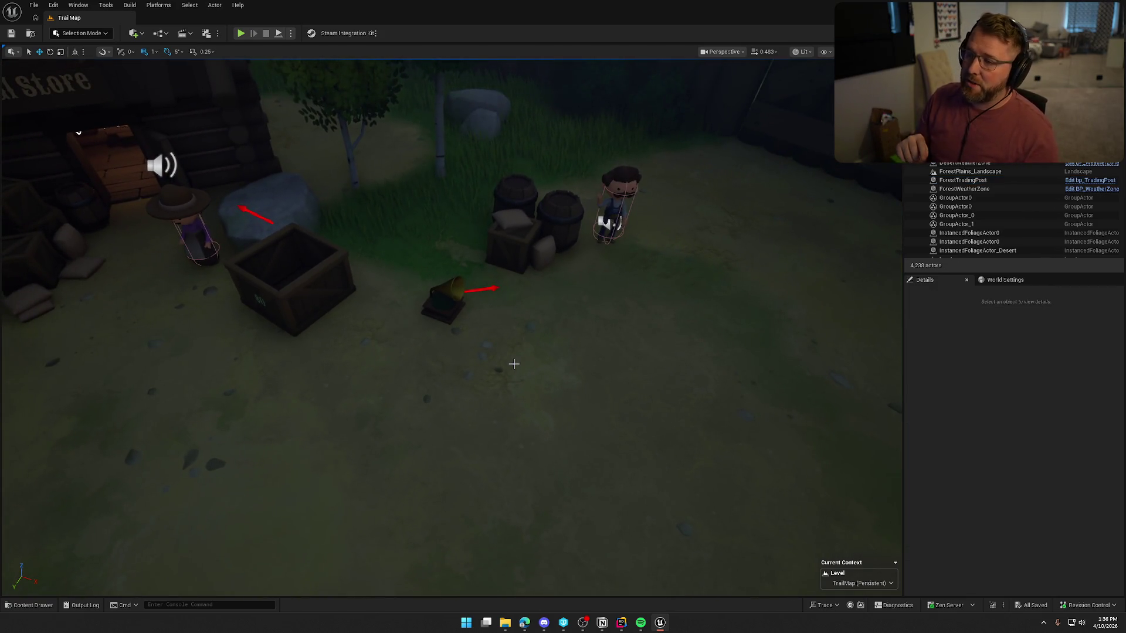
Place a bp_Gramophone beside the wagon town's General Store, rotated about 95 degrees
key("1")
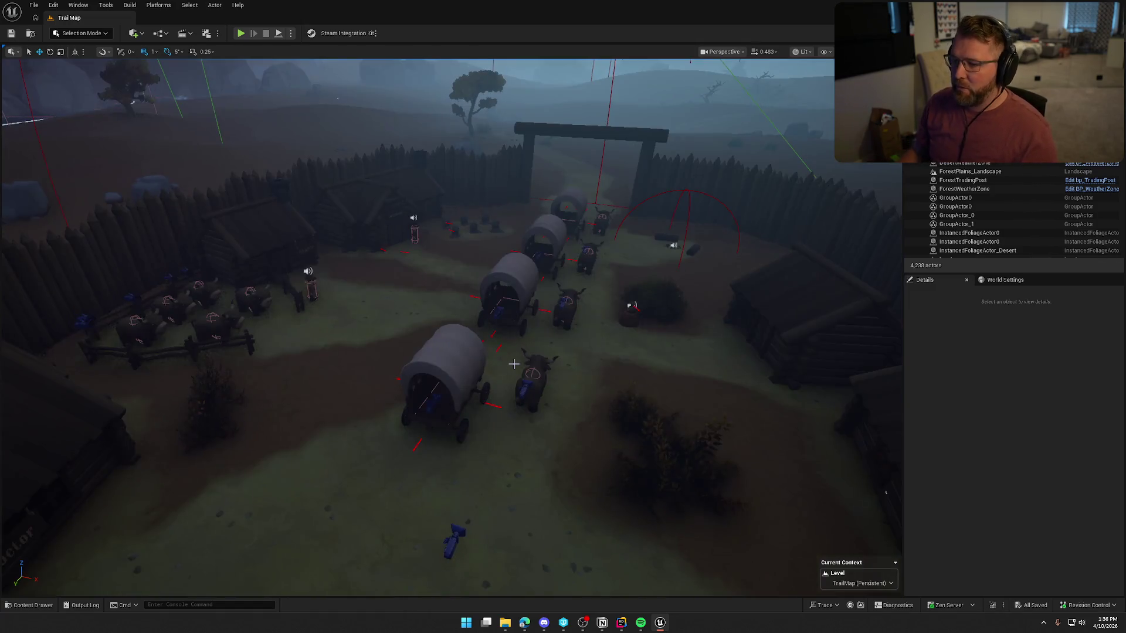
key("d")
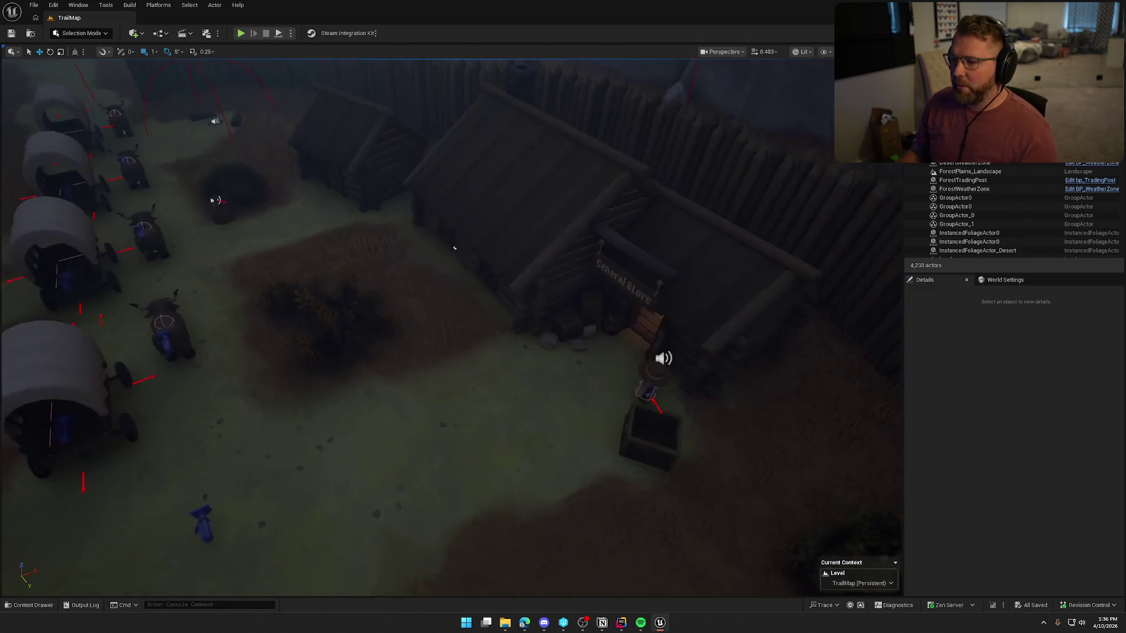
key("w")
key("w")
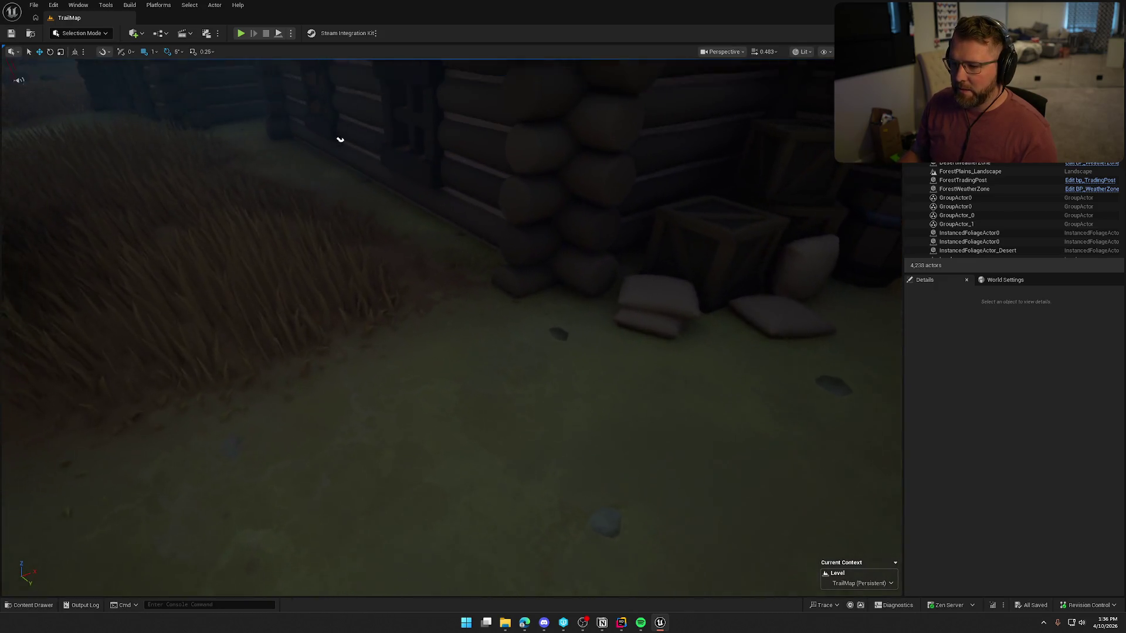
key("ctrl+space")
left_click_drag(461, 339, 449, 346)
key("e")
left_click_drag(455, 390, 475, 390)
left_click_drag(349, 156, 375, 170)
key("Escape")
scroll(501, 316, "down", 2)
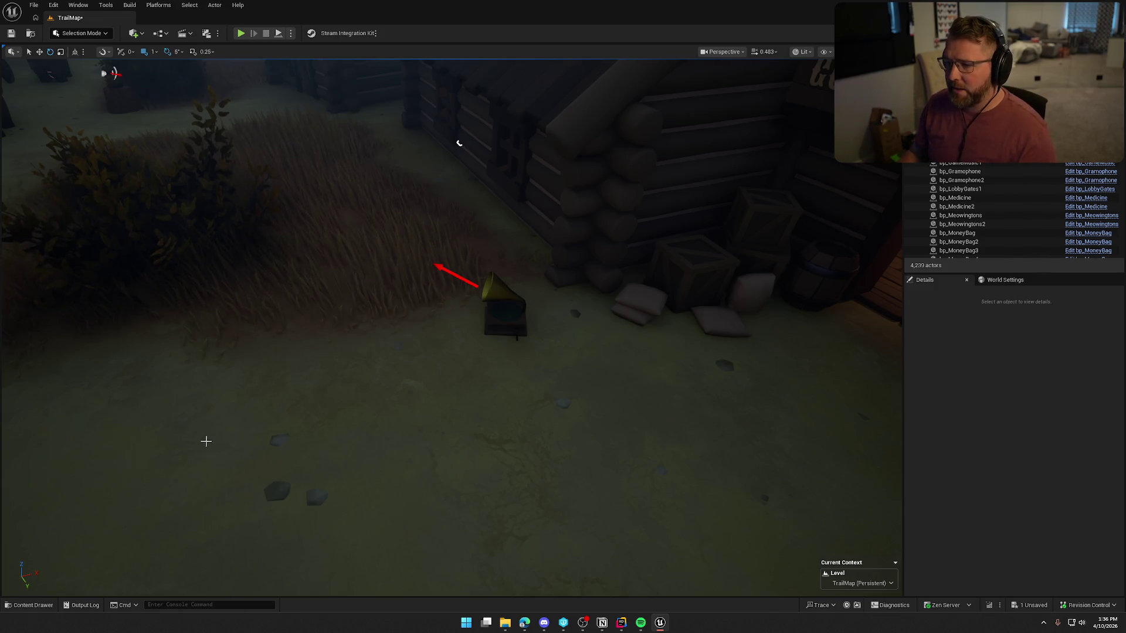
scroll(206, 441, "down", 10)
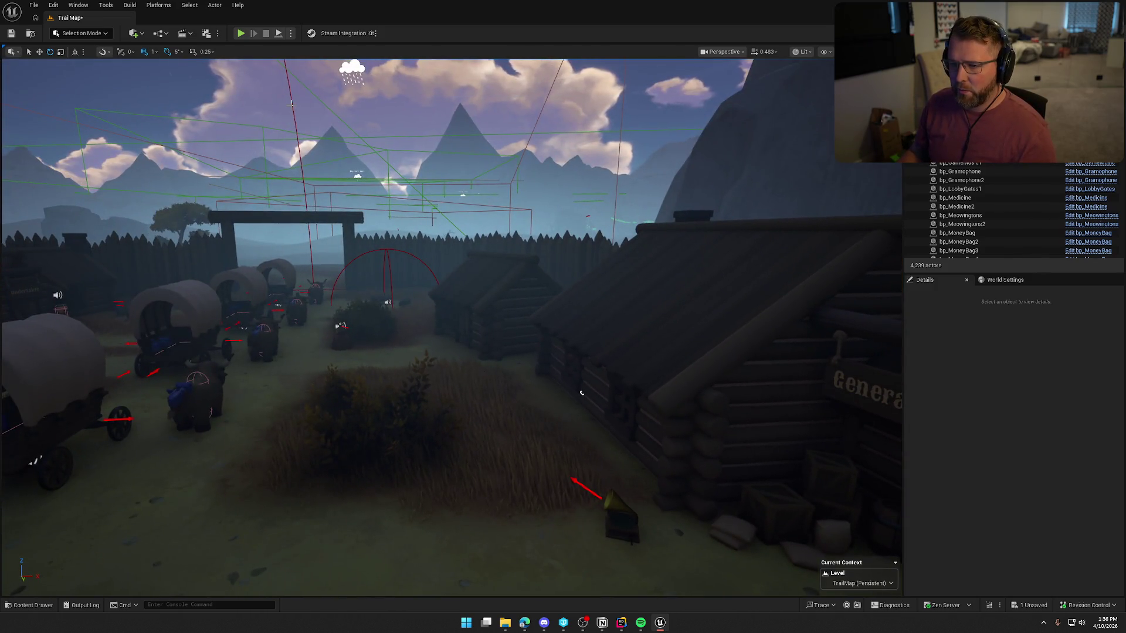
left_click(580, 393)
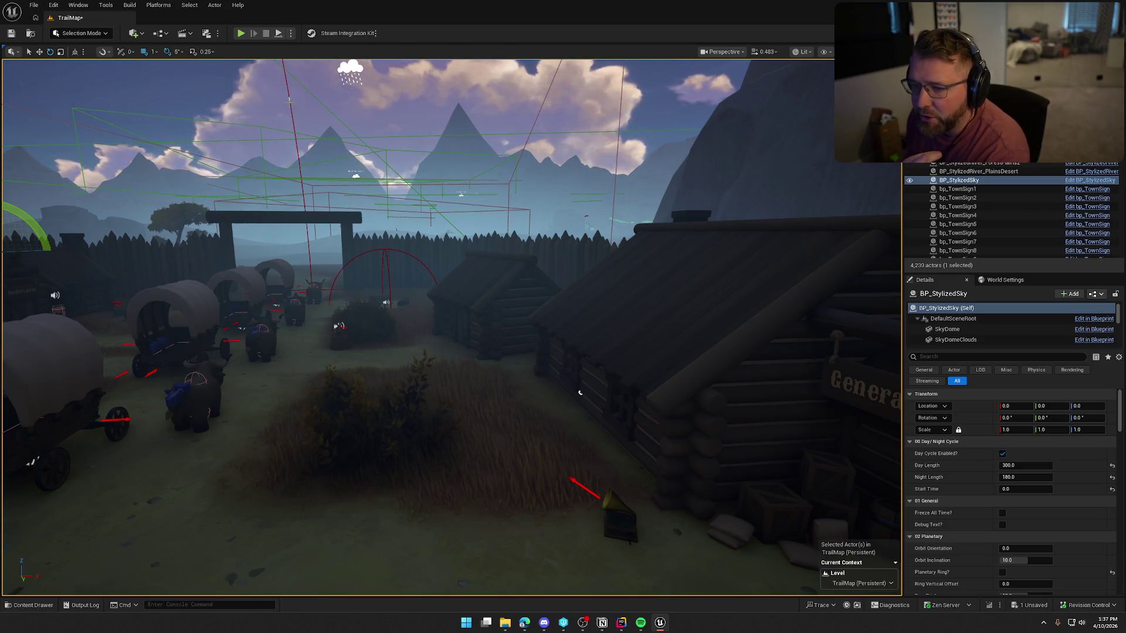
Add the gramophone as PlainsTradingPost's tenth Town Respawn Actor and save TrailMap
left_click(543, 365)
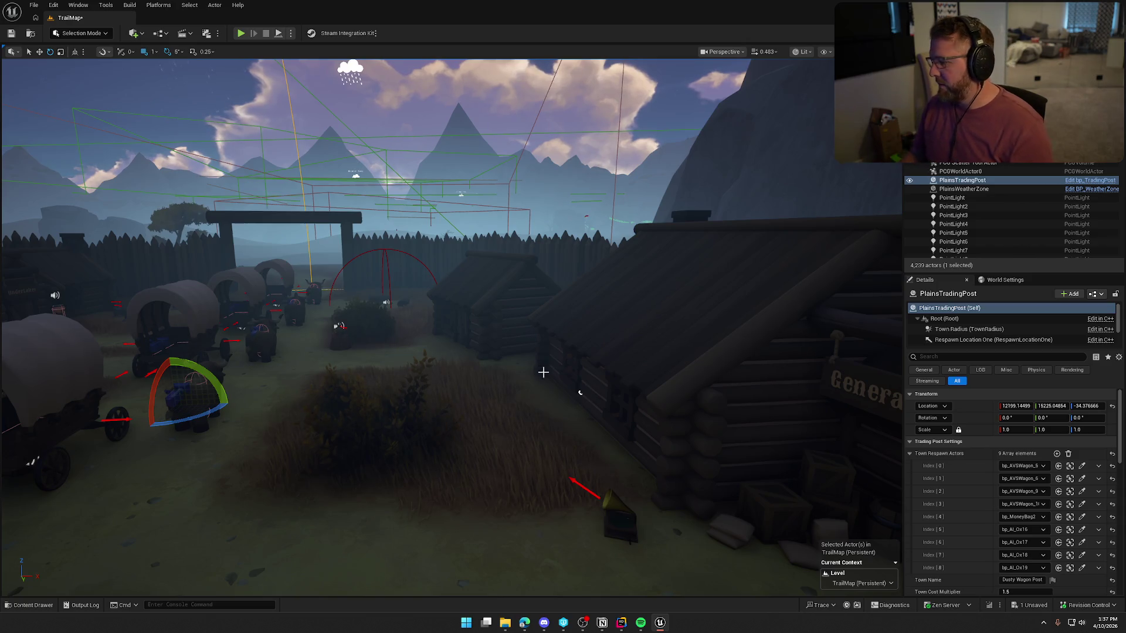
scroll(956, 520, "down", 1)
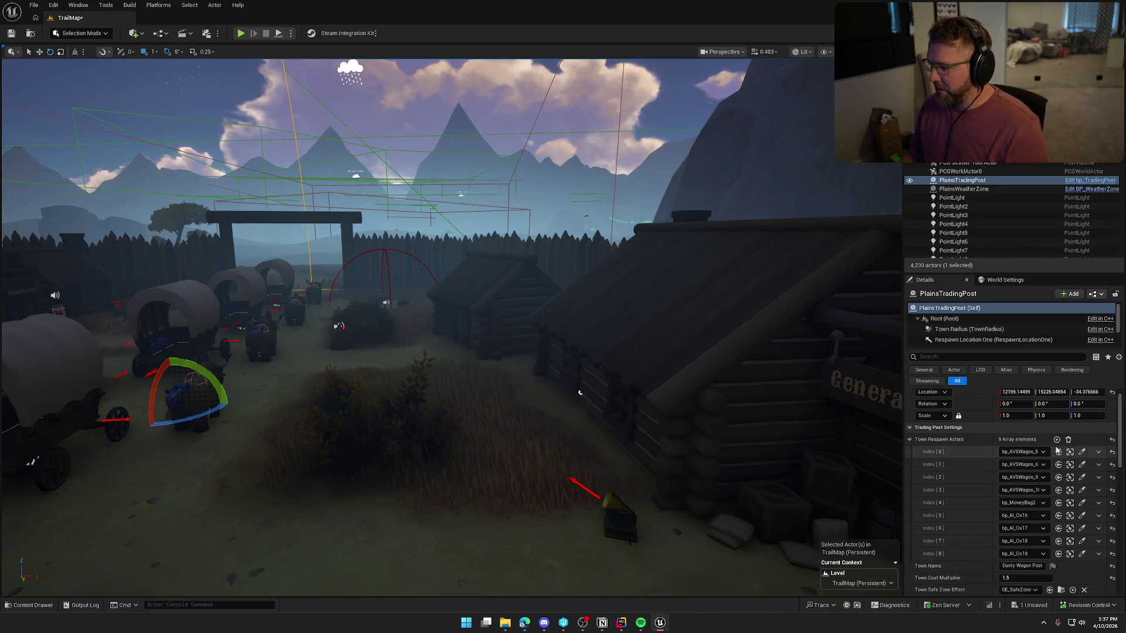
left_click(1057, 439)
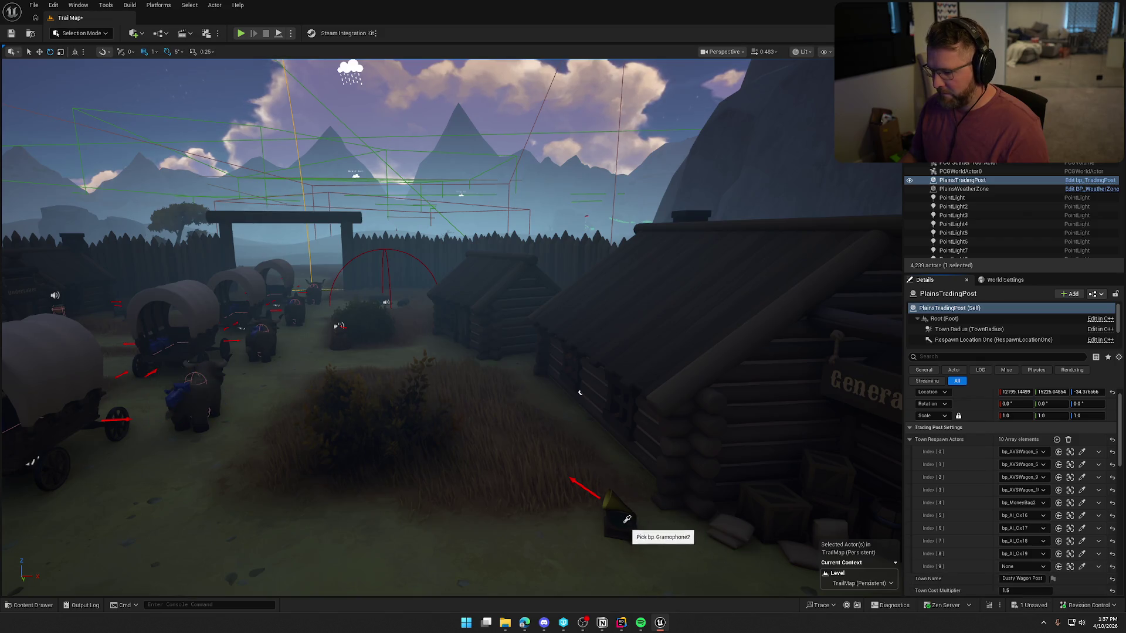
key("f")
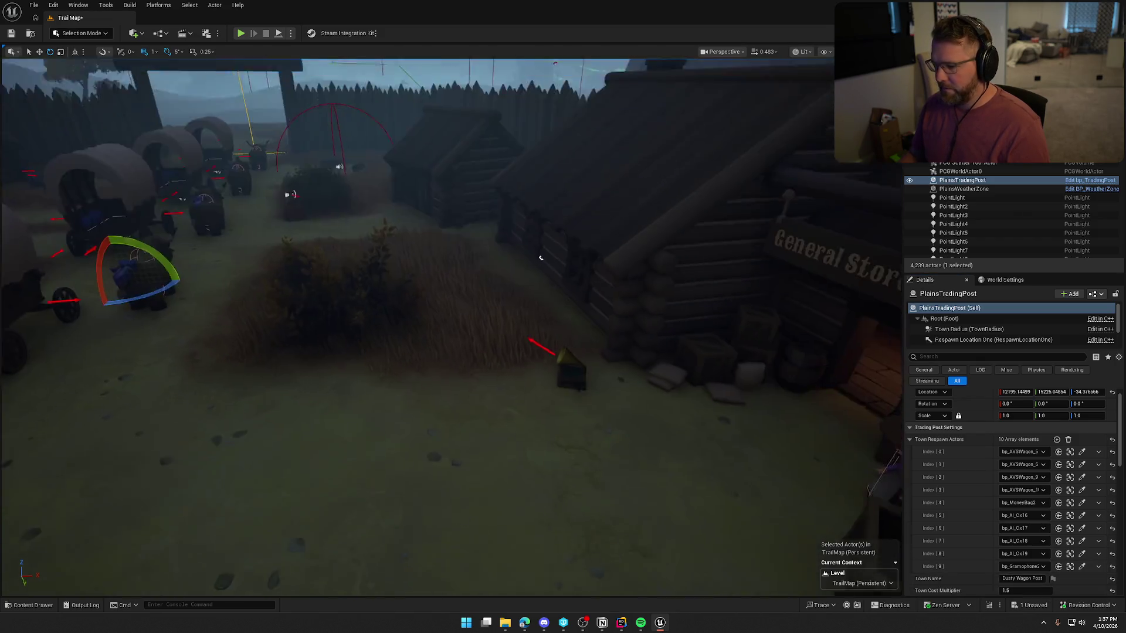
key("ctrl+s")
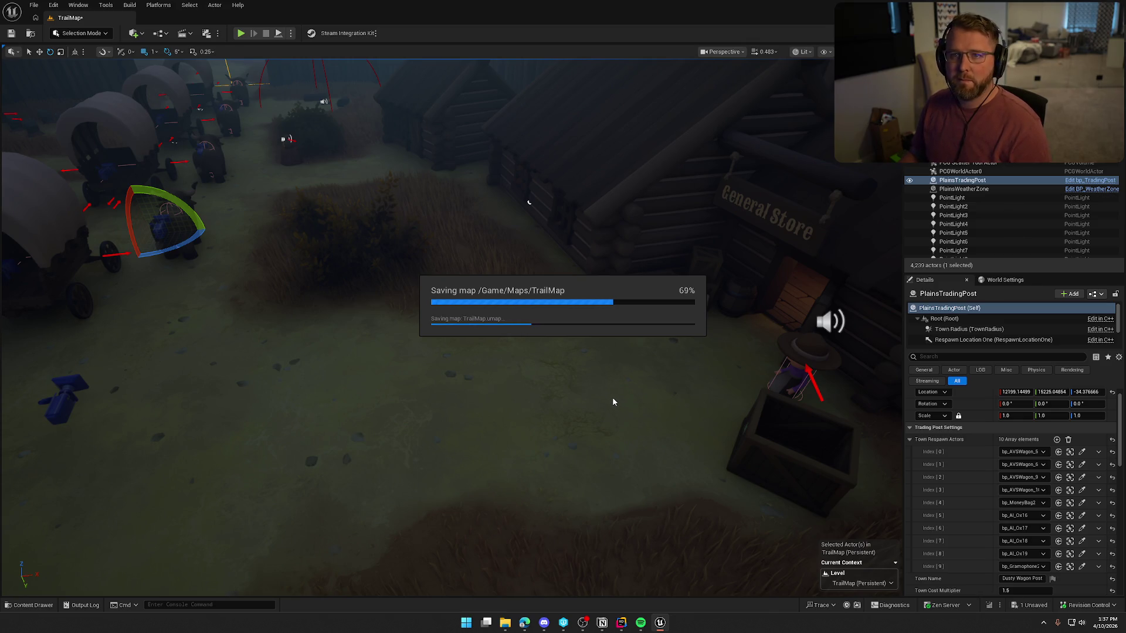
key("1")
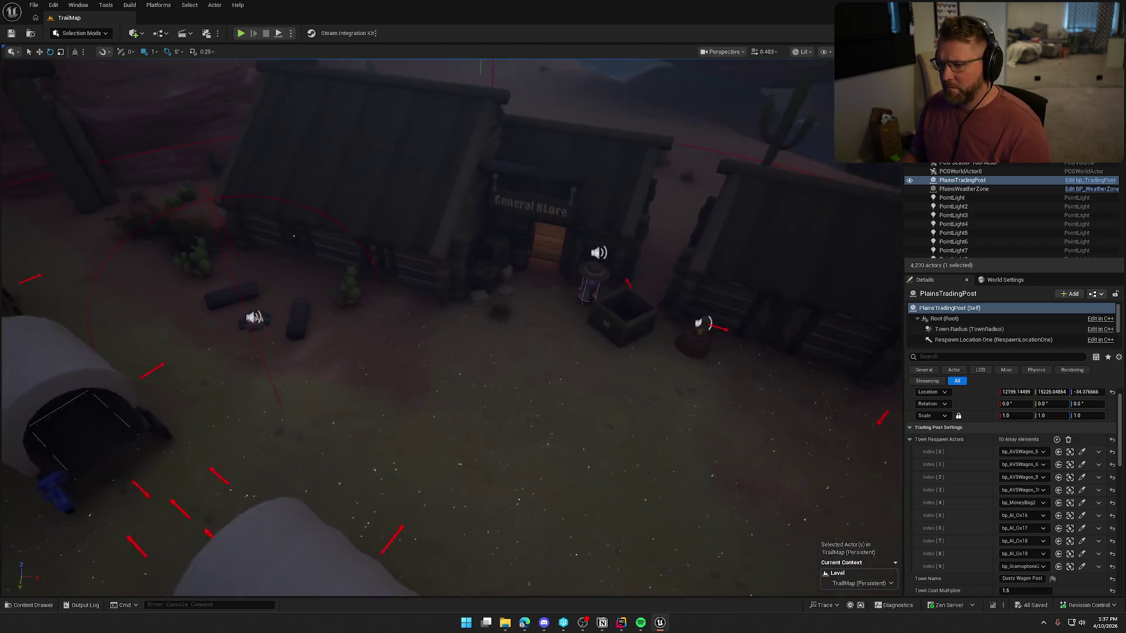
Place a new bp_Gramophone in front of the desert town's general store
key("ctrl+space")
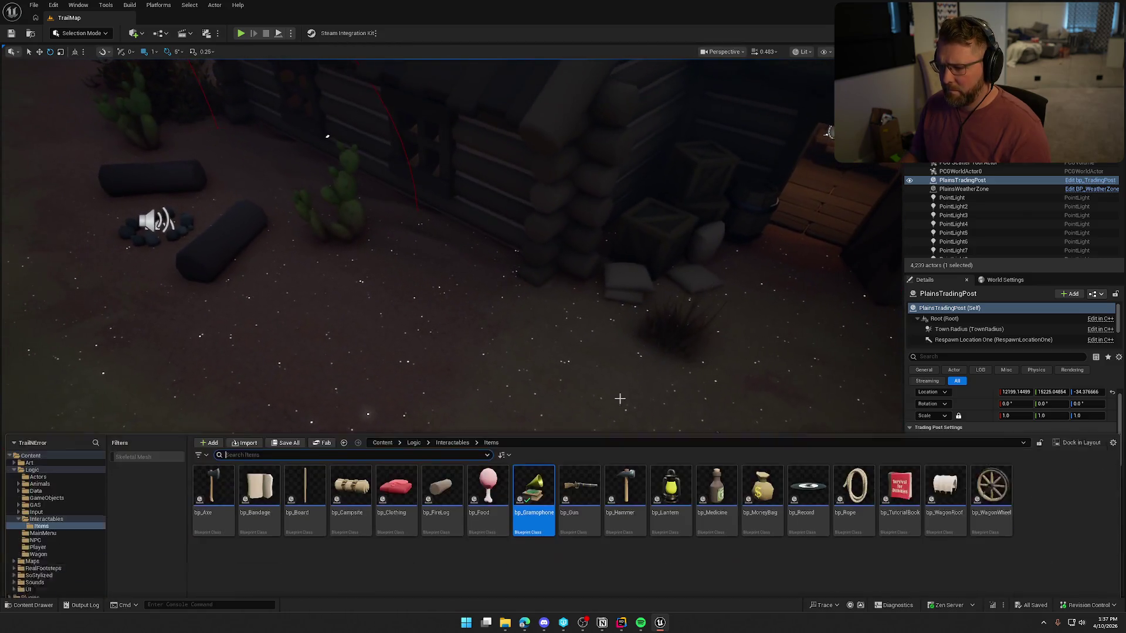
mouse_move(544, 452)
left_mouse_down()
mouse_move(477, 327)
mouse_move(478, 345)
left_mouse_up()
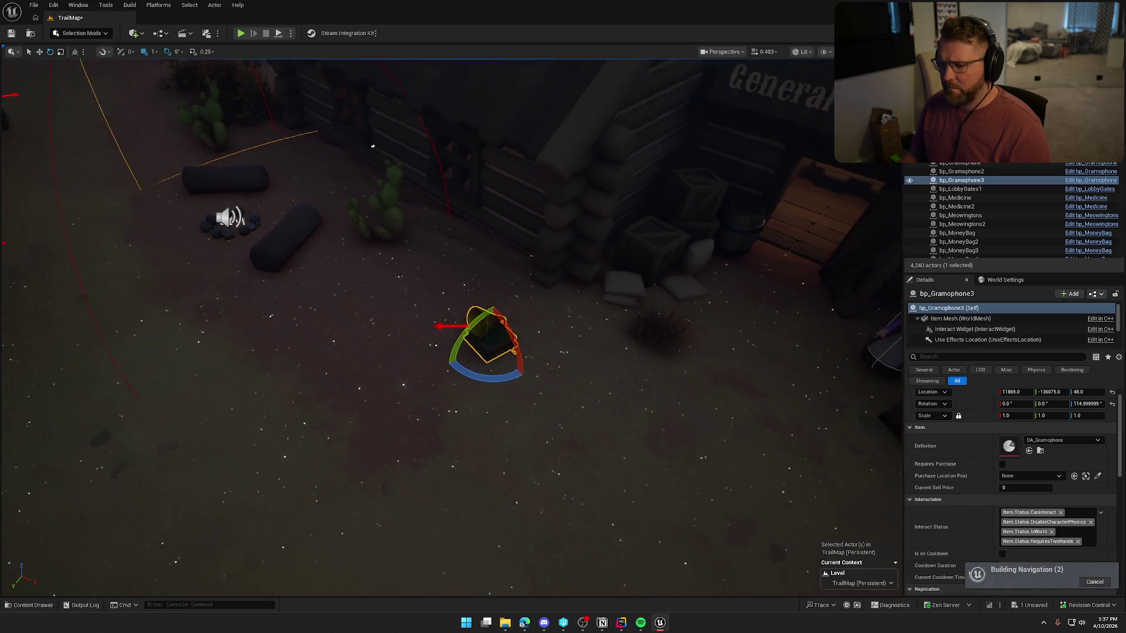
key("Escape")
left_click_drag(626, 375, 626, 328)
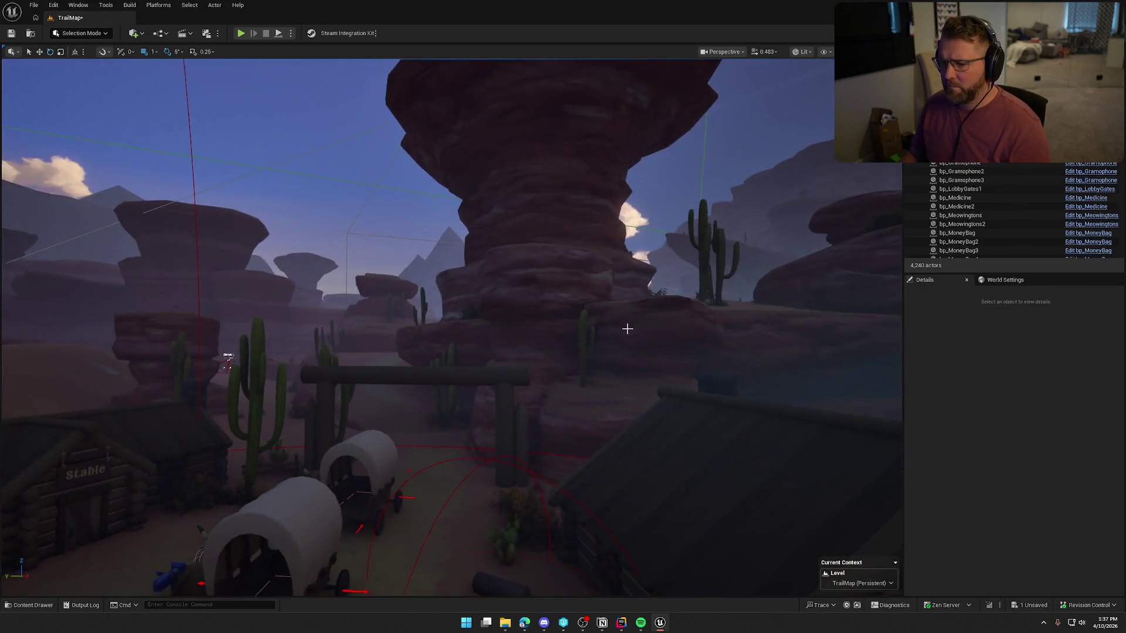
Add bp_Gramophone3 as Index 9 of DesertTradingPost's Town Respawn Actors
left_click(191, 156)
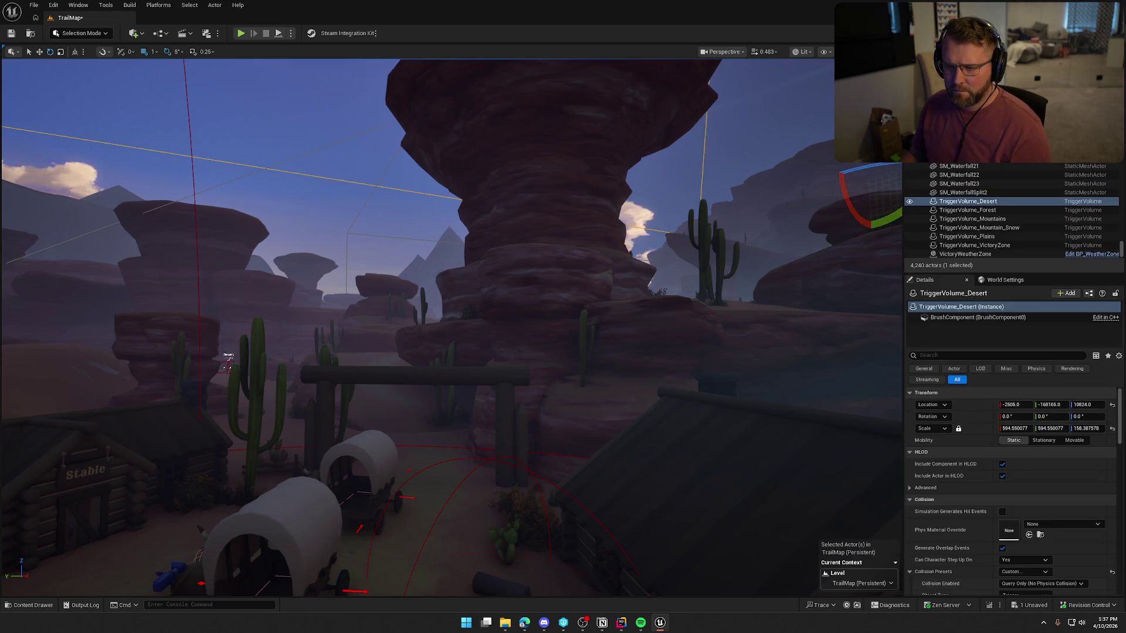
left_click(473, 466)
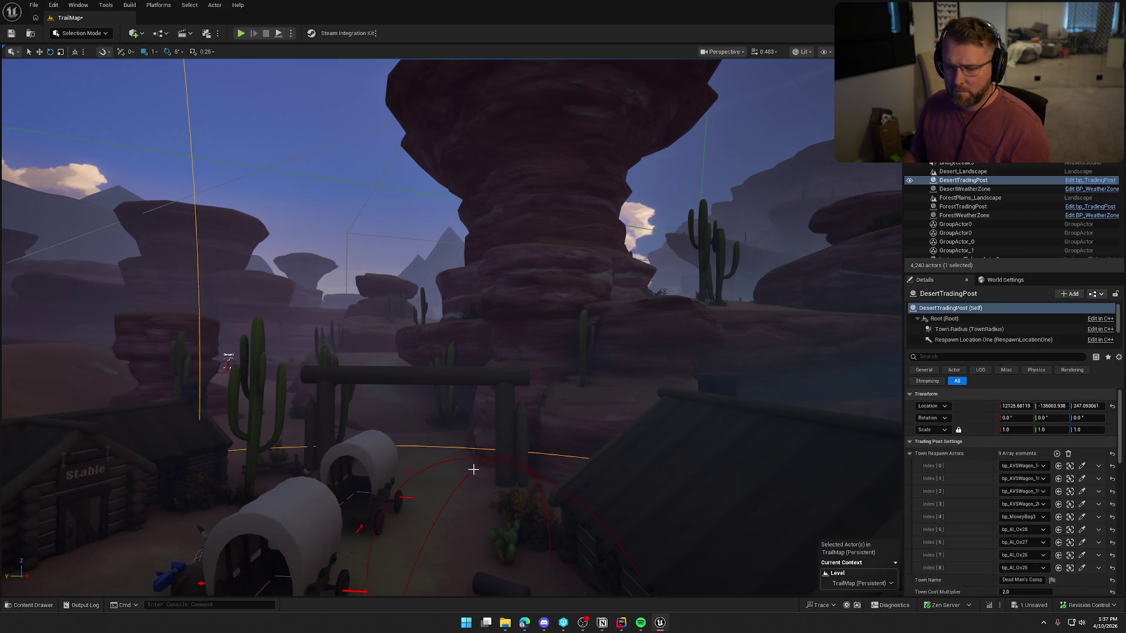
key("f")
left_click(1056, 454)
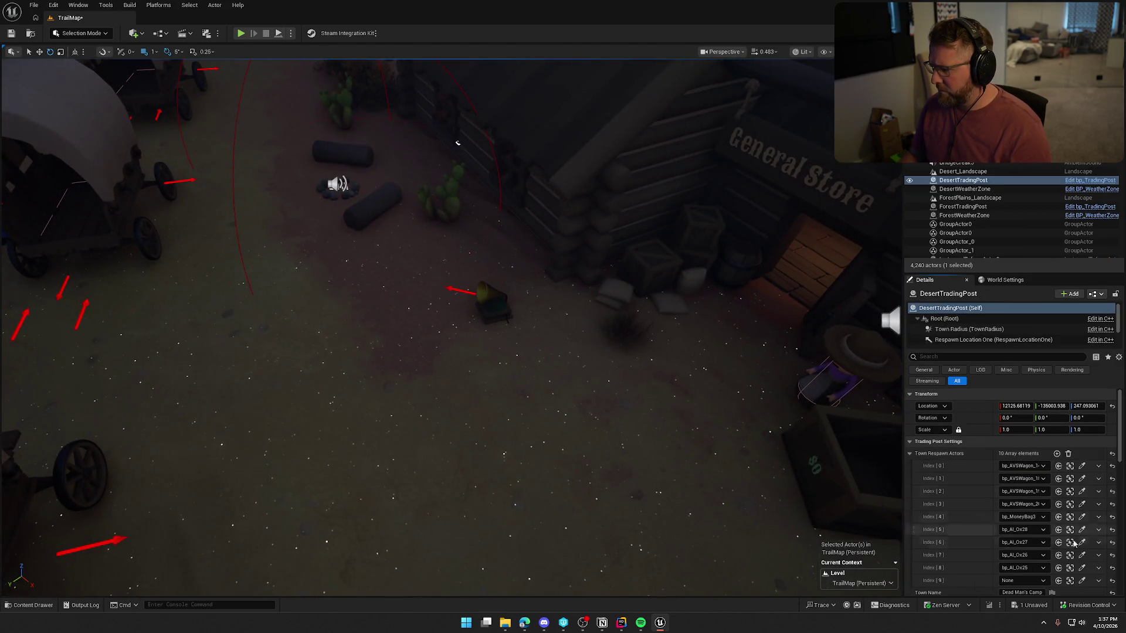
left_click(1081, 580)
left_click(487, 295)
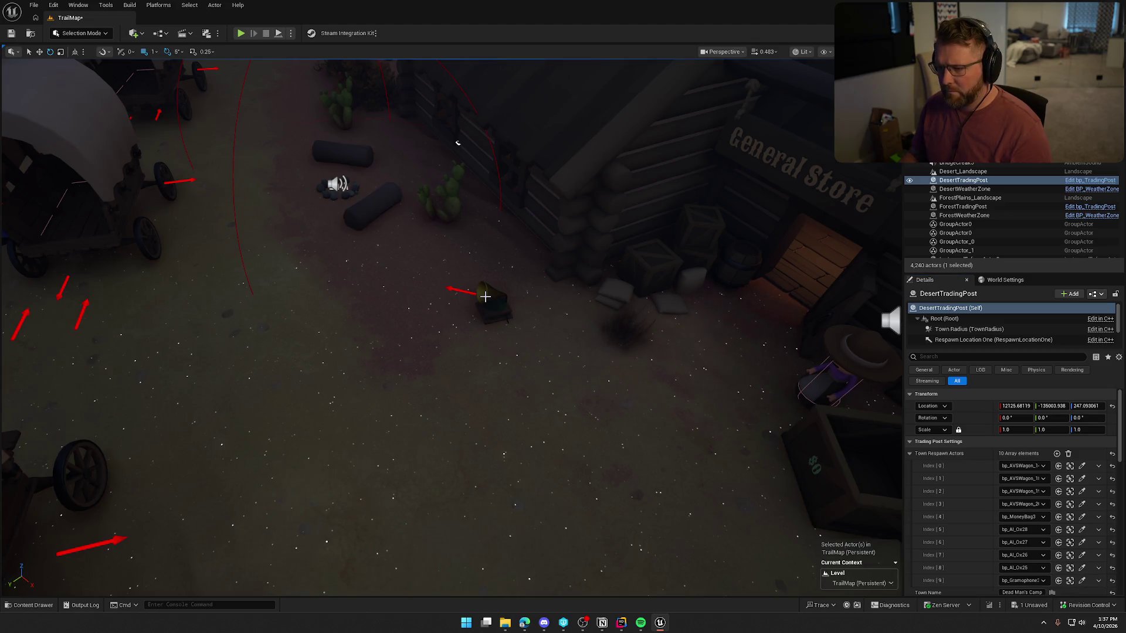
Save the TrailMap level and switch to the bp_Record blueprint
key("ctrl+s")
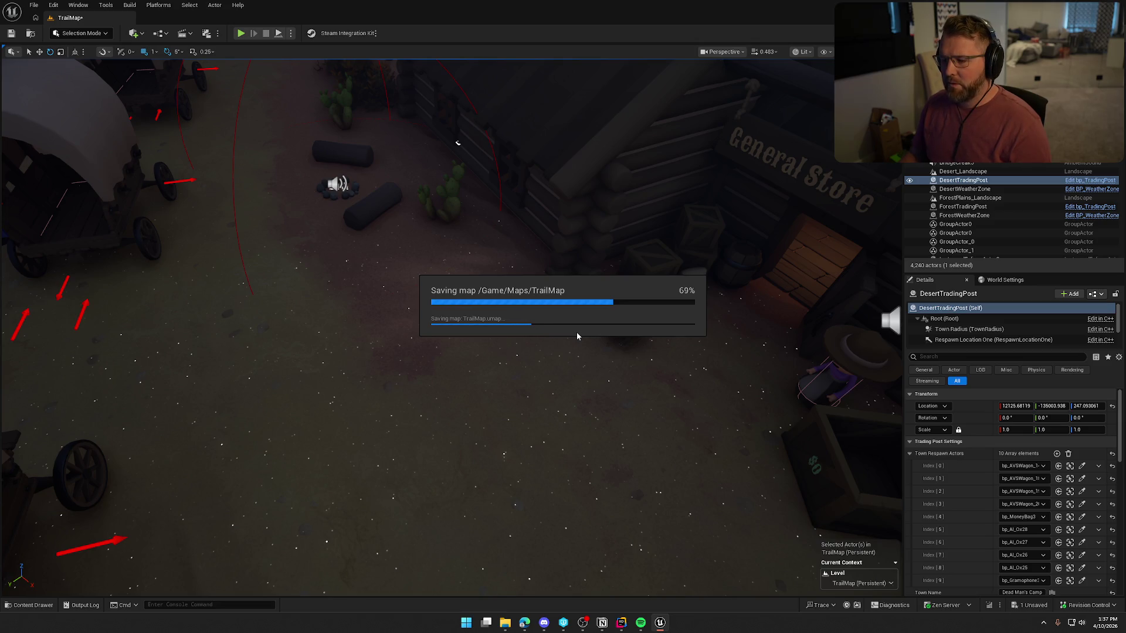
key("f")
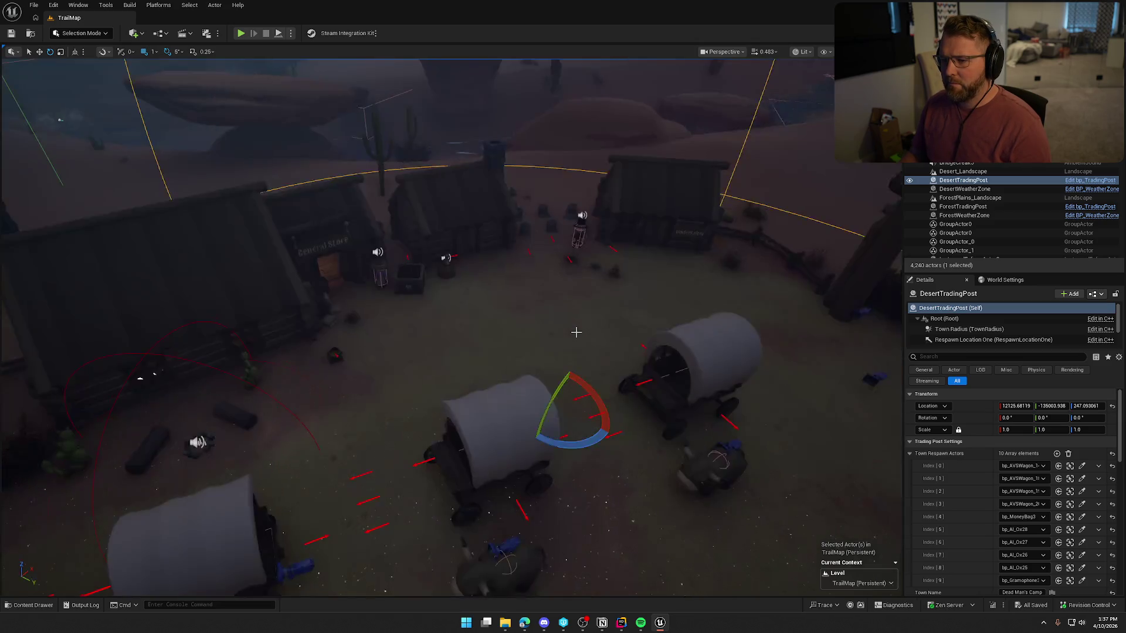
left_click_drag(576, 332, 576, 332)
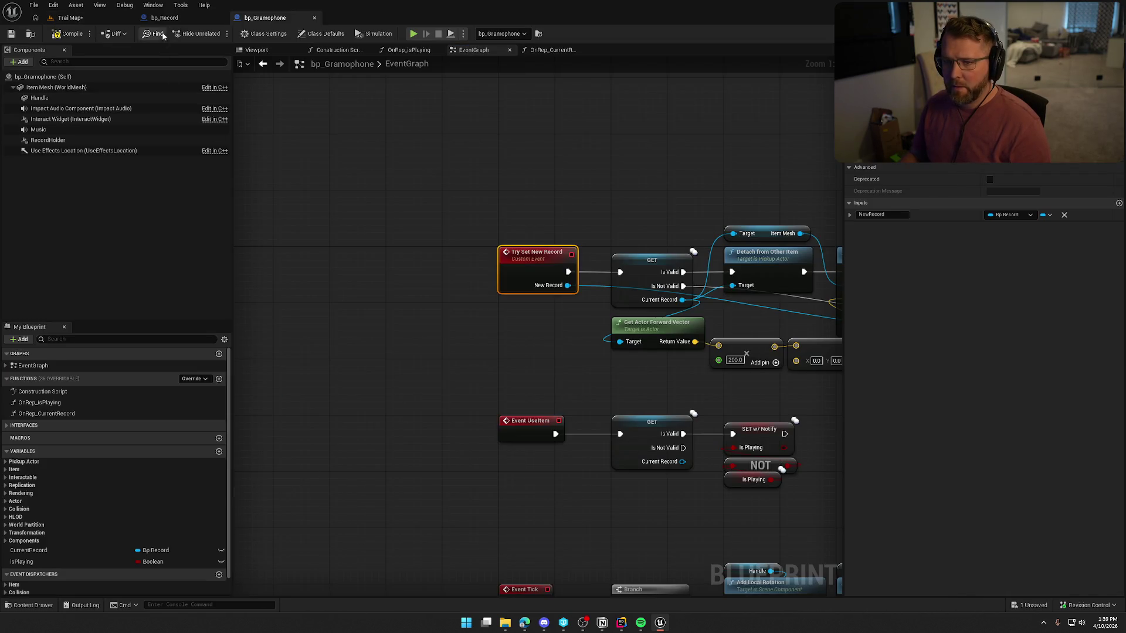
left_click(201, 21)
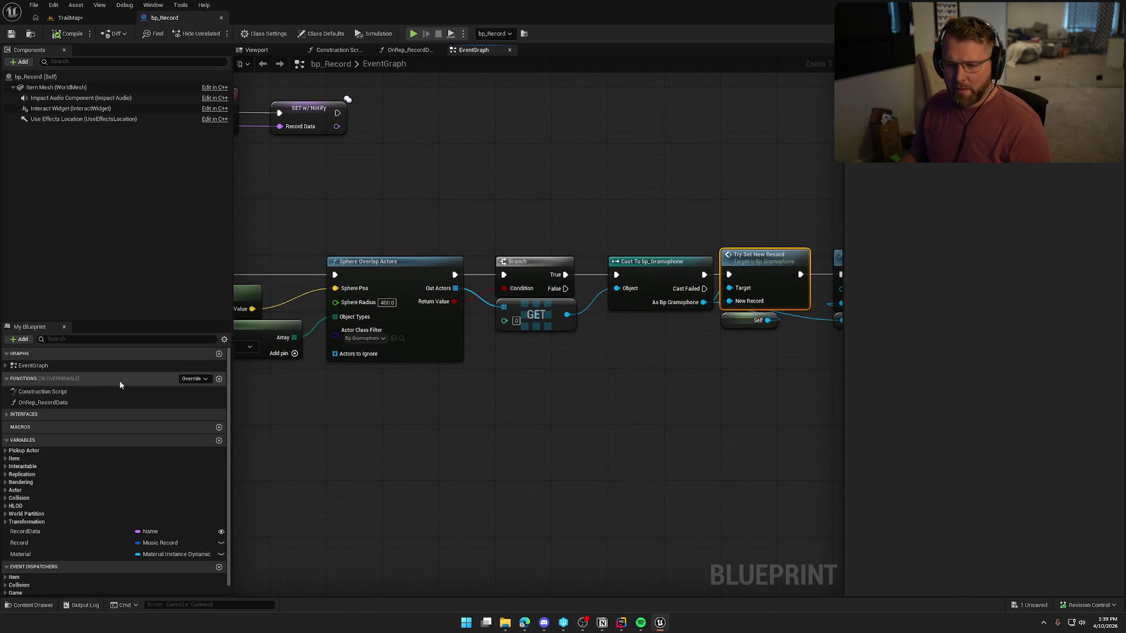
Open DT_Music from bp_Record's OnRep_RecordData graph, widen Row Name, and inspect the Deadmau5 row
double_click(86, 401)
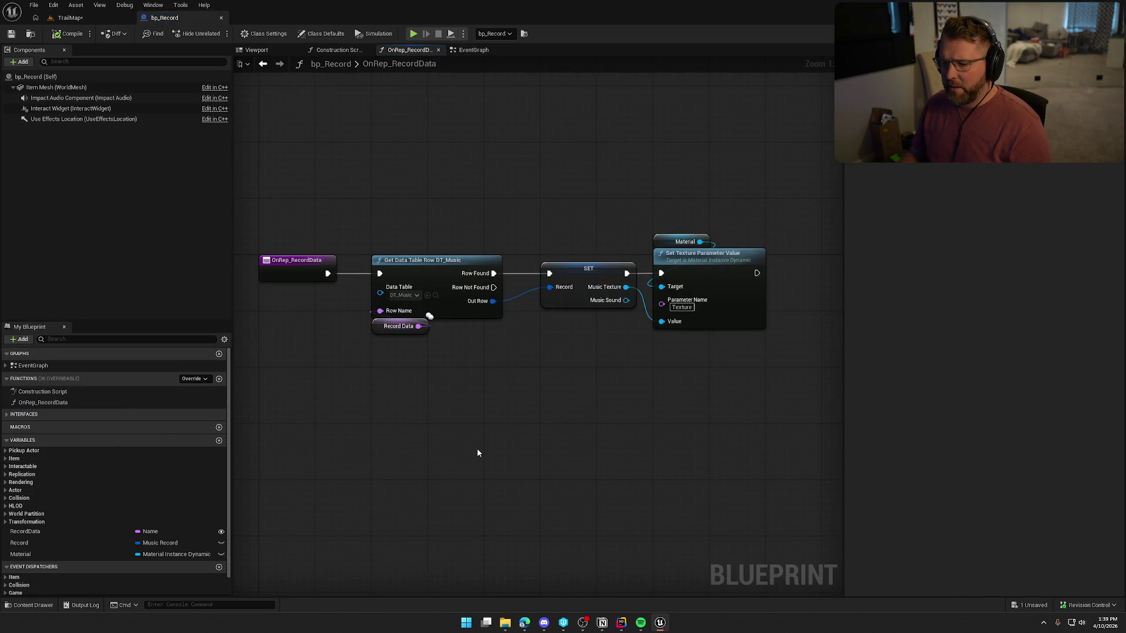
left_click(435, 296)
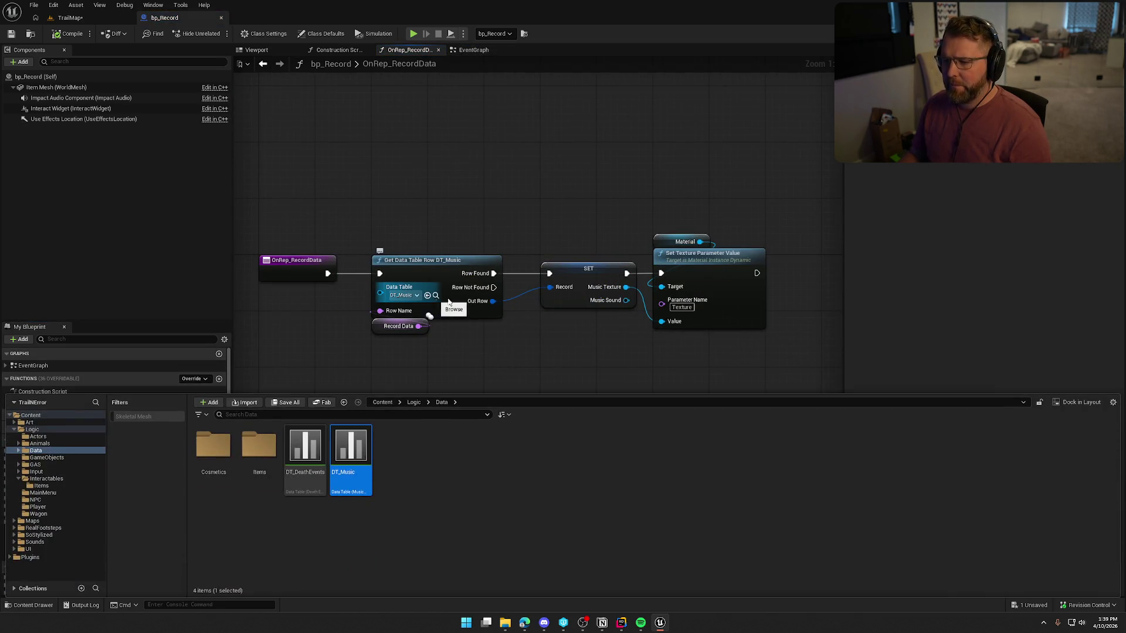
double_click(351, 449)
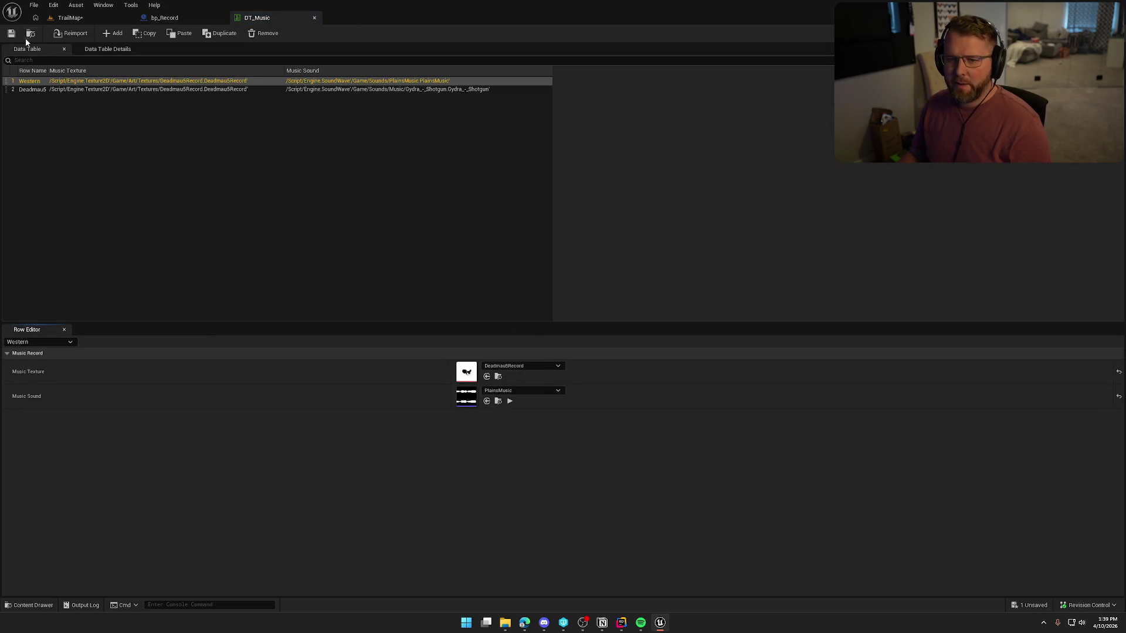
left_click_drag(48, 72, 96, 73)
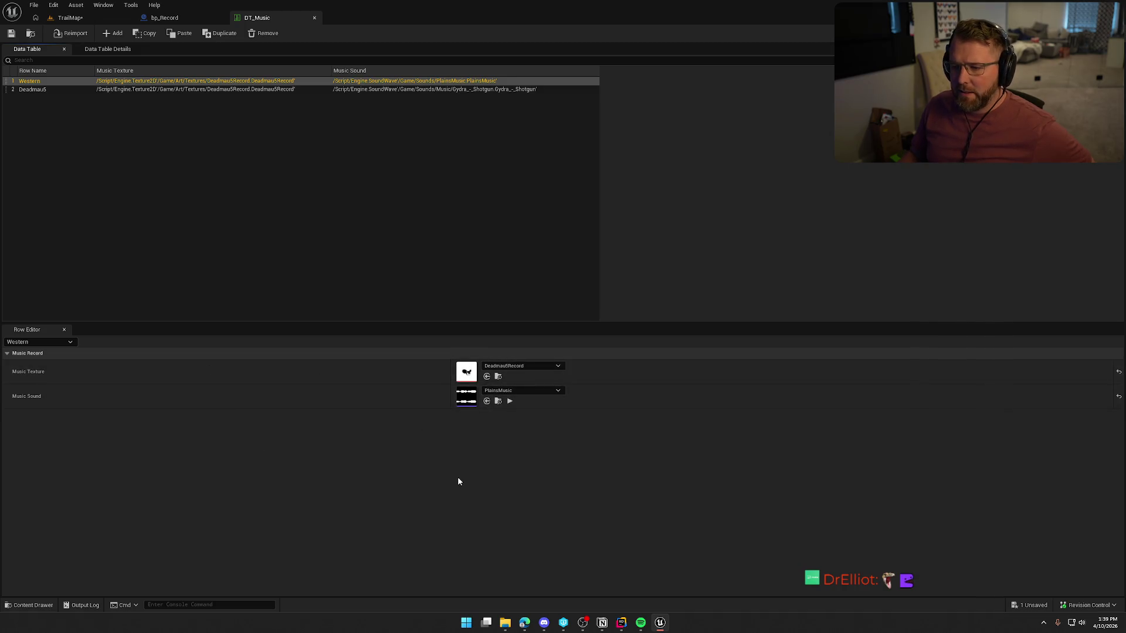
left_click(189, 90)
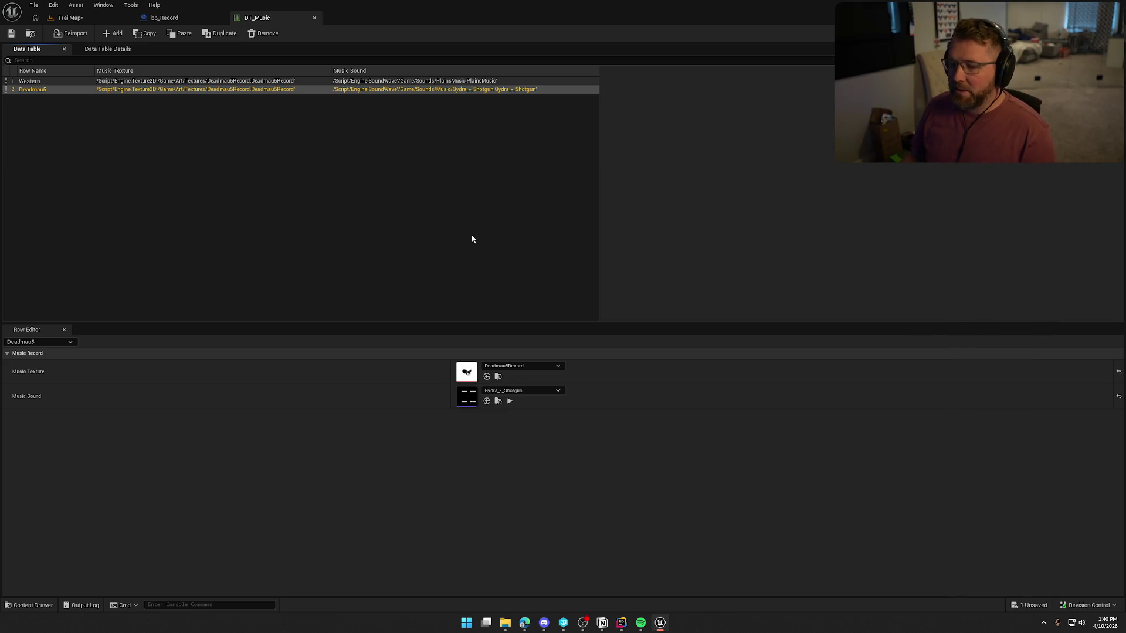
Move the DesertMusic and PlainsMusic sounds into the Music folder and check them out
left_click(302, 80)
left_click(498, 402)
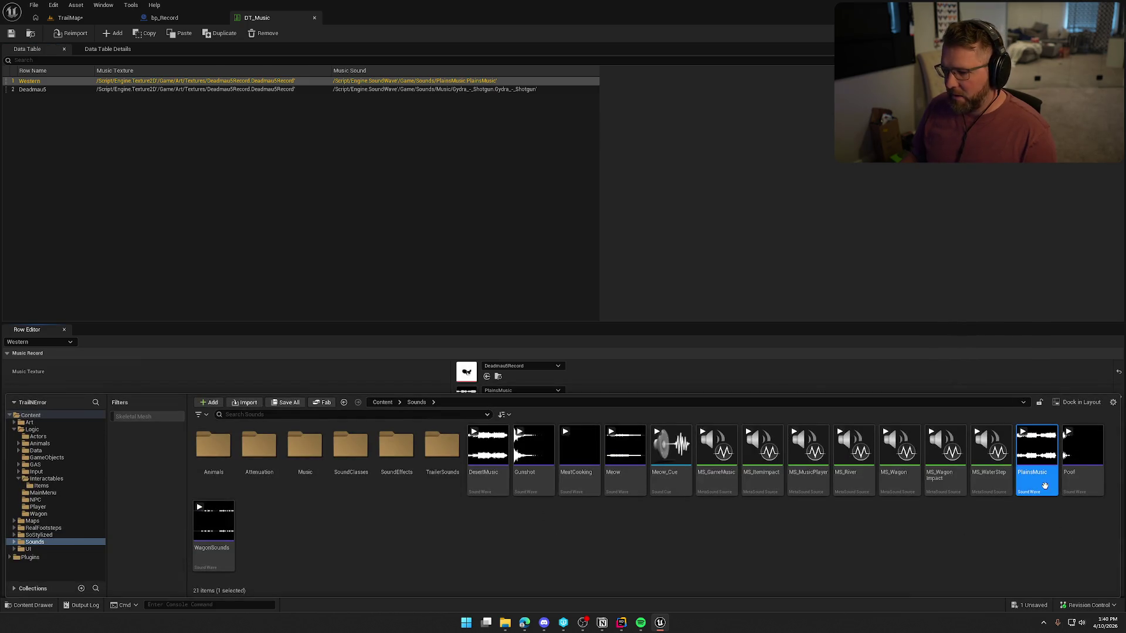
mouse_move(490, 449)
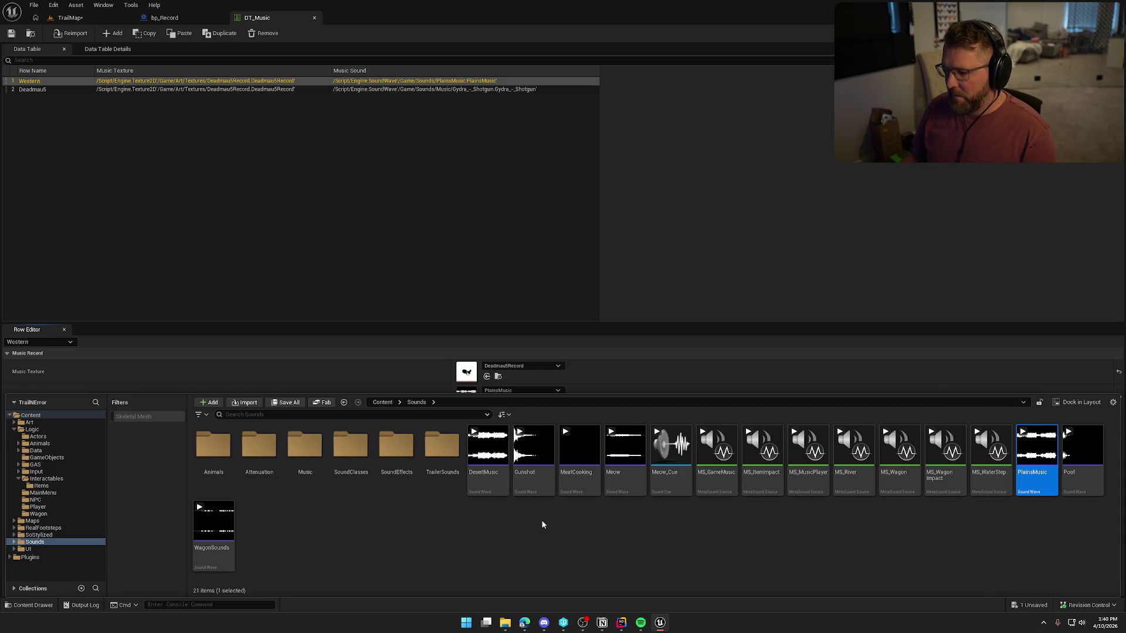
double_click(305, 445)
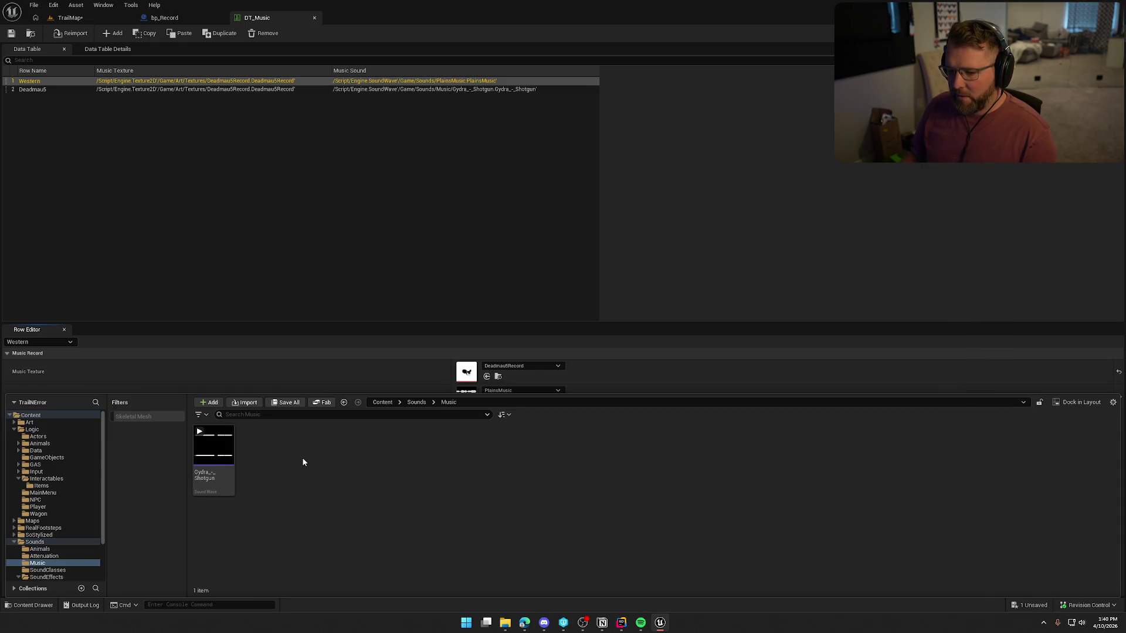
left_click(36, 535)
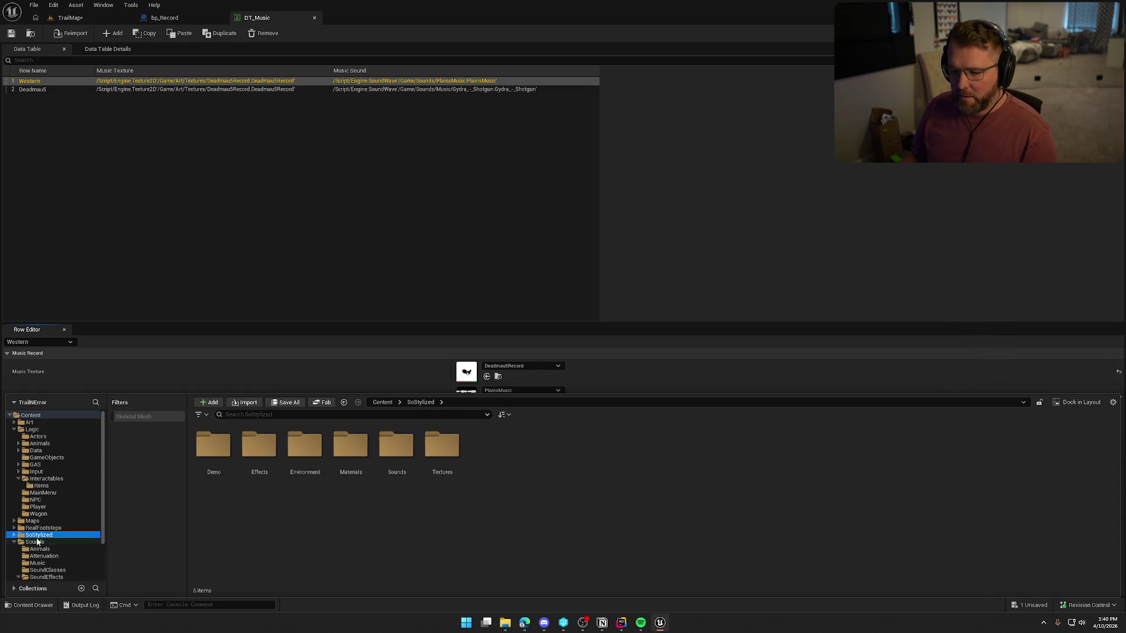
left_click(37, 542)
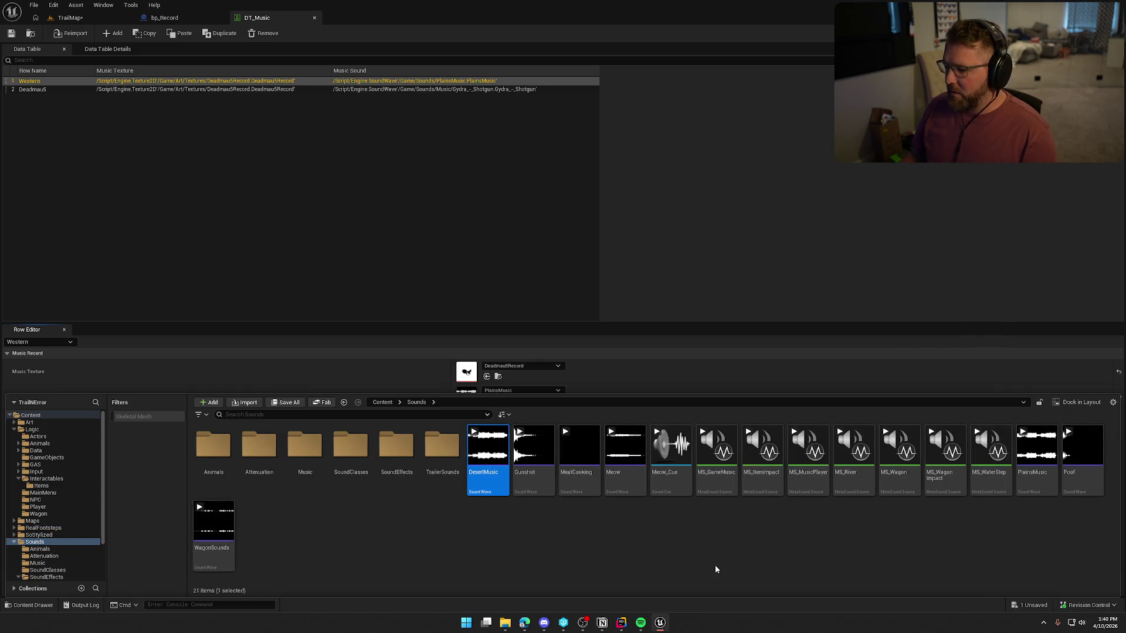
left_click(1036, 494, "ctrl")
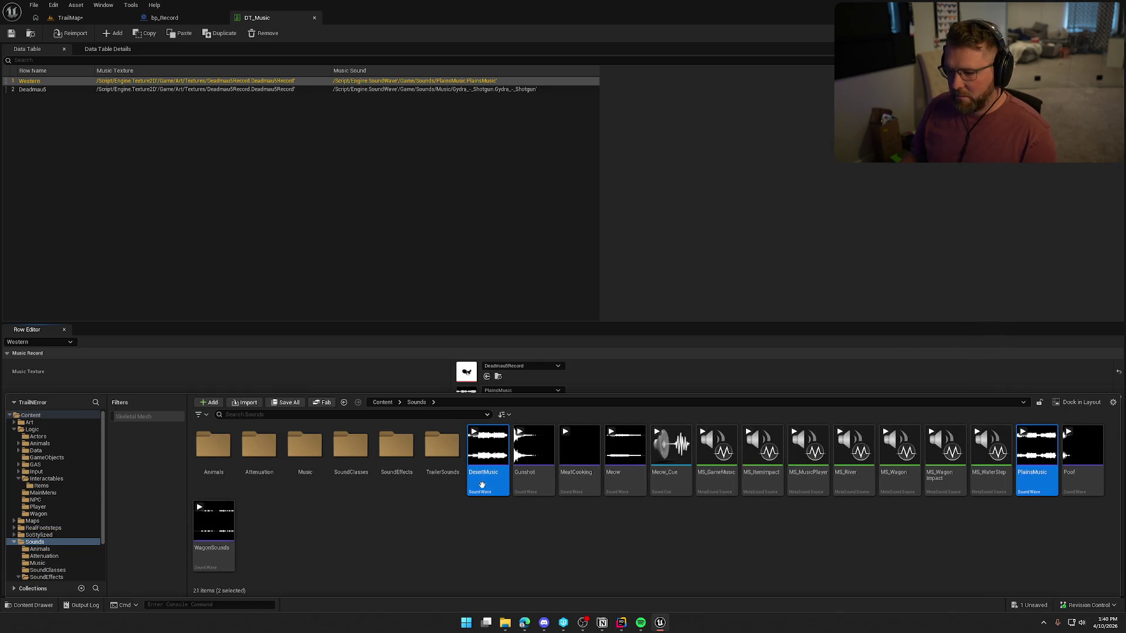
mouse_move(482, 485)
left_mouse_down()
mouse_move(386, 482)
mouse_move(308, 453)
left_mouse_up()
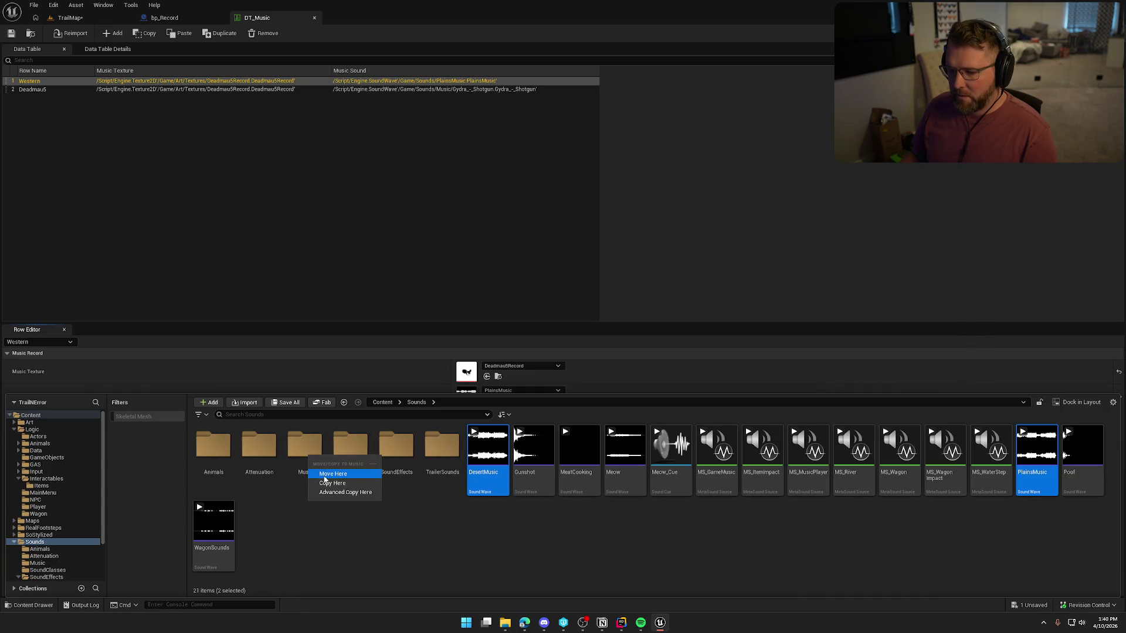
left_click(331, 483)
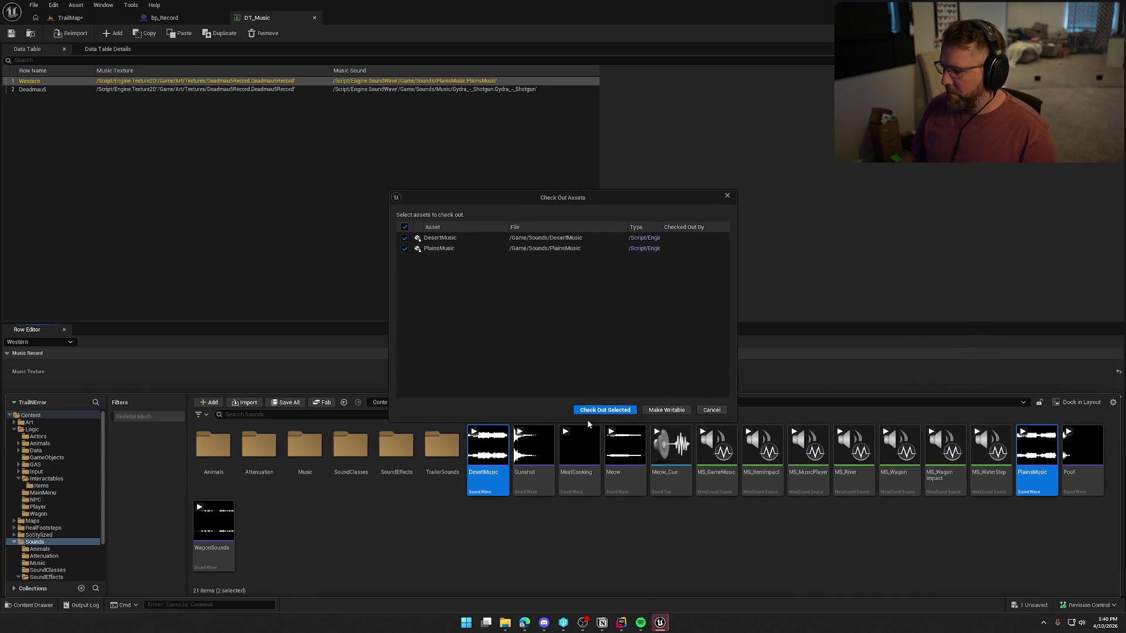
left_click(597, 409)
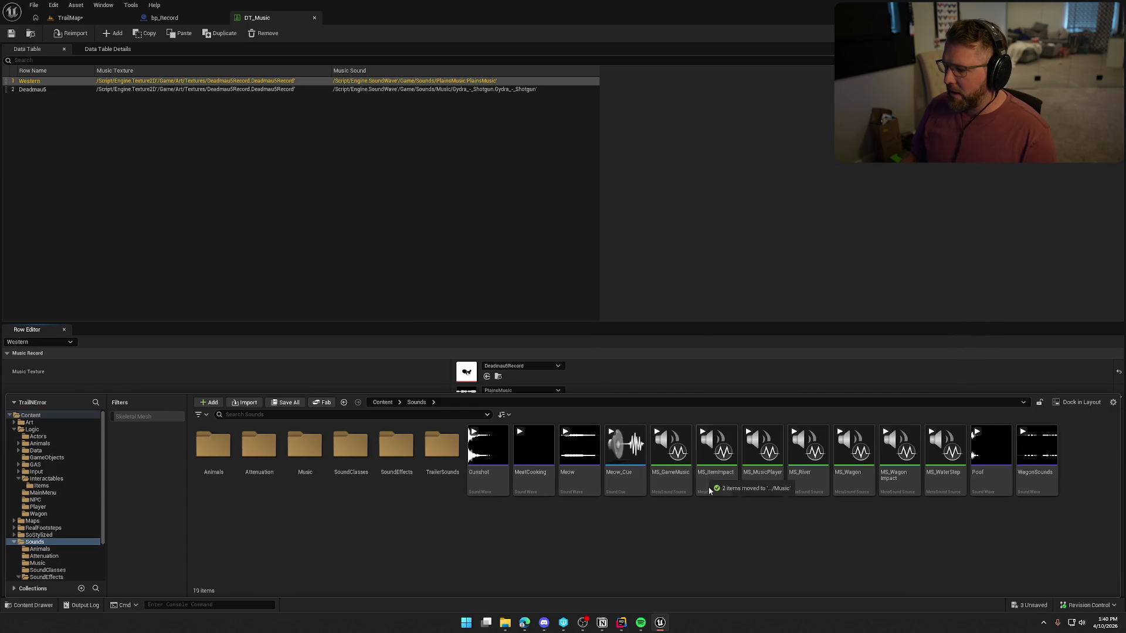
left_click(679, 487)
Cancel deleting MS_GameMusic and bp_GameMusic, then return to the TrailMap level
key("Delete")
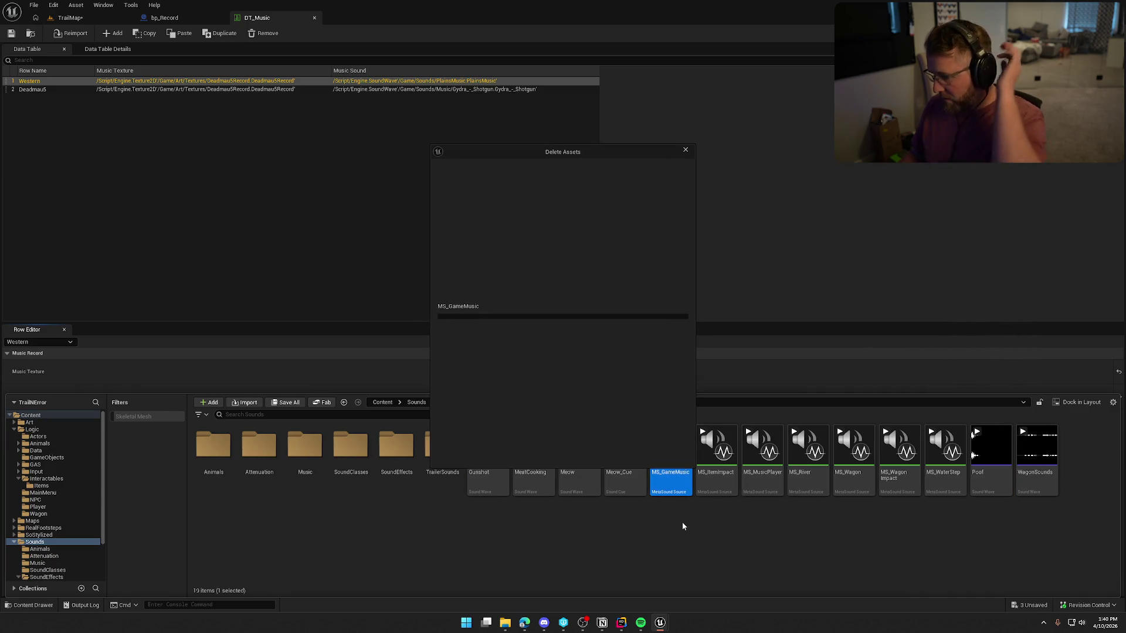
left_click(467, 323)
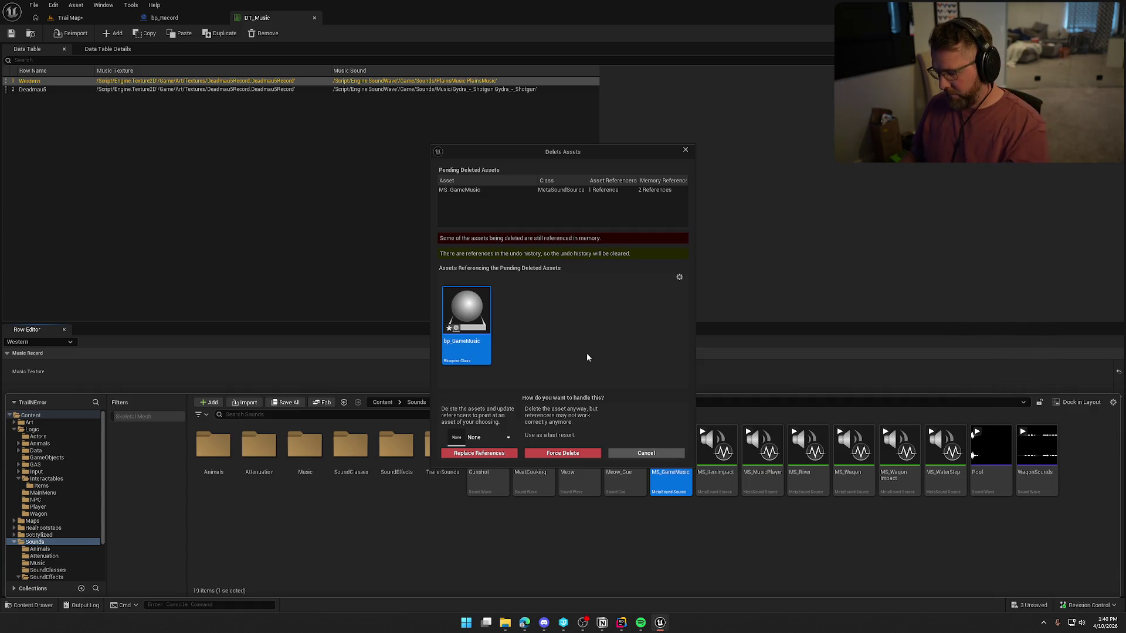
key("Delete")
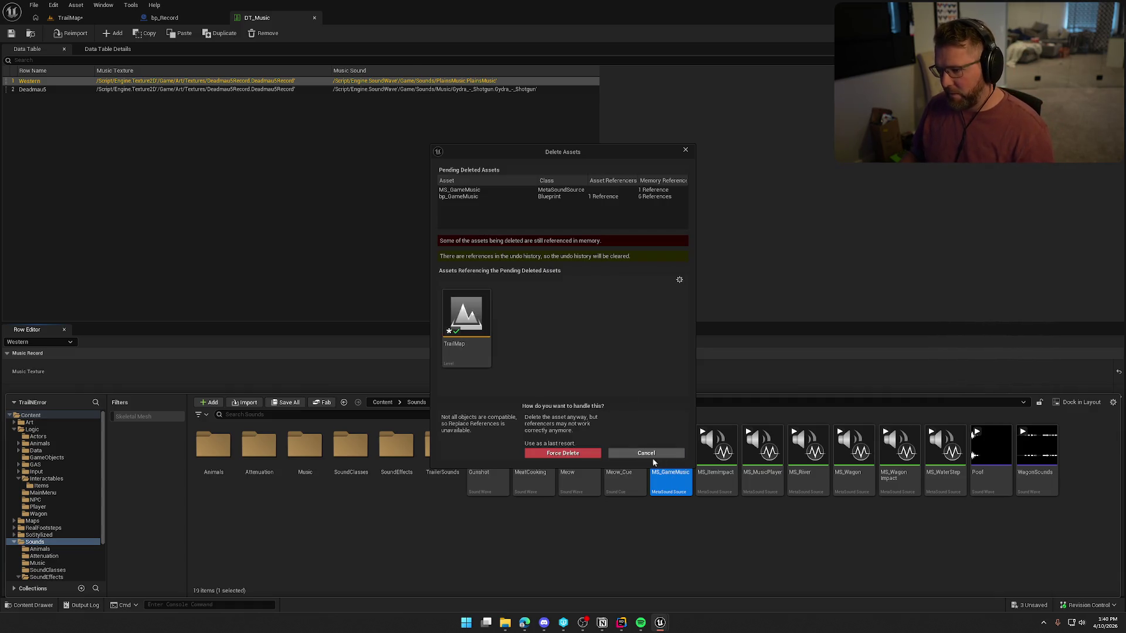
left_click(648, 454)
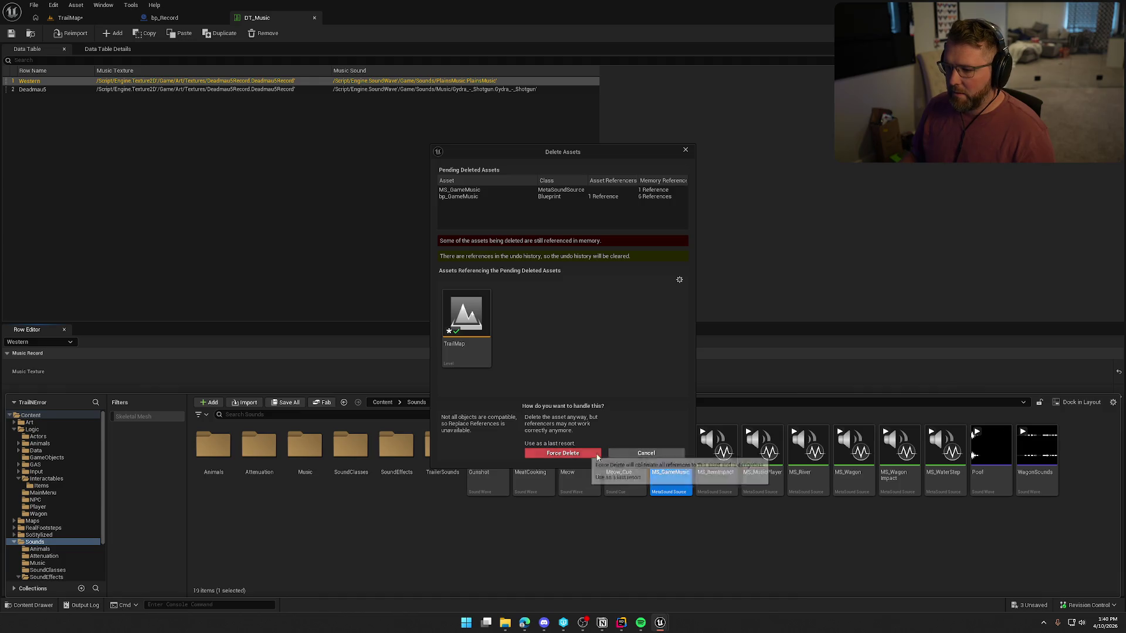
left_click(69, 18)
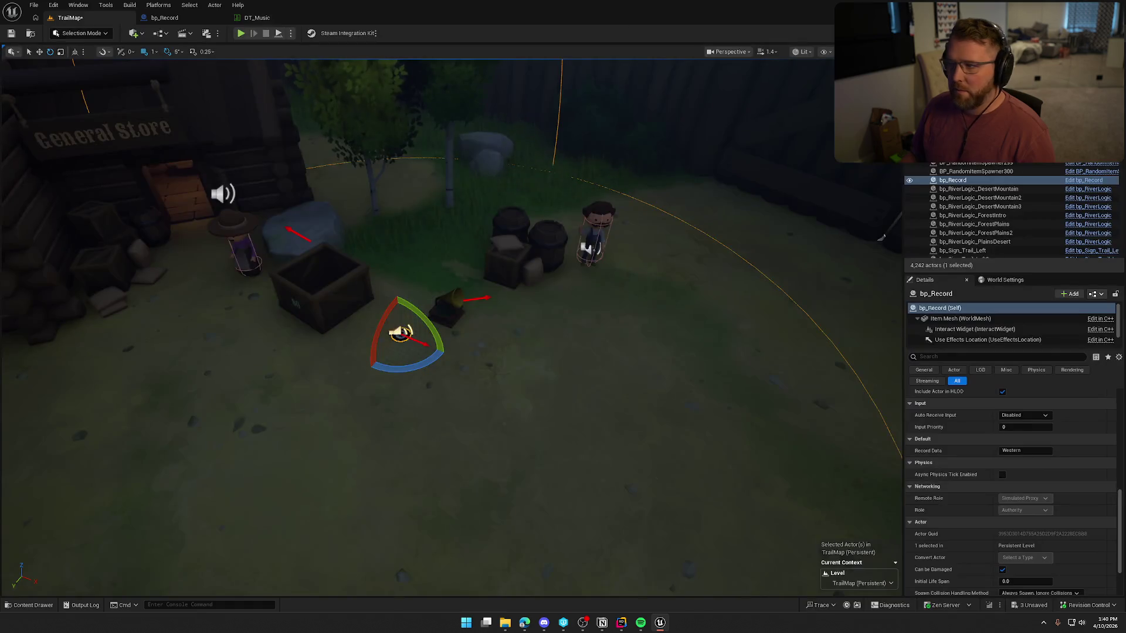
Delete the bp_GameMusic1 actor from TrailMap and save the level
type("record")
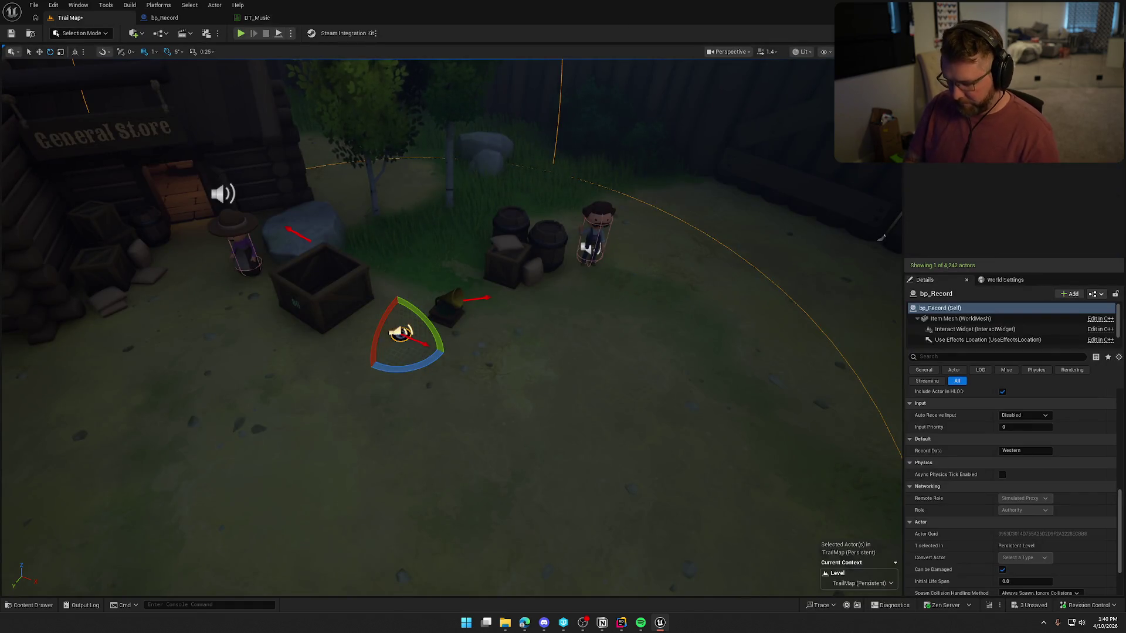
left_click(937, 172)
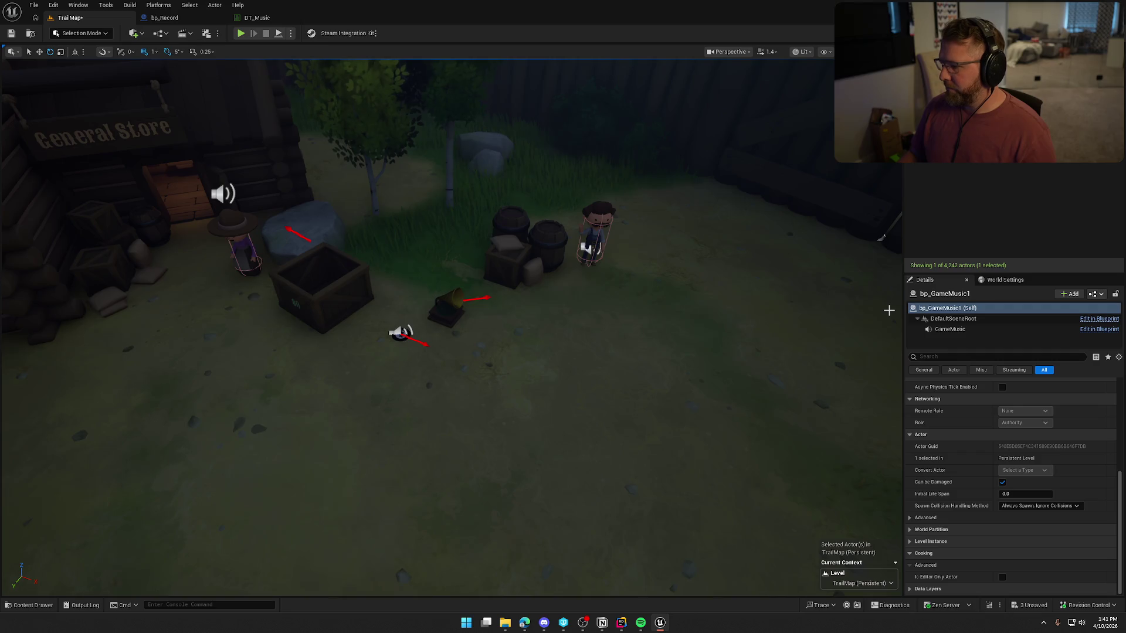
left_click_drag(731, 320, 731, 319)
key("Delete")
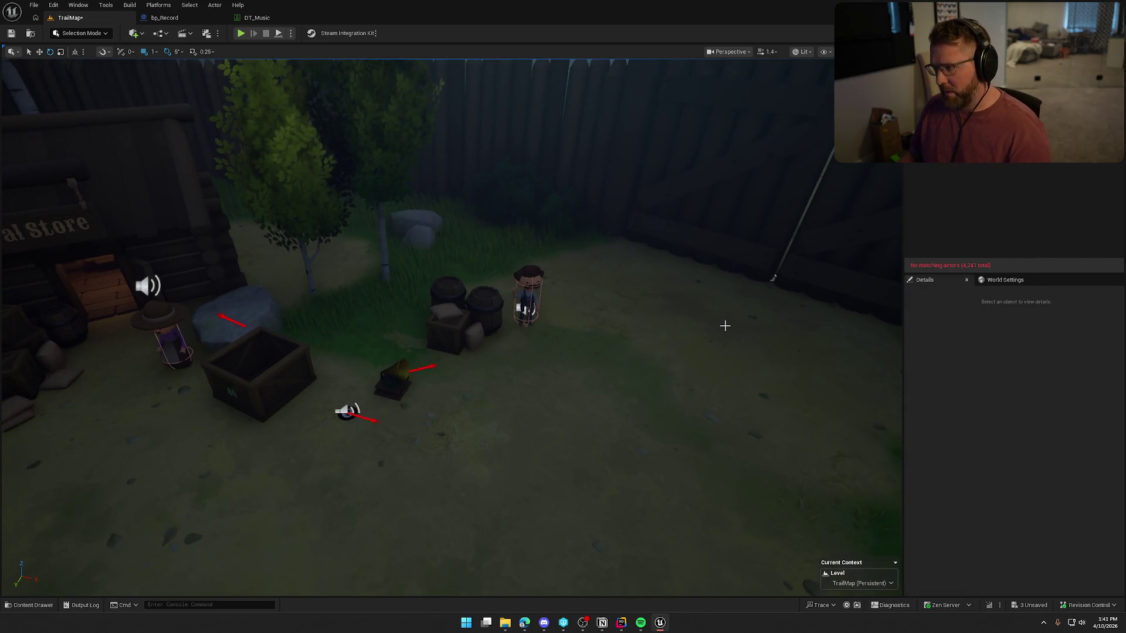
key("Escape")
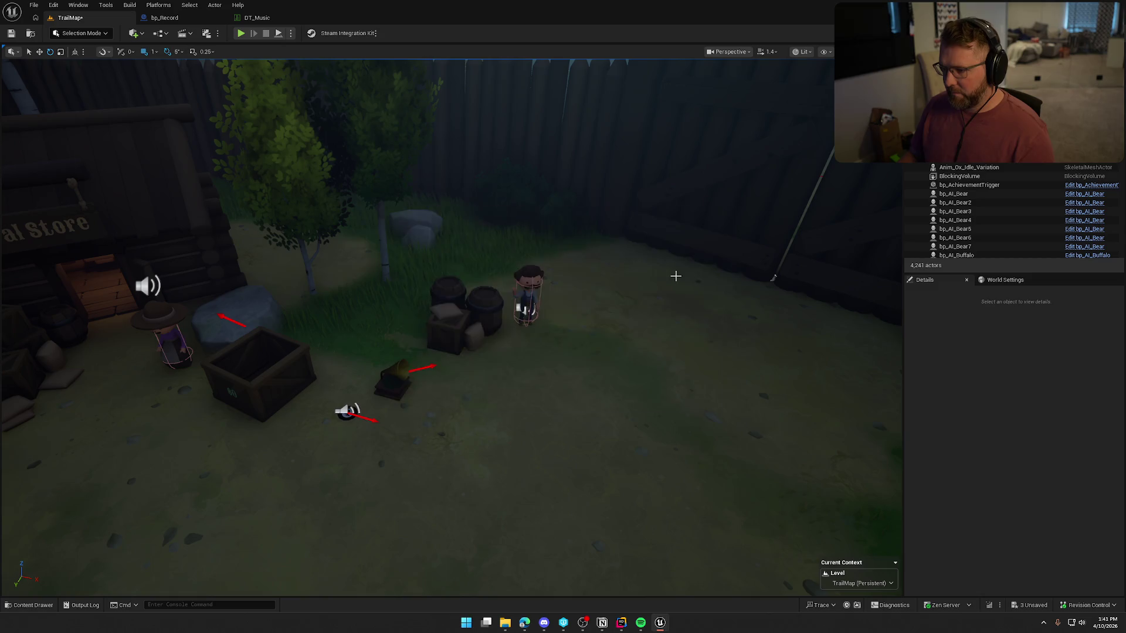
key("ctrl+s")
left_click(578, 405)
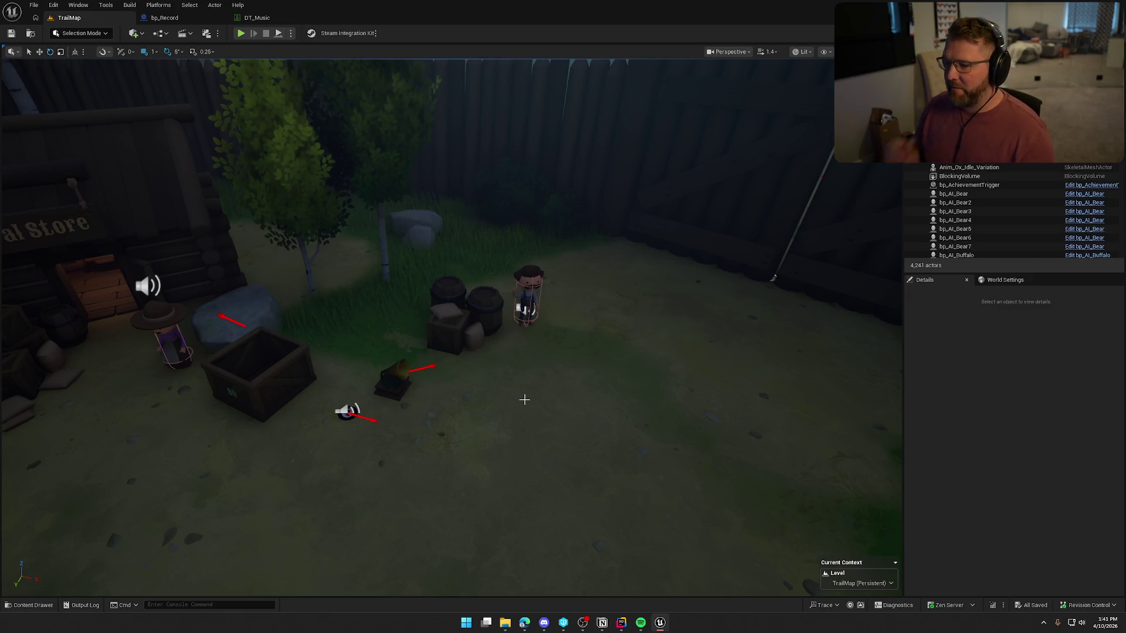
Force delete the MS_GameMusic sound asset from the content browser
key("ctrl+space")
left_click(671, 454)
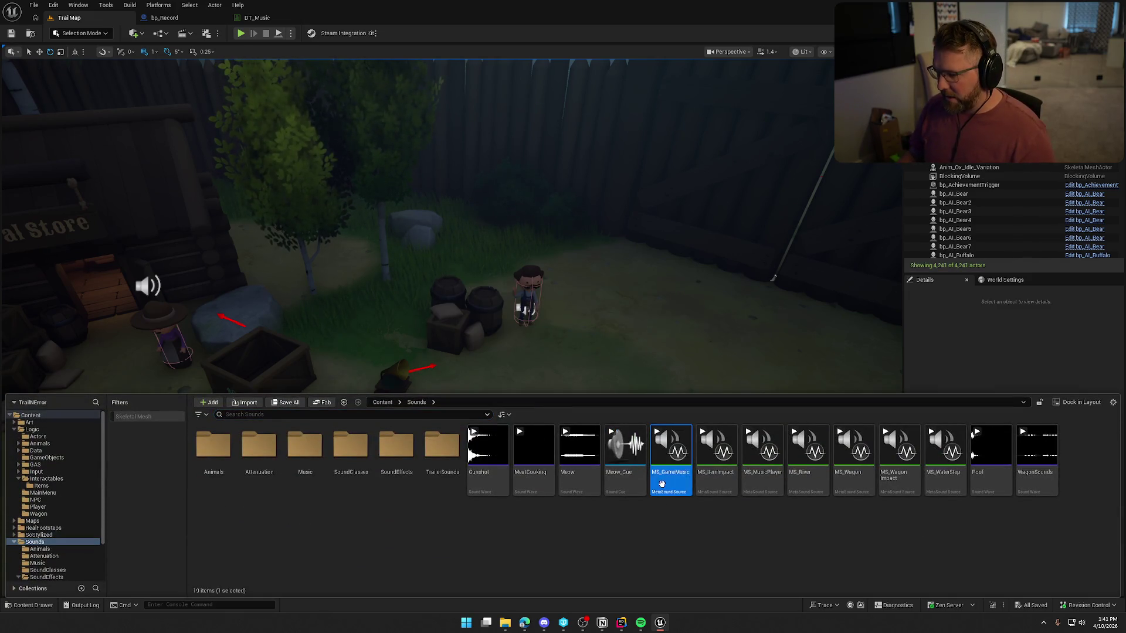
key("Delete")
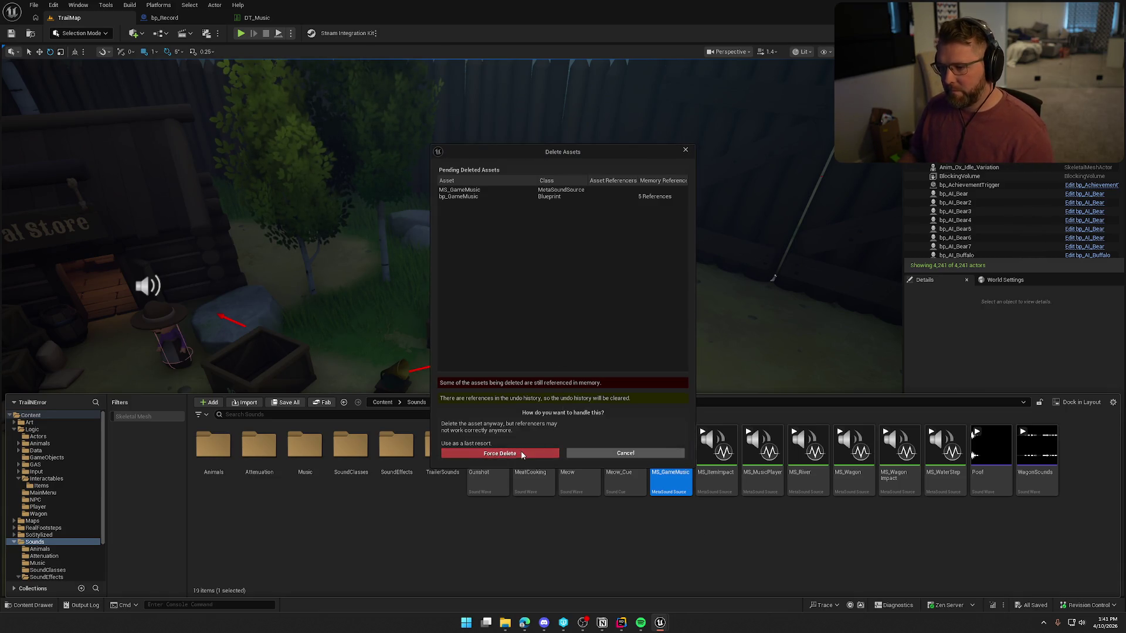
left_click(515, 454)
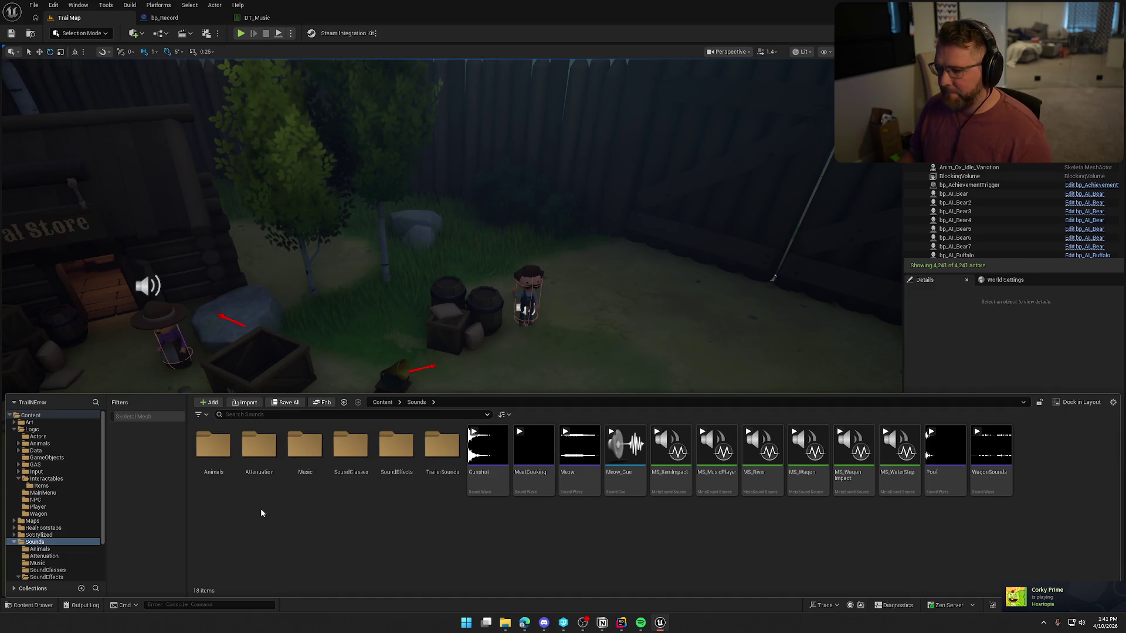
Close the content browser and fly the view close to the gramophone
left_click(943, 367)
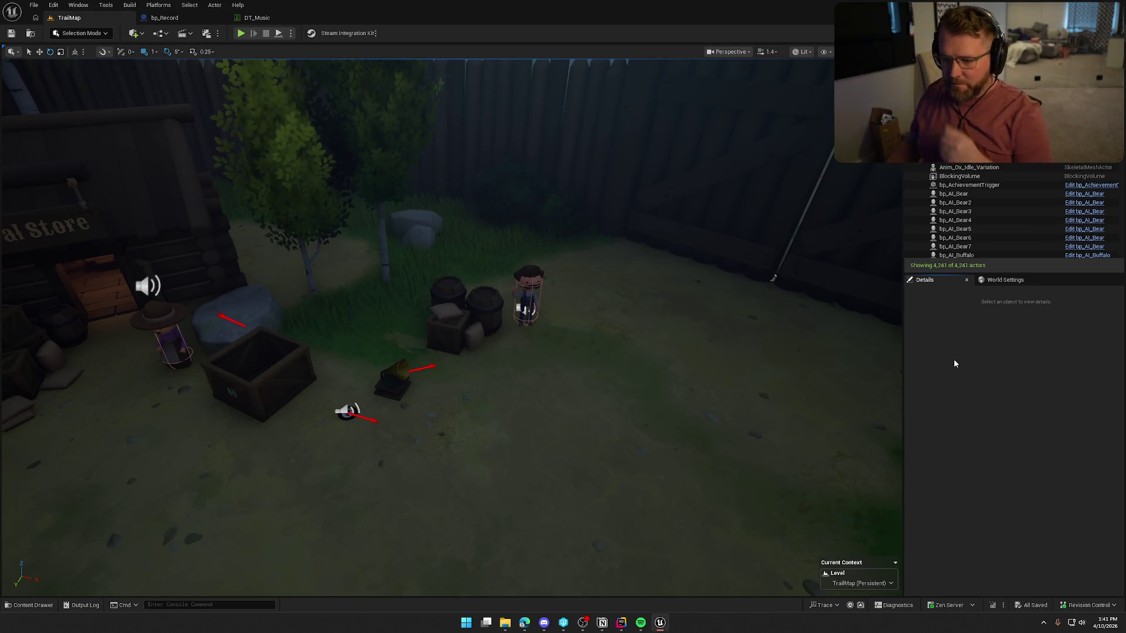
right_click(566, 329)
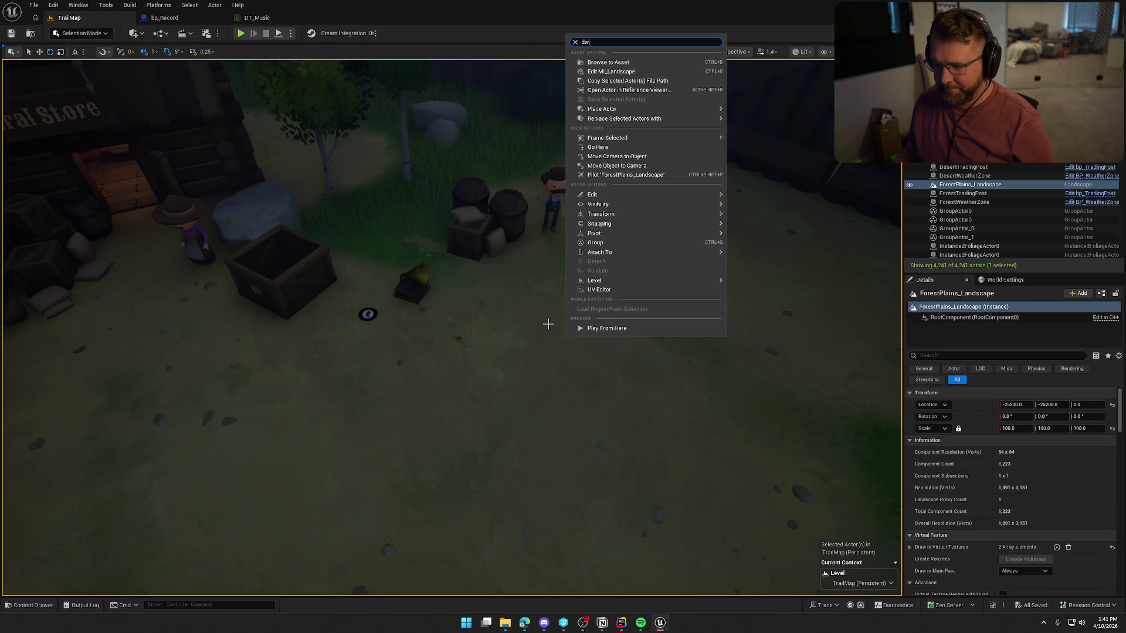
left_click(535, 319)
key("Escape")
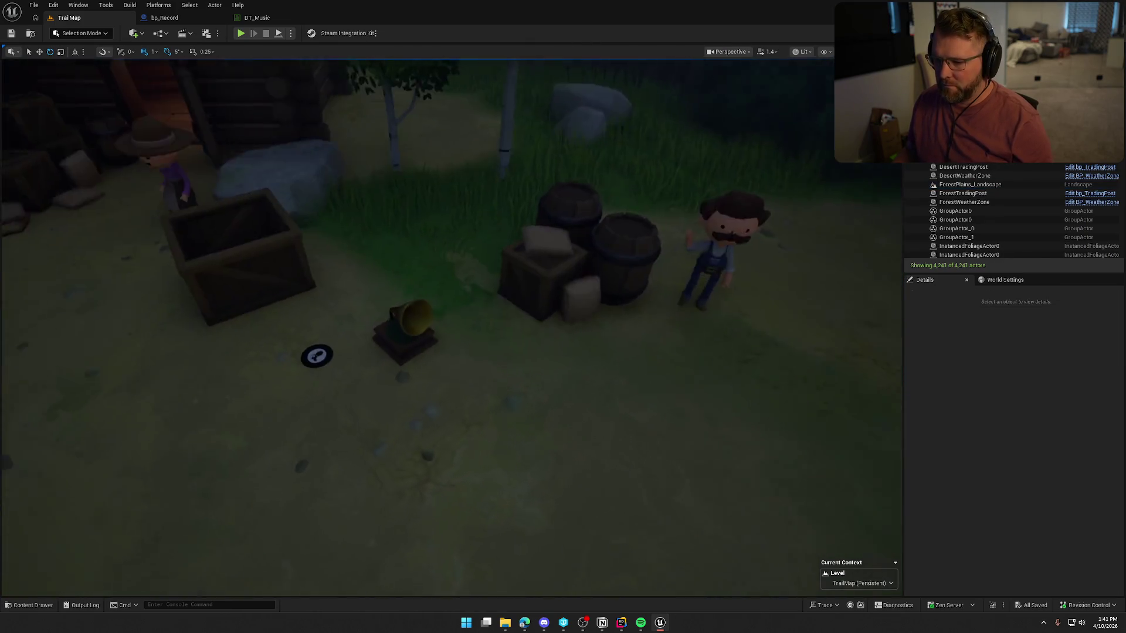
left_click_drag(532, 326, 533, 276)
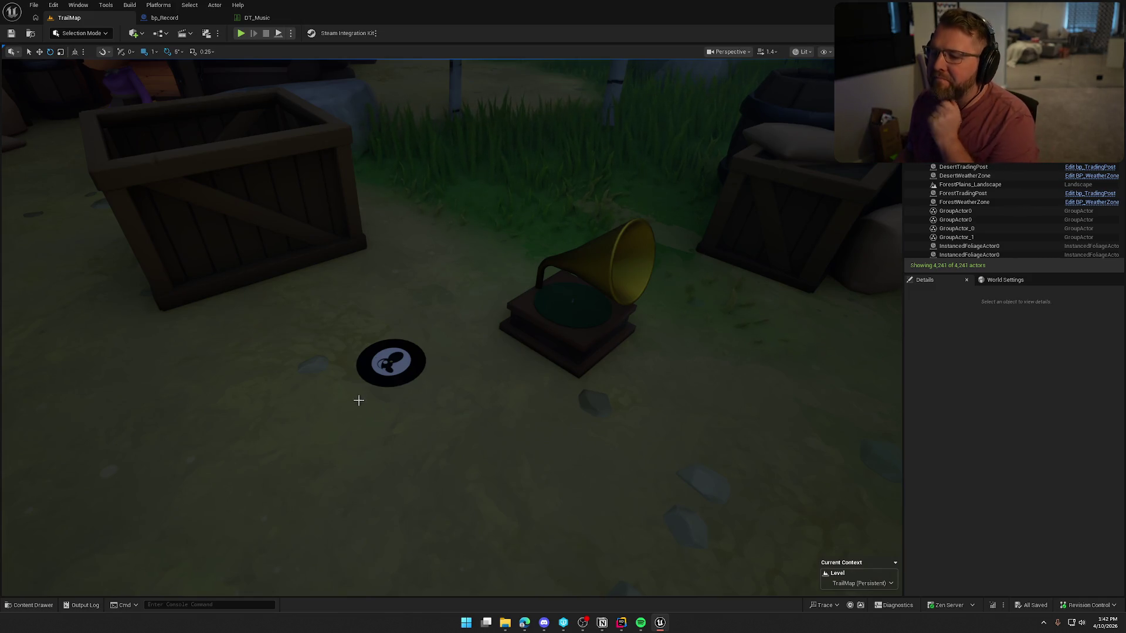
Rotate the record disc in place beside the gramophone and check its Record Data
left_click(382, 394)
mouse_move(382, 395)
left_mouse_down()
mouse_move(455, 361)
mouse_move(422, 333)
left_mouse_up()
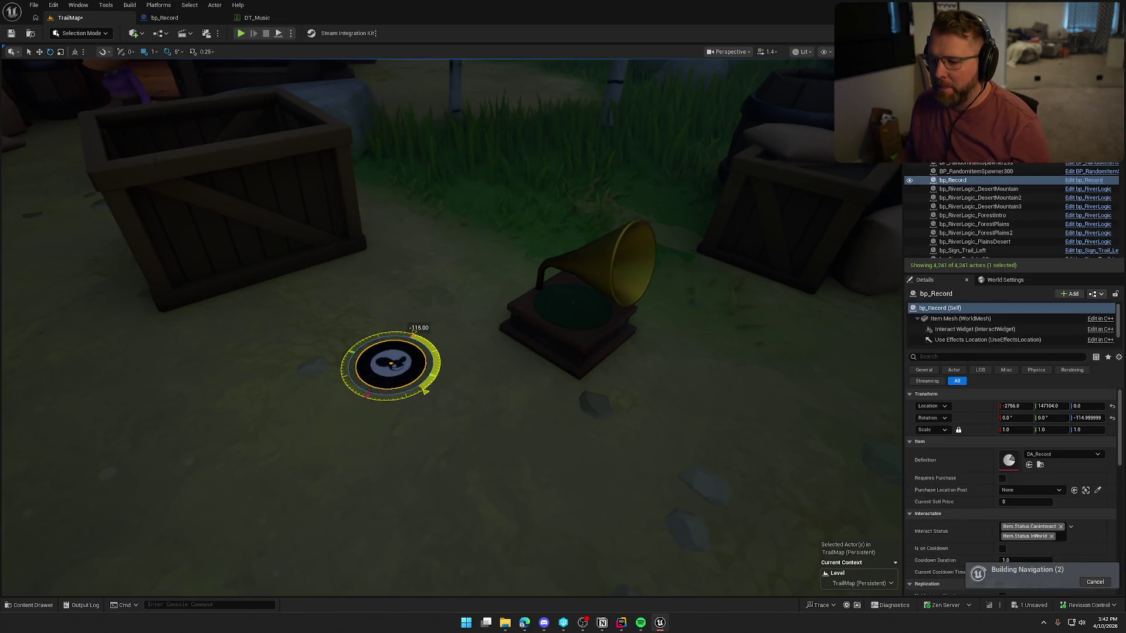
key("Escape")
left_click(390, 364)
scroll(966, 522, "down", 5)
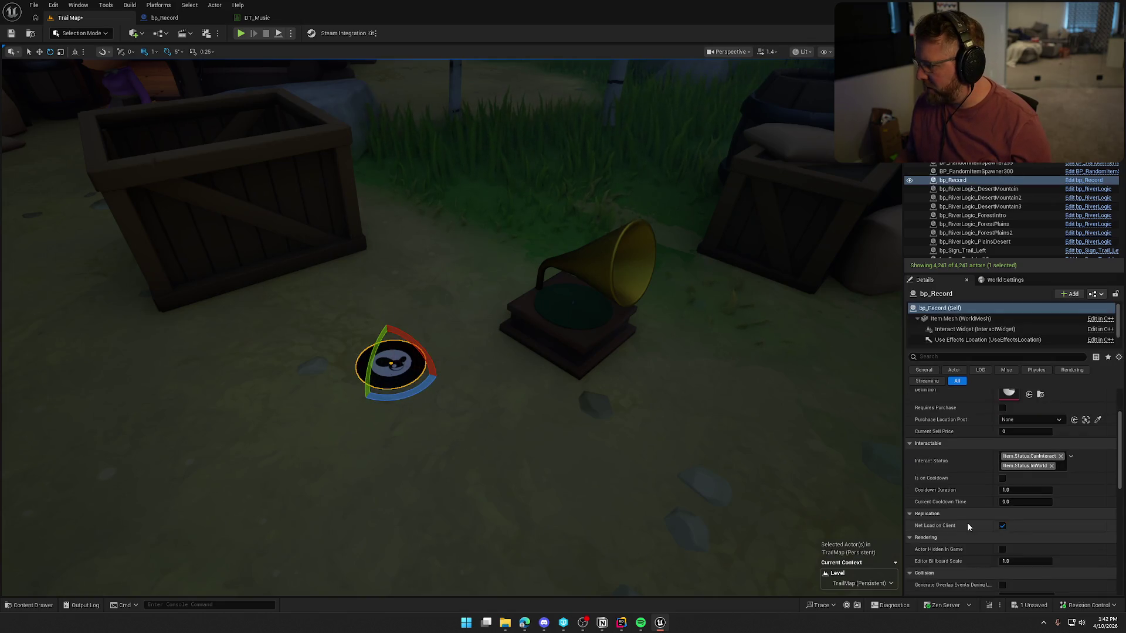
left_click_drag(591, 403, 590, 402)
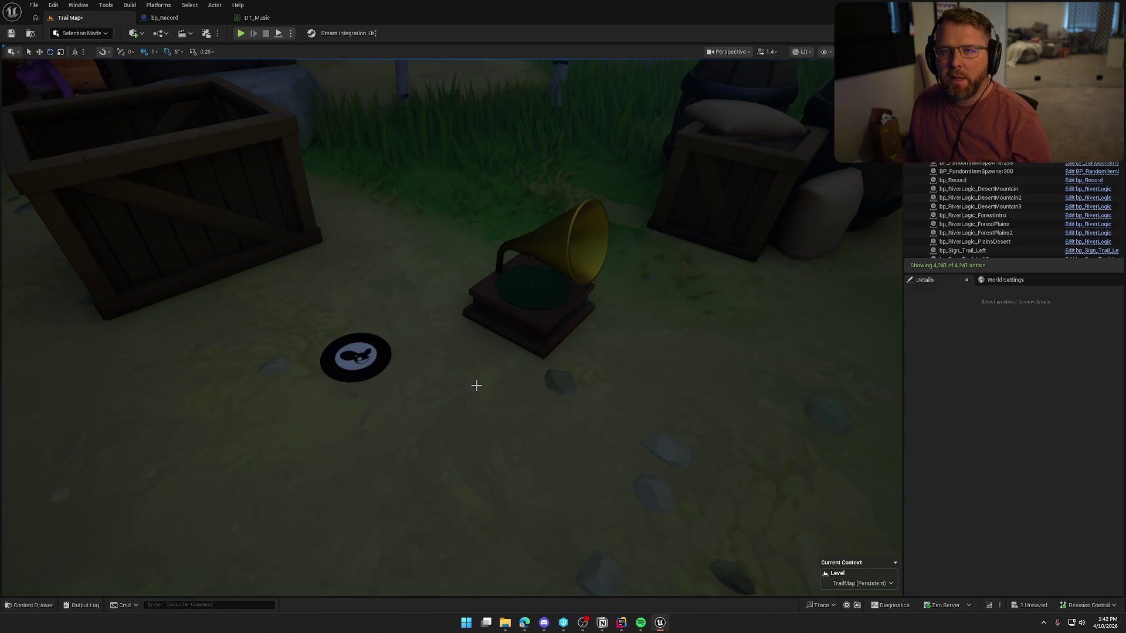
left_click(356, 356)
scroll(976, 558, "down", 5)
scroll(977, 551, "down", 5)
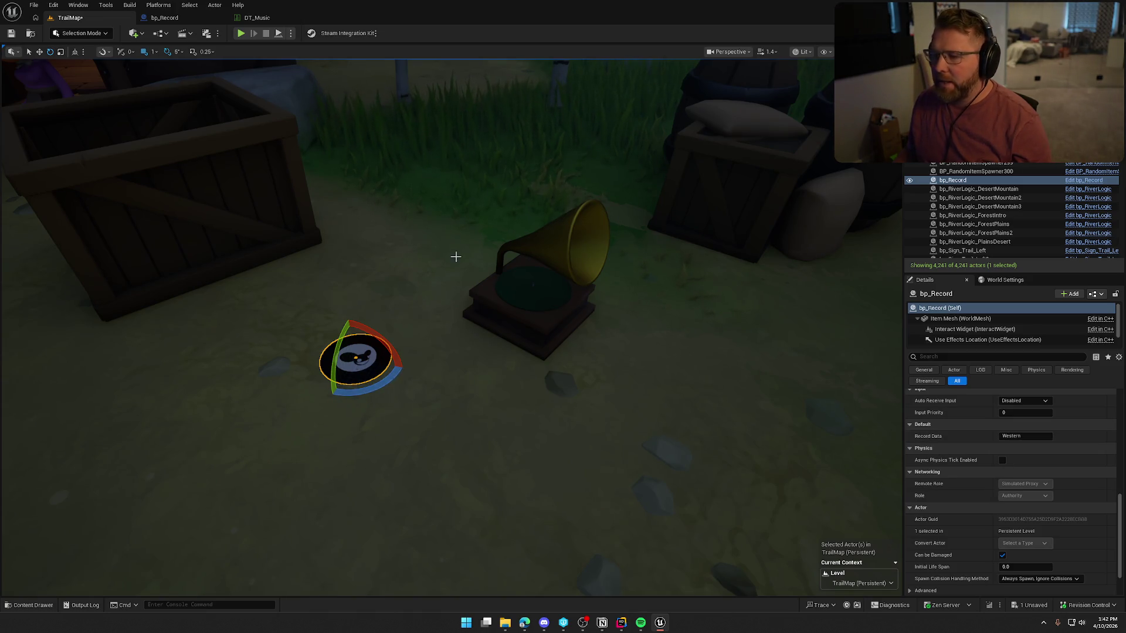
left_click(164, 18)
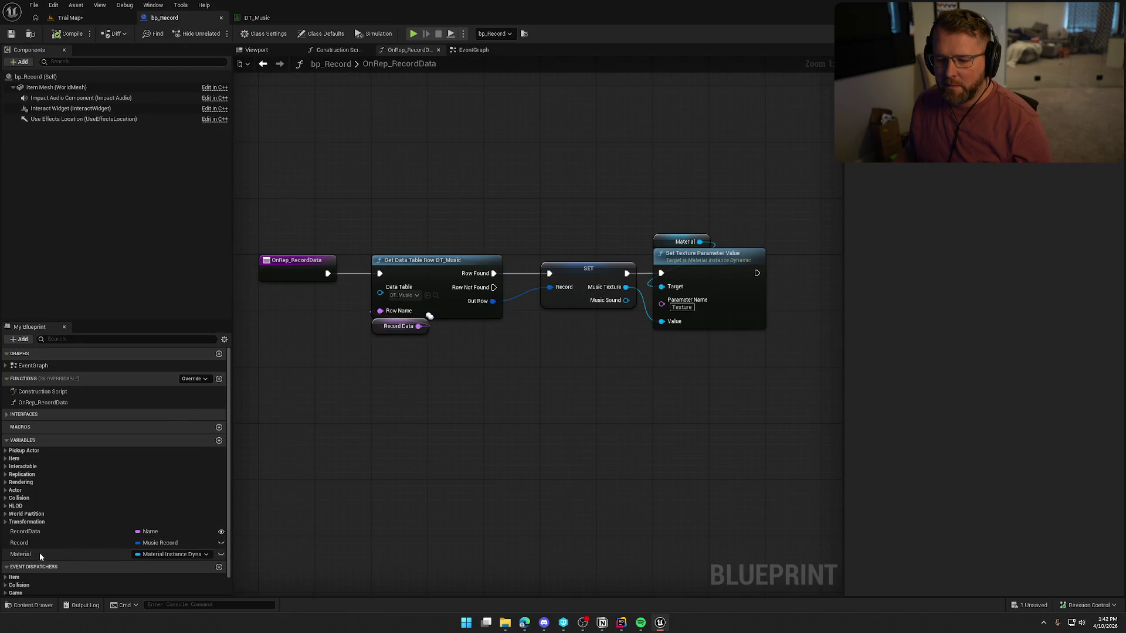
Inspect the RecordData variable and confirm the placed record's Record Data stays Western
left_click(76, 531)
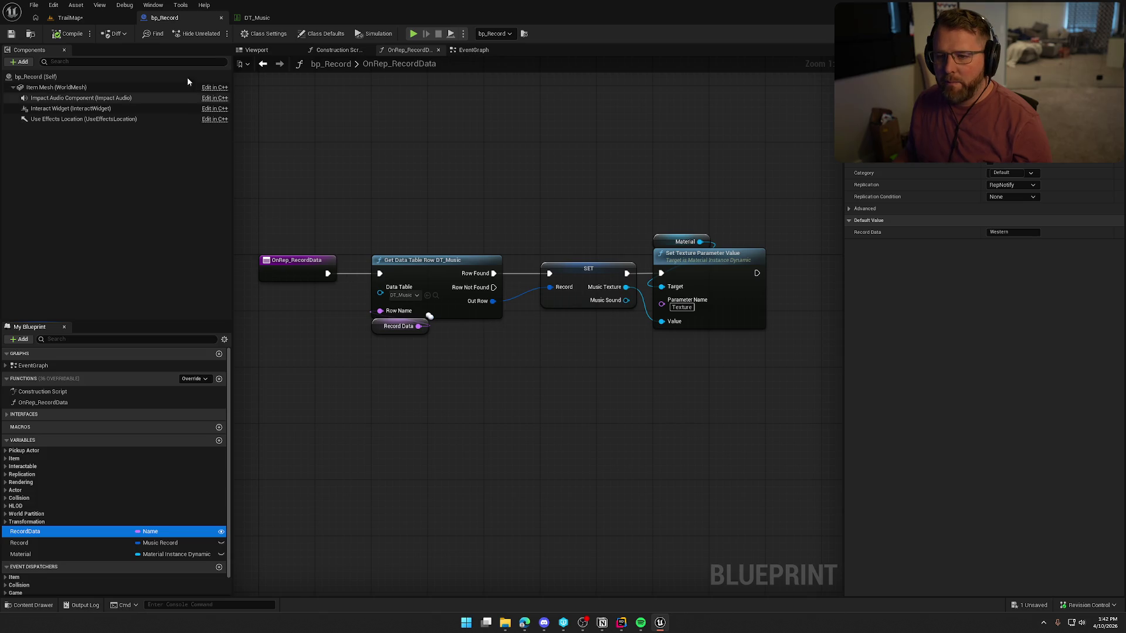
left_click(70, 18)
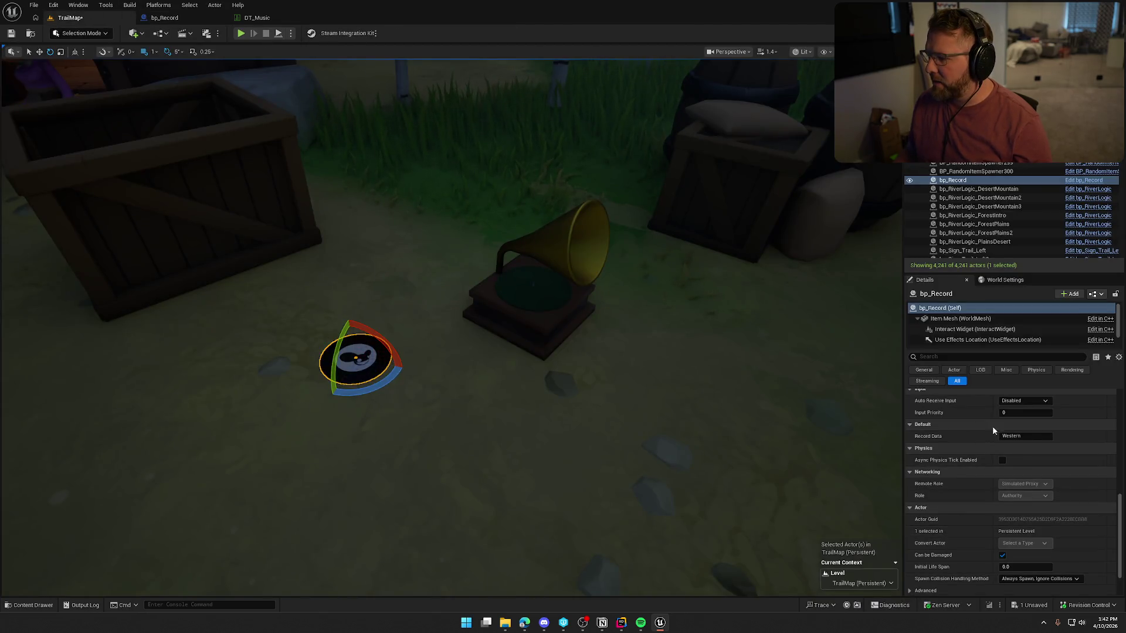
left_click(1008, 436)
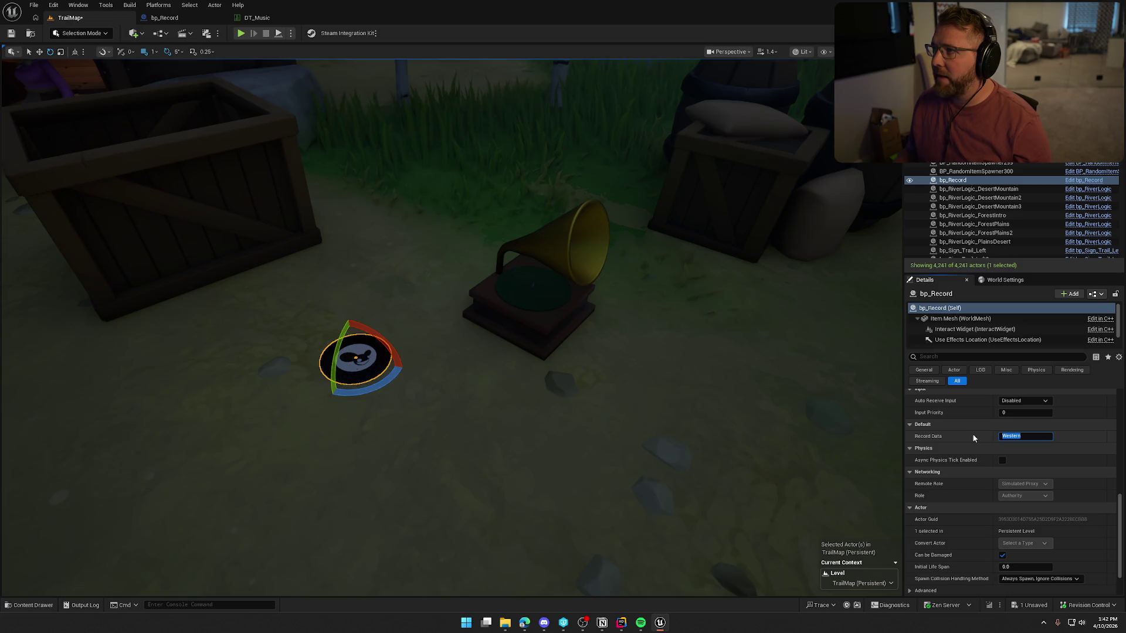
key("Escape")
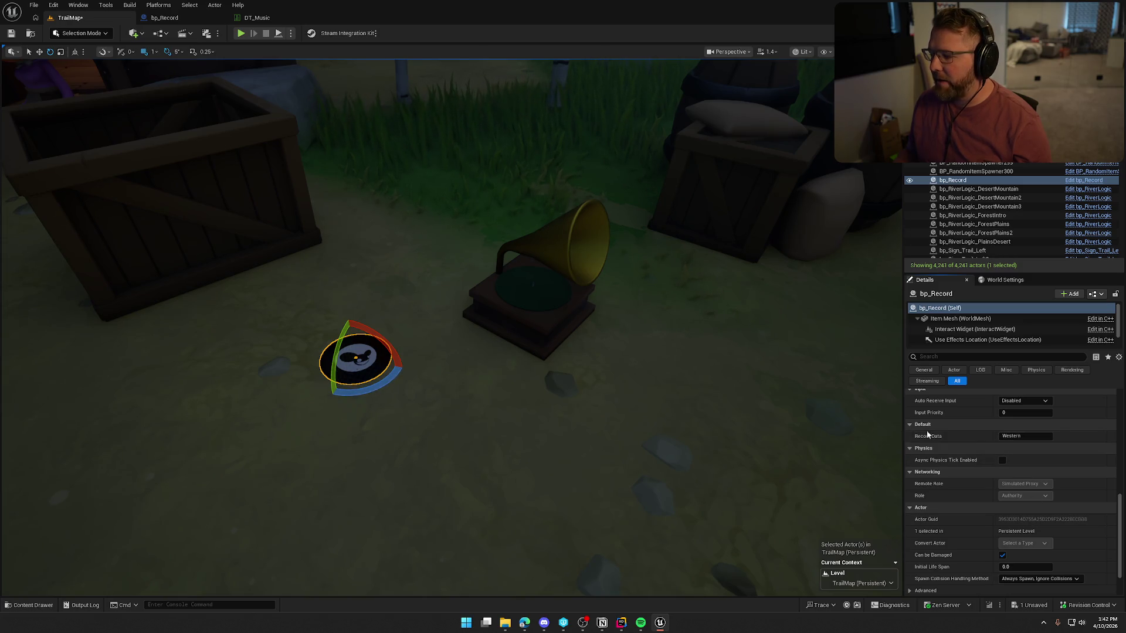
left_click(183, 21)
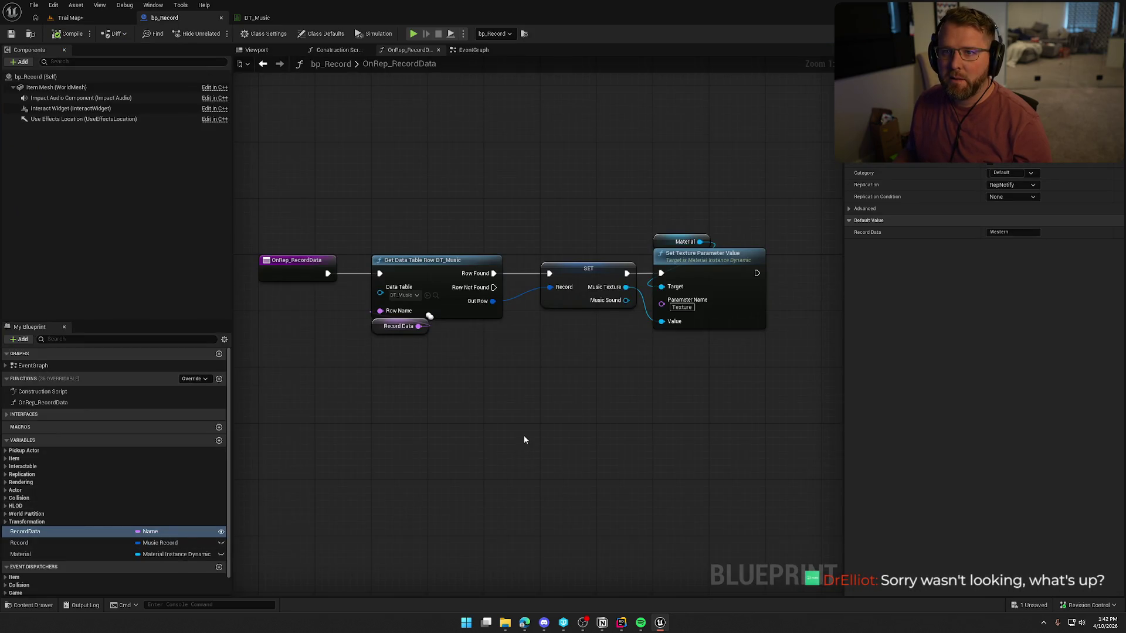
Compare the record's Western Record Data value against the DT_Music rows
left_click(70, 17)
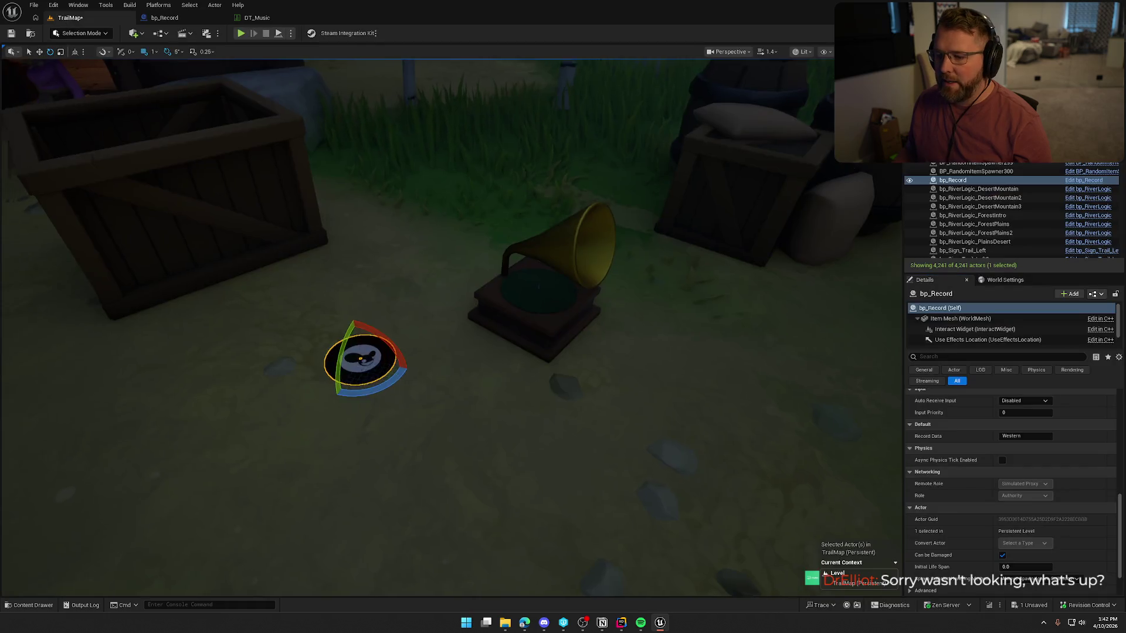
left_click(249, 17)
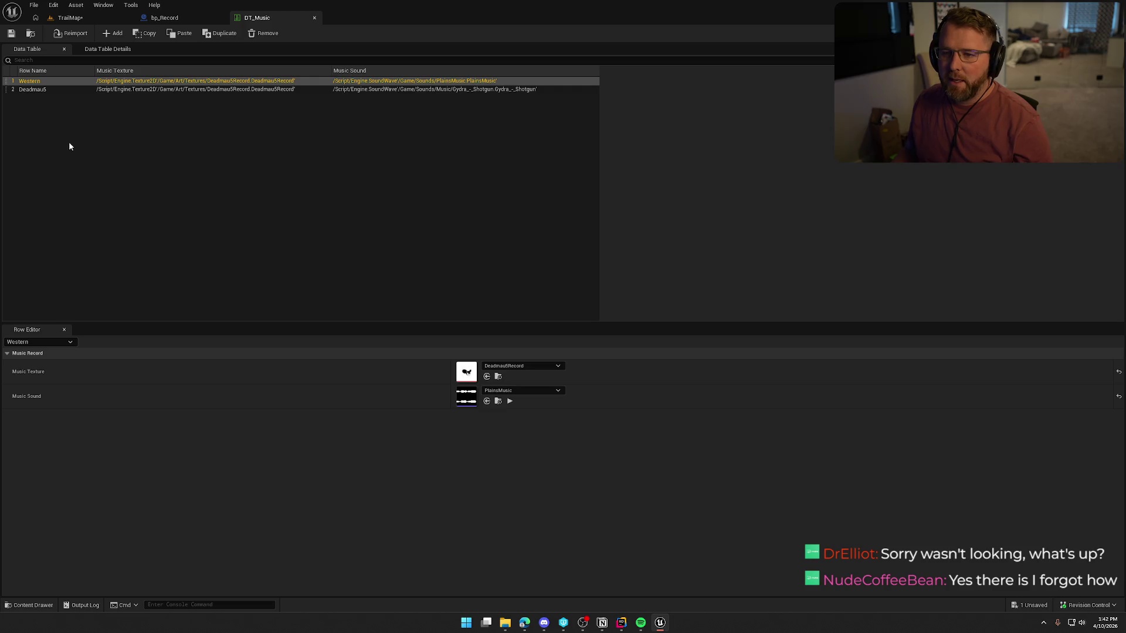
left_click(165, 18)
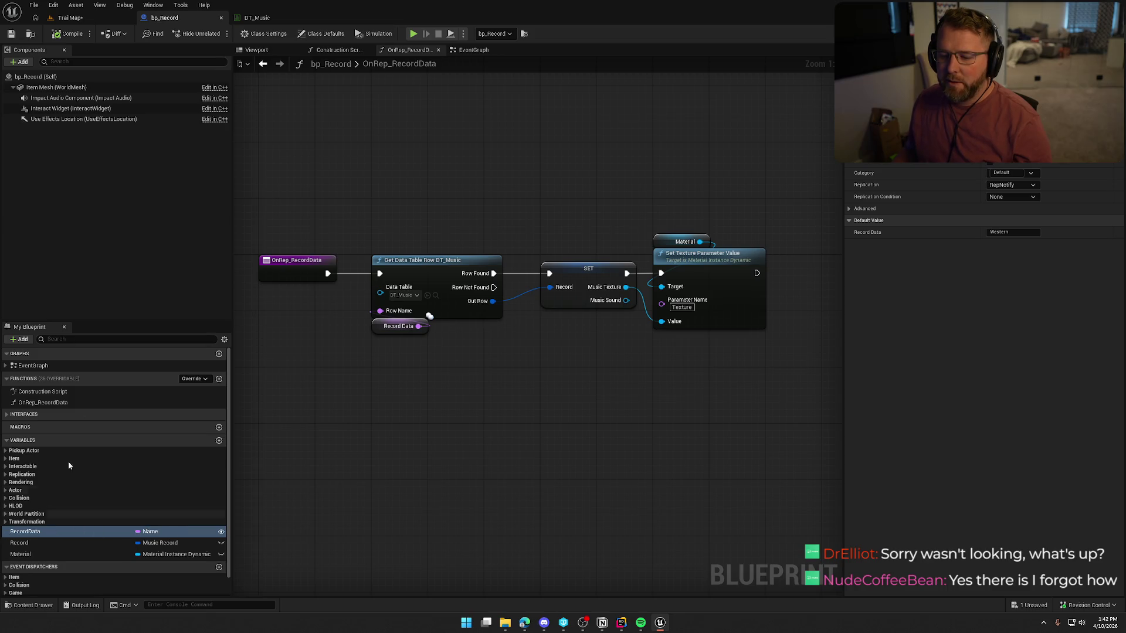
left_click(70, 17)
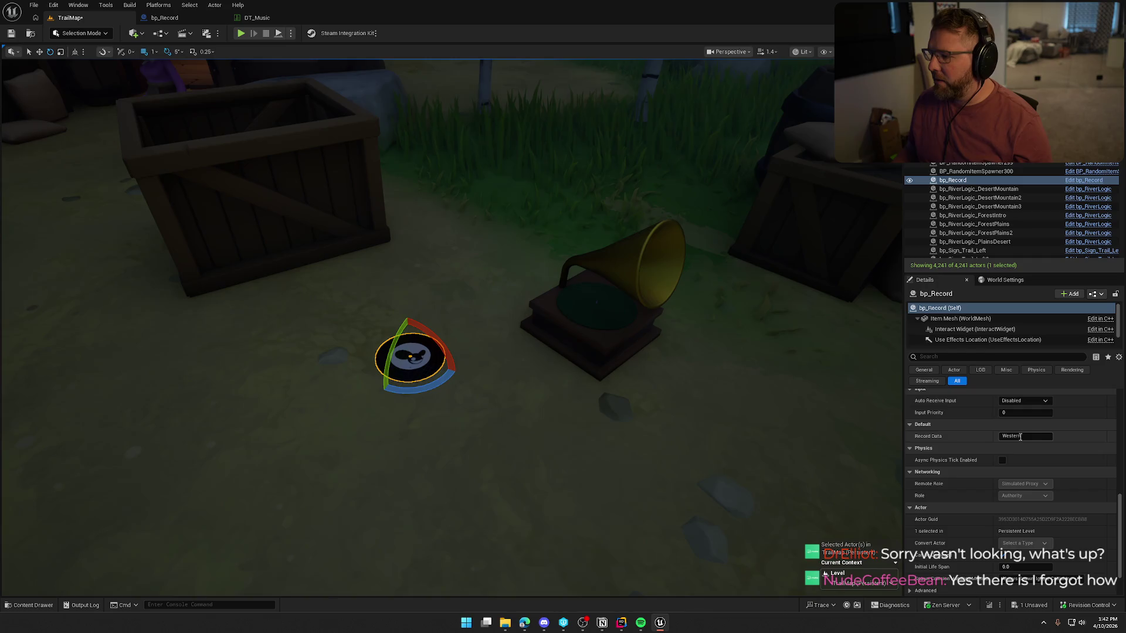
left_click(1014, 438)
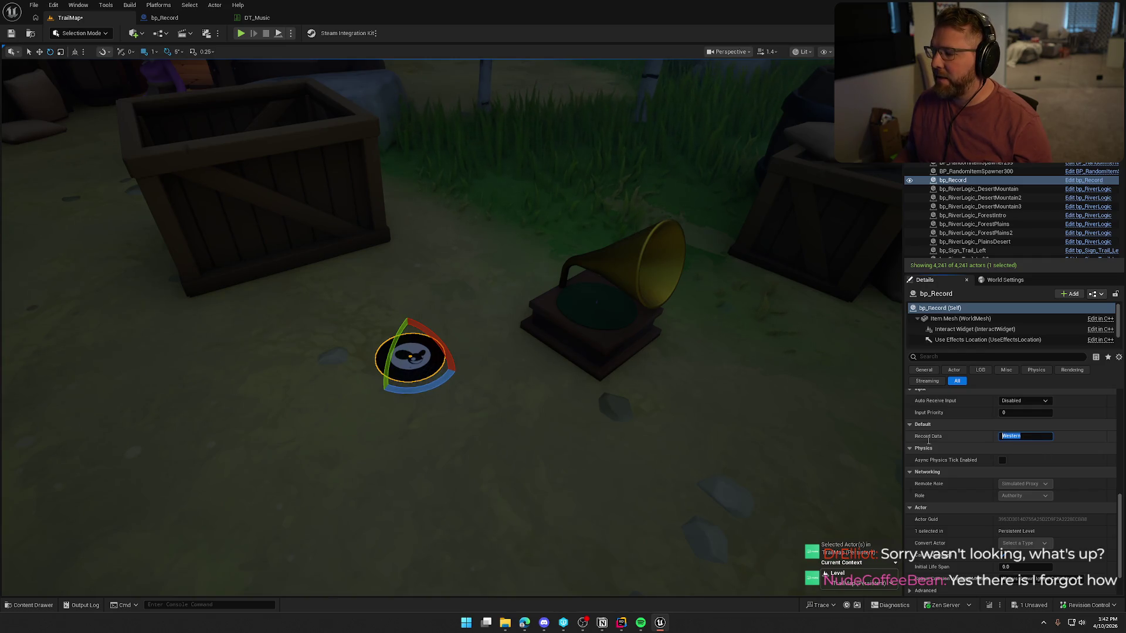
left_click(256, 18)
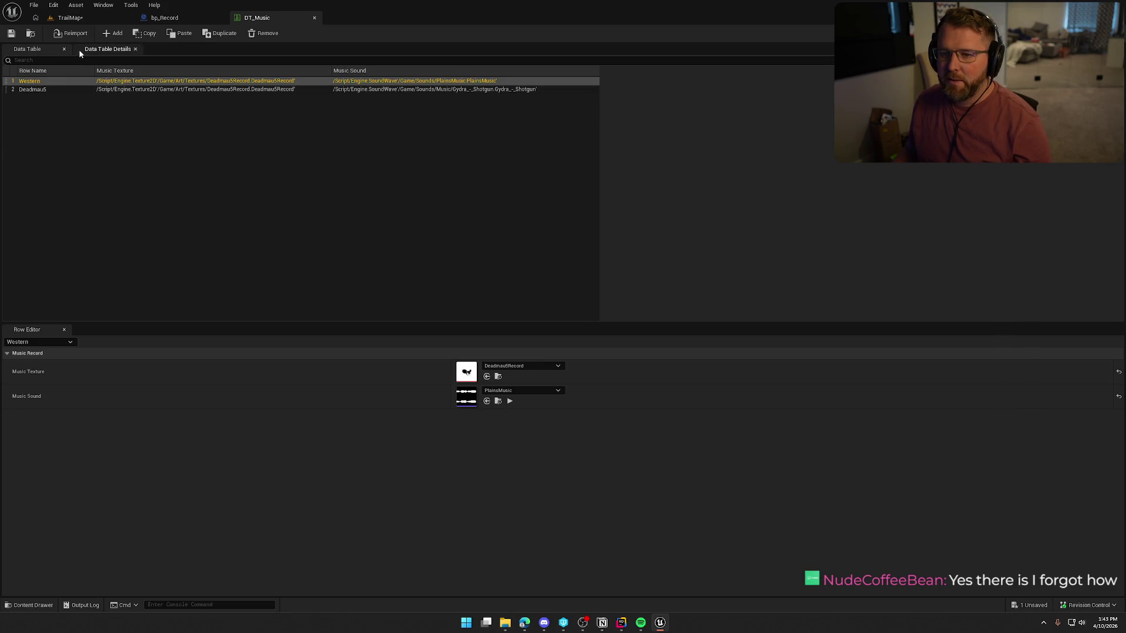
left_click(70, 18)
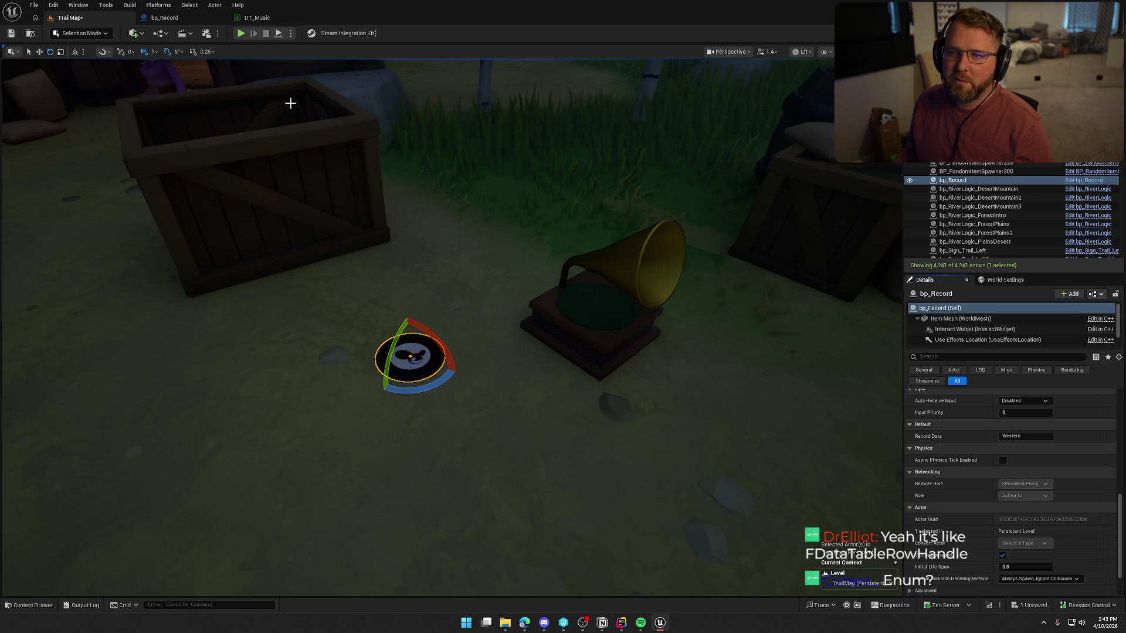
left_click(164, 18)
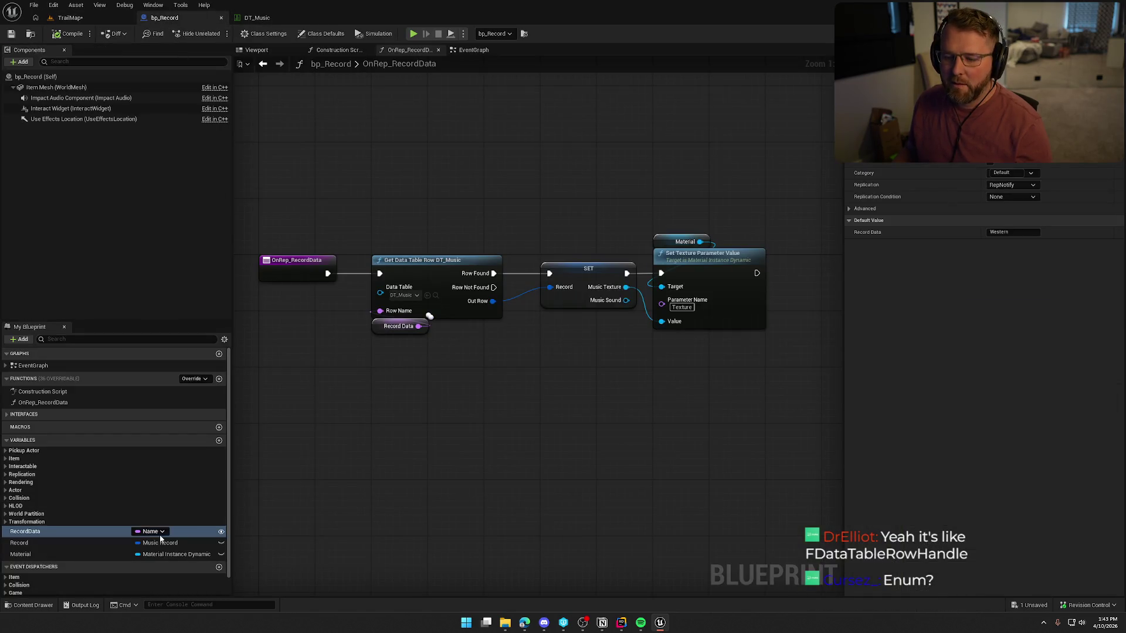
Change RecordData's type to Data Table Row Handle and compile bp_Record
left_click(154, 531)
type("fdata")
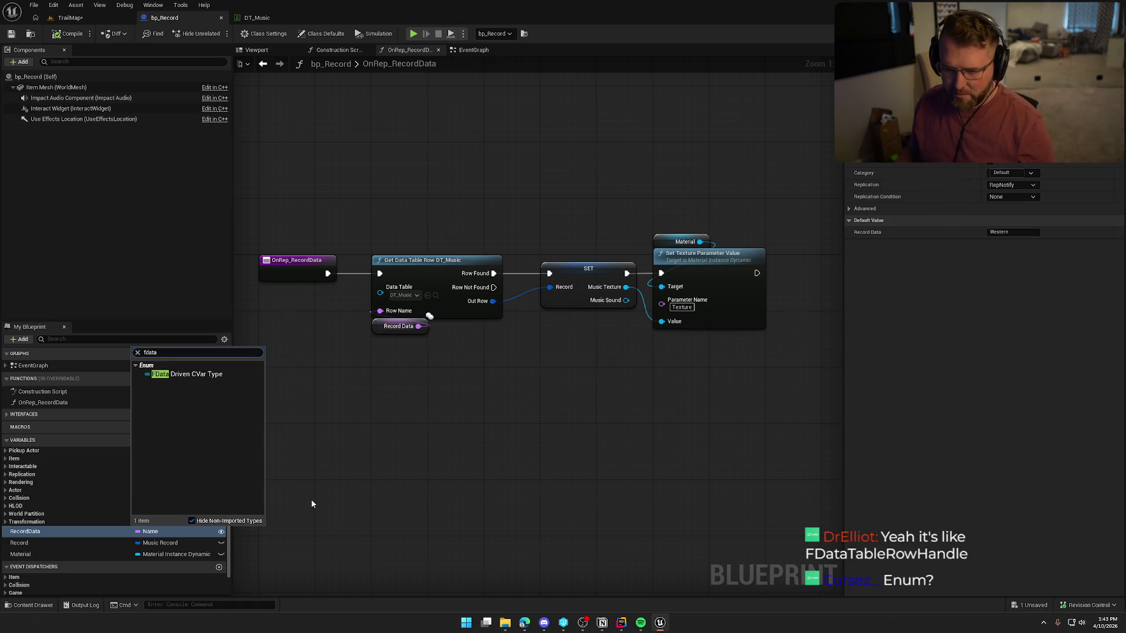
type("ta")
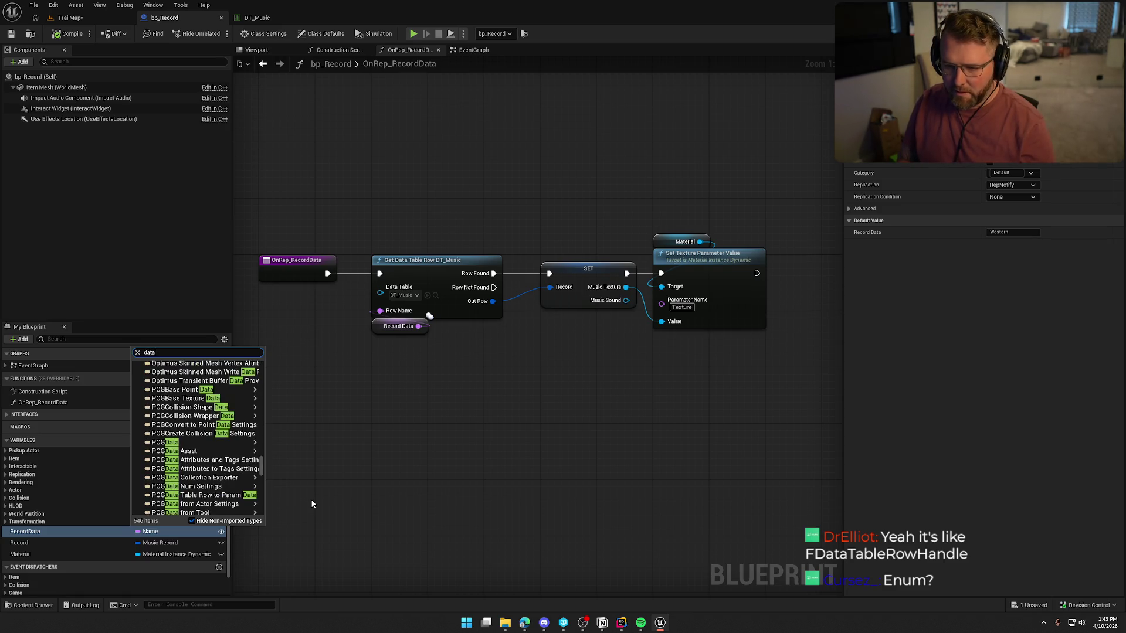
type("table")
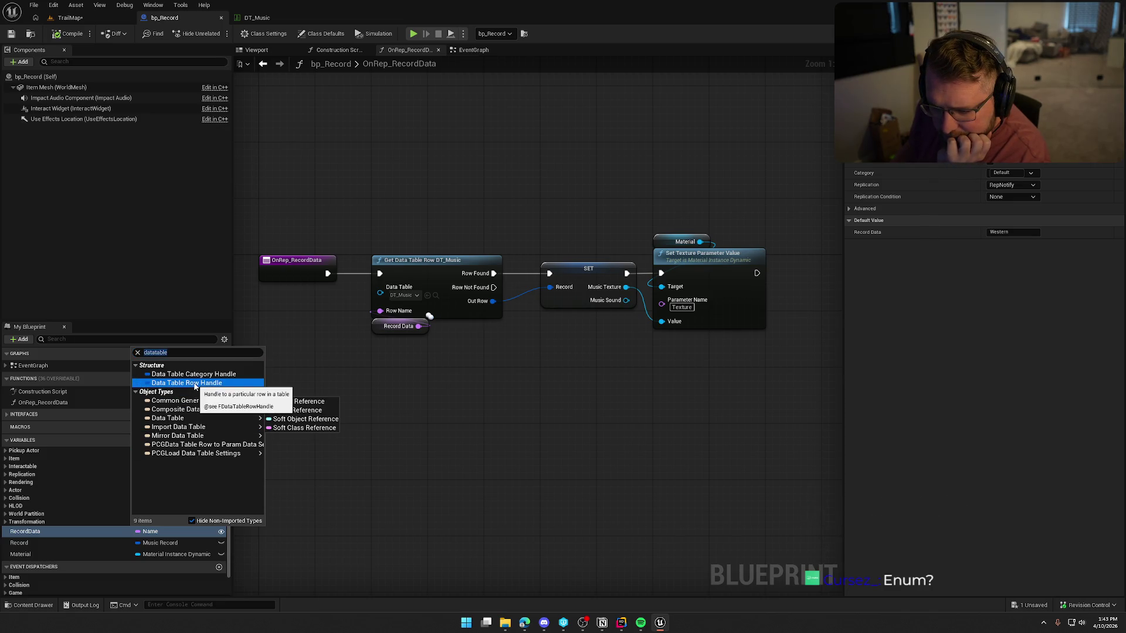
left_click(187, 383)
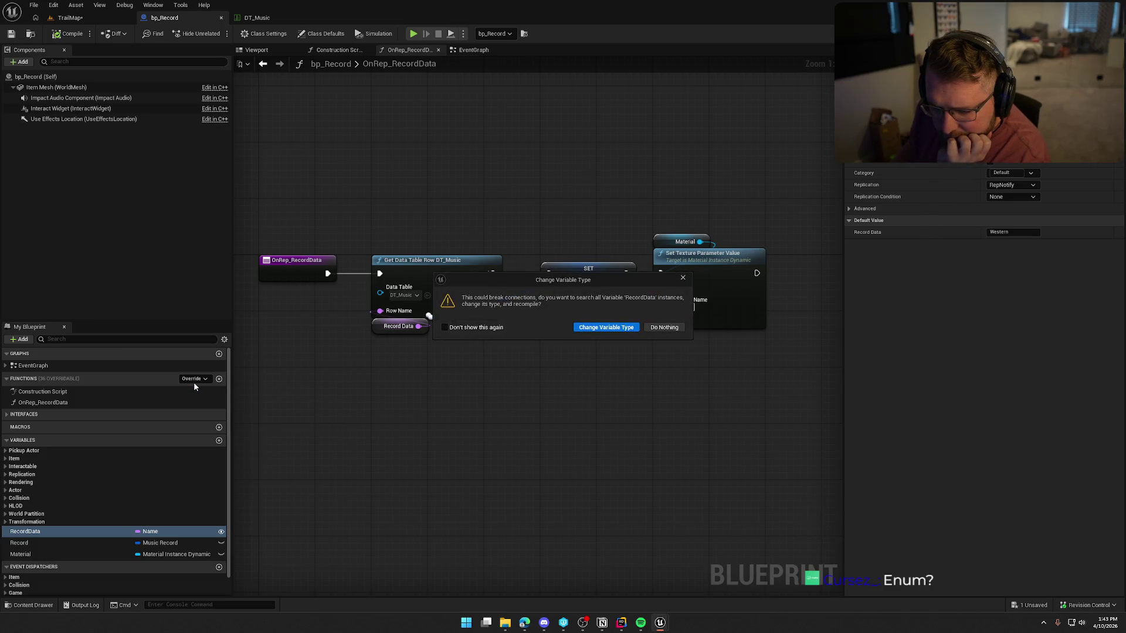
left_click(604, 328)
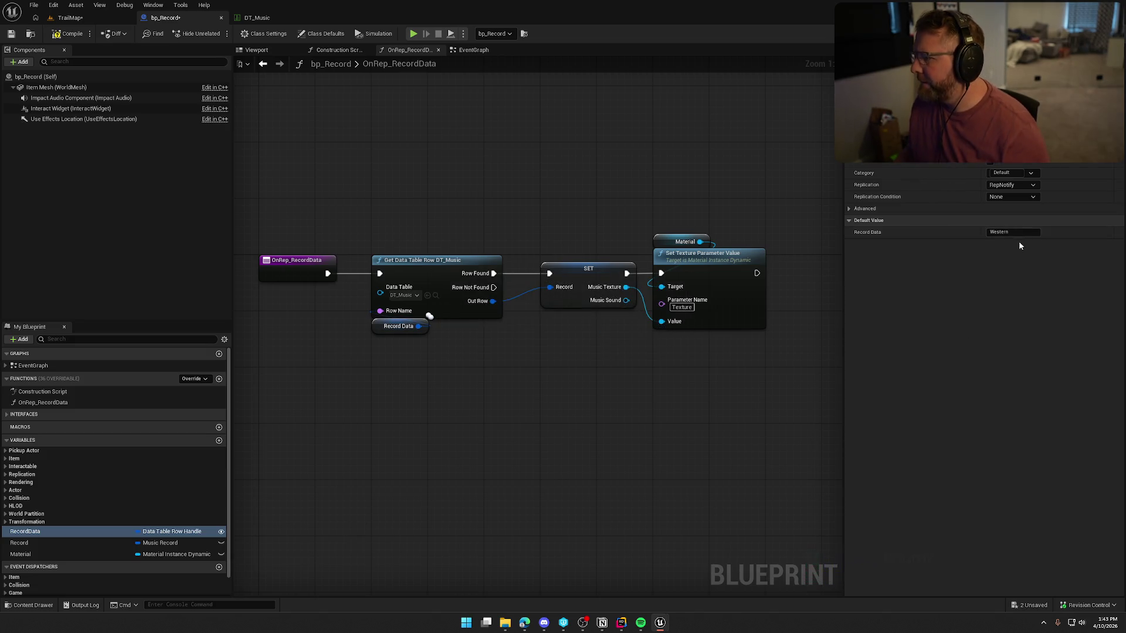
left_click(68, 34)
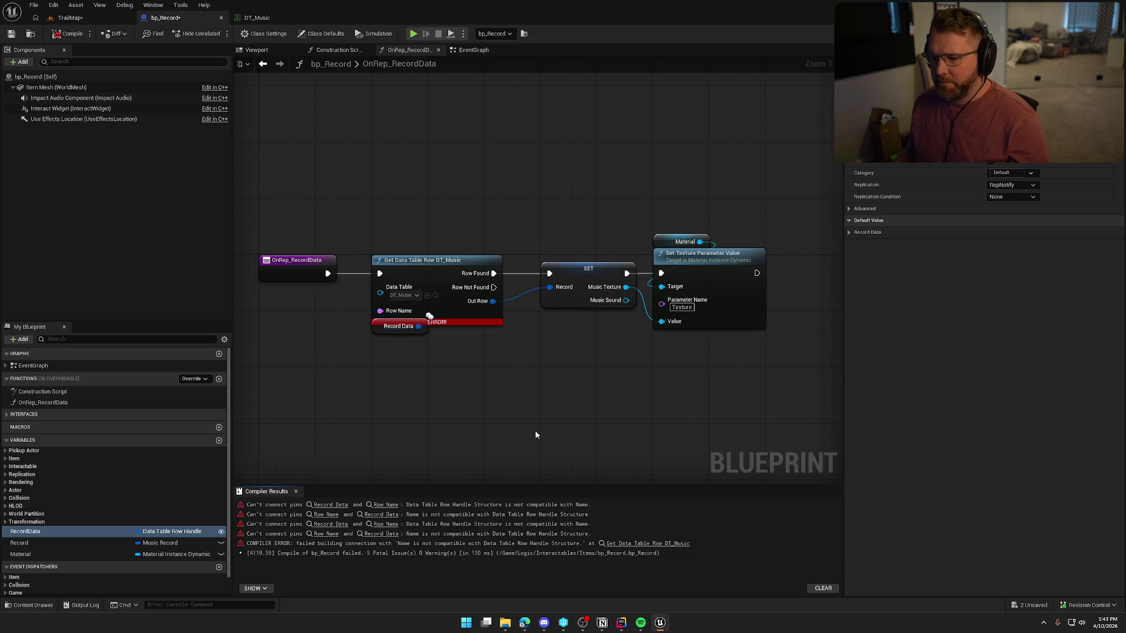
left_click(865, 233)
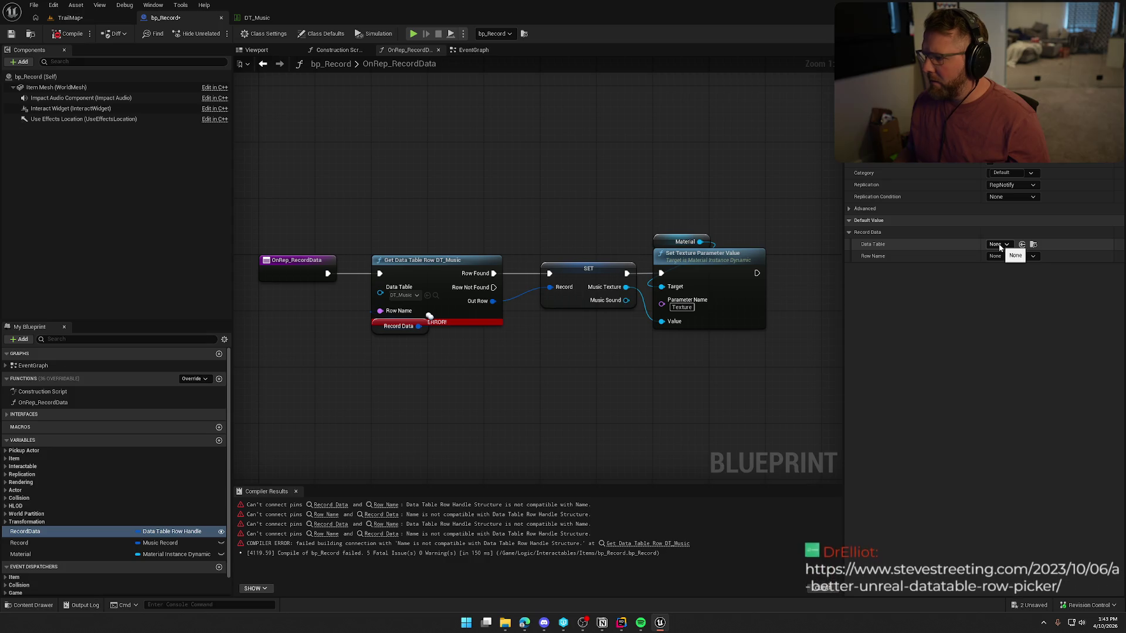
Set the placed record's Data Table to DT_Music and maximize the row-picker article
left_click(72, 18)
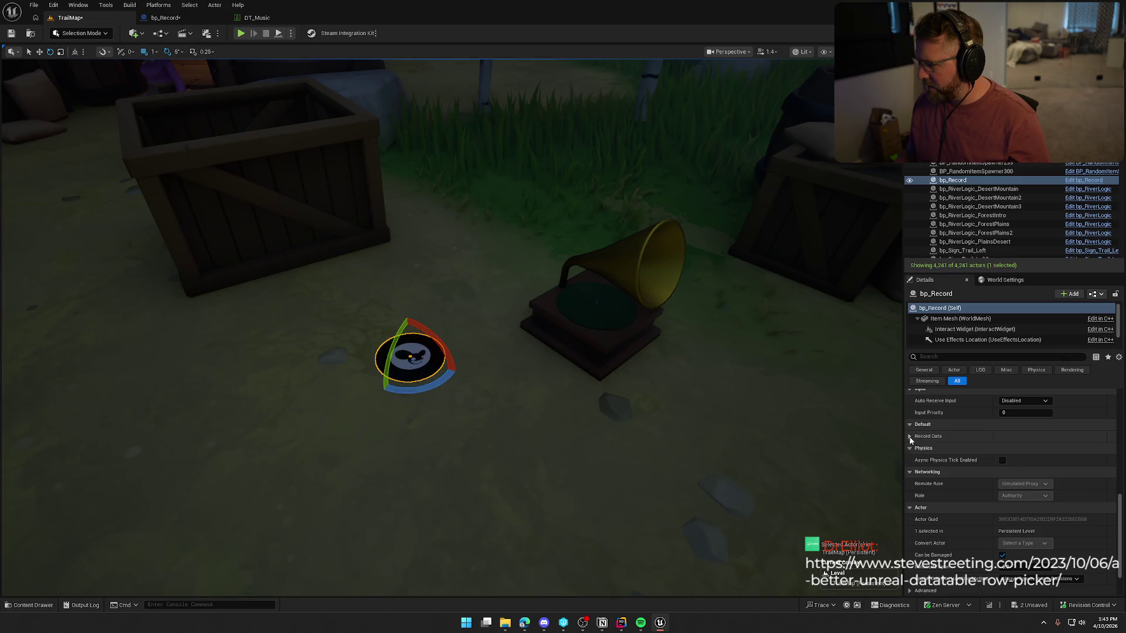
left_click(910, 436)
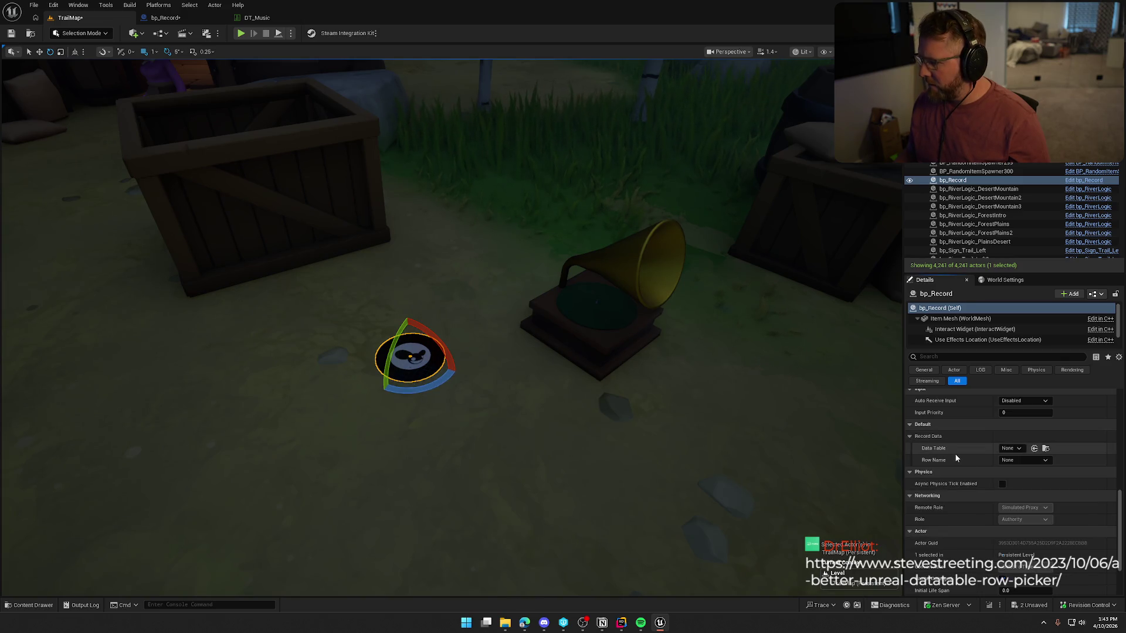
left_click(1010, 448)
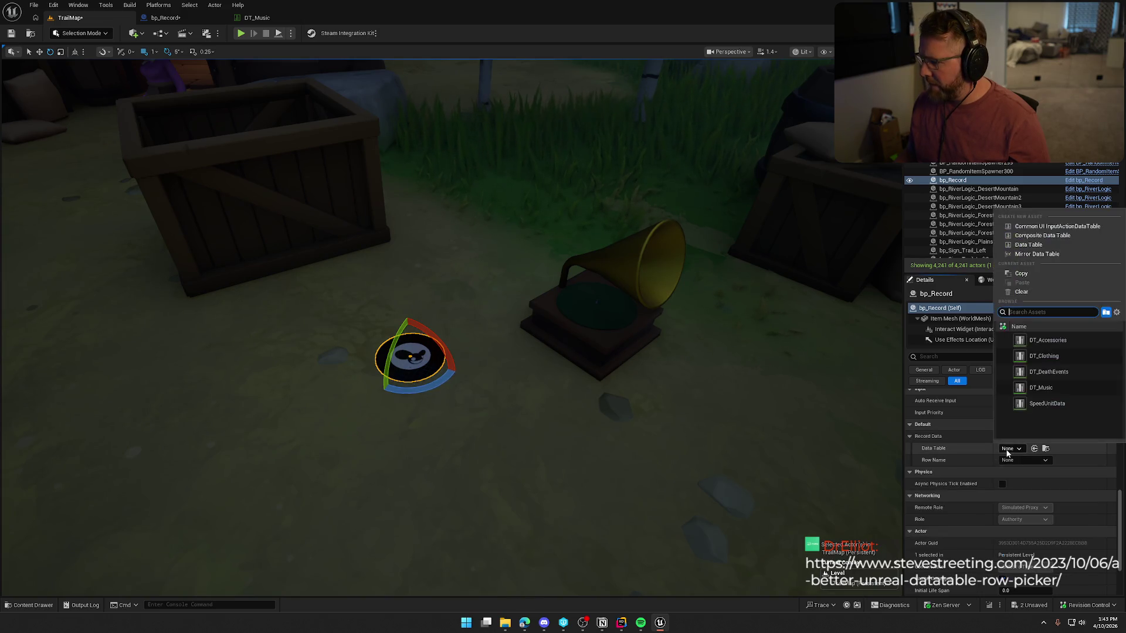
left_click(1039, 388)
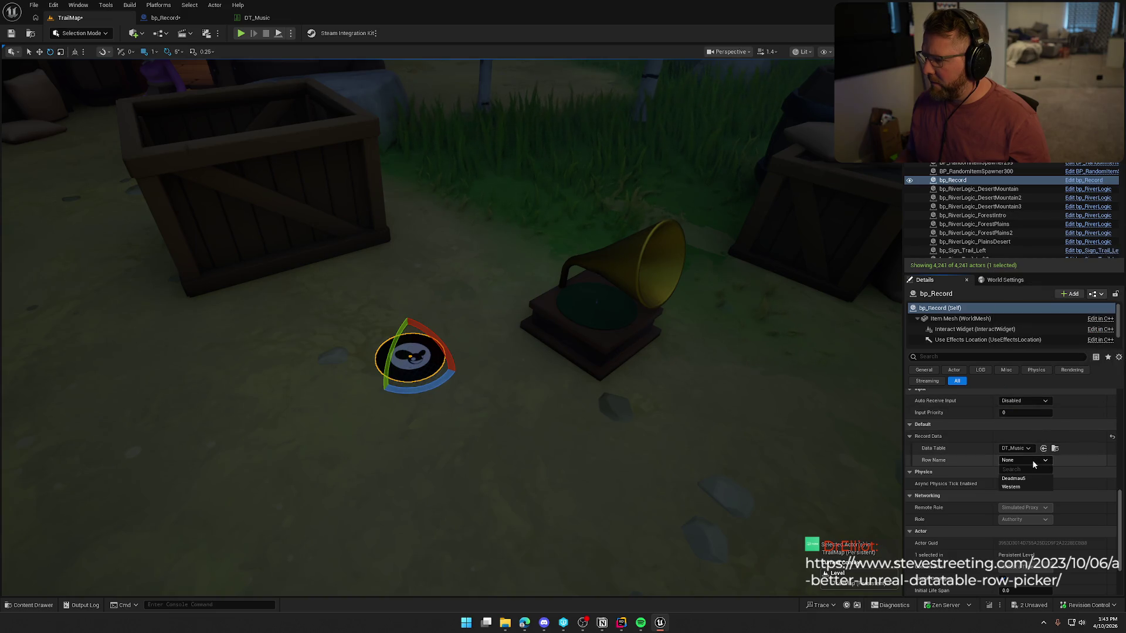
left_click(1022, 462)
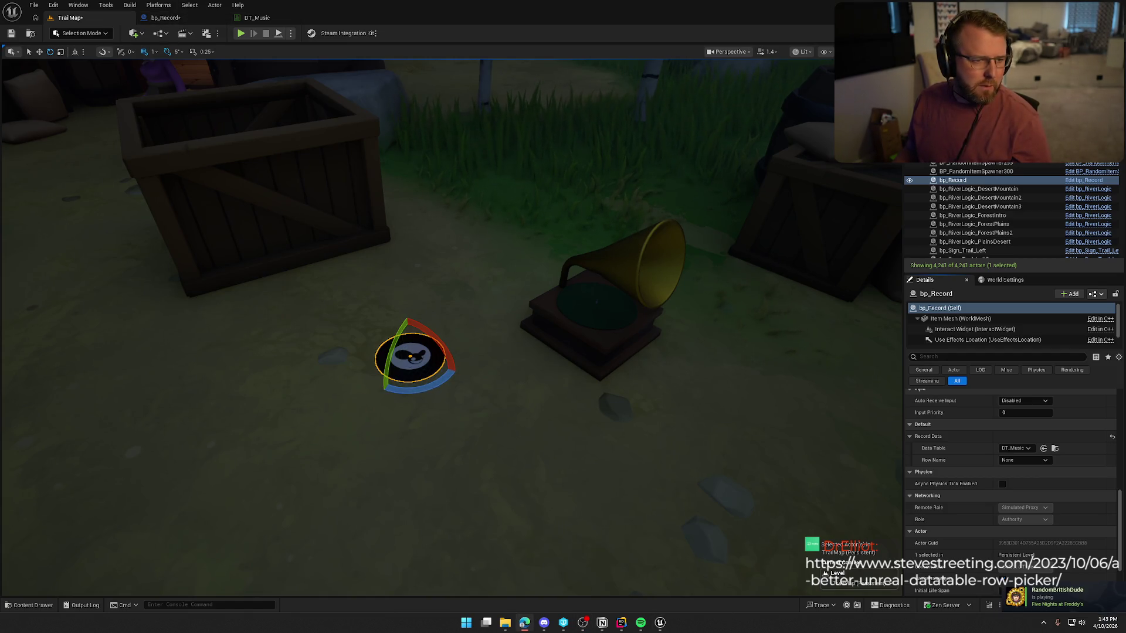
double_click(414, 110)
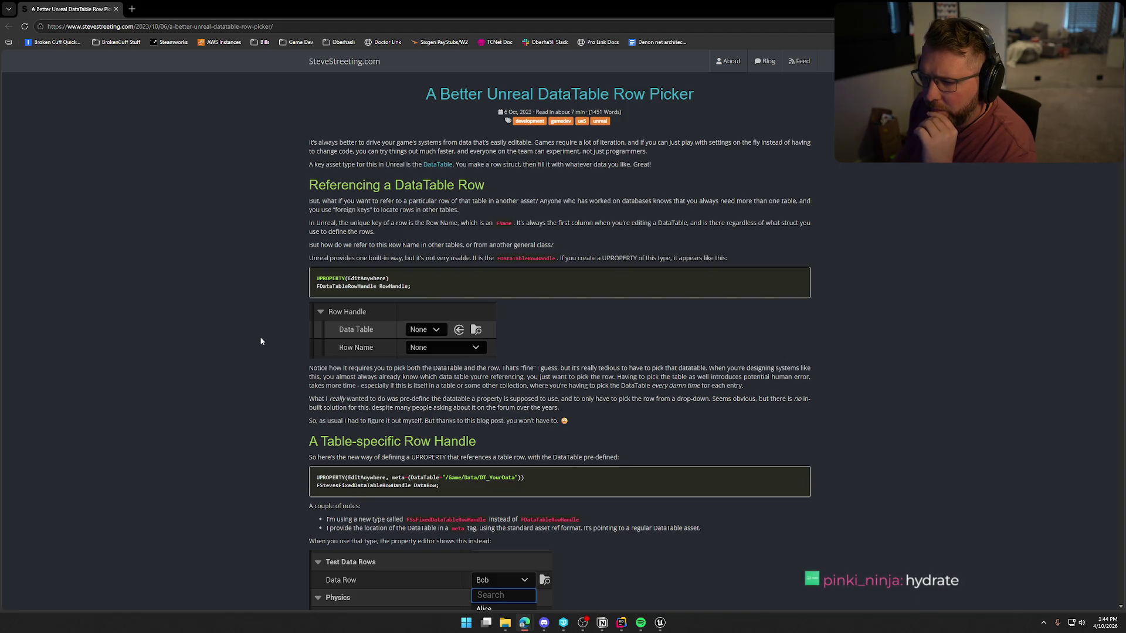
Scroll through the row-picker article's code to the Conclusion showing the FSFixedDataTableRowHandle declaration
scroll(261, 341, "down", 3)
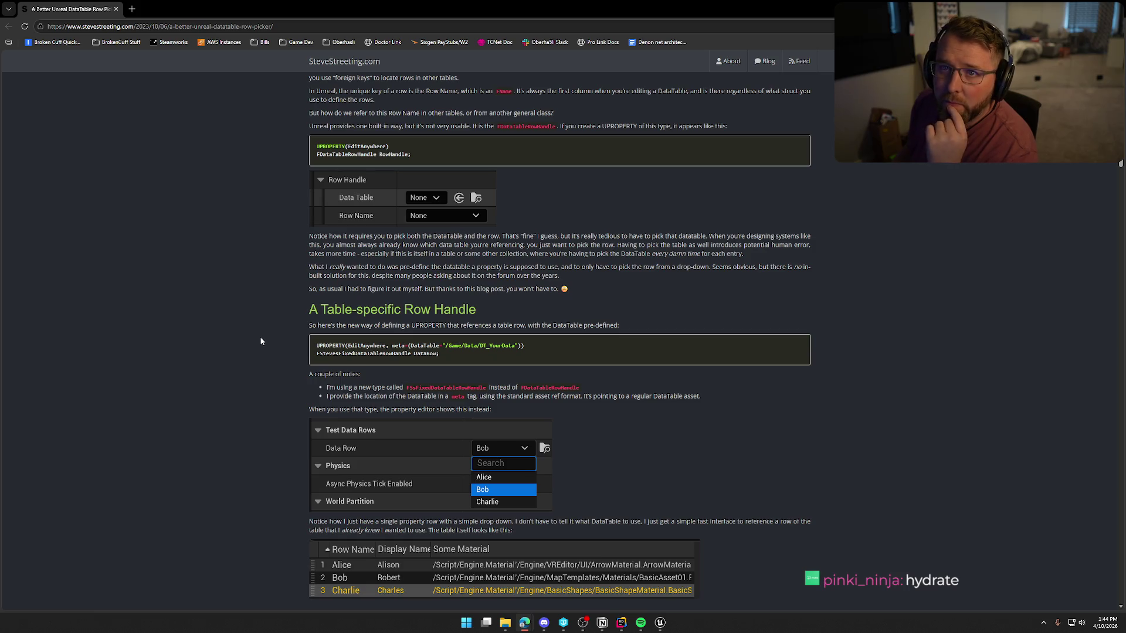
scroll(262, 341, "down", 3)
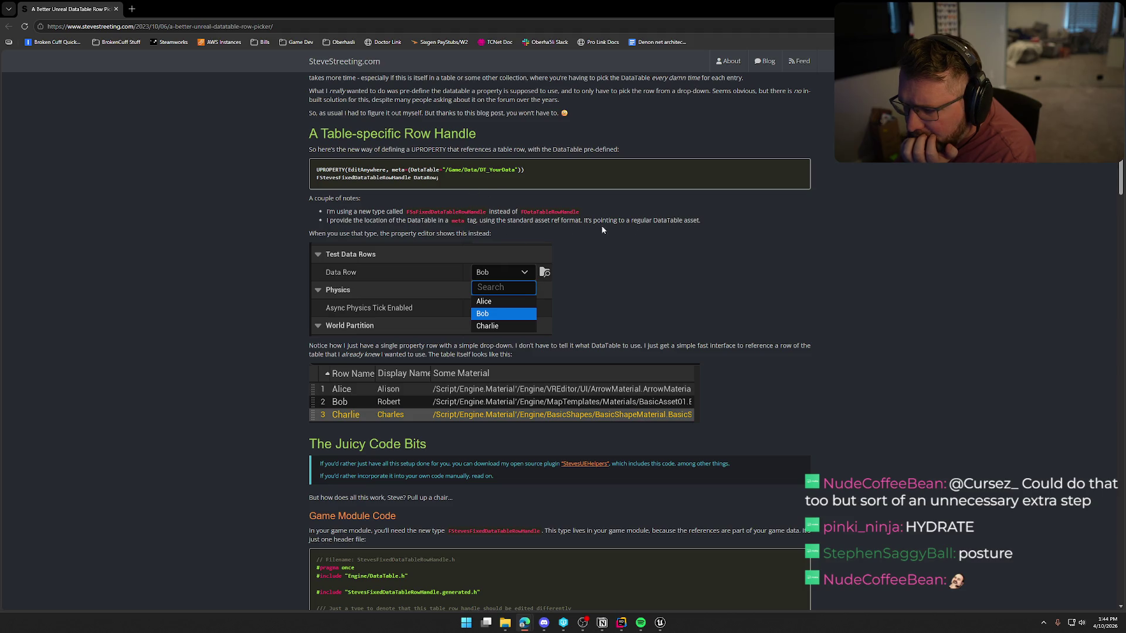
scroll(242, 268, "down", 2)
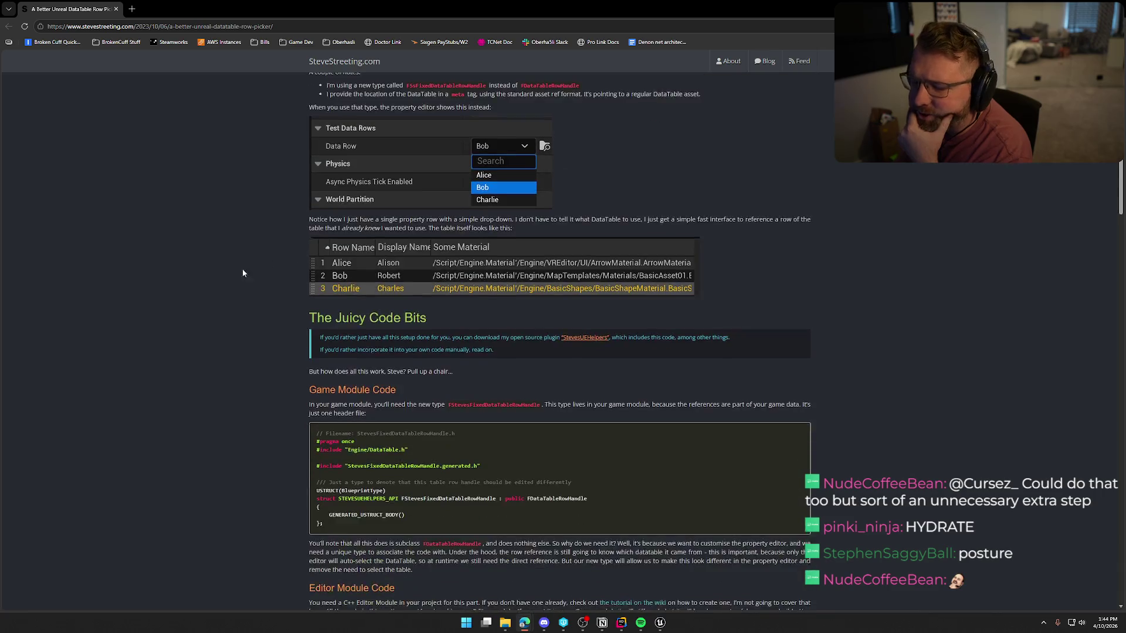
scroll(232, 295, "down", 6)
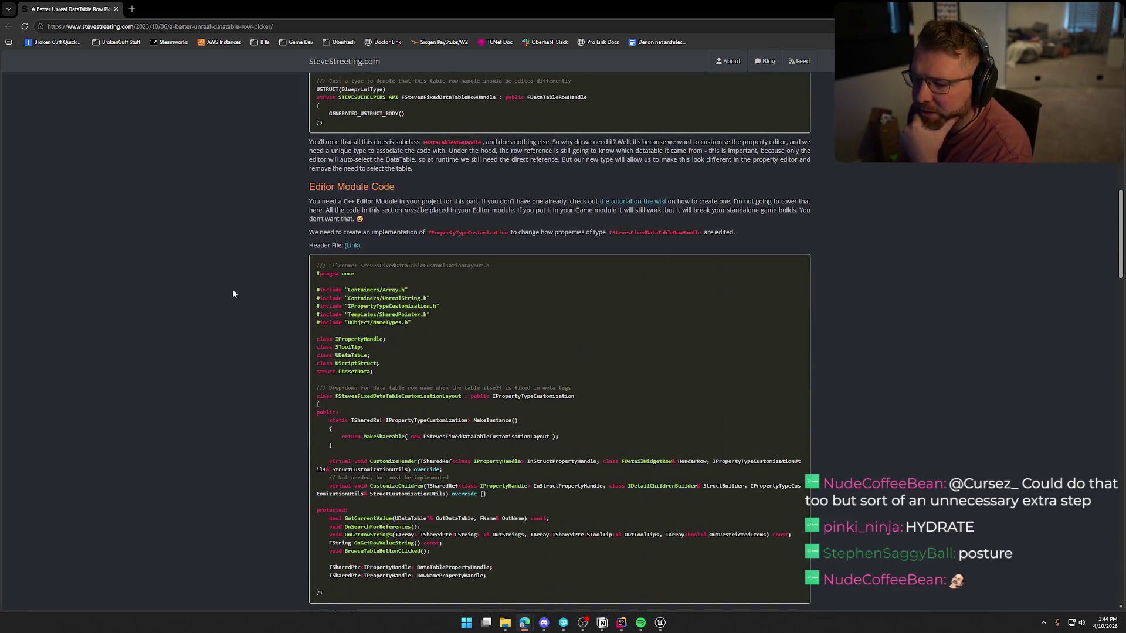
scroll(232, 293, "down", 3)
scroll(232, 294, "down", 20)
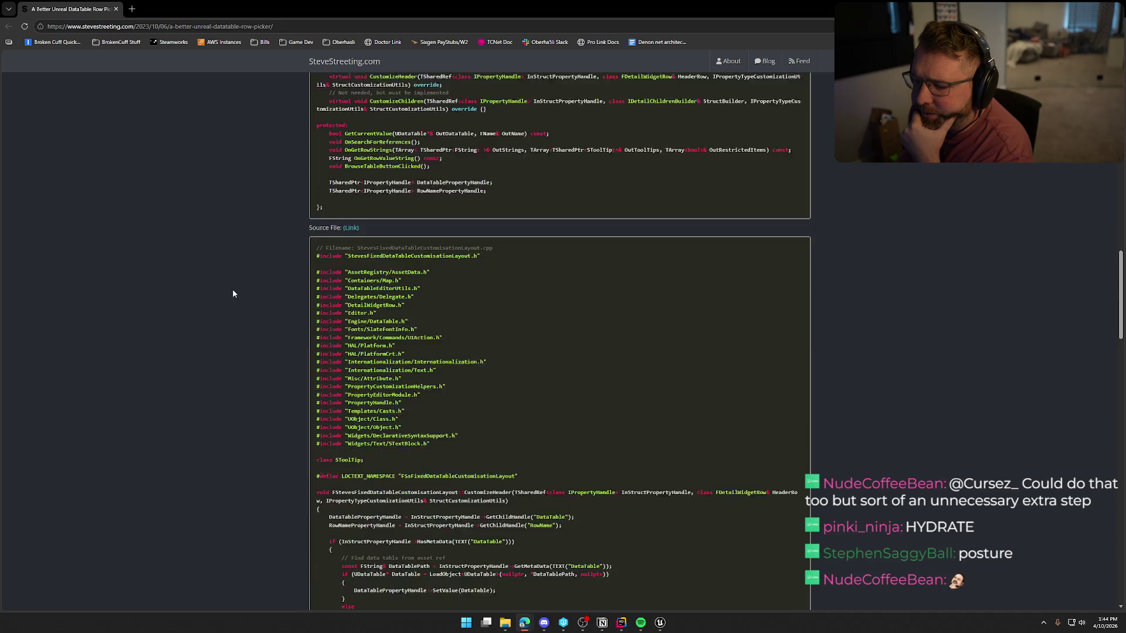
scroll(233, 295, "down", 7)
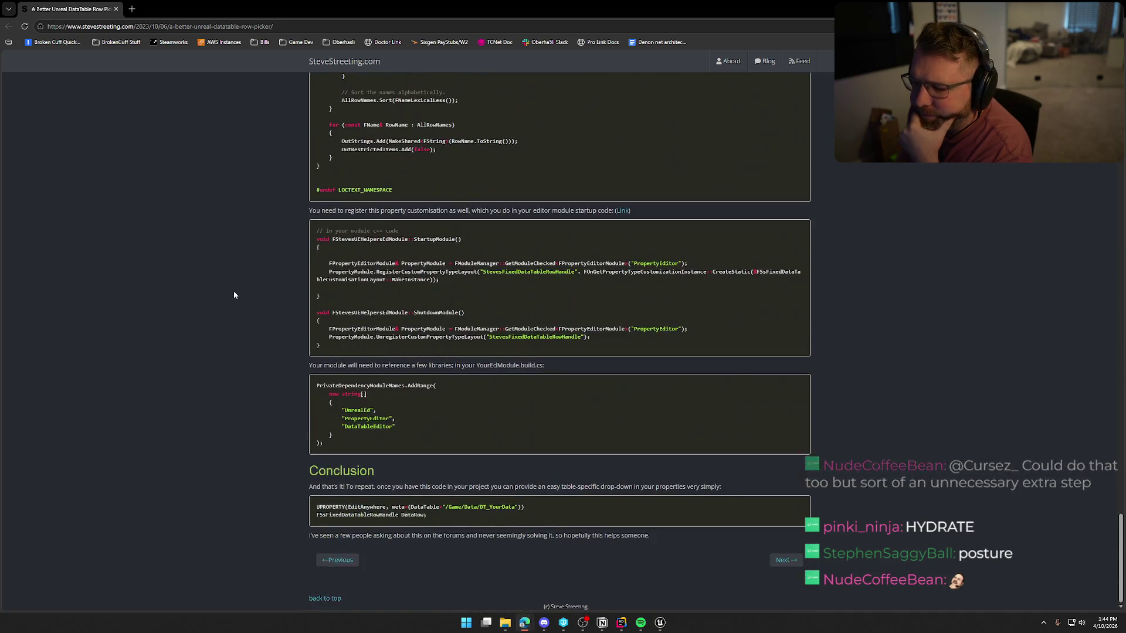